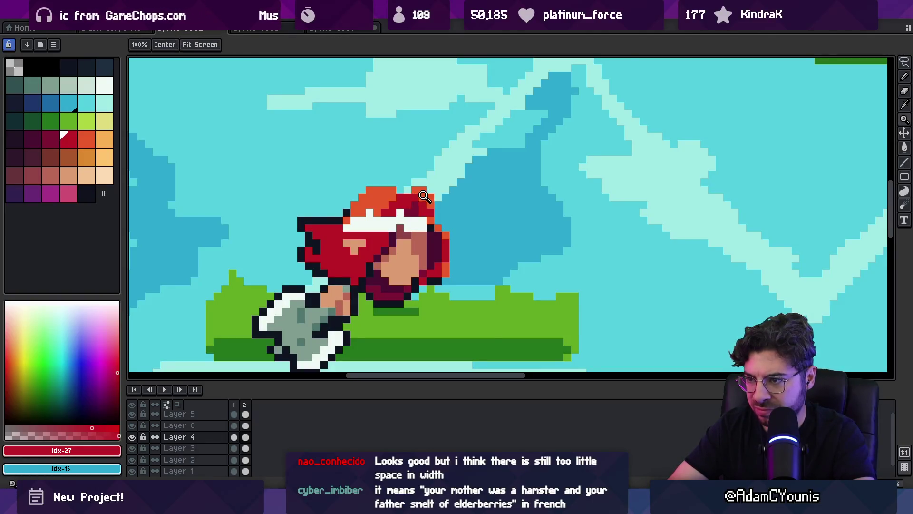
# Step: Paint a head pixel and the headband's lower row in the ninja's red
pyautogui.scroll(-3, 424, 196)
pyautogui.scroll(4, 442, 206)
pyautogui.press('b')
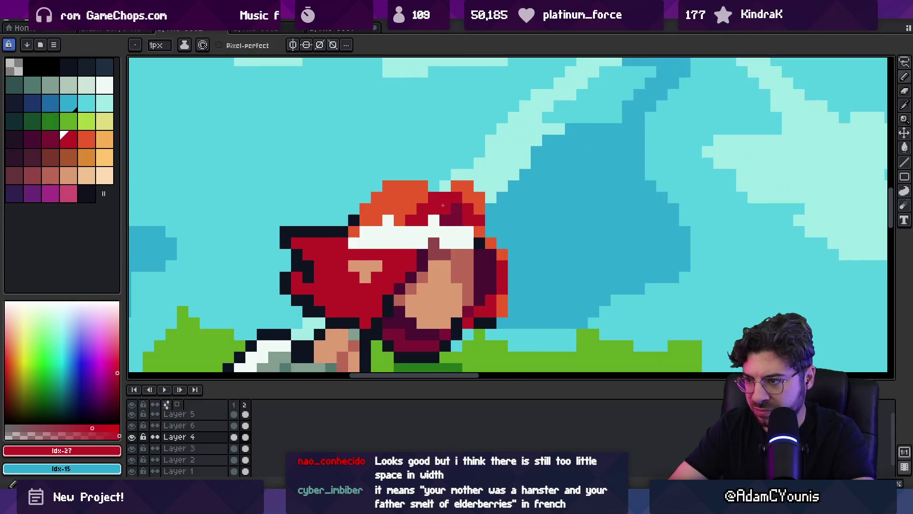
pyautogui.scroll(-3, 399, 194)
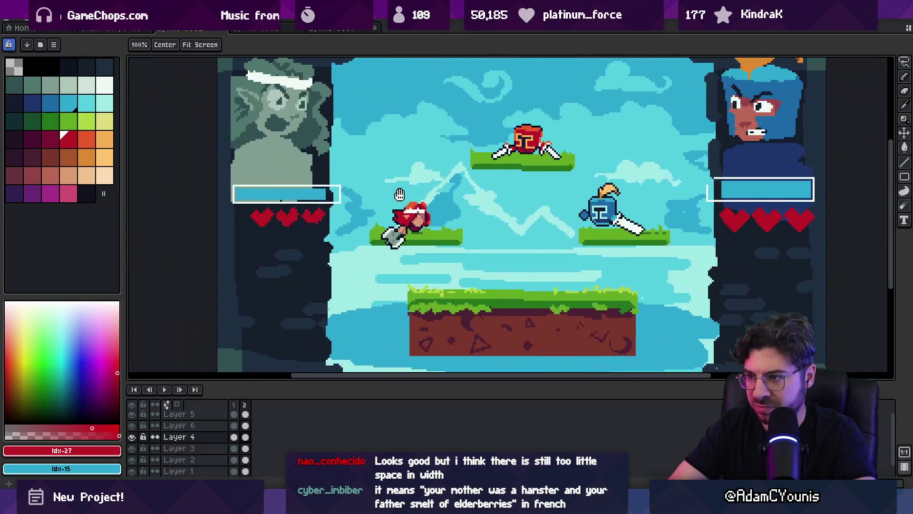
pyautogui.scroll(4, 409, 214)
pyautogui.press('i')
pyautogui.click(434, 221)
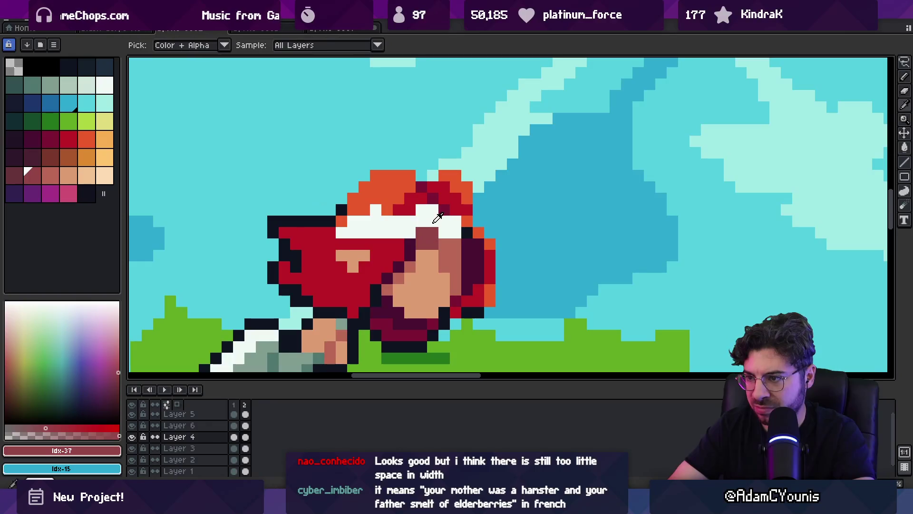
pyautogui.press('b')
pyautogui.click(432, 222)
pyautogui.keyDown('alt'); pyautogui.click(408, 226); pyautogui.keyUp('alt')
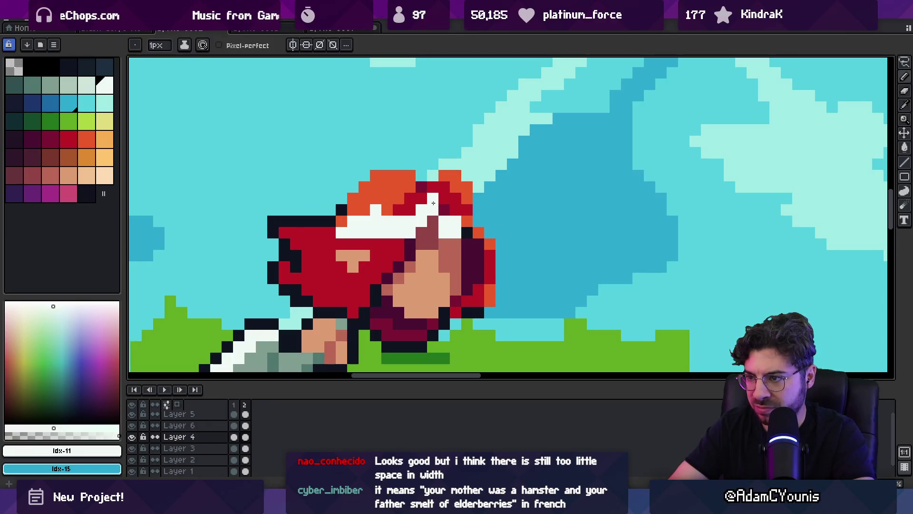
pyautogui.click(399, 234)
pyautogui.moveTo(404, 233); pyautogui.dragTo(338, 232)
# Step: Pick red and white from the head, and zoom in close on the red ninja
pyautogui.keyDown('alt'); pyautogui.click(445, 238); pyautogui.keyUp('alt')
pyautogui.keyDown('alt'); pyautogui.click(454, 231); pyautogui.keyUp('alt')
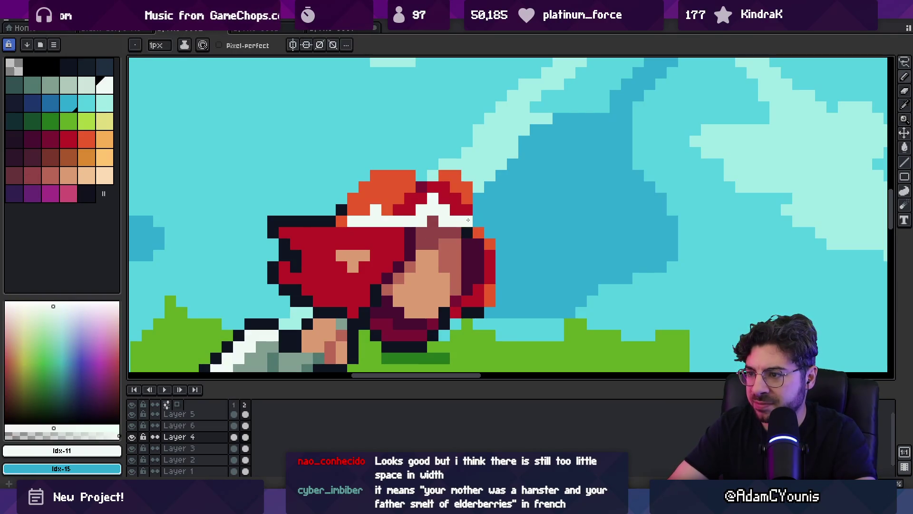
pyautogui.press('z')
pyautogui.scroll(-5, 464, 200)
pyautogui.moveTo(450, 207); pyautogui.dragTo(433, 203)
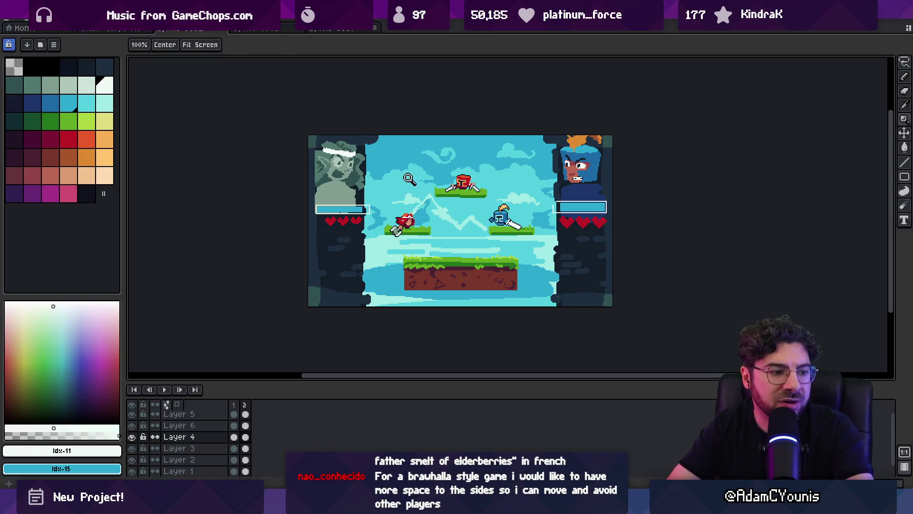
pyautogui.click(428, 206)
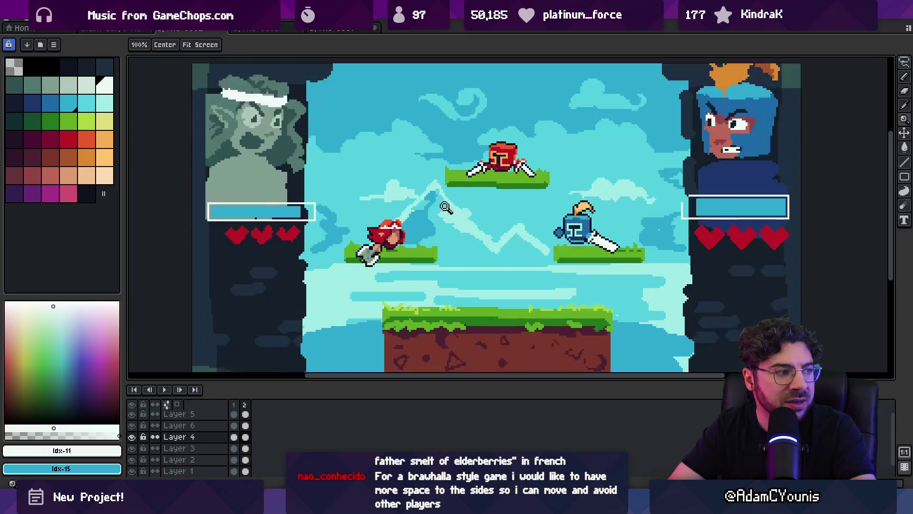
pyautogui.click(398, 239)
pyautogui.click(400, 242)
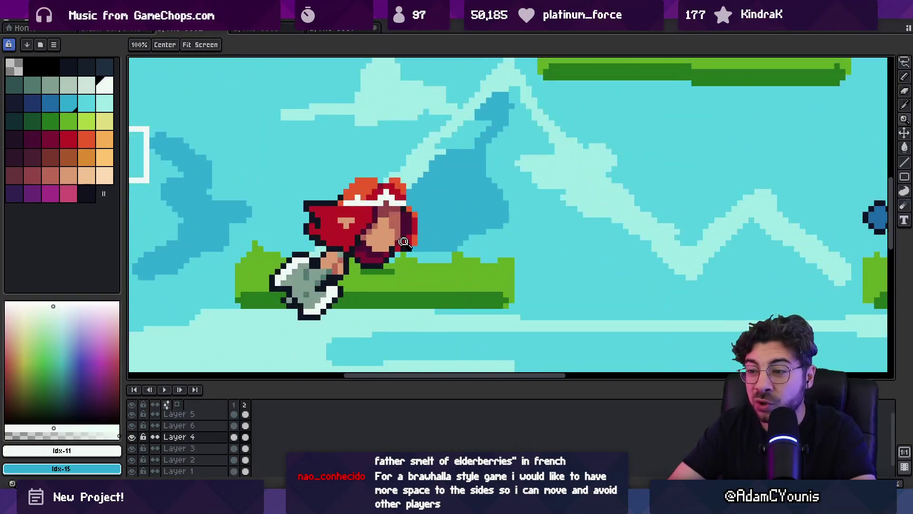
pyautogui.click(420, 234)
# Step: Recolour face pixels with sampled skin, red, dark outline and dark red
pyautogui.press('b')
pyautogui.press('[')
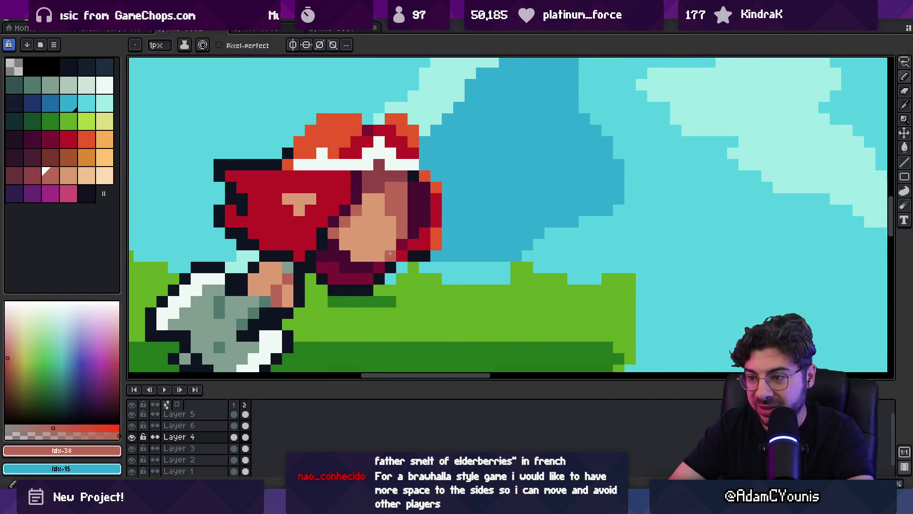
pyautogui.scroll(-4, 413, 237)
pyautogui.scroll(3, 361, 215)
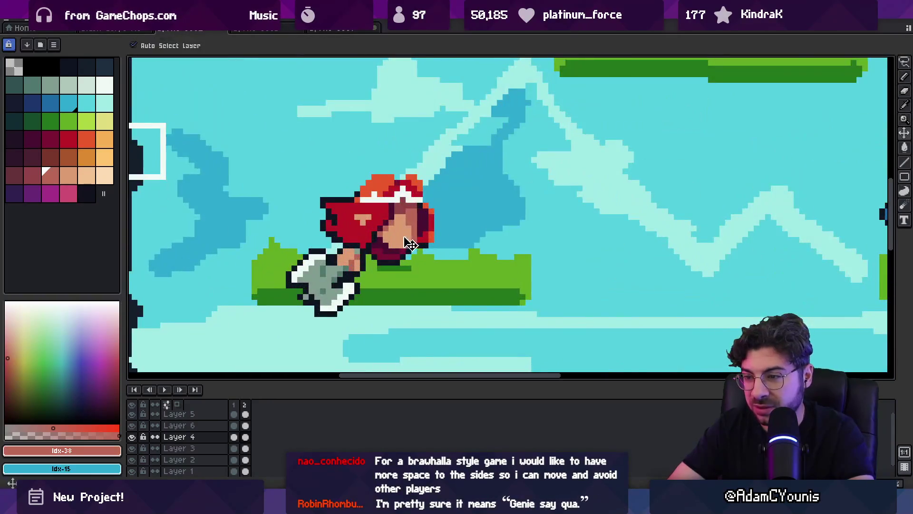
pyautogui.press('m')
pyautogui.press(']')
pyautogui.press('b')
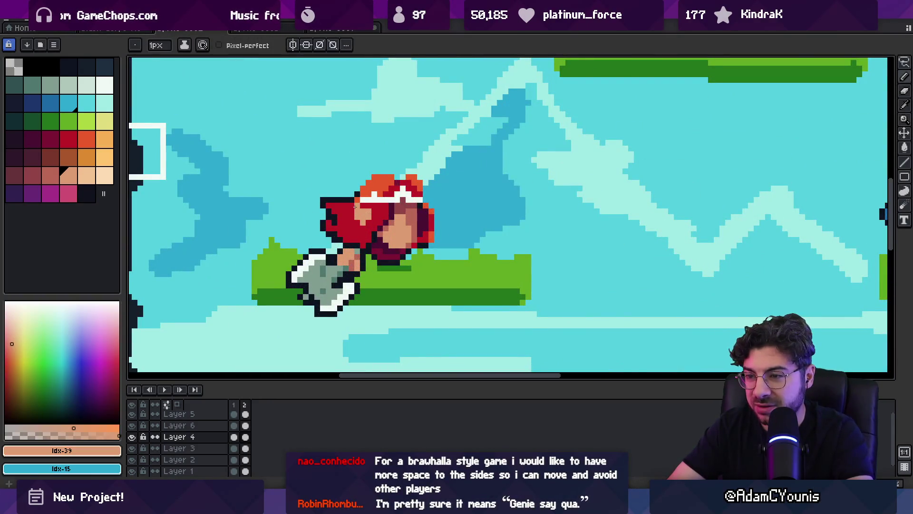
pyautogui.keyDown('alt'); pyautogui.click(379, 230); pyautogui.keyUp('alt')
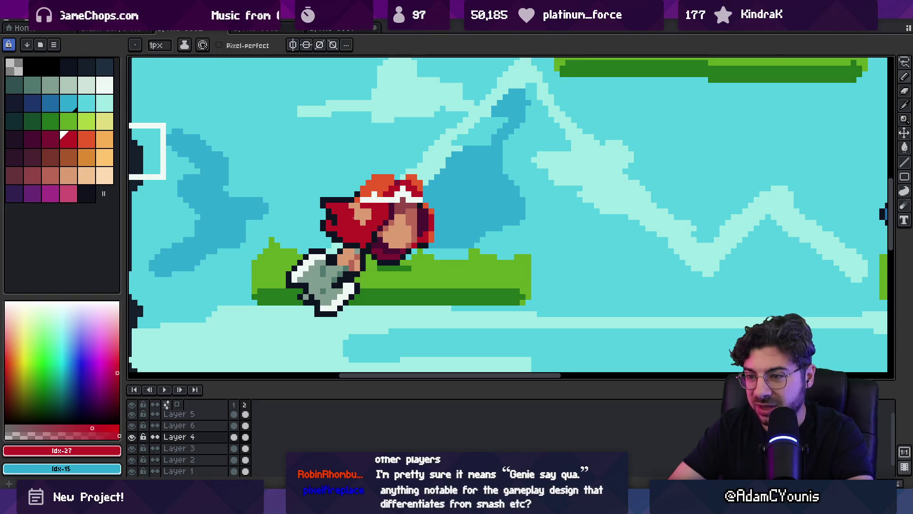
pyautogui.keyDown('alt'); pyautogui.click(374, 241); pyautogui.keyUp('alt')
pyautogui.keyDown('alt'); pyautogui.click(358, 216); pyautogui.keyUp('alt')
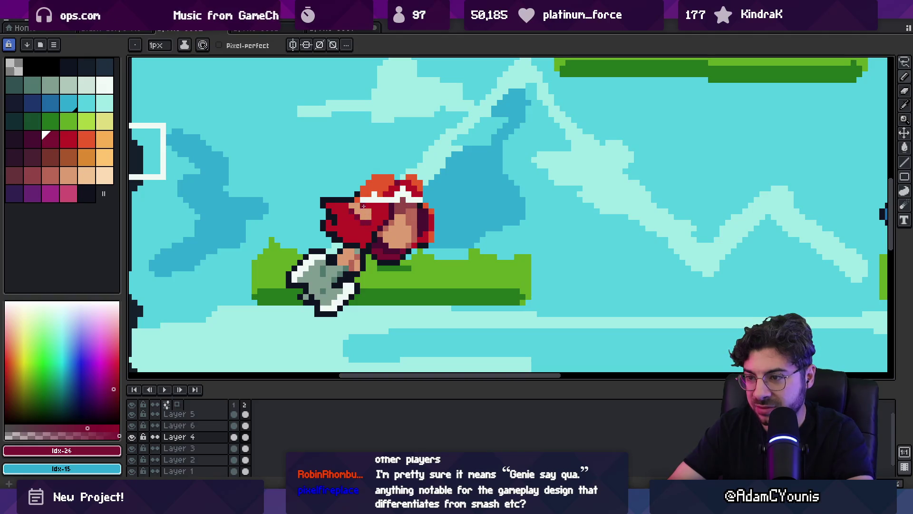
pyautogui.keyDown('alt'); pyautogui.click(363, 205); pyautogui.keyUp('alt')
# Step: Add more face and red head pixels, then recentre the whole scene
pyautogui.scroll(-3, 452, 205)
pyautogui.scroll(4, 452, 206)
pyautogui.keyDown('alt'); pyautogui.click(484, 209); pyautogui.keyUp('alt')
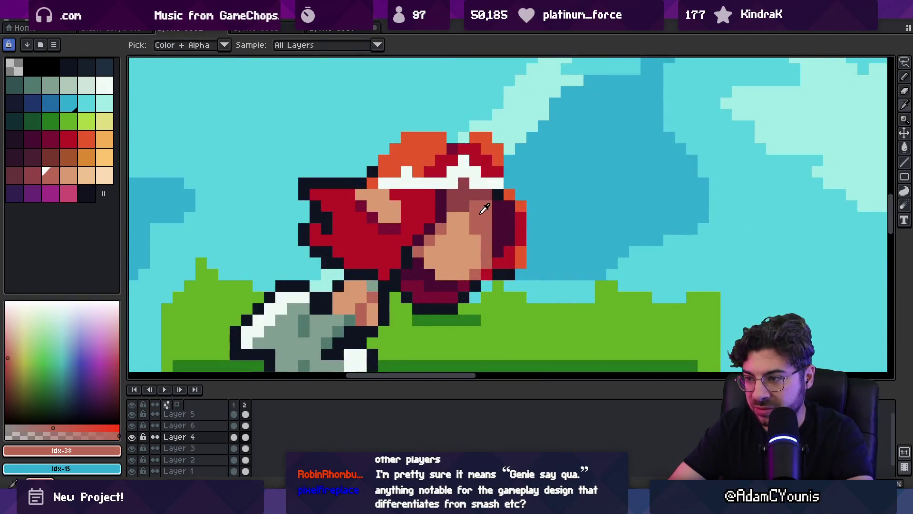
pyautogui.press('z')
pyautogui.scroll(-4, 398, 212)
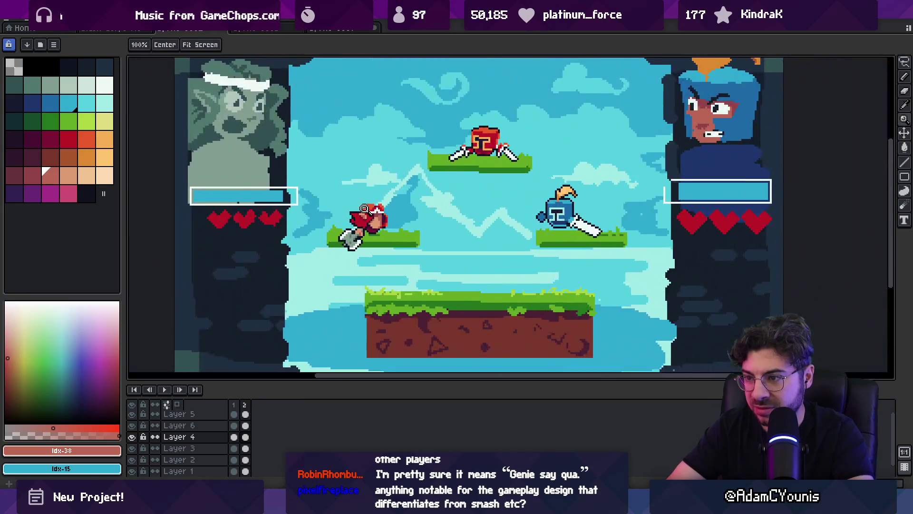
pyautogui.scroll(3, 399, 212)
pyautogui.scroll(2, 399, 212)
pyautogui.keyDown('alt'); pyautogui.click(336, 179); pyautogui.keyUp('alt')
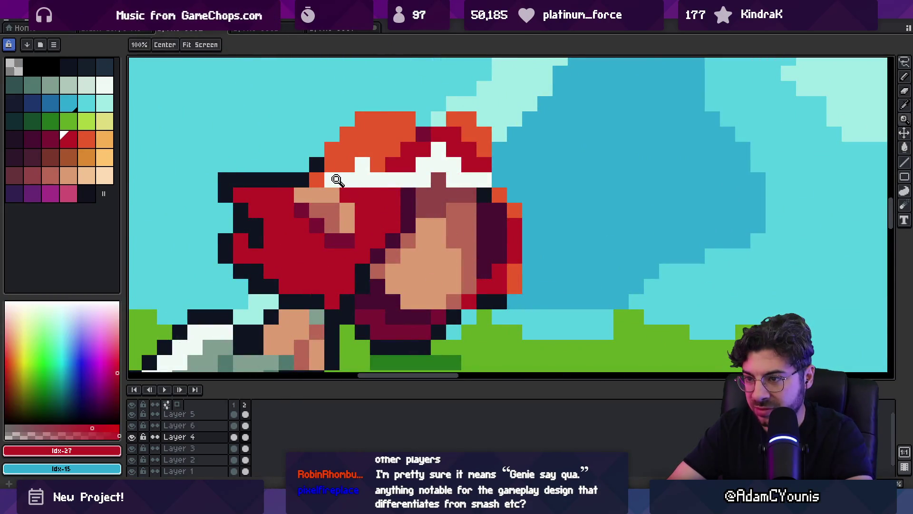
pyautogui.scroll(-5, 343, 189)
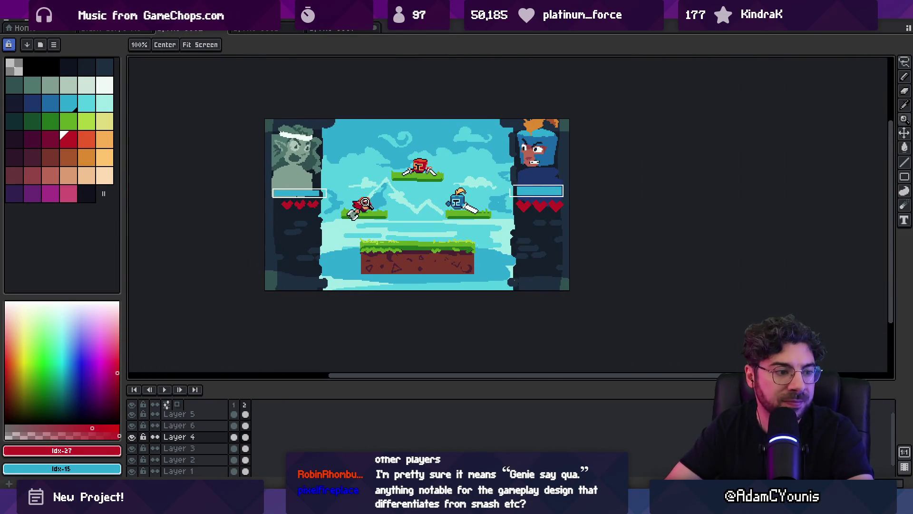
pyautogui.moveTo(414, 203); pyautogui.dragTo(408, 207)
# Step: Paint dark outline and dark maroon pixels around the ninja's arm, zooming out to review
pyautogui.scroll(4, 390, 201)
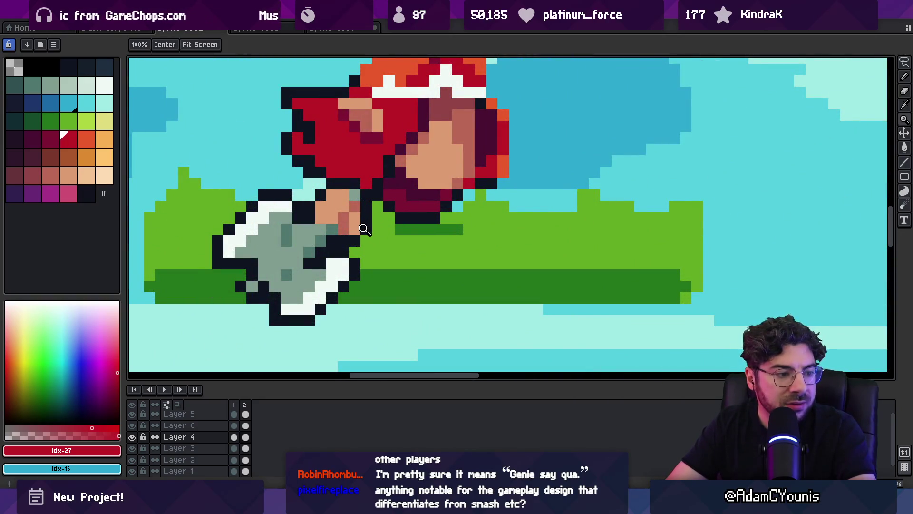
pyautogui.press('b')
pyautogui.keyDown('alt'); pyautogui.click(366, 220); pyautogui.keyUp('alt')
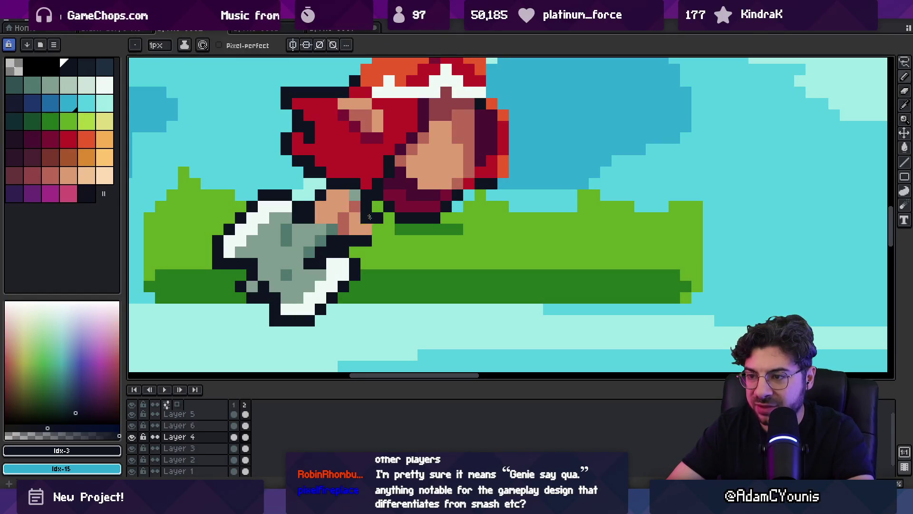
pyautogui.scroll(-4, 349, 218)
pyautogui.scroll(-2, 349, 218)
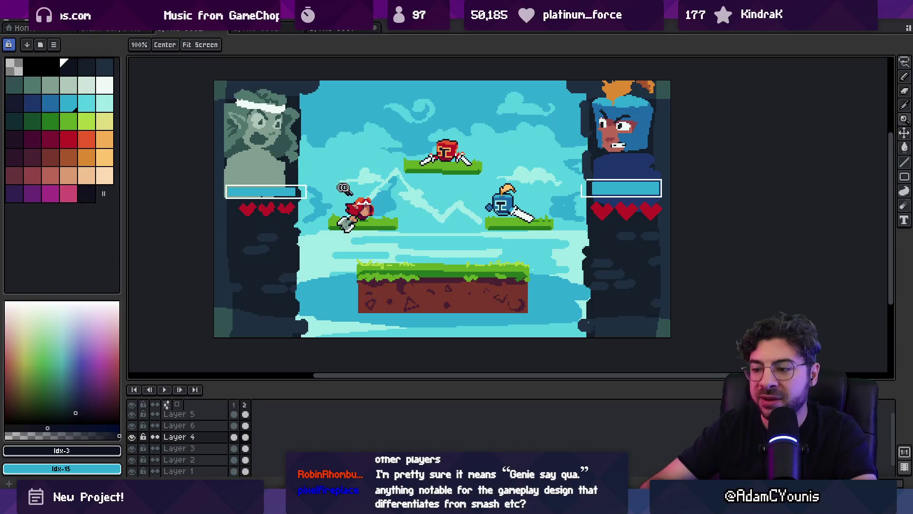
pyautogui.moveTo(509, 495)
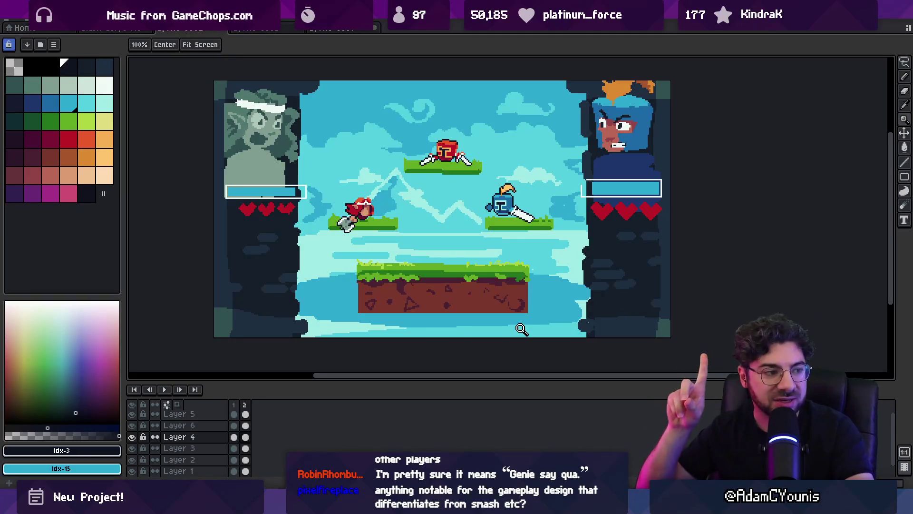
pyautogui.scroll(3, 381, 213)
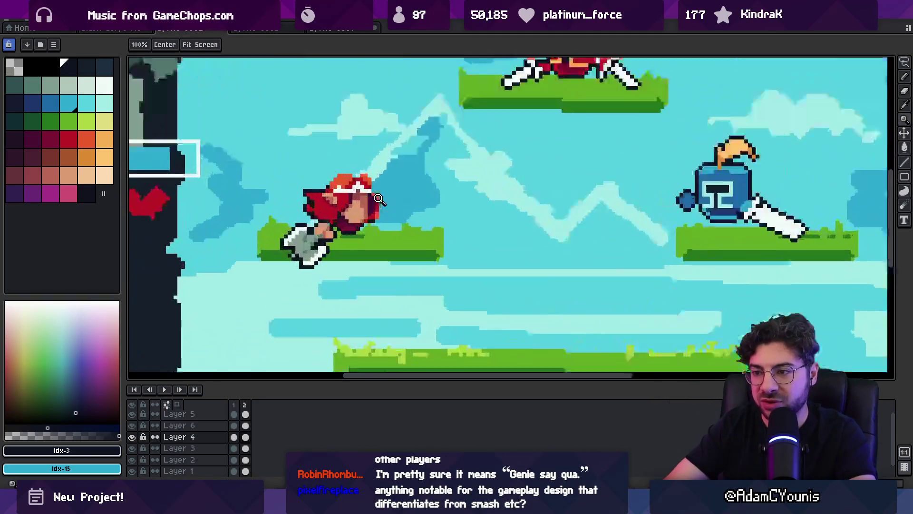
pyautogui.keyDown('alt'); pyautogui.click(384, 232); pyautogui.keyUp('alt')
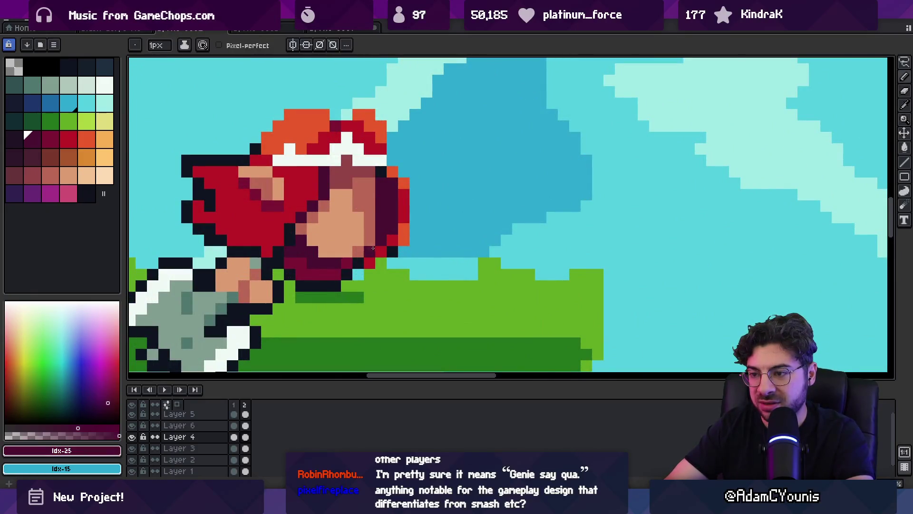
pyautogui.scroll(-3, 334, 232)
pyautogui.scroll(3, 375, 233)
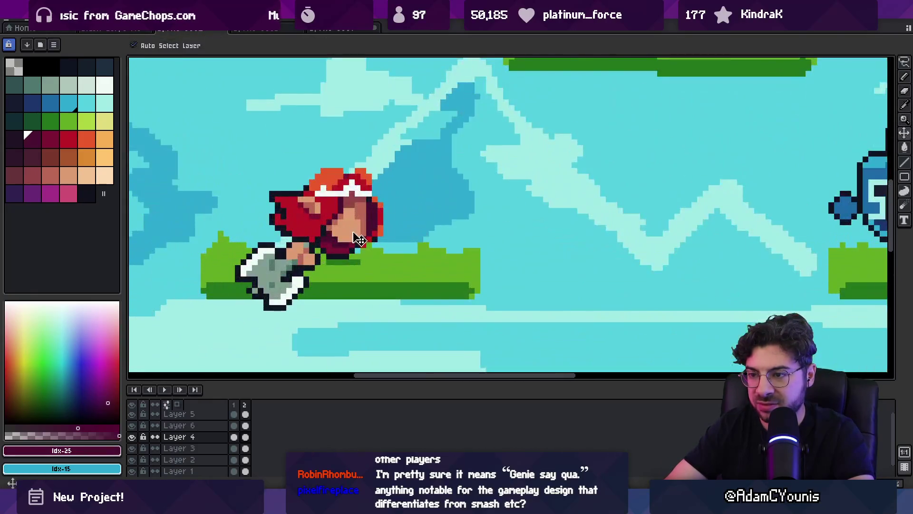
pyautogui.press('m')
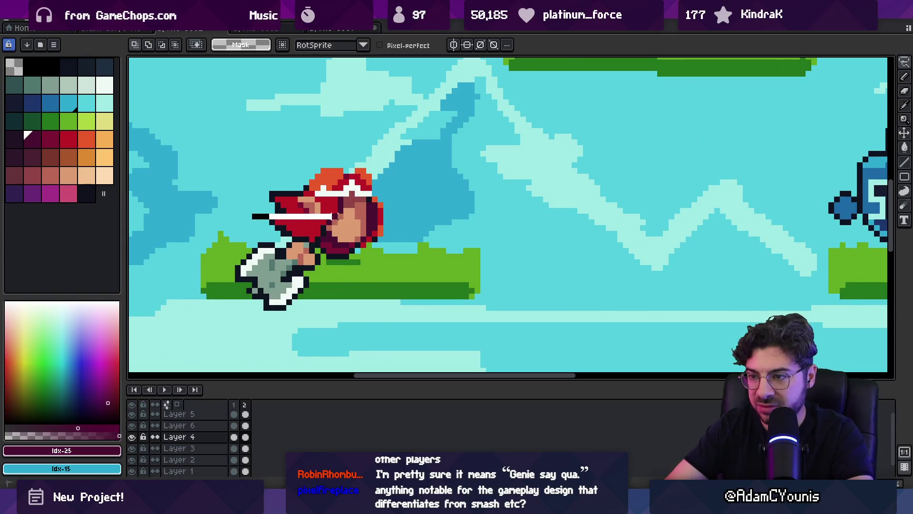
# Step: Select the ninja's head area and apply a rotation to it
pyautogui.moveTo(387, 205); pyautogui.dragTo(361, 223)
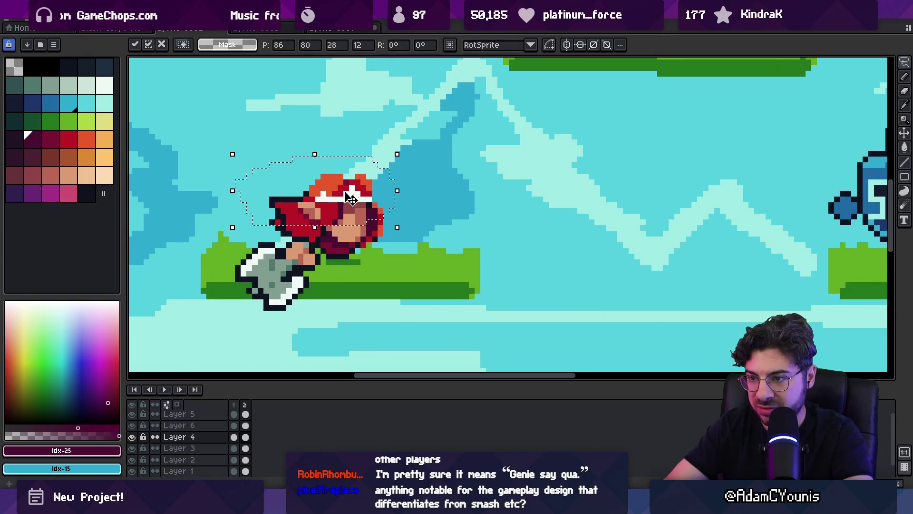
pyautogui.press('Return')
pyautogui.keyDown('alt'); pyautogui.click(357, 229); pyautogui.keyUp('alt')
pyautogui.press('b')
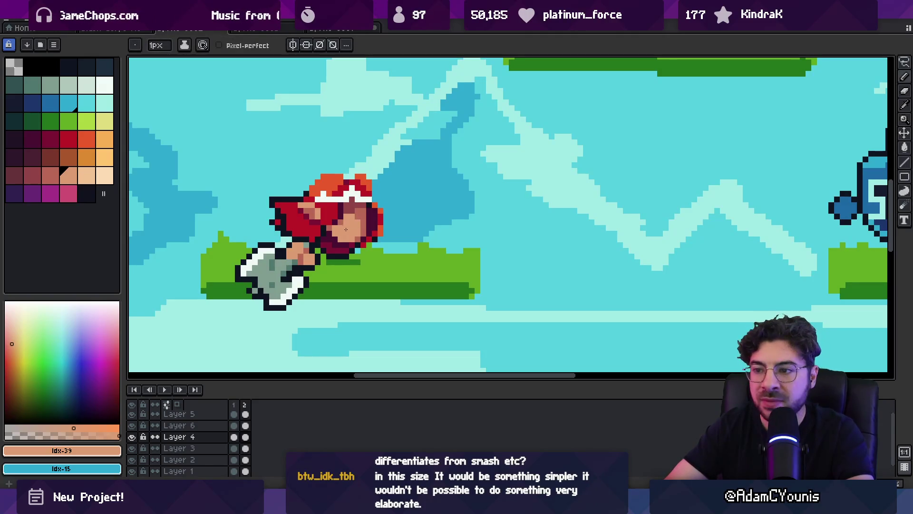
# Step: Touch up the ninja's chin with black outline and dark red pixels
pyautogui.press('z')
pyautogui.scroll(-4, 372, 201)
pyautogui.scroll(4, 376, 201)
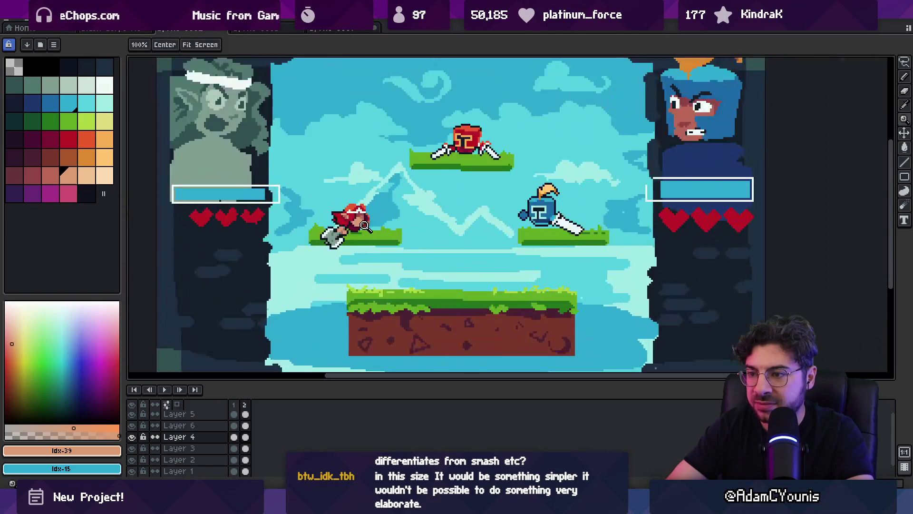
pyautogui.keyDown('alt'); pyautogui.click(371, 229); pyautogui.keyUp('alt')
pyautogui.scroll(2, 372, 229)
pyautogui.keyDown('alt'); pyautogui.click(362, 226); pyautogui.keyUp('alt')
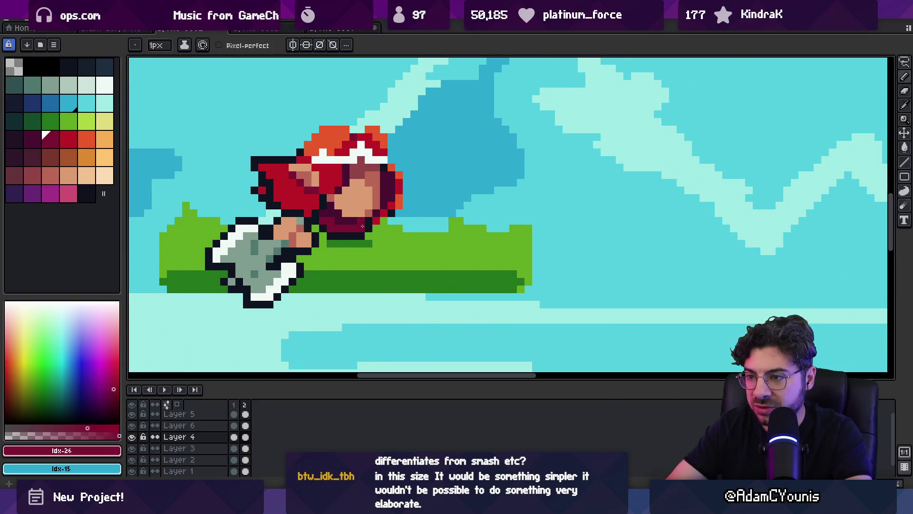
# Step: Repaint the ninja's hair in red and orange and the headband in white
pyautogui.press('z')
pyautogui.scroll(-4, 370, 212)
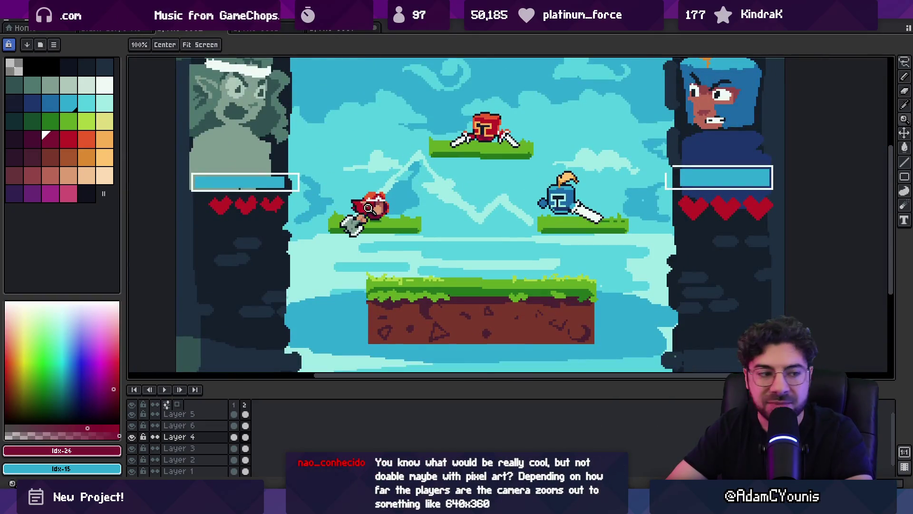
pyautogui.scroll(-2, 354, 195)
pyautogui.scroll(5, 380, 200)
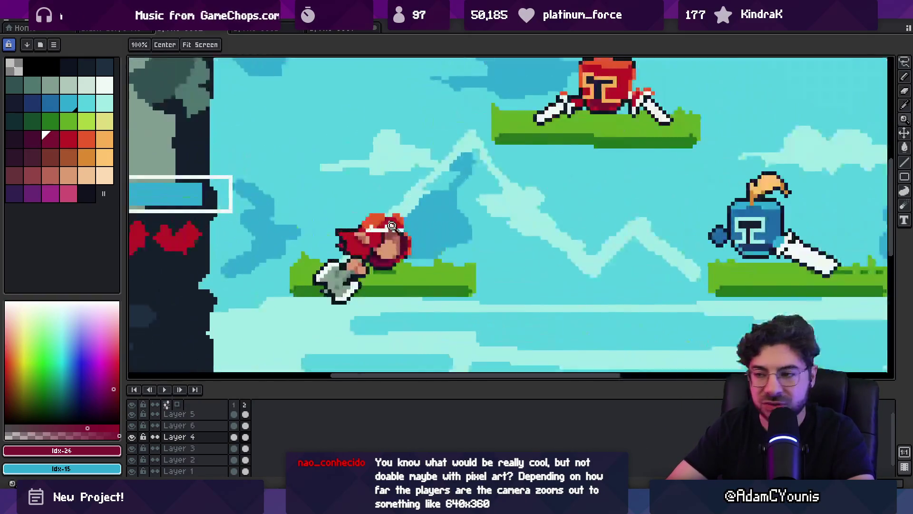
pyautogui.keyDown('alt'); pyautogui.click(418, 205); pyautogui.keyUp('alt')
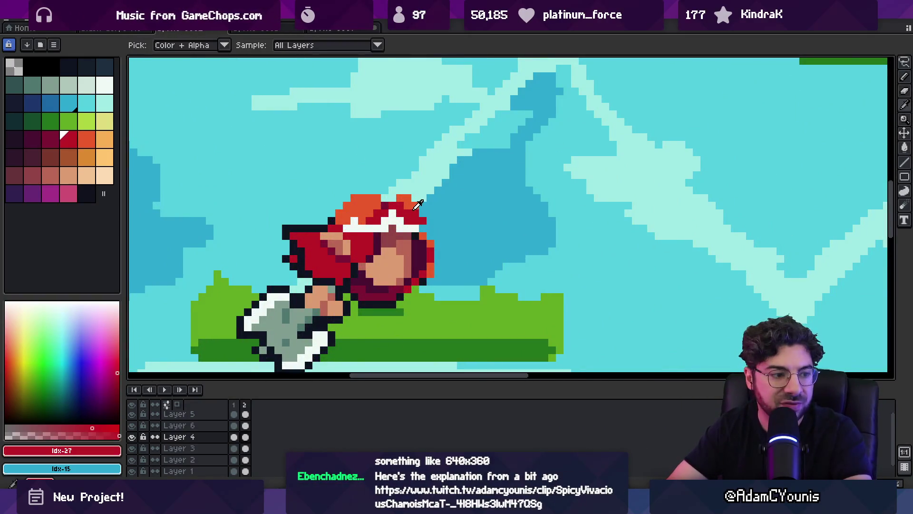
pyautogui.keyDown('alt'); pyautogui.click(416, 203); pyautogui.keyUp('alt')
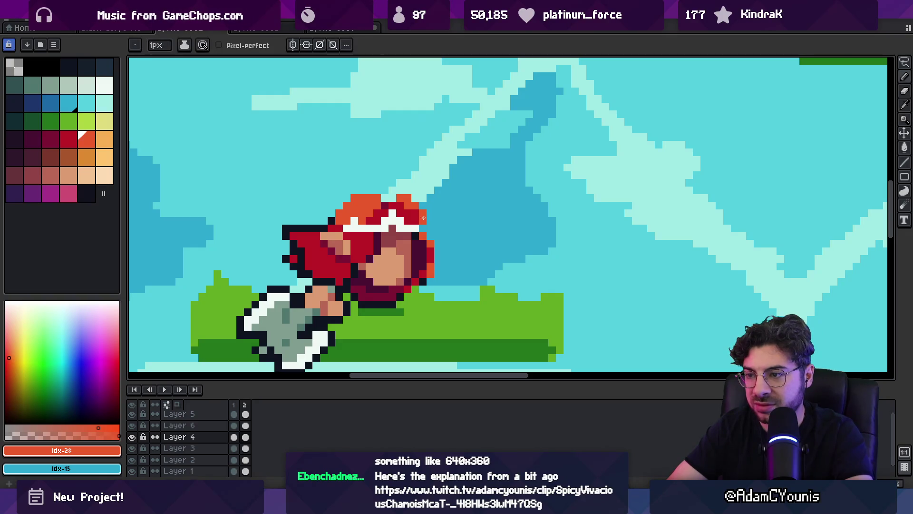
pyautogui.keyDown('alt'); pyautogui.click(397, 218); pyautogui.keyUp('alt')
# Step: Recentre and zoom in on the scene, then add dark maroon pixels to the ninja
pyautogui.press('z')
pyautogui.scroll(-8, 393, 195)
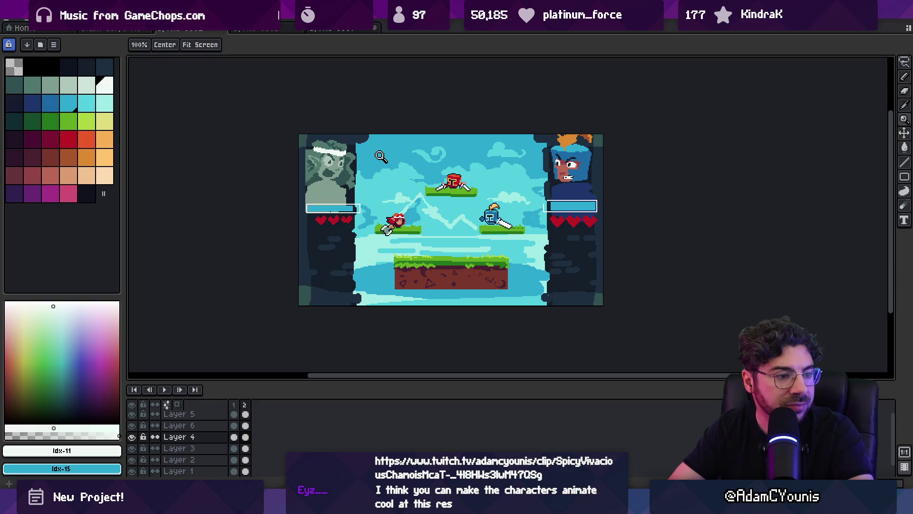
pyautogui.moveTo(411, 208); pyautogui.dragTo(350, 213)
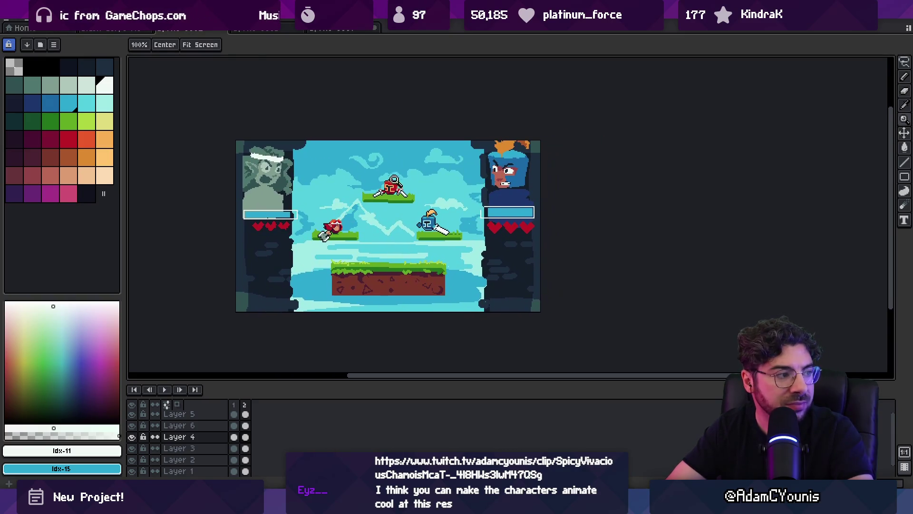
pyautogui.click(397, 214)
pyautogui.scroll(5, 350, 203)
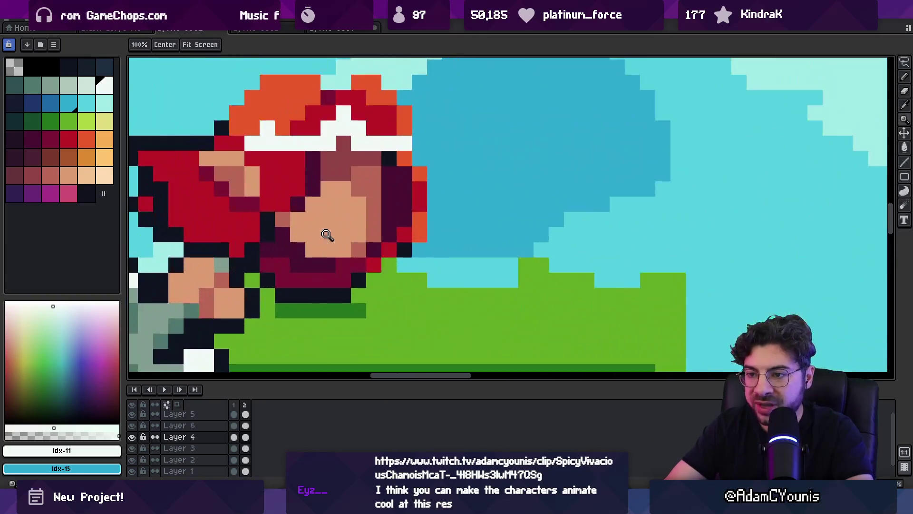
pyautogui.press('b')
pyautogui.keyDown('alt'); pyautogui.click(325, 236); pyautogui.keyUp('alt')
# Step: Add skin-tone and dark maroon pixels to the ninja's face, checking the scene between edits
pyautogui.press('z')
pyautogui.scroll(-5, 376, 199)
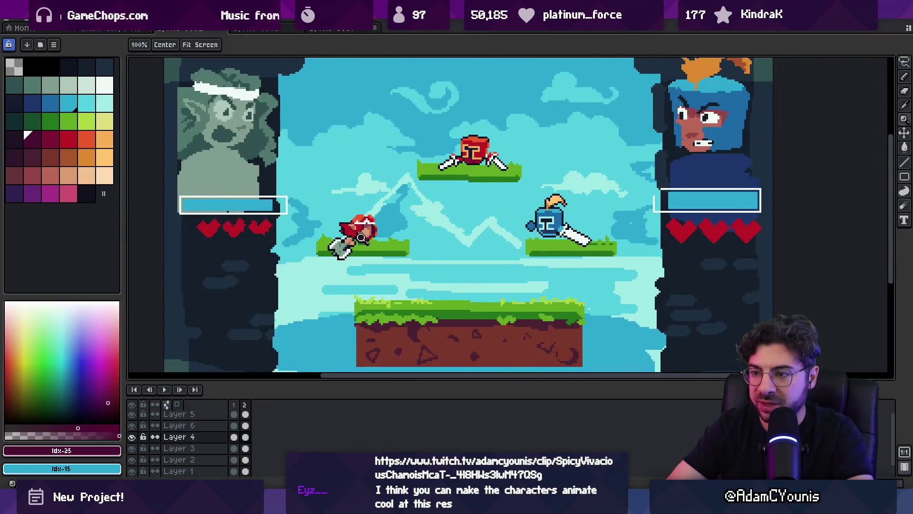
pyautogui.scroll(5, 362, 238)
pyautogui.press('b')
pyautogui.keyDown('alt'); pyautogui.click(372, 227); pyautogui.keyUp('alt')
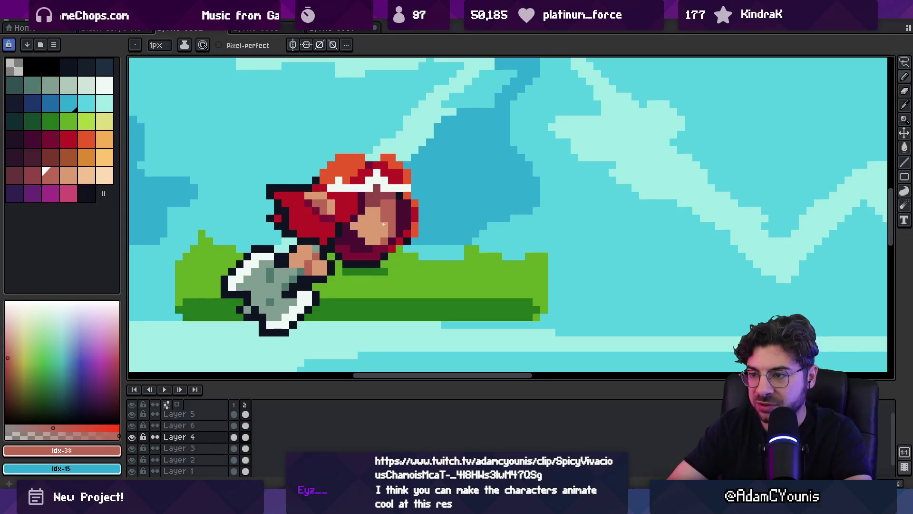
pyautogui.press('z')
pyautogui.scroll(-5, 376, 219)
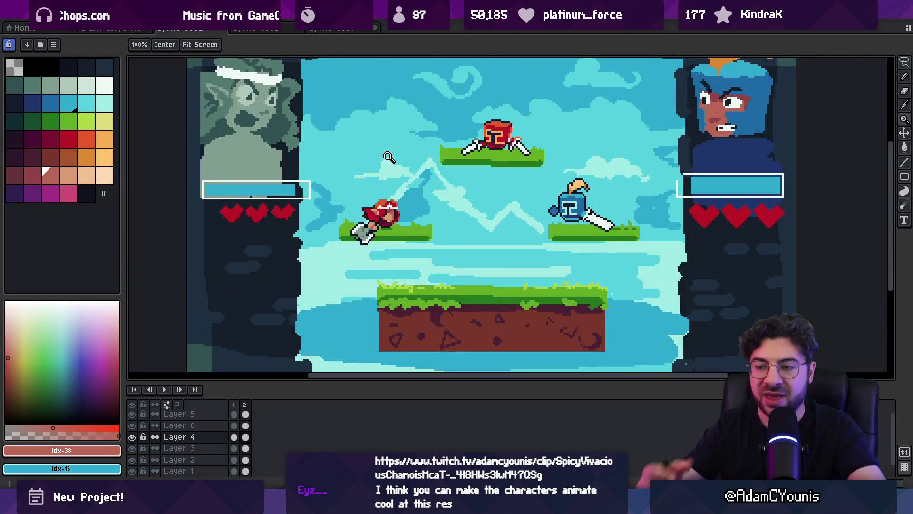
pyautogui.scroll(5, 376, 218)
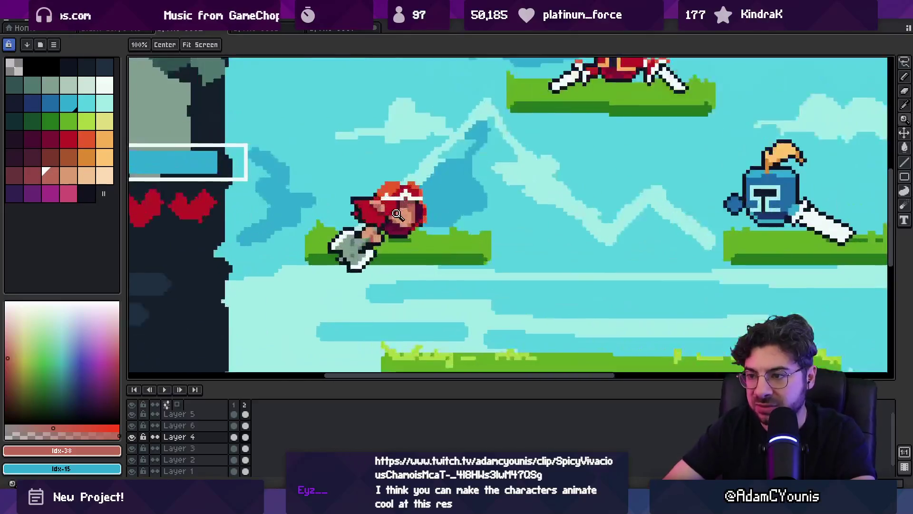
pyautogui.press('b')
pyautogui.keyDown('alt'); pyautogui.click(398, 214); pyautogui.keyUp('alt')
# Step: Redraw the white headband with red and bright red shading around it
pyautogui.press('z')
pyautogui.scroll(-5, 362, 199)
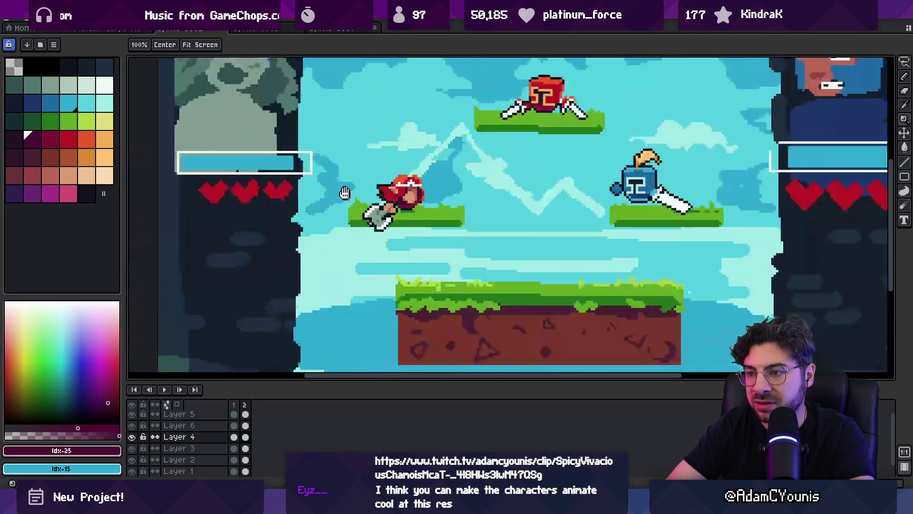
pyautogui.scroll(2, 376, 196)
pyautogui.scroll(-2, 490, 213)
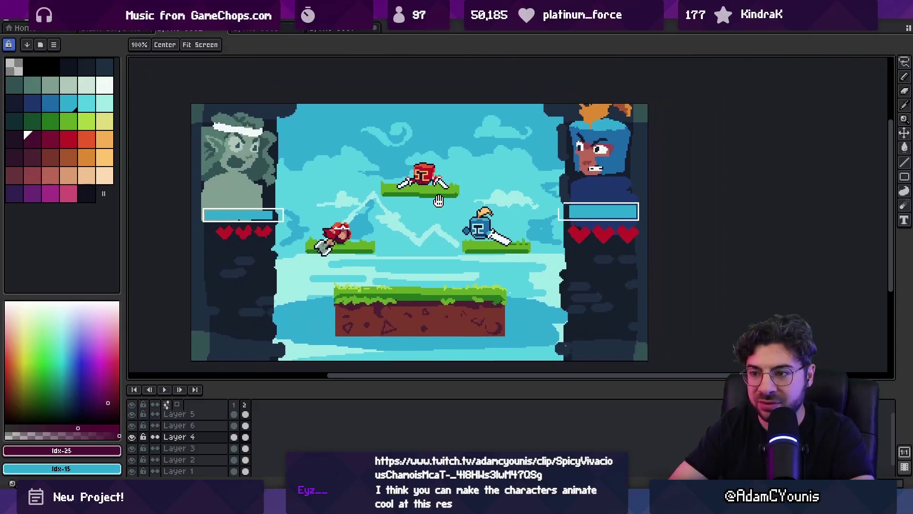
pyautogui.scroll(3, 335, 225)
pyautogui.press('b')
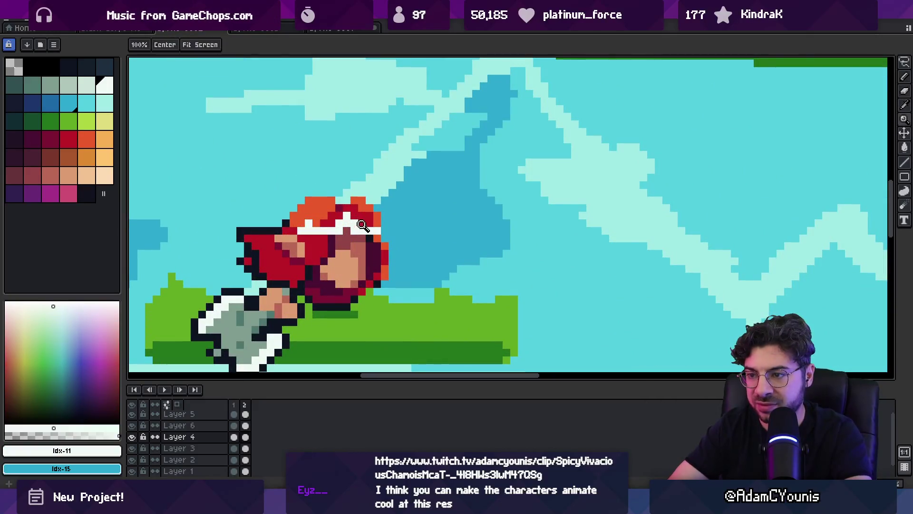
pyautogui.keyDown('alt'); pyautogui.click(350, 224); pyautogui.keyUp('alt')
pyautogui.keyDown('alt'); pyautogui.click(339, 220); pyautogui.keyUp('alt')
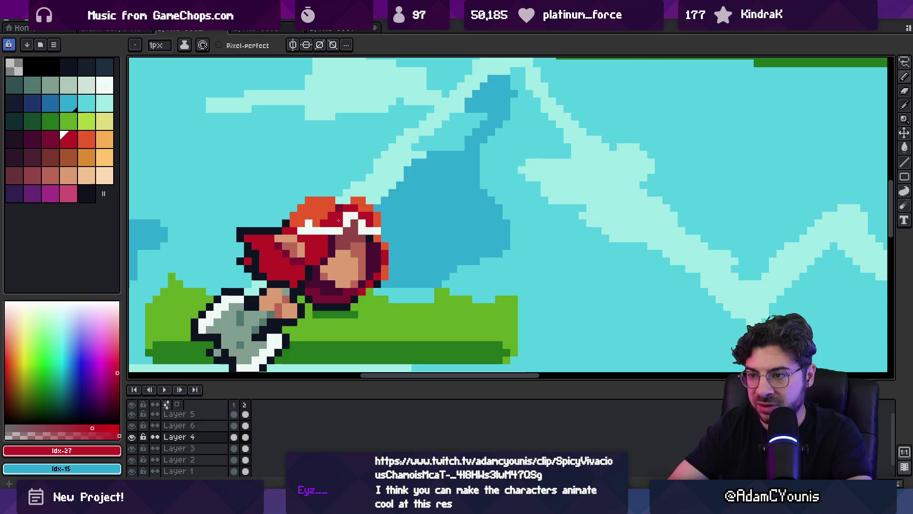
pyautogui.keyDown('alt'); pyautogui.click(354, 210); pyautogui.keyUp('alt')
# Step: Add salmon skin and bright red pixels to the ninja's face
pyautogui.press('z')
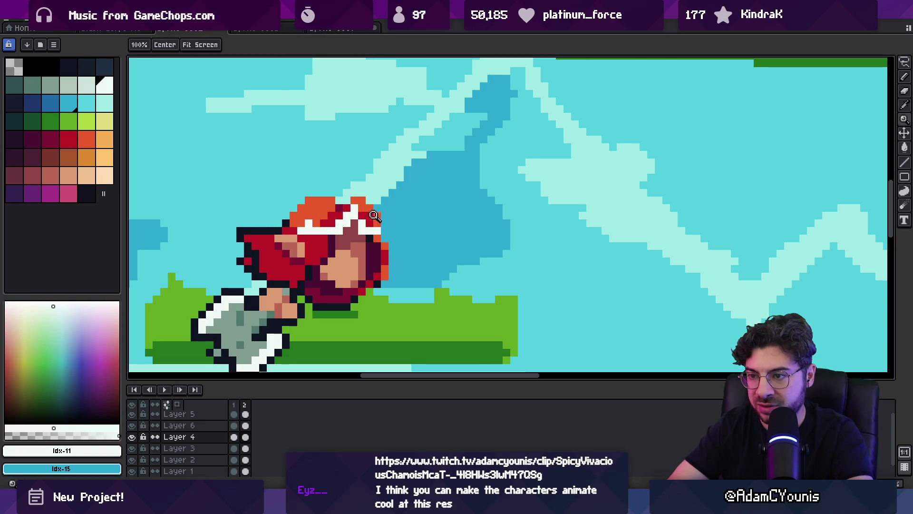
pyautogui.scroll(-4, 384, 195)
pyautogui.scroll(4, 375, 216)
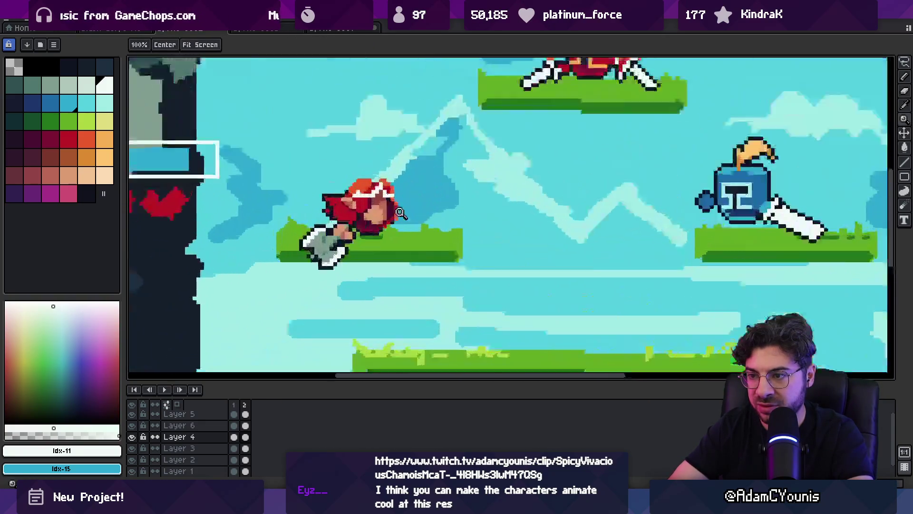
pyautogui.keyDown('alt'); pyautogui.click(373, 215); pyautogui.keyUp('alt')
pyautogui.scroll(-3, 385, 192)
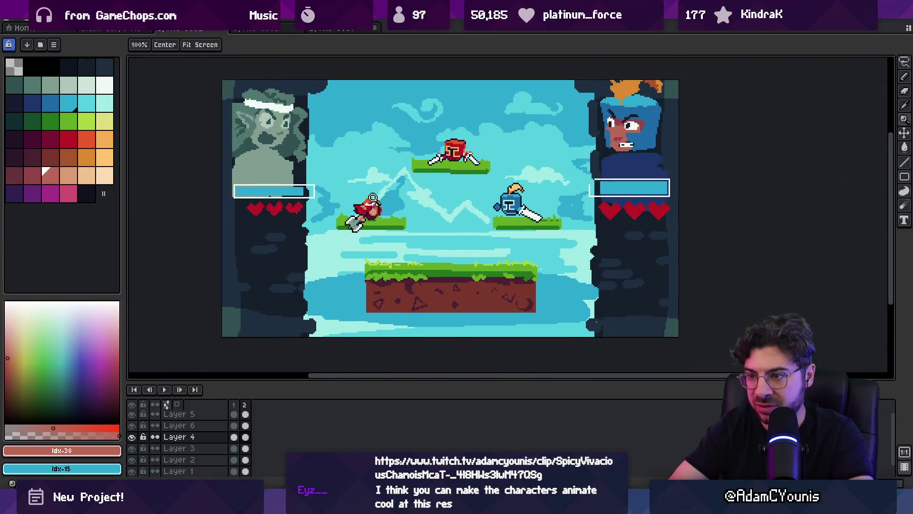
pyautogui.scroll(4, 385, 193)
pyautogui.keyDown('alt'); pyautogui.click(379, 206); pyautogui.keyUp('alt')
# Step: Zoom in and out to review the refined ninja against the whole fight scene
pyautogui.scroll(-3, 379, 207)
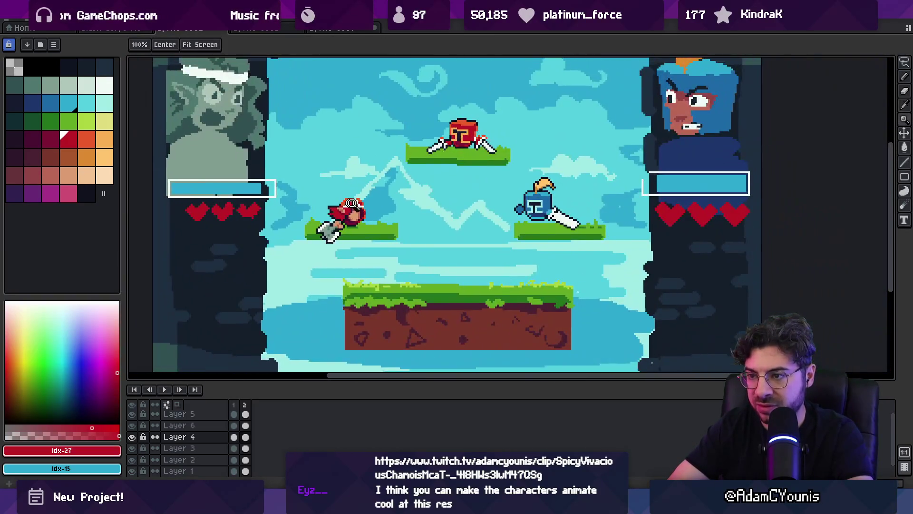
pyautogui.scroll(3, 376, 219)
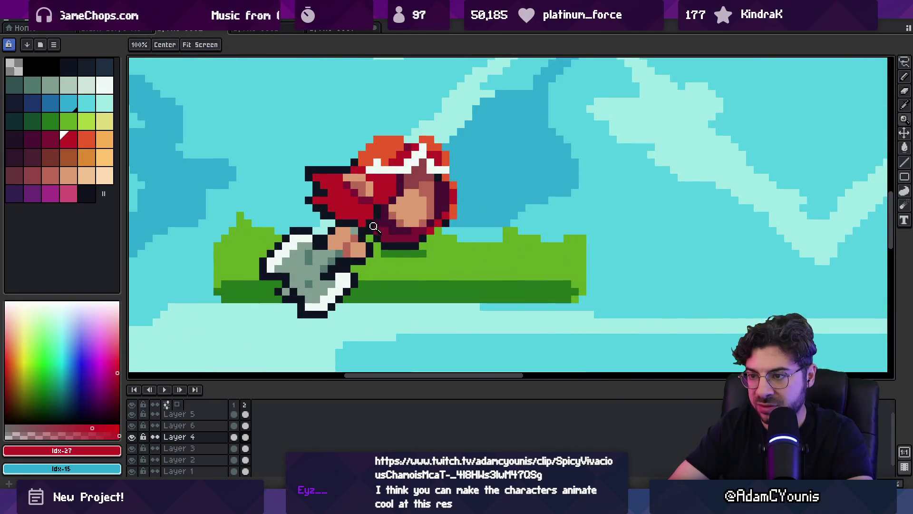
pyautogui.scroll(-3, 375, 221)
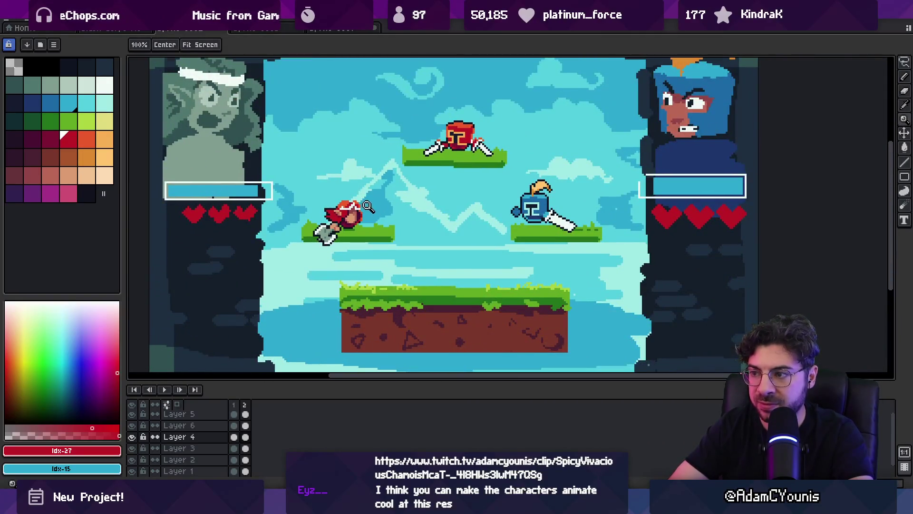
pyautogui.scroll(-1, 368, 206)
pyautogui.scroll(1, 371, 202)
pyautogui.scroll(-1, 364, 197)
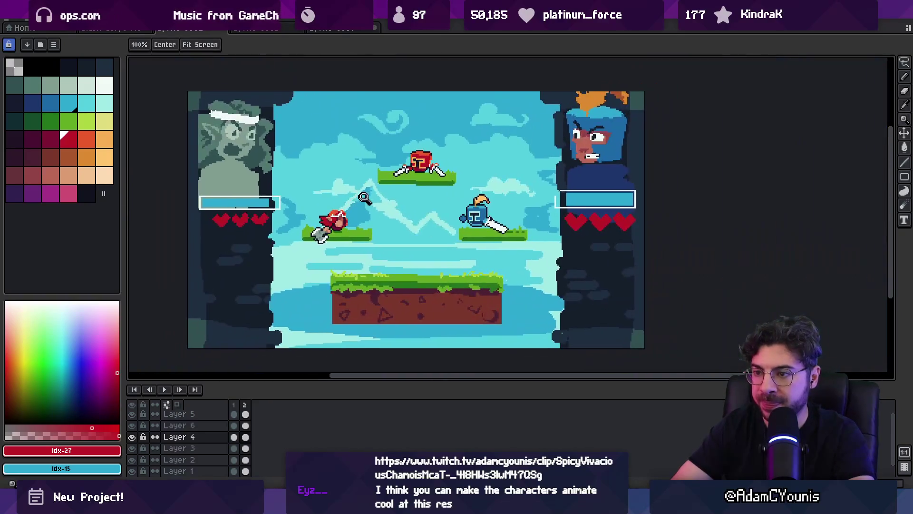
pyautogui.scroll(-1, 448, 206)
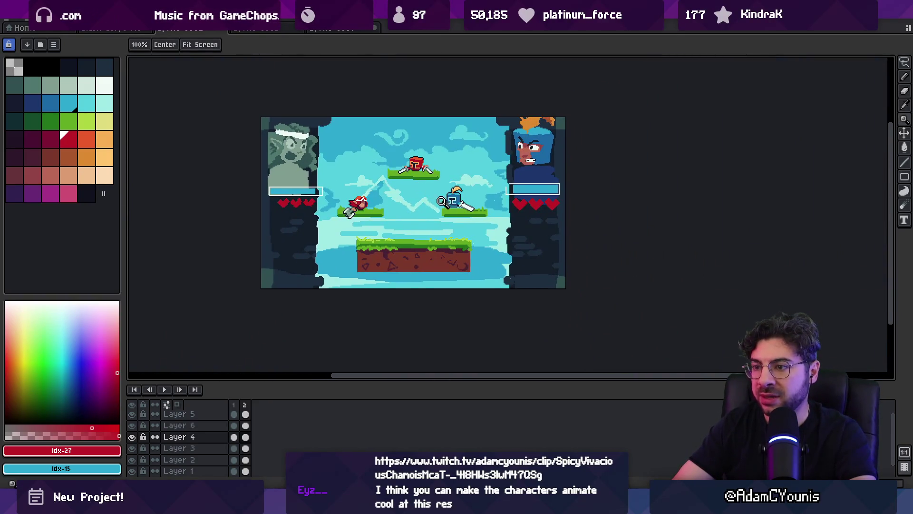
pyautogui.scroll(2, 456, 203)
pyautogui.press('v')
pyautogui.press('m')
pyautogui.scroll(1, 466, 195)
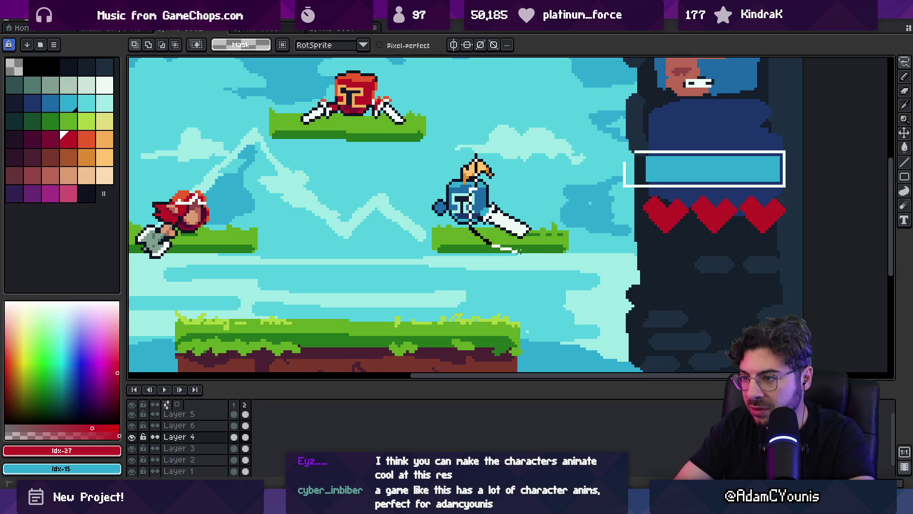
# Step: Zoom in on the blue knight and recolour its dark navy visor pixels light blue
pyautogui.moveTo(566, 255); pyautogui.dragTo(464, 128)
pyautogui.press('z')
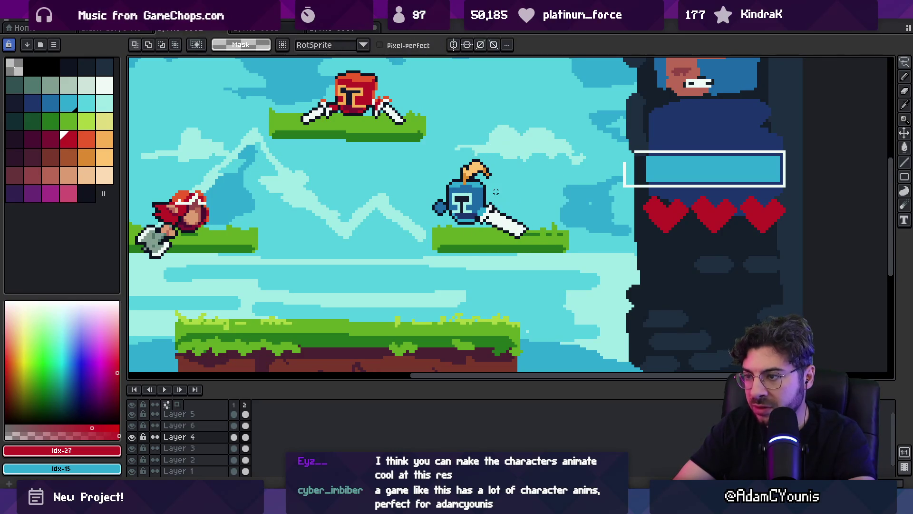
pyautogui.click(469, 199)
pyautogui.click(450, 195)
pyautogui.press('b')
pyautogui.keyDown('alt'); pyautogui.click(434, 185); pyautogui.keyUp('alt')
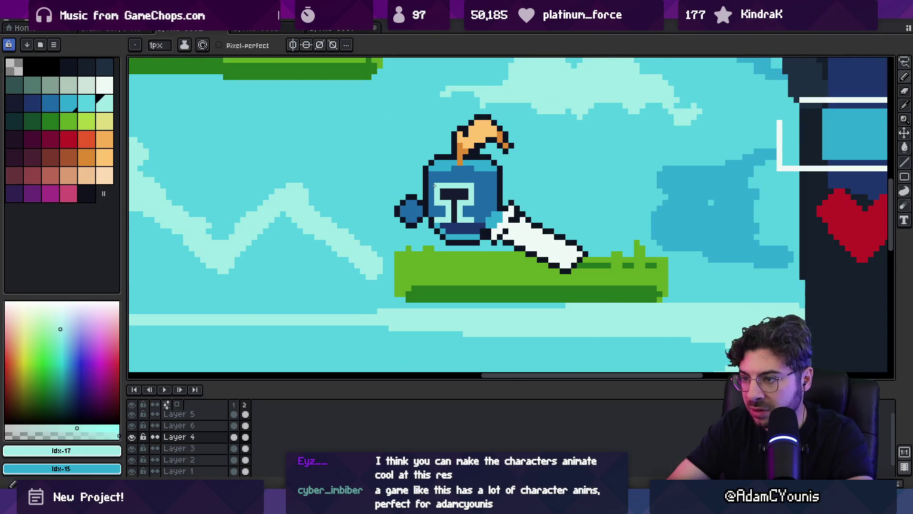
pyautogui.keyDown('alt'); pyautogui.click(435, 192); pyautogui.keyUp('alt')
pyautogui.keyDown('alt'); pyautogui.click(438, 186); pyautogui.keyUp('alt')
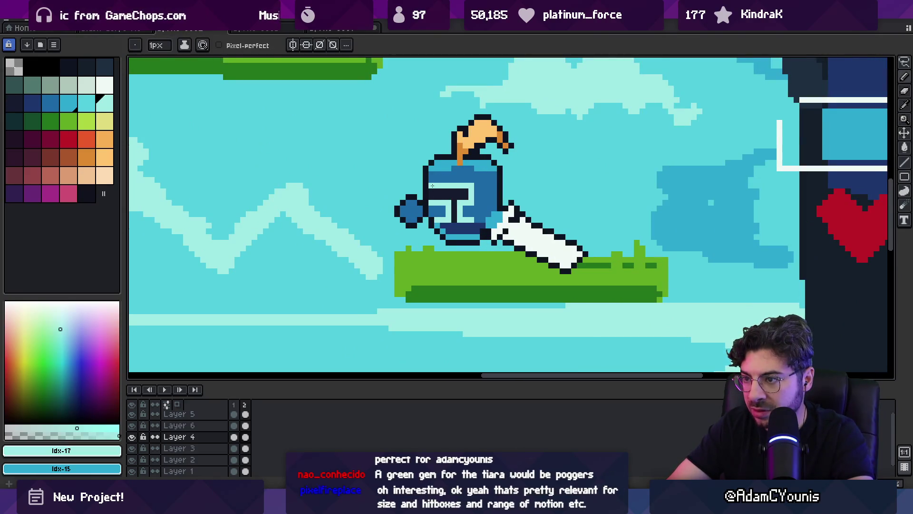
pyautogui.click(431, 193)
pyautogui.keyDown('alt'); pyautogui.click(451, 200); pyautogui.keyUp('alt')
# Step: Shift the visor eye pixels down and nudge the hair and helmet top downward
pyautogui.press('m')
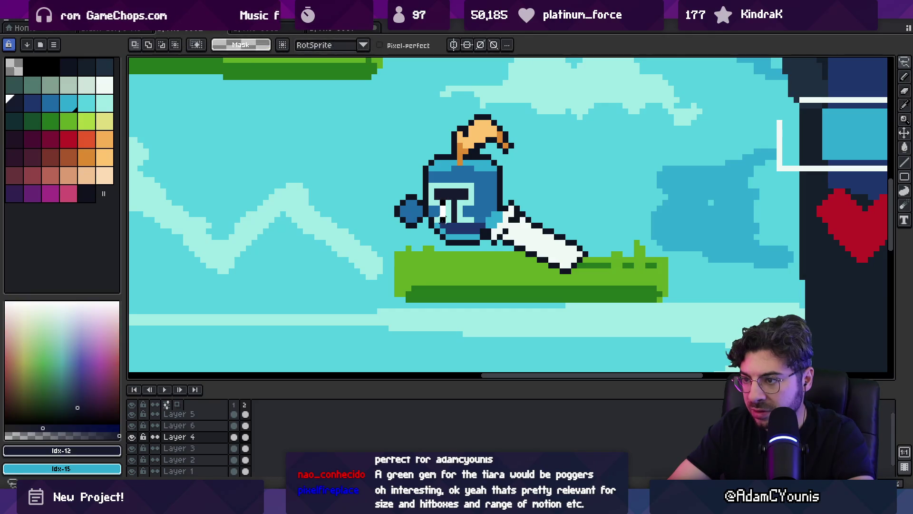
pyautogui.moveTo(459, 198); pyautogui.dragTo(460, 210)
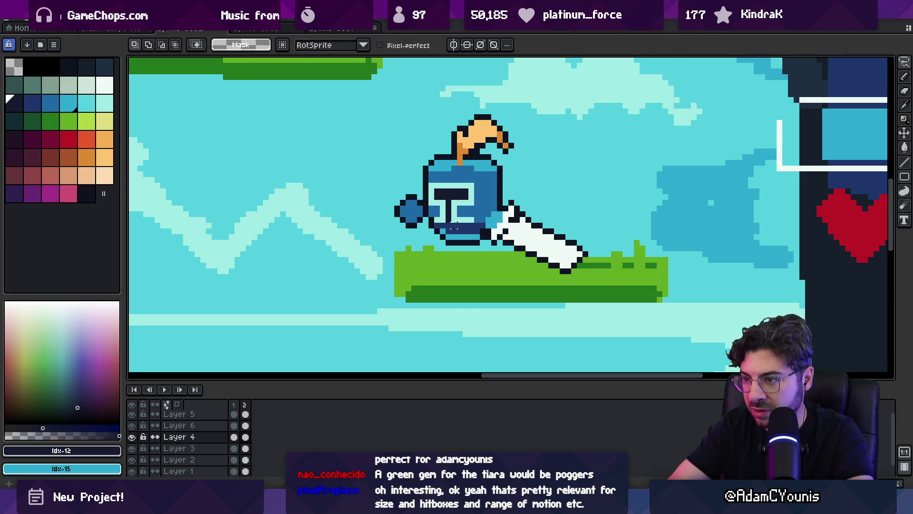
pyautogui.moveTo(452, 174)
pyautogui.mouseDown()
pyautogui.moveTo(423, 119)
pyautogui.moveTo(452, 174)
pyautogui.mouseUp()
pyautogui.moveTo(481, 139); pyautogui.dragTo(482, 145)
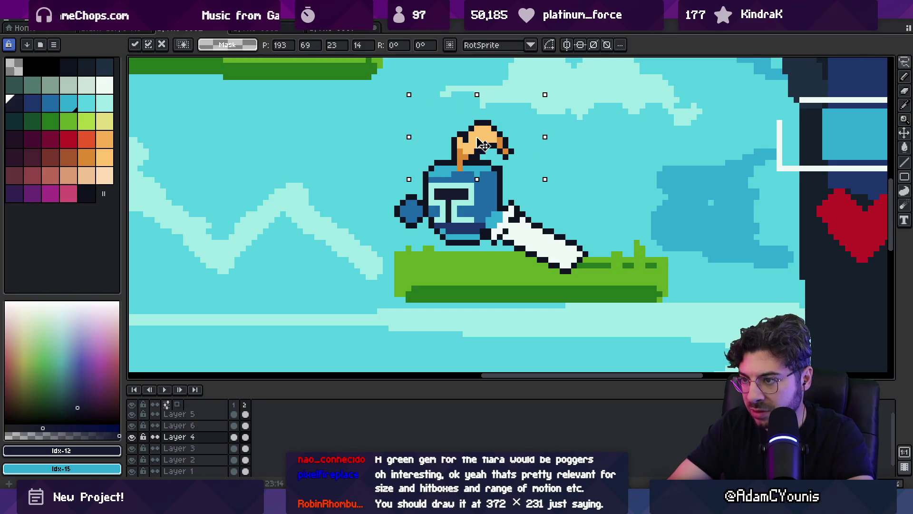
pyautogui.press('Return')
# Step: Undo the hair edits to restore the orange tuft's earlier shape
pyautogui.hotkey('ctrl', 'z')
pyautogui.hotkey('ctrl', 'z')
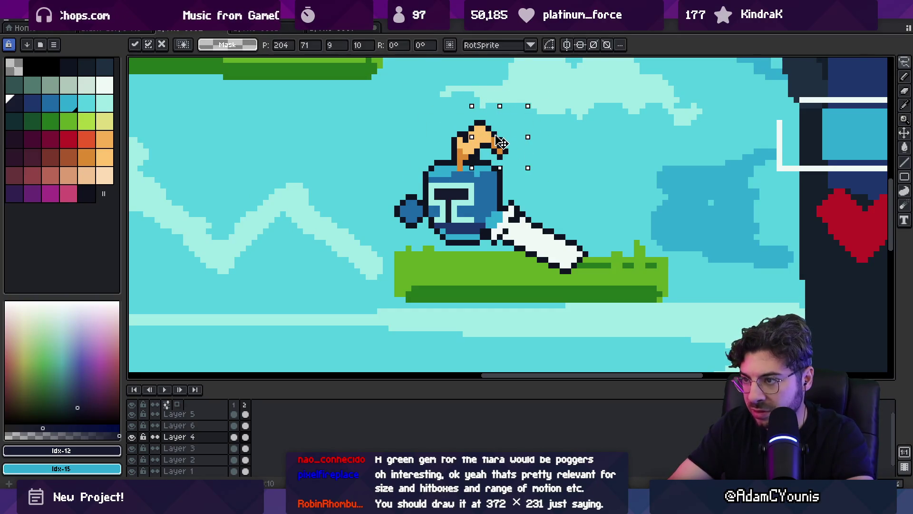
pyautogui.hotkey('ctrl', 'z')
pyautogui.hotkey('ctrl', 'z')
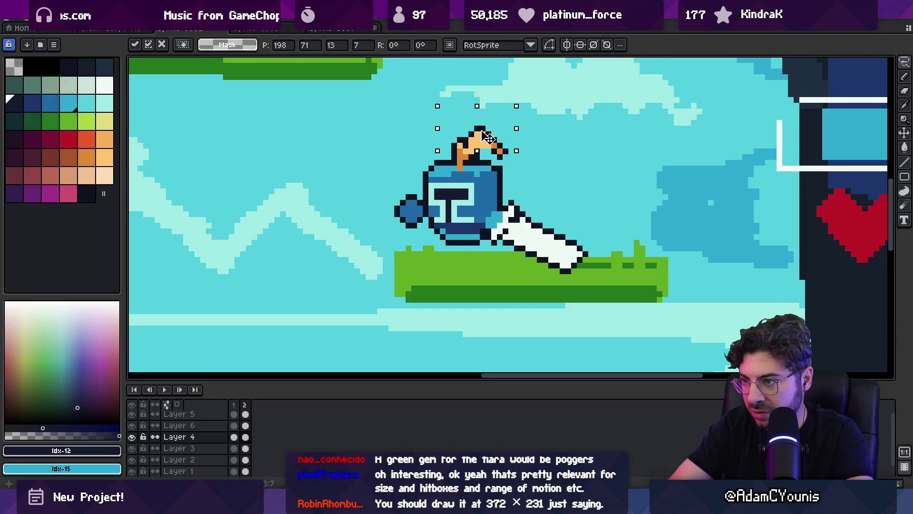
pyautogui.press('b')
pyautogui.keyDown('alt'); pyautogui.click(477, 143); pyautogui.keyUp('alt')
pyautogui.keyDown('alt'); pyautogui.click(467, 139); pyautogui.keyUp('alt')
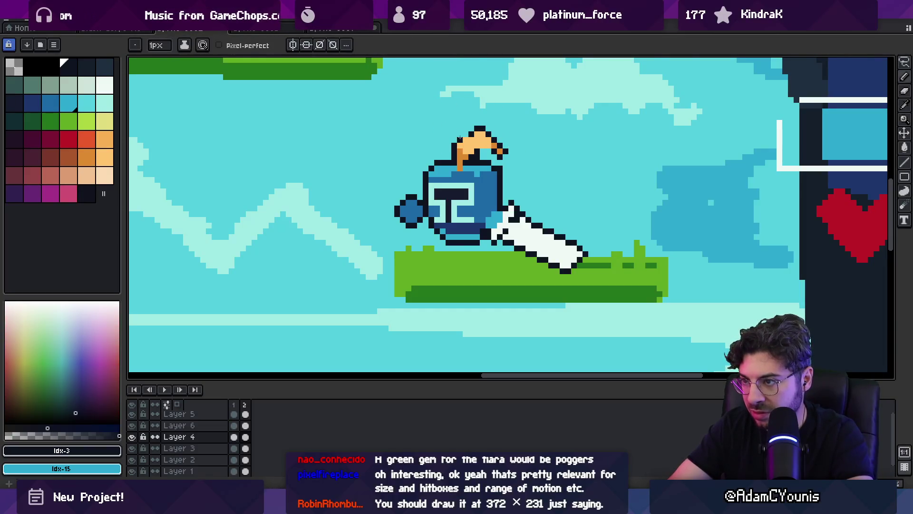
# Step: Reshape the knight's fist into a rounder one with a marquee selection
pyautogui.press('z')
pyautogui.scroll(-5, 513, 114)
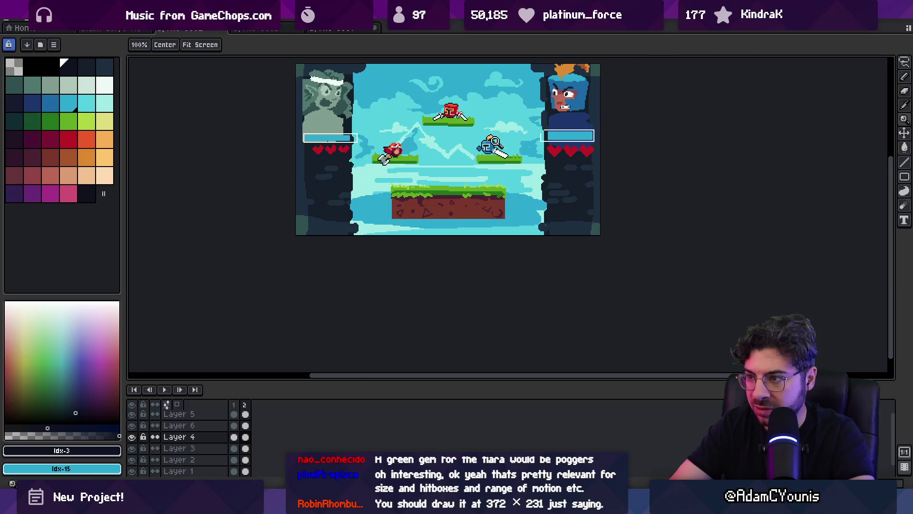
pyautogui.scroll(5, 493, 143)
pyautogui.press('m')
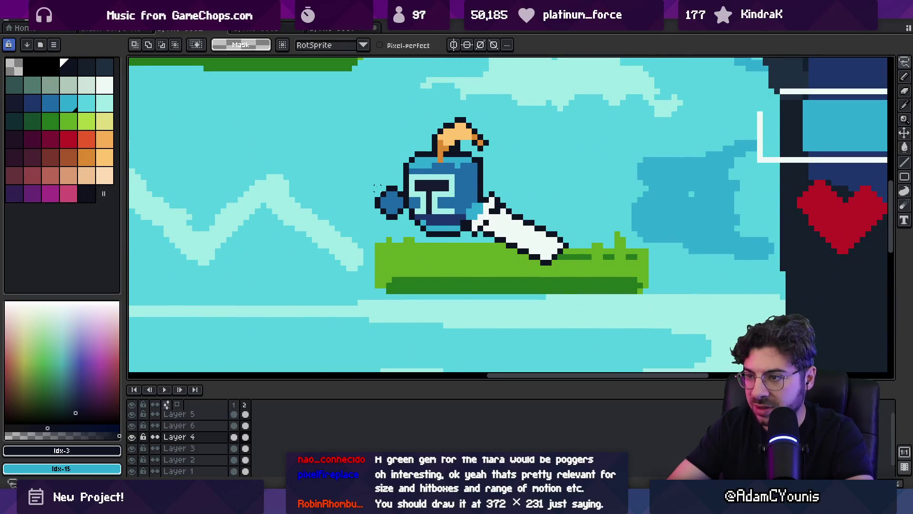
pyautogui.moveTo(367, 180)
pyautogui.mouseDown()
pyautogui.moveTo(403, 243)
pyautogui.moveTo(404, 204)
pyautogui.moveTo(377, 185)
pyautogui.mouseUp()
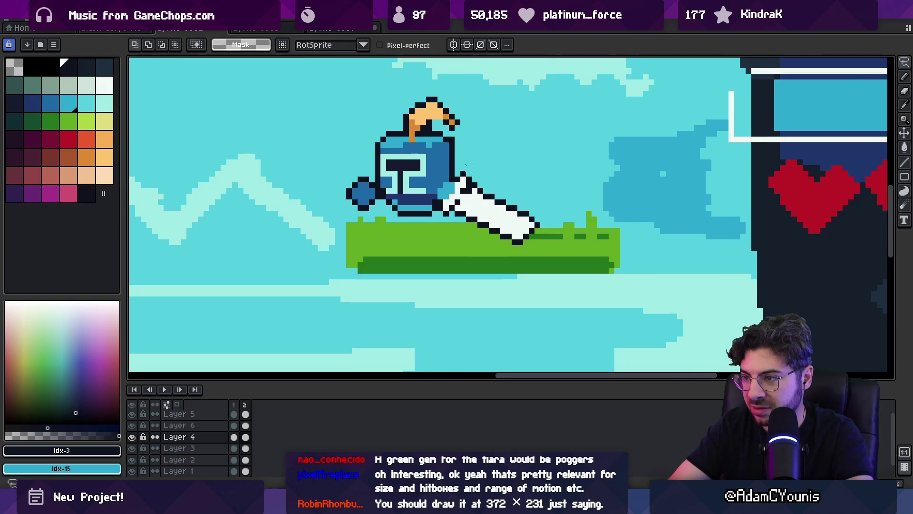
# Step: Rotate the sword to a pulled-back angle and erase its tip to shorten it
pyautogui.moveTo(463, 159)
pyautogui.mouseDown()
pyautogui.moveTo(512, 219)
pyautogui.moveTo(524, 204)
pyautogui.moveTo(534, 238)
pyautogui.moveTo(501, 233)
pyautogui.mouseUp()
pyautogui.press('Return')
pyautogui.press('e')
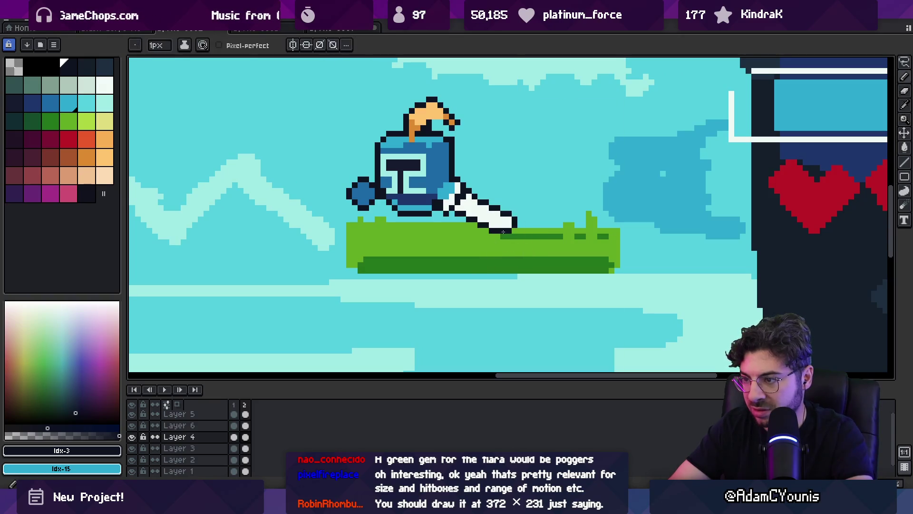
pyautogui.press('z')
pyautogui.scroll(-5, 503, 232)
pyautogui.scroll(3, 438, 184)
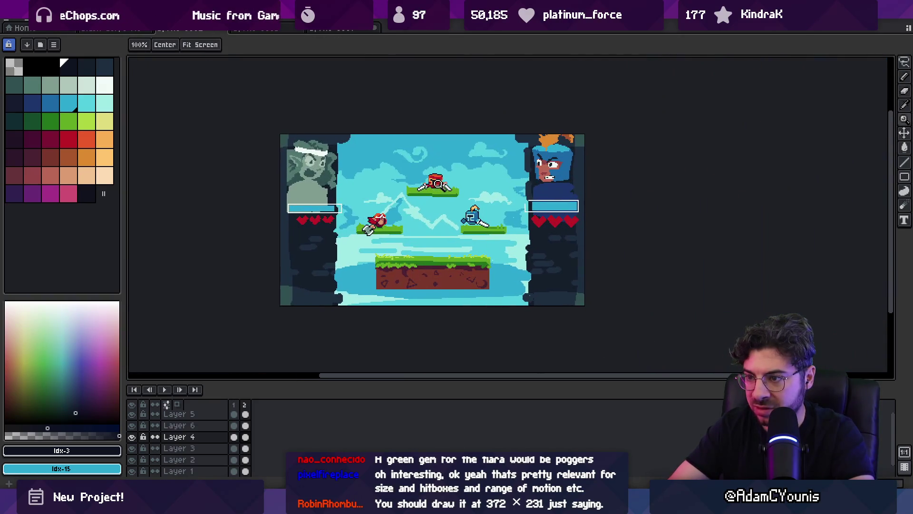
# Step: Pick the sword's white and magic-wand select the area around the hair tuft
pyautogui.scroll(4, 413, 200)
pyautogui.scroll(-3, 445, 204)
pyautogui.scroll(3, 499, 195)
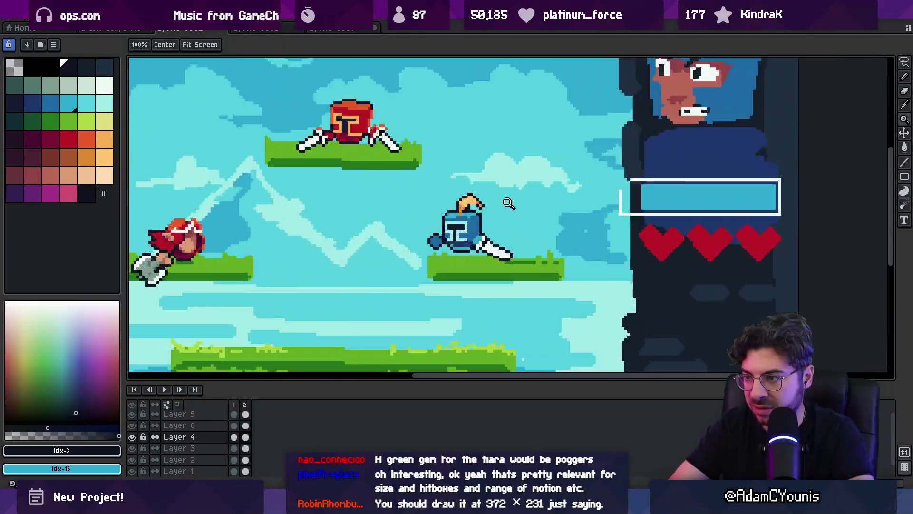
pyautogui.scroll(2, 509, 203)
pyautogui.press('i')
pyautogui.keyDown('alt'); pyautogui.click(503, 257); pyautogui.keyUp('alt')
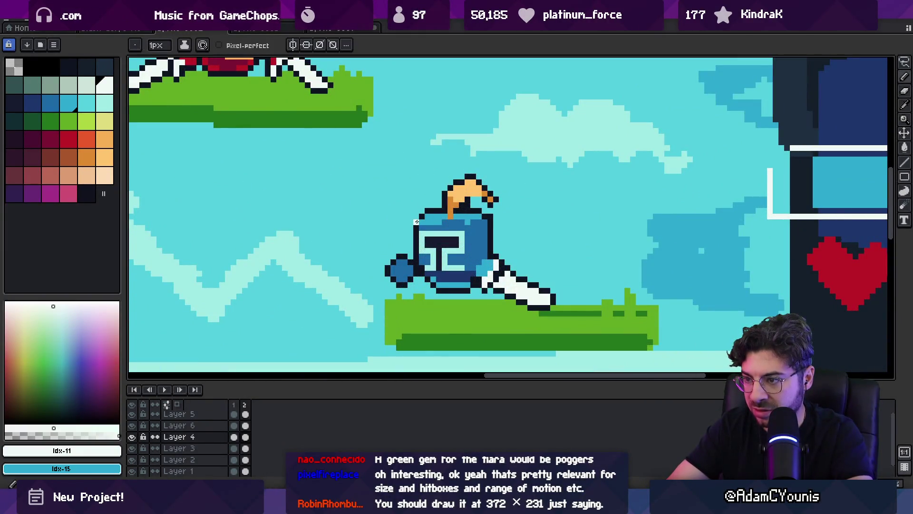
pyautogui.press('w')
pyautogui.click(443, 200)
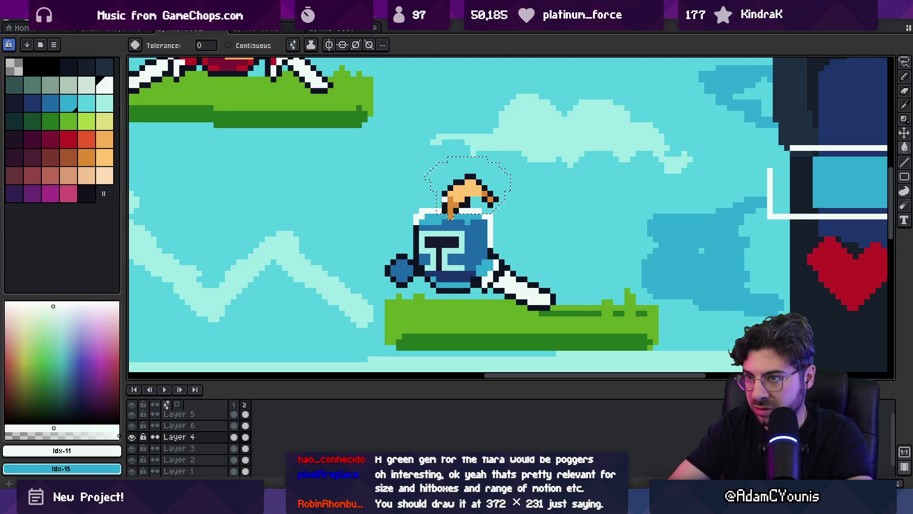
# Step: Set a 1px pencil with shading ink in white and touch up the helmet's top rim
pyautogui.press('z')
pyautogui.scroll(-3, 490, 181)
pyautogui.scroll(-3, 490, 181)
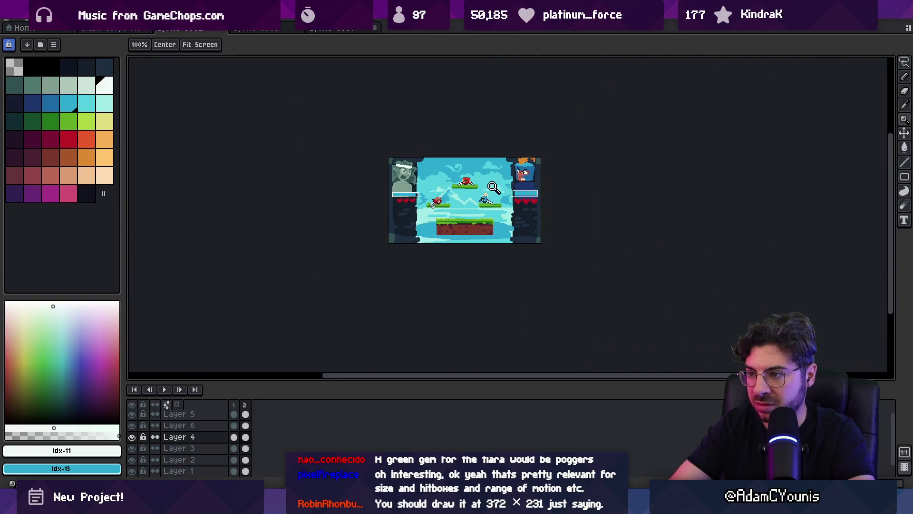
pyautogui.scroll(6, 493, 187)
pyautogui.press('b')
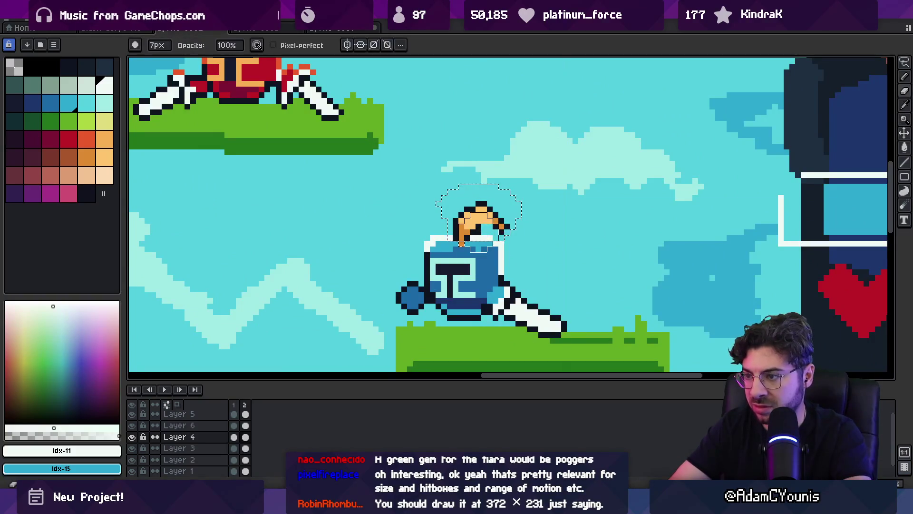
pyautogui.press('-')
pyautogui.press('-')
pyautogui.press('-')
pyautogui.press('d')
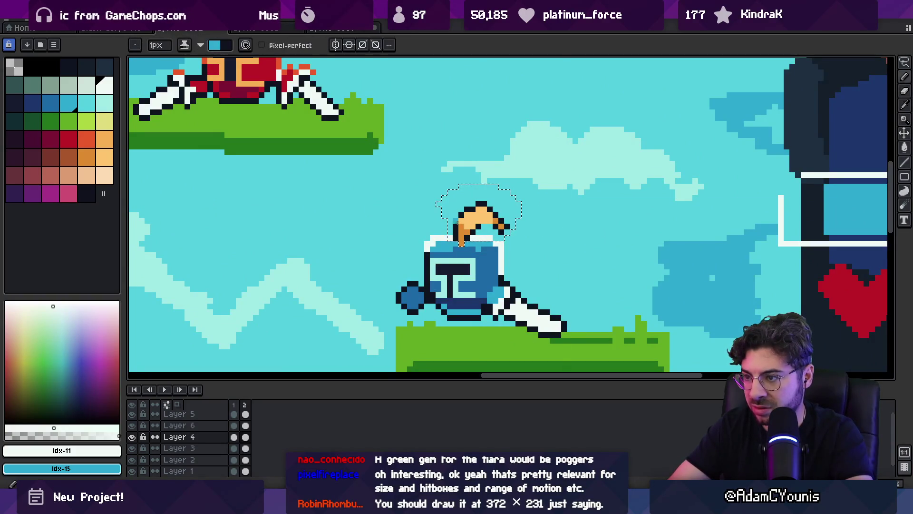
pyautogui.press('x')
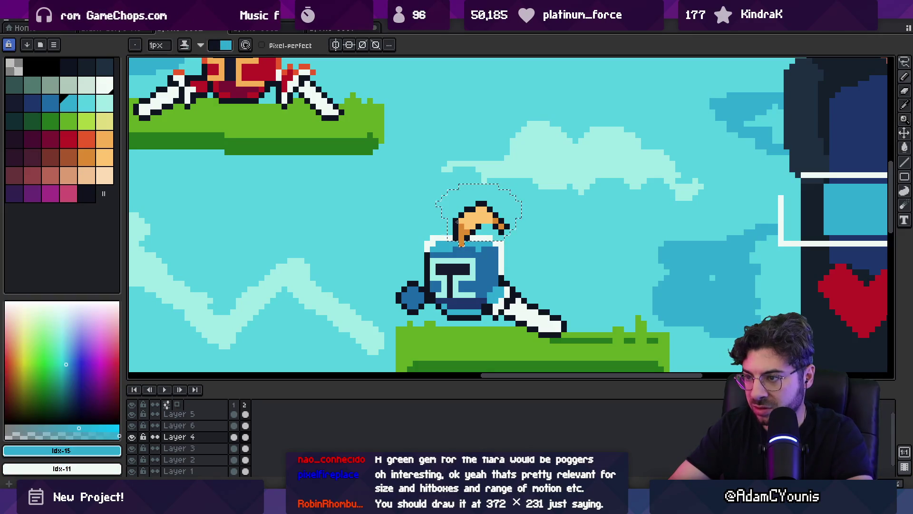
pyautogui.hotkey('ctrl', 'd')
pyautogui.keyDown('alt'); pyautogui.click(455, 220); pyautogui.keyUp('alt')
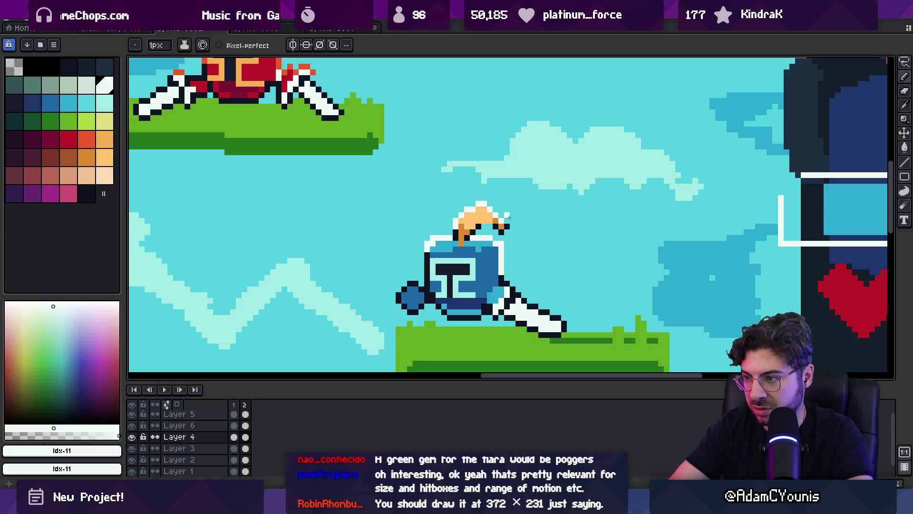
pyautogui.press('z')
pyautogui.press('1')
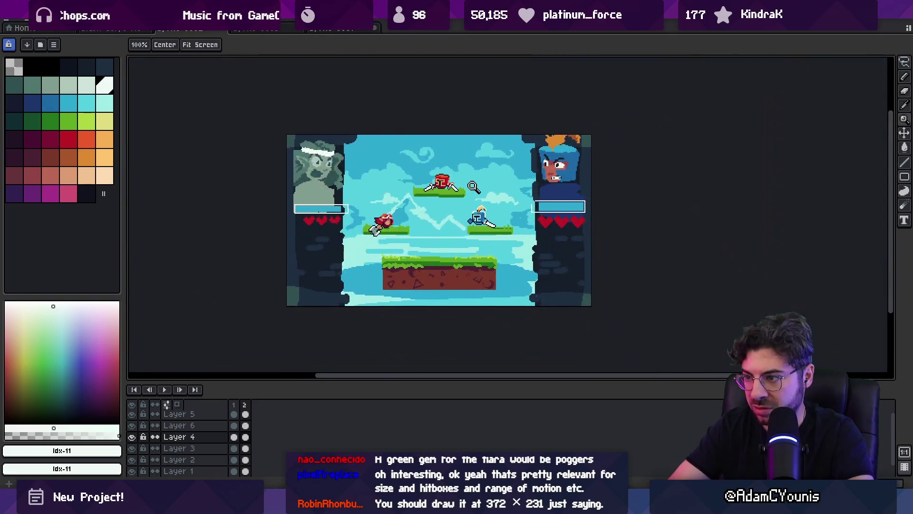
pyautogui.scroll(-1, 491, 190)
pyautogui.scroll(4, 385, 218)
pyautogui.press('b')
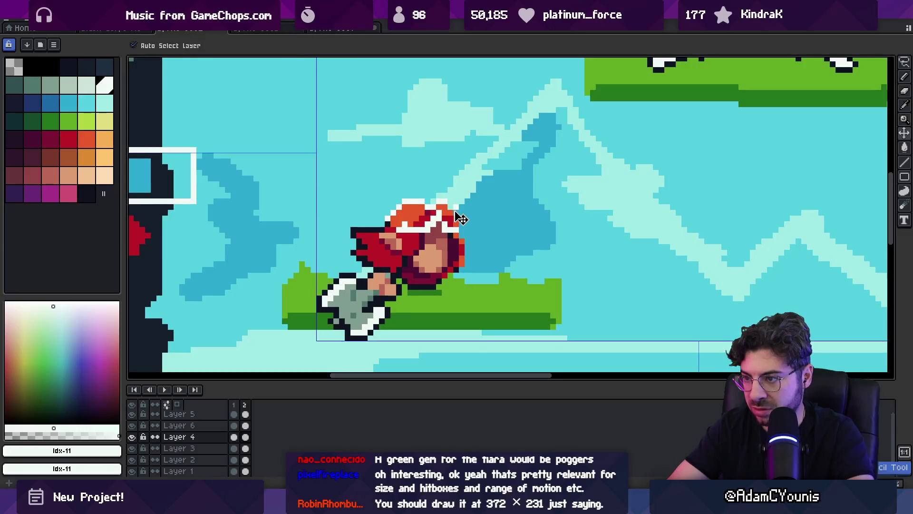
pyautogui.press('z')
pyautogui.scroll(-3, 428, 185)
pyautogui.scroll(-1, 429, 185)
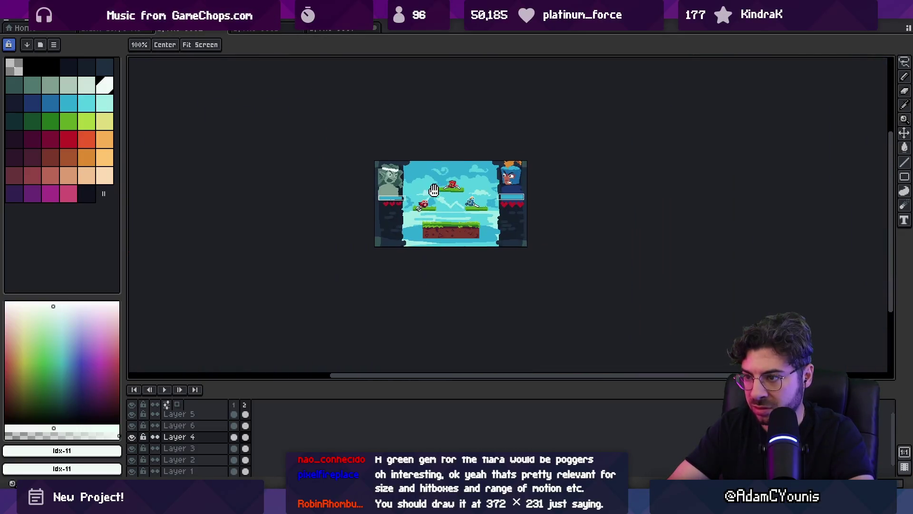
pyautogui.press('v')
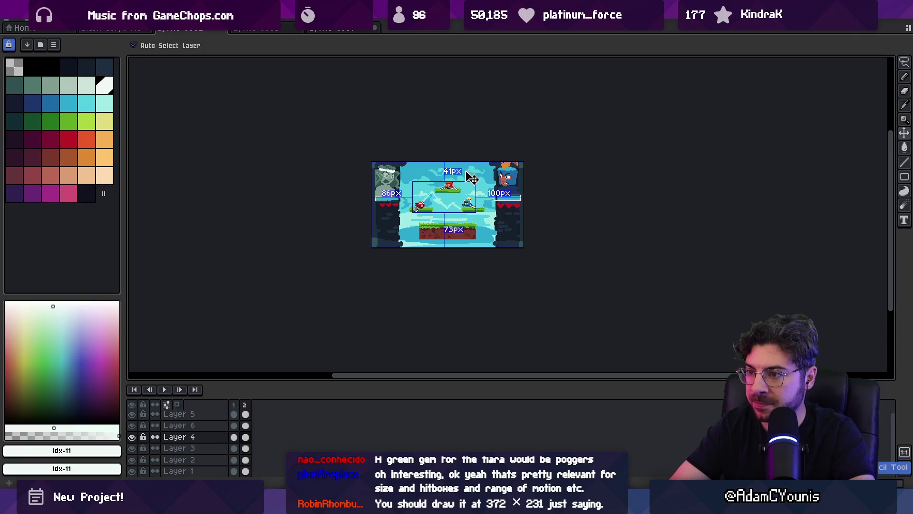
pyautogui.press('z')
pyautogui.scroll(1, 458, 210)
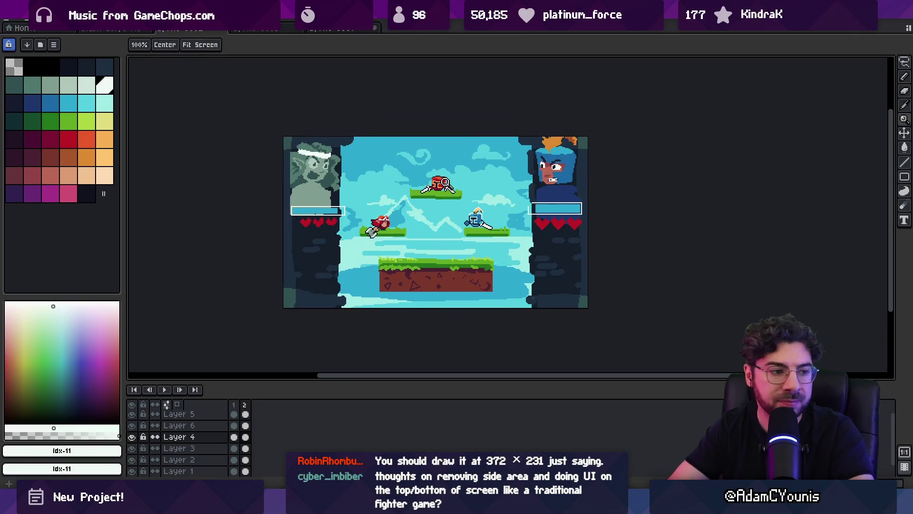
pyautogui.press('v')
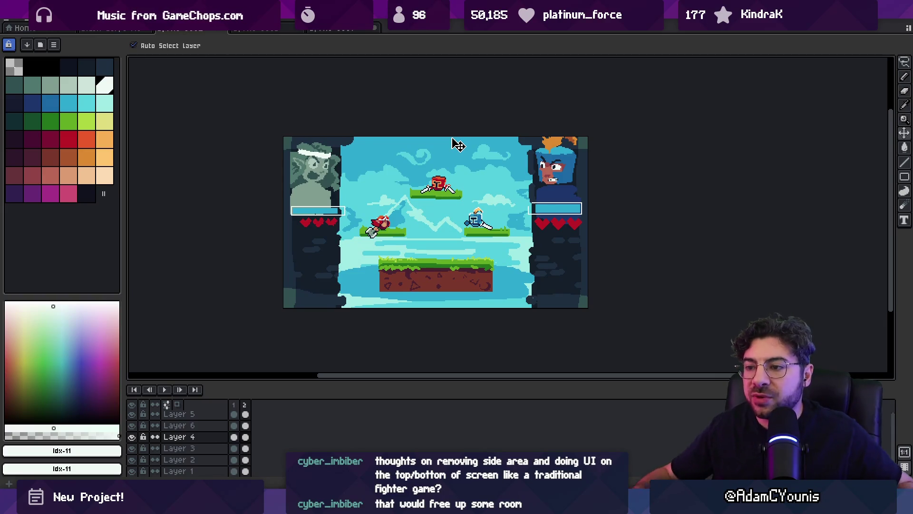
# Step: Draw a rectangular selection over the lower part of the left portrait panel
pyautogui.press('m')
pyautogui.moveTo(289, 236); pyautogui.dragTo(354, 307)
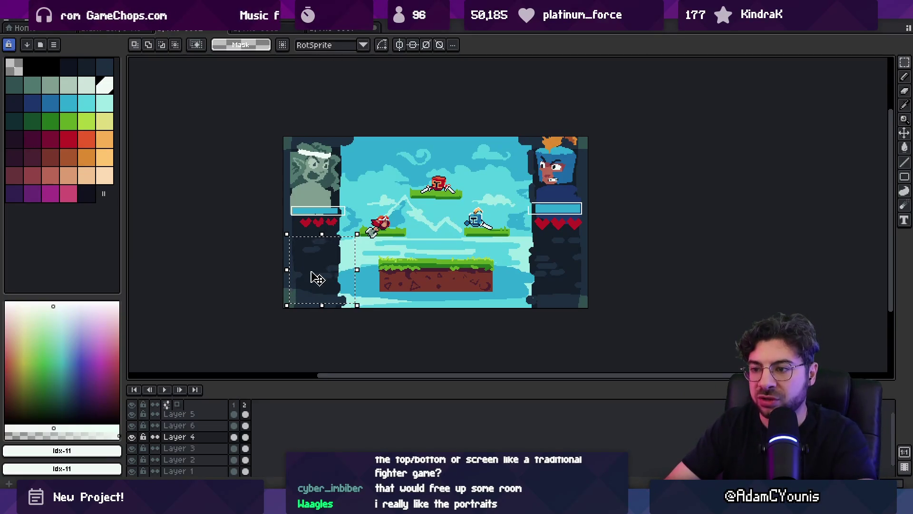
pyautogui.moveTo(297, 243); pyautogui.dragTo(357, 301)
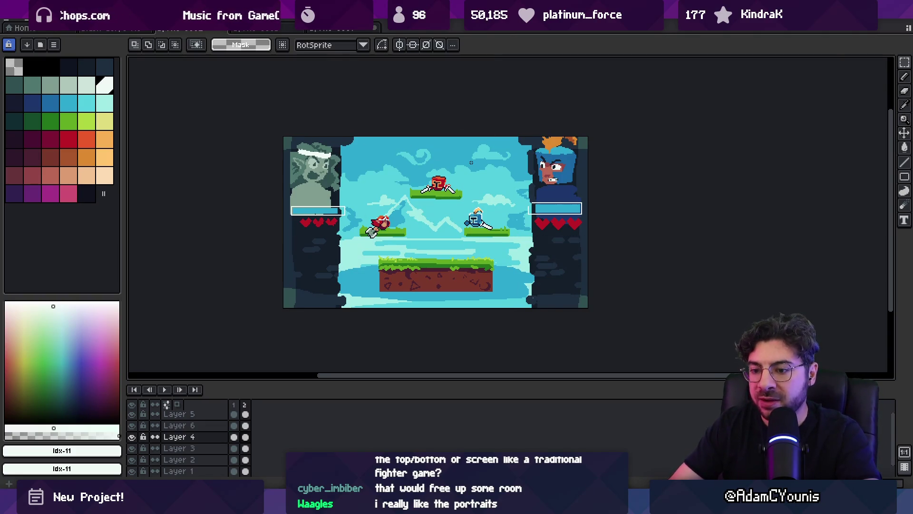
# Step: Add a third animation frame with Alt+N and view frames 1 and 3
pyautogui.hotkey('alt', 'n')
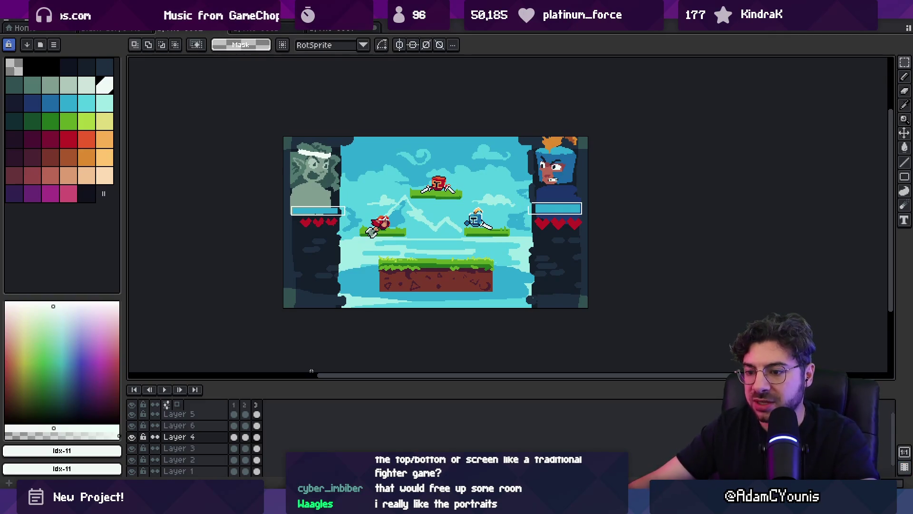
pyautogui.click(234, 404)
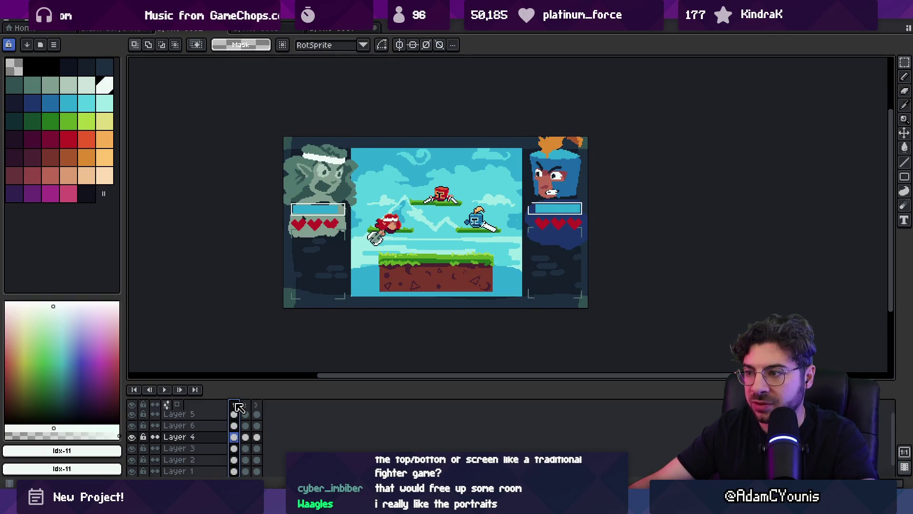
pyautogui.click(257, 405)
# Step: Compare frames 1, 2 and 3, then settle on frame 2
pyautogui.click(235, 405)
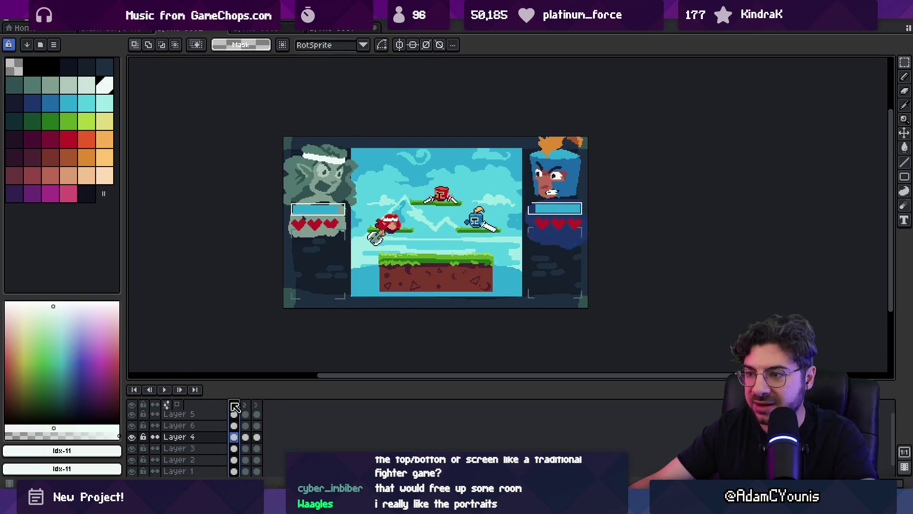
pyautogui.click(245, 404)
pyautogui.press('Left')
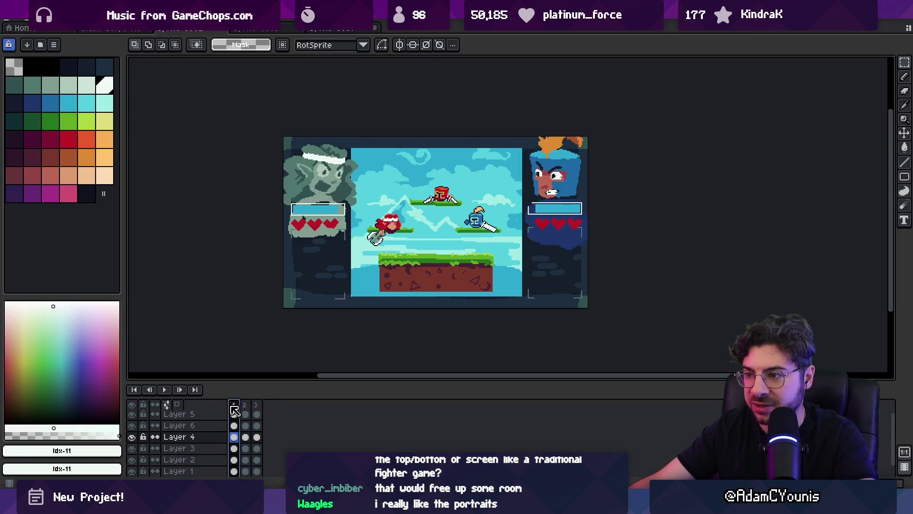
pyautogui.click(246, 406)
pyautogui.click(257, 406)
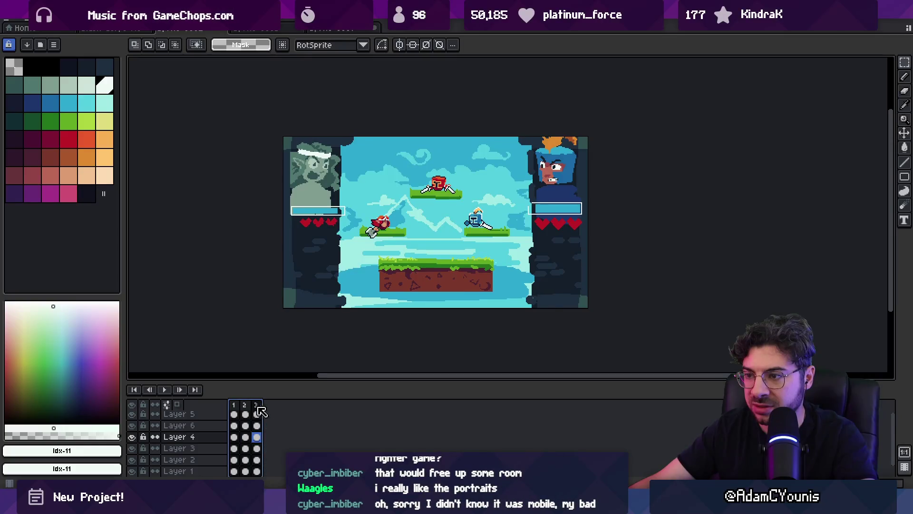
pyautogui.click(245, 405)
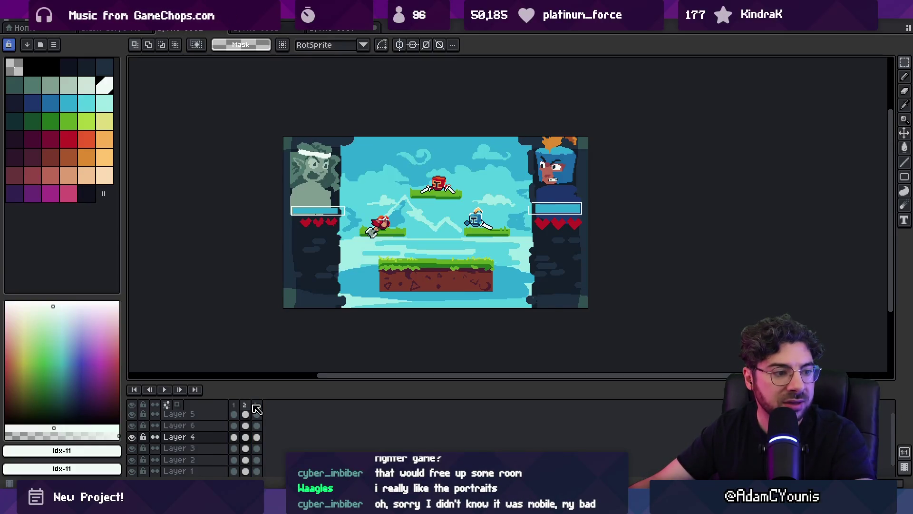
# Step: On the towers layer, delete the dark tower behind the left portrait
pyautogui.press('v')
pyautogui.click(528, 247)
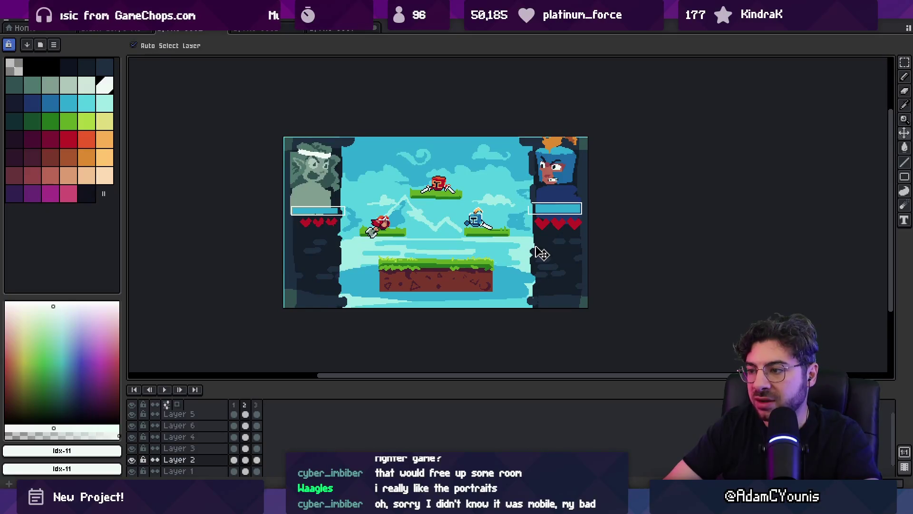
pyautogui.press('m')
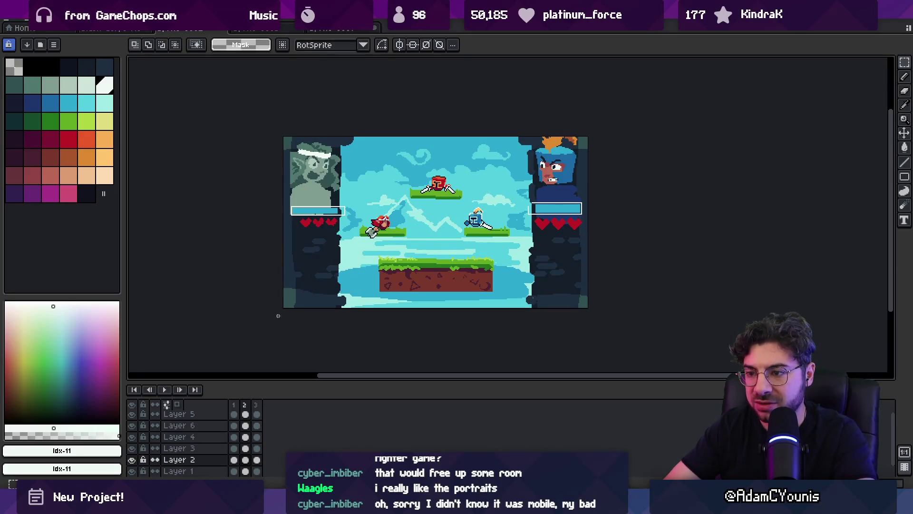
pyautogui.moveTo(278, 315); pyautogui.dragTo(360, 109)
pyautogui.press('Delete')
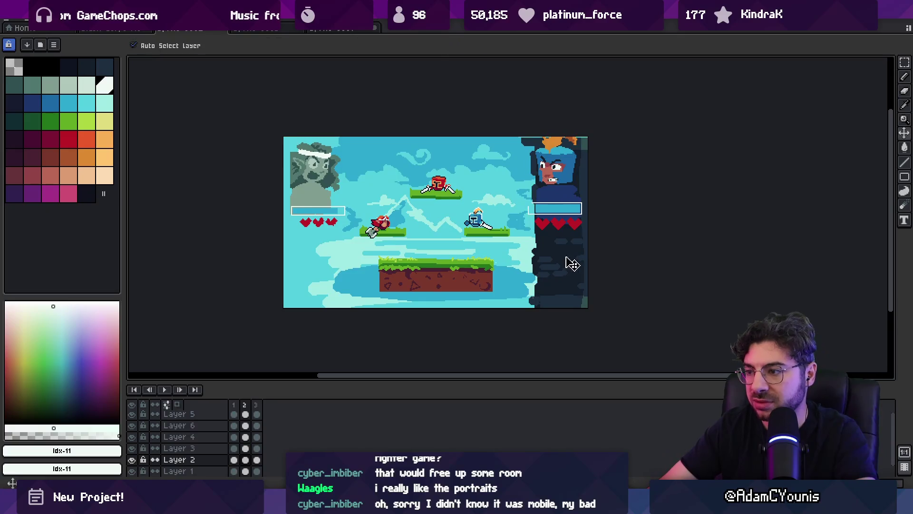
# Step: Select the right tower column and rotate it to lie along the bottom as a skyline
pyautogui.scroll(-2, 518, 229)
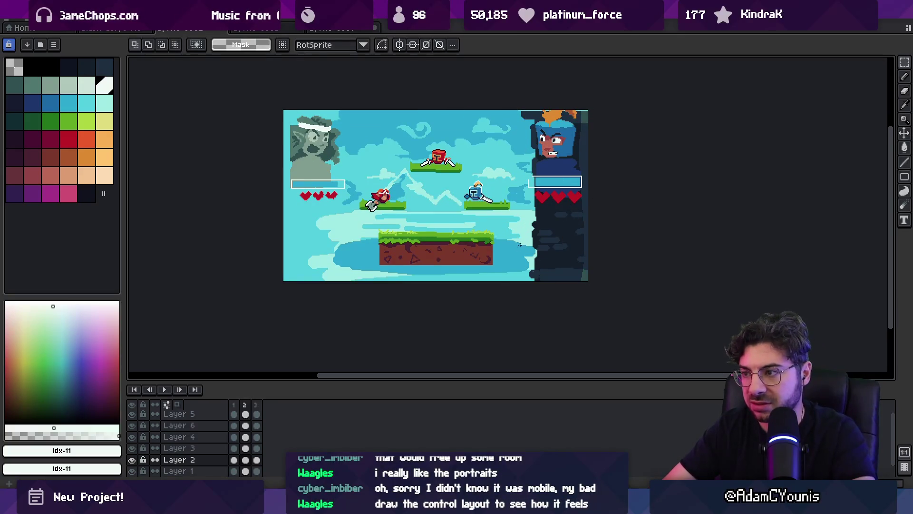
pyautogui.moveTo(500, 285); pyautogui.dragTo(640, 81)
pyautogui.scroll(4, 597, 167)
pyautogui.moveTo(598, 167)
pyautogui.mouseDown()
pyautogui.moveTo(599, 308)
pyautogui.moveTo(546, 281)
pyautogui.moveTo(373, 320)
pyautogui.moveTo(371, 340)
pyautogui.moveTo(493, 336)
pyautogui.moveTo(465, 321)
pyautogui.moveTo(453, 298)
pyautogui.moveTo(465, 255)
pyautogui.mouseUp()
pyautogui.press('v')
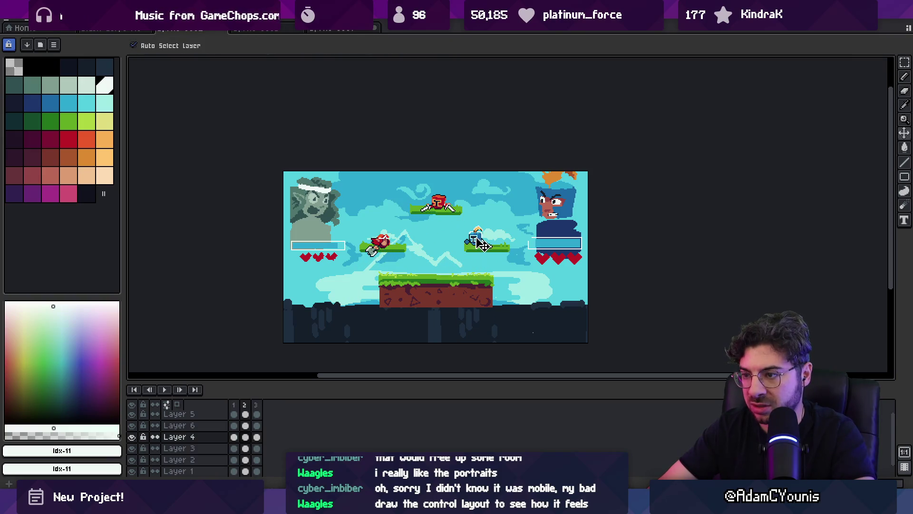
# Step: Move the blue portrait to the bottom right and the grey portrait to the bottom left
pyautogui.click(179, 426)
pyautogui.press('q')
pyautogui.moveTo(527, 172)
pyautogui.mouseDown()
pyautogui.moveTo(535, 307)
pyautogui.moveTo(528, 142)
pyautogui.moveTo(547, 173)
pyautogui.moveTo(547, 269)
pyautogui.moveTo(536, 292)
pyautogui.mouseUp()
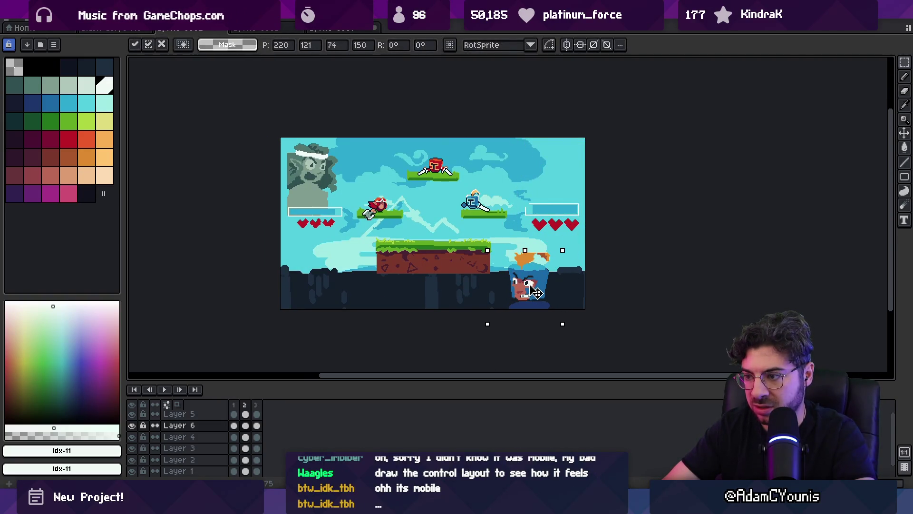
pyautogui.press('Return')
pyautogui.moveTo(336, 223); pyautogui.dragTo(286, 143)
pyautogui.moveTo(311, 181)
pyautogui.mouseDown()
pyautogui.moveTo(321, 283)
pyautogui.moveTo(339, 288)
pyautogui.mouseUp()
pyautogui.press('v')
# Step: Place the left health bar and hearts beneath the grey stone character
pyautogui.moveTo(333, 224); pyautogui.dragTo(416, 296)
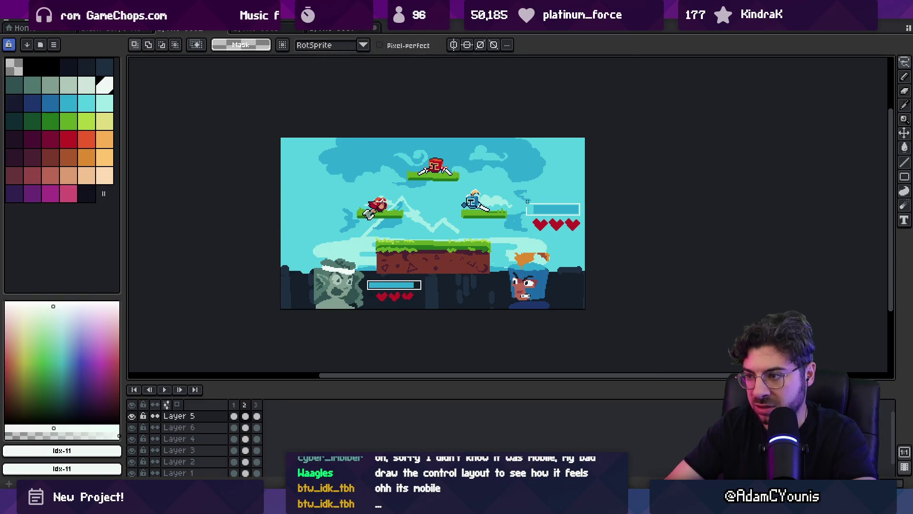
pyautogui.moveTo(563, 205); pyautogui.dragTo(481, 294)
pyautogui.press('Return')
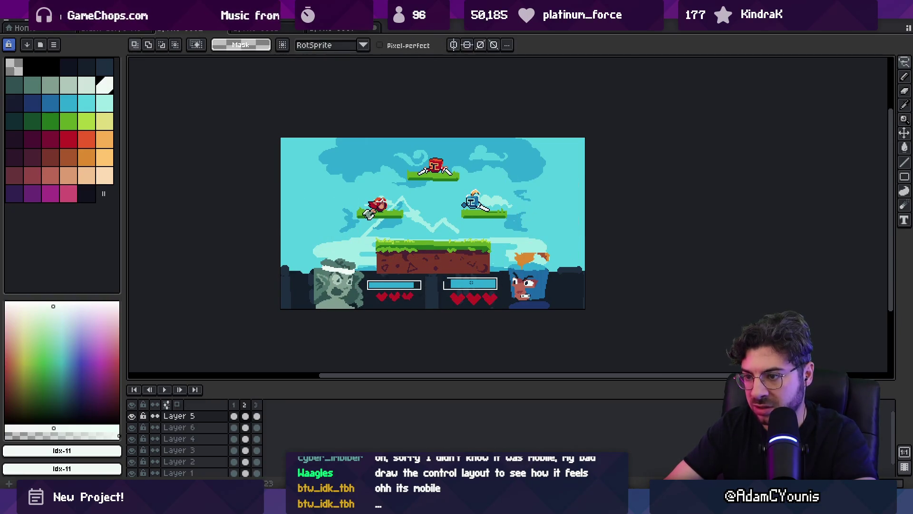
pyautogui.scroll(-3, 475, 285)
pyautogui.scroll(5, 435, 275)
pyautogui.hotkey('ctrl', 'z')
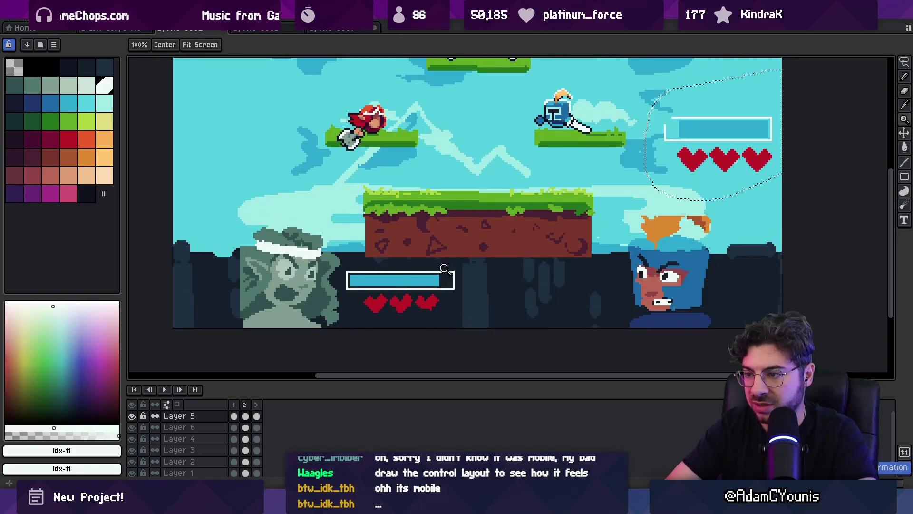
pyautogui.click(442, 286)
pyautogui.moveTo(454, 299); pyautogui.dragTo(346, 312)
pyautogui.press('b')
# Step: Raise the stone character above its health bar and lift the blue character off the bottom edge
pyautogui.press('q')
pyautogui.moveTo(272, 216); pyautogui.dragTo(273, 215)
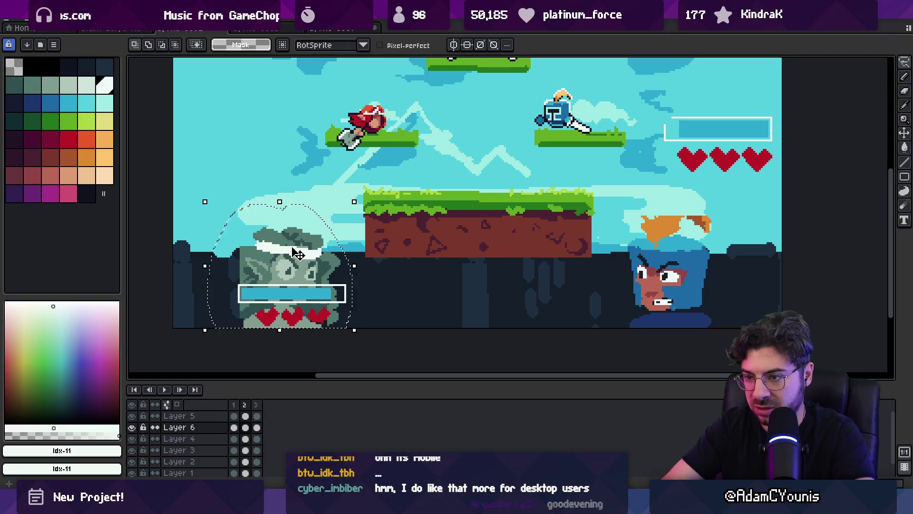
pyautogui.moveTo(286, 267); pyautogui.dragTo(285, 238)
pyautogui.moveTo(465, 227); pyautogui.dragTo(429, 237)
pyautogui.press('v')
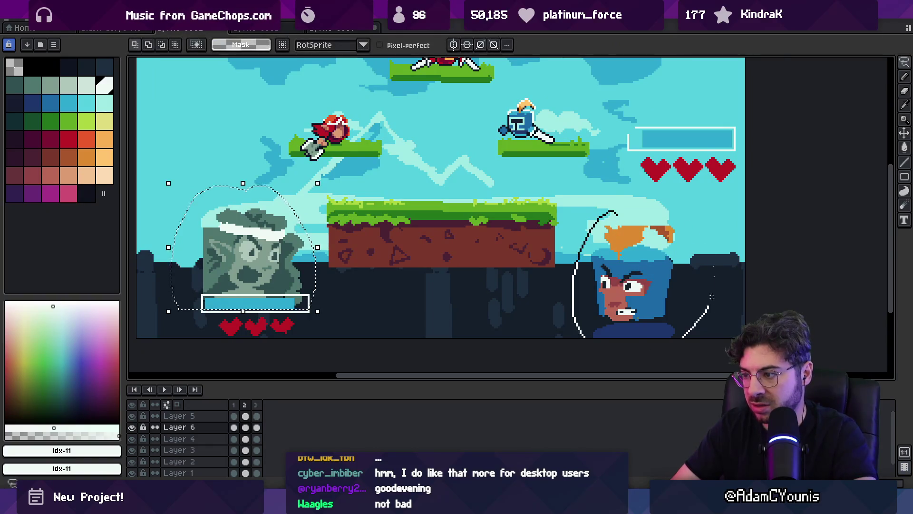
pyautogui.moveTo(635, 259); pyautogui.dragTo(636, 222)
# Step: Move the top-right health bar and hearts down under the blue character
pyautogui.press('q')
pyautogui.moveTo(618, 100); pyautogui.dragTo(699, 186)
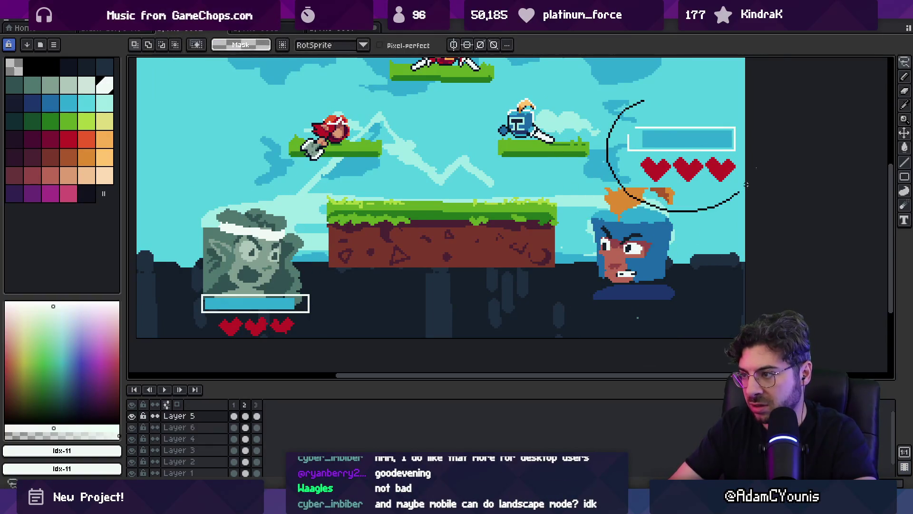
pyautogui.moveTo(668, 157)
pyautogui.mouseDown()
pyautogui.moveTo(616, 316)
pyautogui.moveTo(618, 300)
pyautogui.mouseUp()
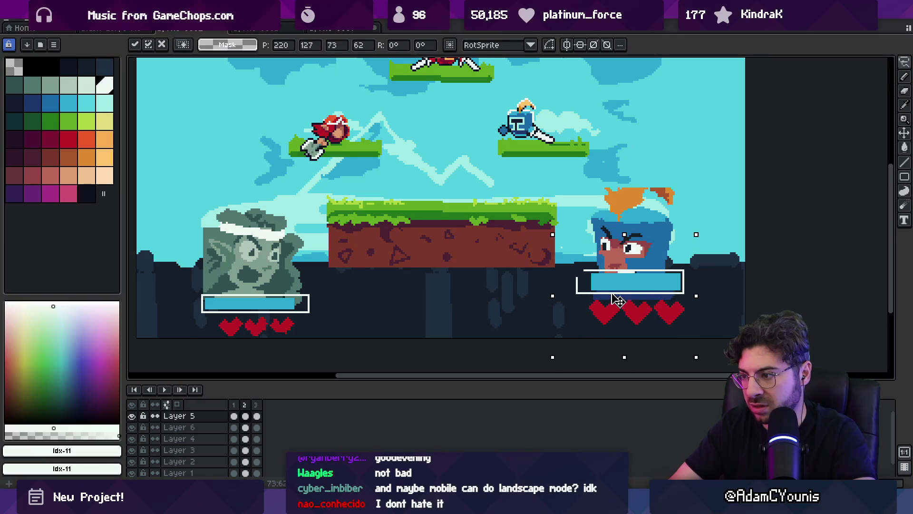
pyautogui.click(567, 276)
pyautogui.moveTo(566, 276); pyautogui.dragTo(535, 285)
pyautogui.click(633, 283)
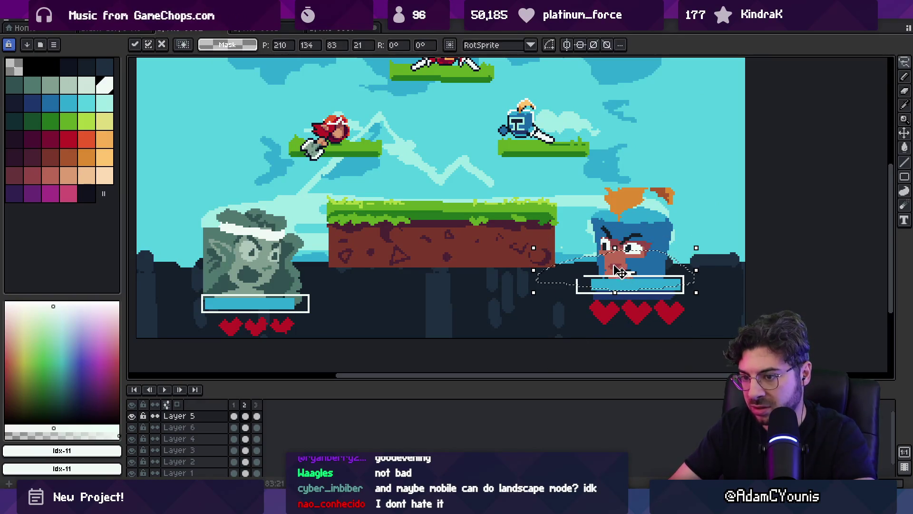
pyautogui.click(602, 306)
# Step: Shrink the right hearts slightly, set them beneath the bar, and nudge the bar down
pyautogui.moveTo(638, 336); pyautogui.dragTo(653, 336)
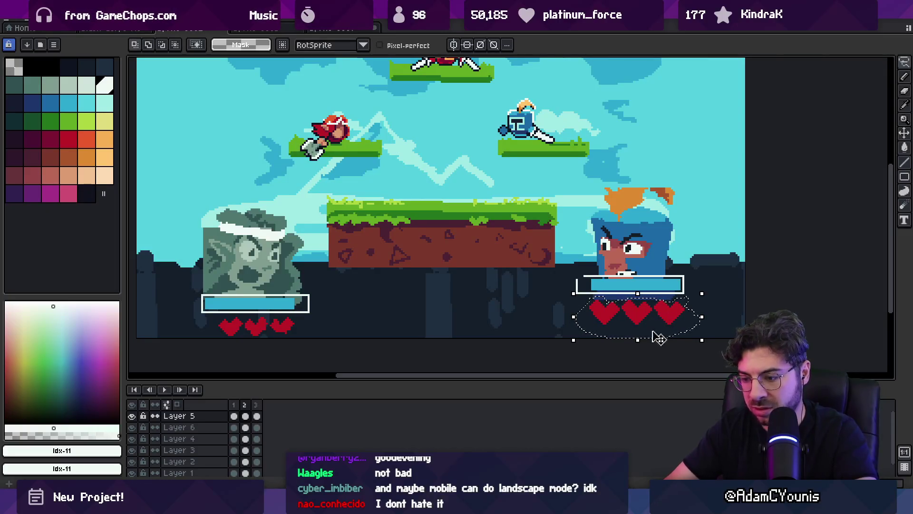
pyautogui.moveTo(702, 340); pyautogui.dragTo(685, 337)
pyautogui.moveTo(646, 308); pyautogui.dragTo(652, 321)
pyautogui.click(640, 293)
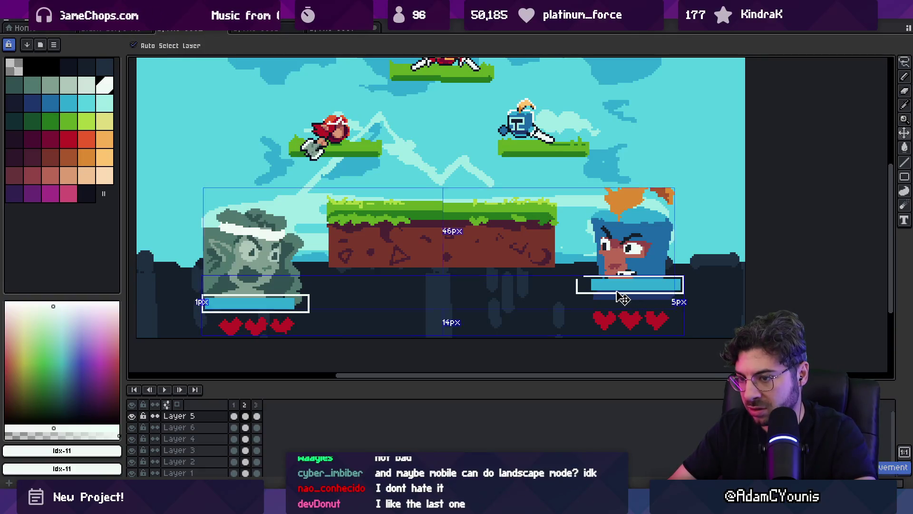
pyautogui.press('q')
pyautogui.moveTo(646, 257); pyautogui.dragTo(647, 299)
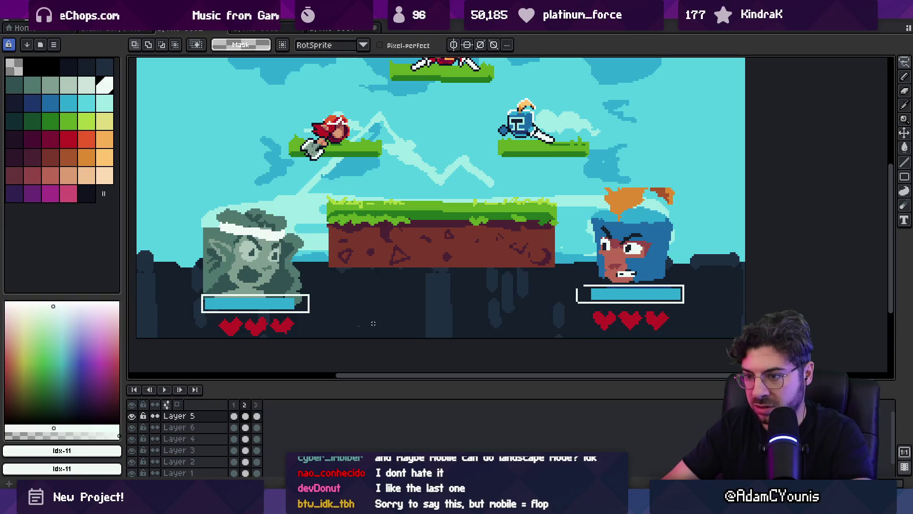
# Step: Zoom and pan to bring the whole arena scene into view
pyautogui.press('z')
pyautogui.scroll(-3, 327, 314)
pyautogui.scroll(3, 327, 314)
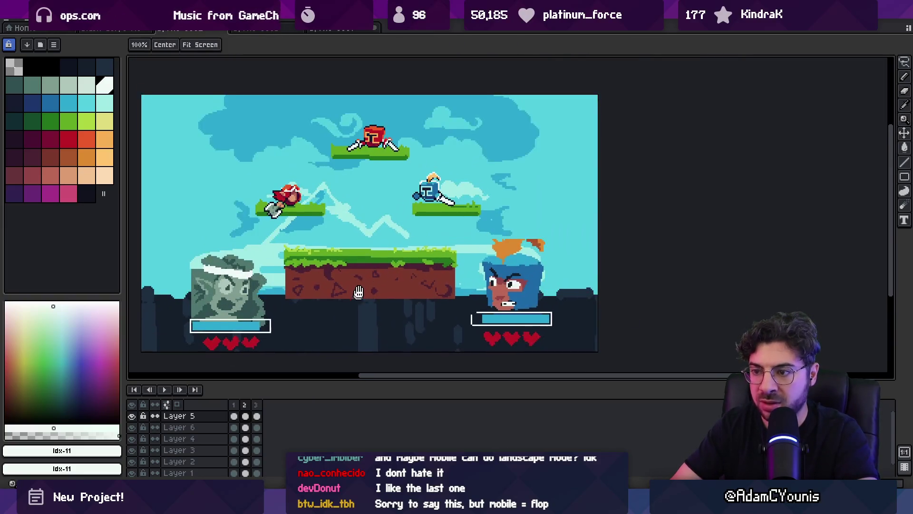
pyautogui.moveTo(356, 292)
pyautogui.mouseDown()
pyautogui.moveTo(366, 271)
pyautogui.moveTo(369, 293)
pyautogui.moveTo(370, 274)
pyautogui.mouseUp()
pyautogui.scroll(-1, 369, 293)
pyautogui.scroll(1, 370, 270)
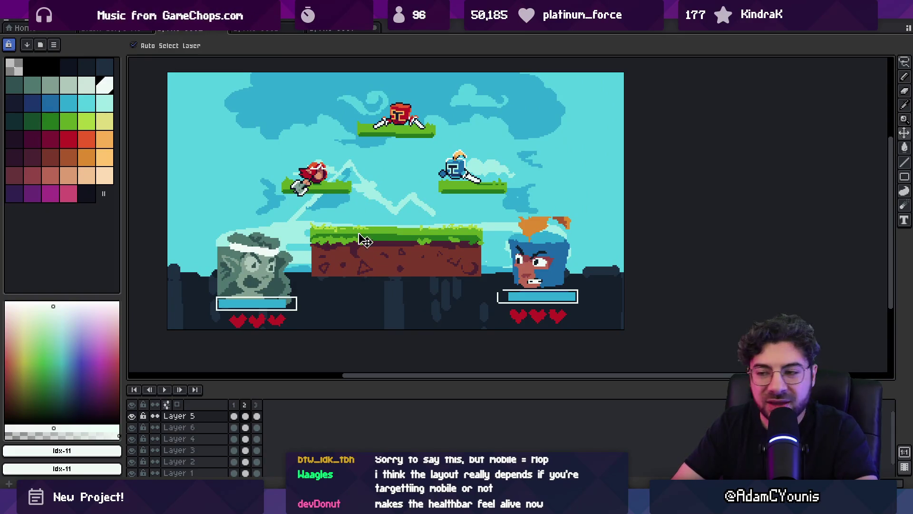
# Step: Check the ground and skyline layers, pick dark navy, and select the dark skyline layer
pyautogui.click(373, 258)
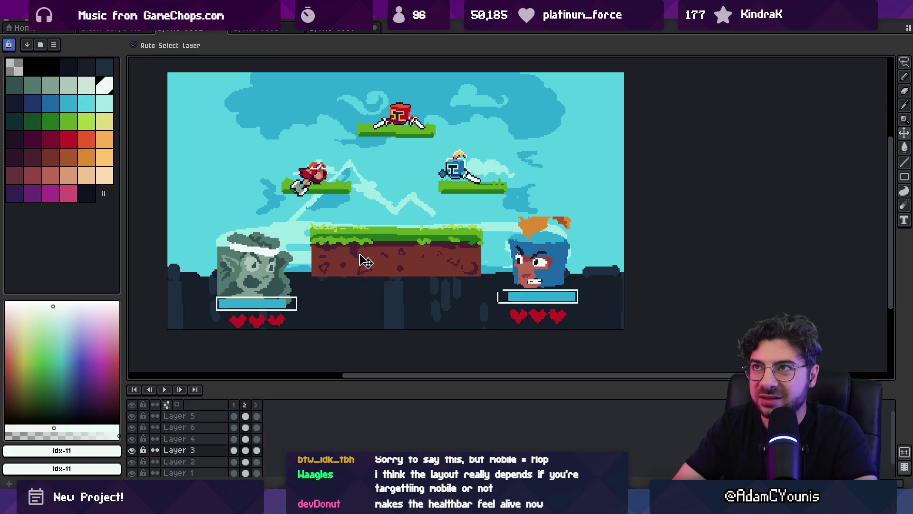
pyautogui.click(364, 301)
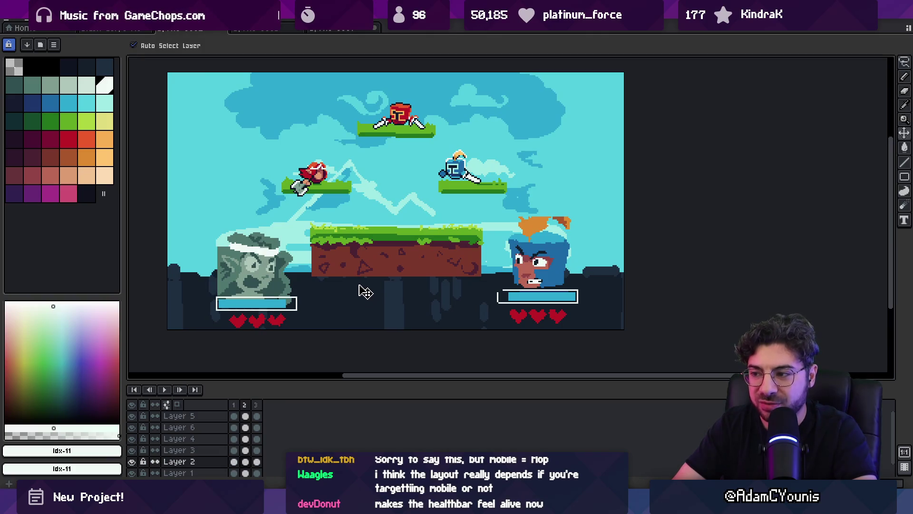
pyautogui.press('b')
pyautogui.keyDown('alt'); pyautogui.click(608, 295); pyautogui.keyUp('alt')
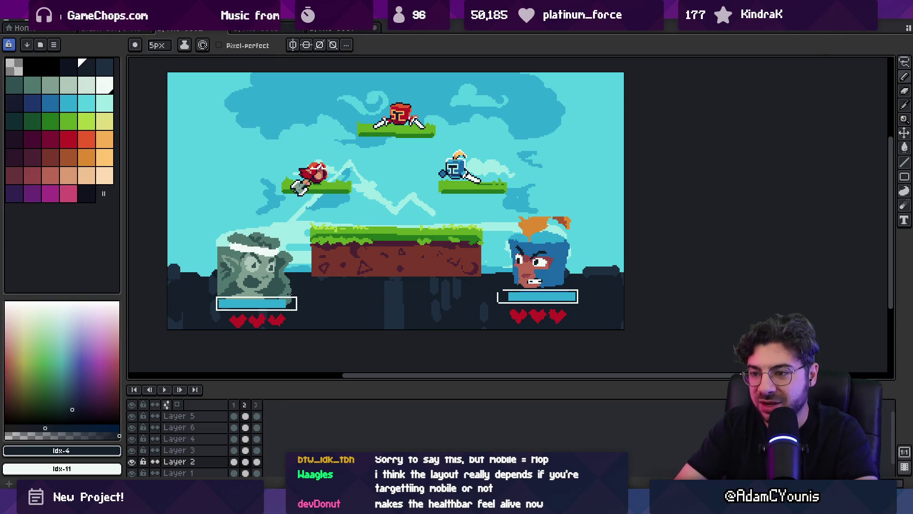
pyautogui.press('v')
pyautogui.click(367, 272)
pyautogui.moveTo(330, 271); pyautogui.dragTo(335, 301)
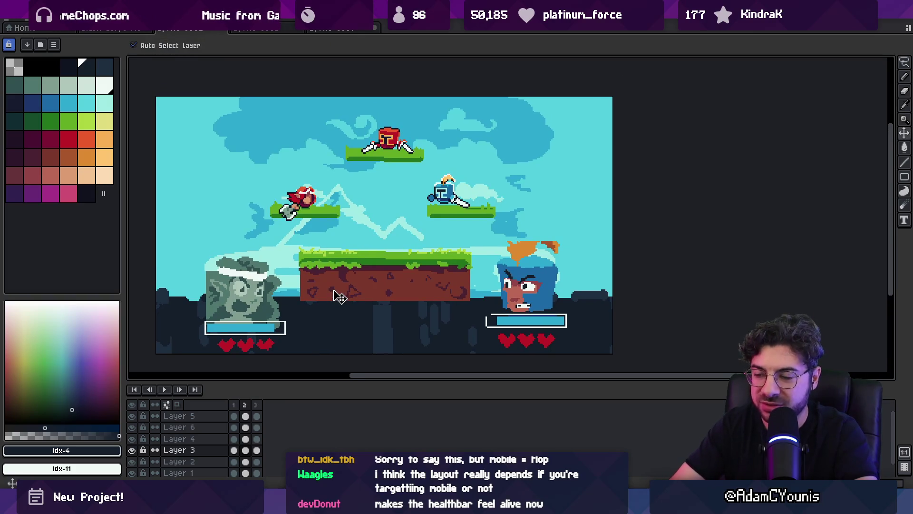
pyautogui.click(333, 316)
# Step: Marquee-select the strip under the ground platform on Layer 2 and delete it
pyautogui.press('m')
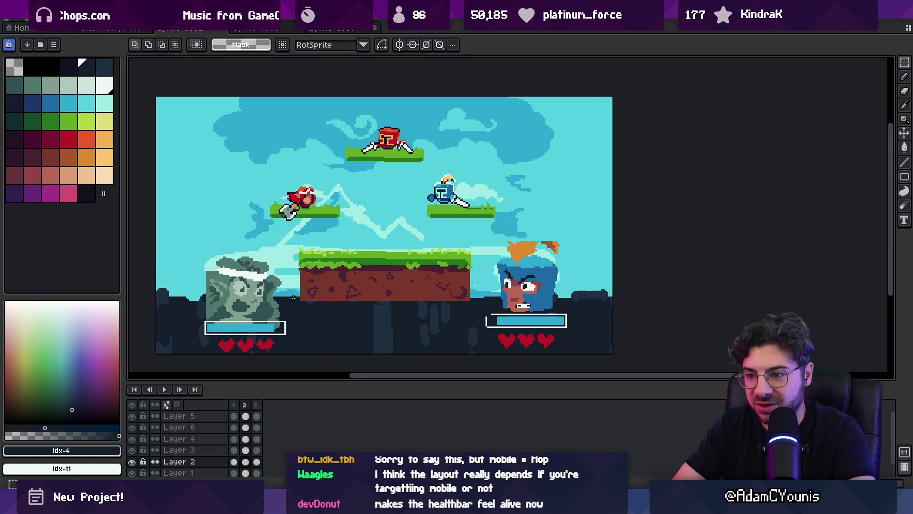
pyautogui.moveTo(291, 285); pyautogui.dragTo(479, 314)
pyautogui.press('Delete')
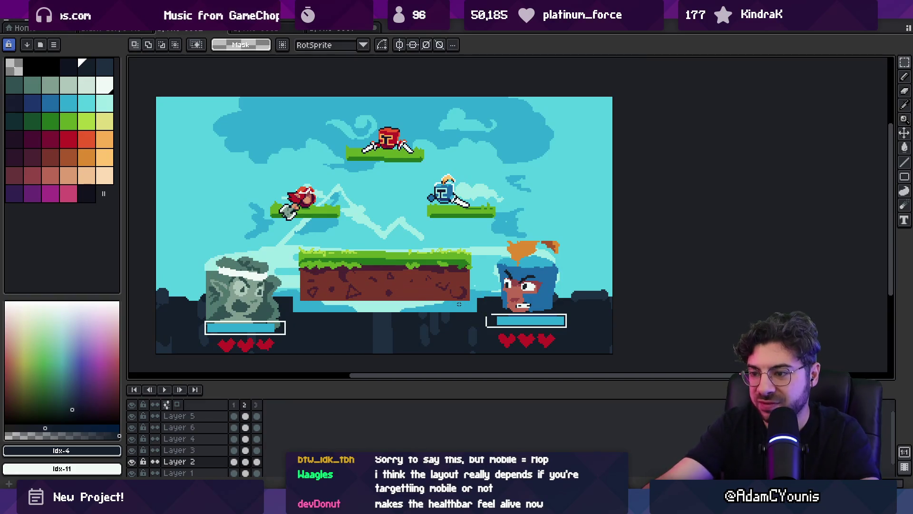
pyautogui.press('b')
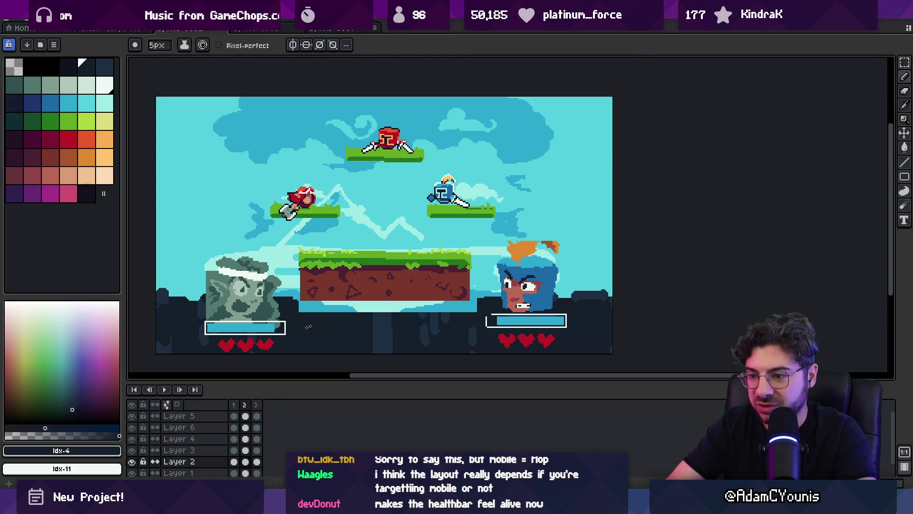
pyautogui.press(']')
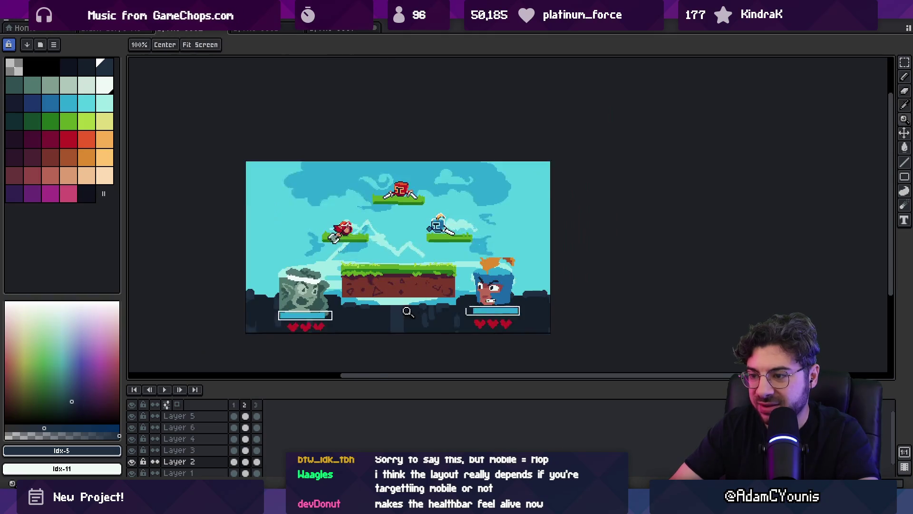
# Step: Paint over the light patch under the ground with the darker navy colour
pyautogui.scroll(1, 369, 312)
pyautogui.press('[')
pyautogui.moveTo(406, 315); pyautogui.dragTo(351, 360)
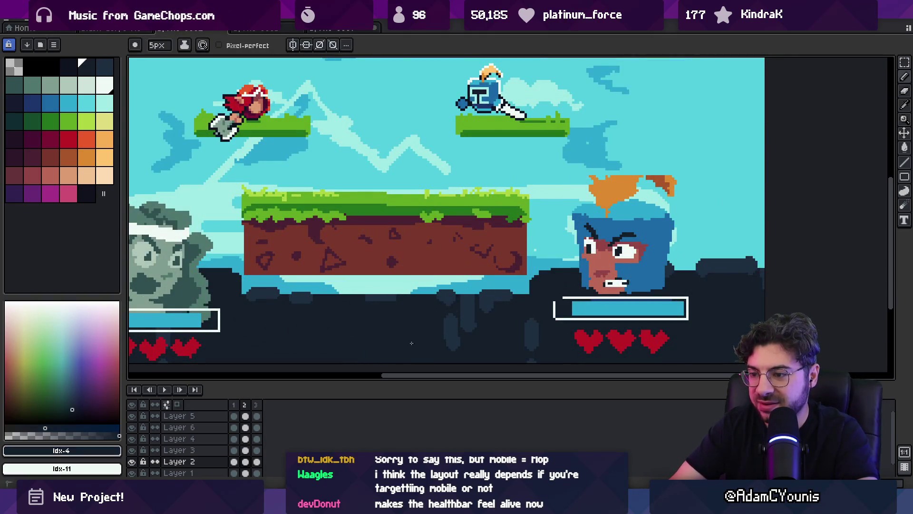
pyautogui.press(']')
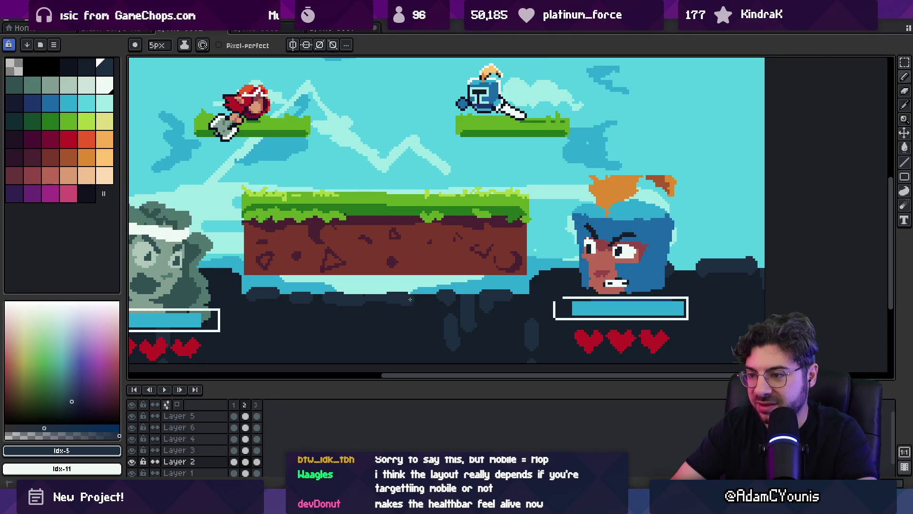
pyautogui.press('[')
pyautogui.press(']')
# Step: Fill the canvas's top-right corner with dark navy pixels
pyautogui.press('z')
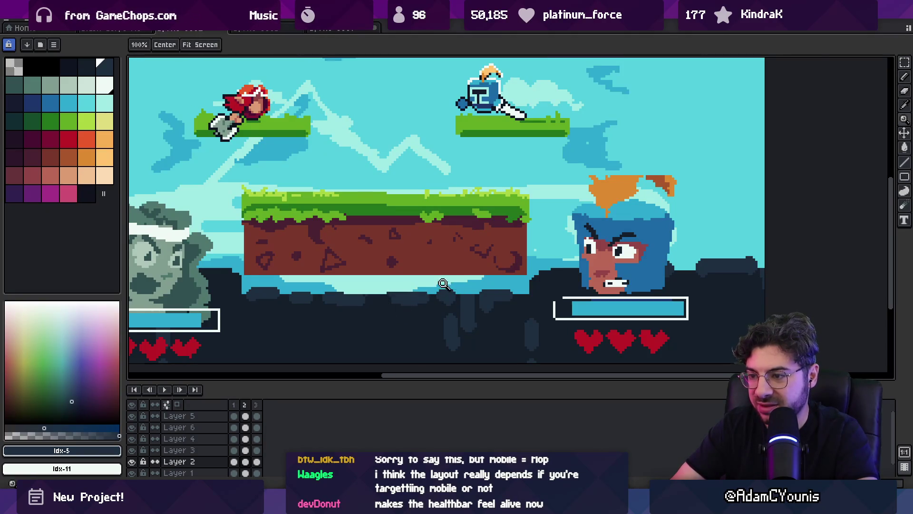
pyautogui.press('1')
pyautogui.click(382, 288)
pyautogui.press('[')
pyautogui.press('b')
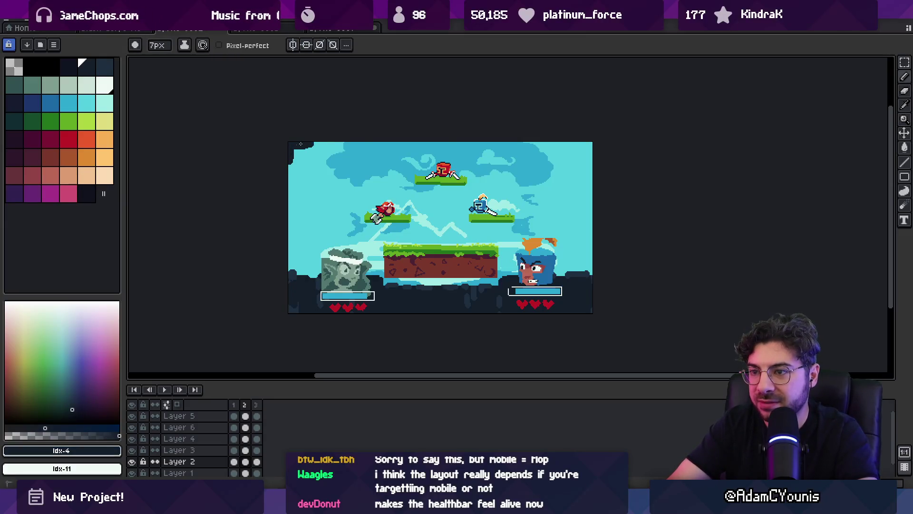
pyautogui.click(580, 143)
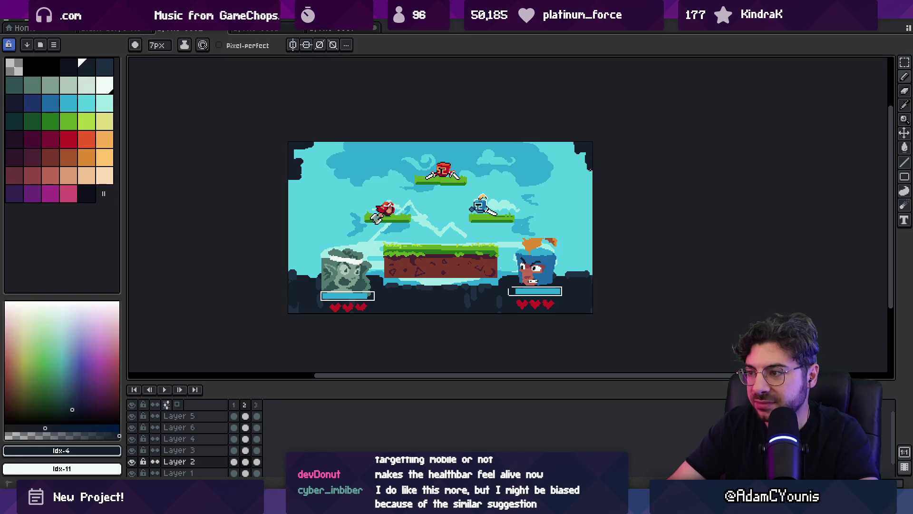
# Step: Refine the dark corner border with single-pixel pencil and eraser, then zoom out to check it
pyautogui.press('b')
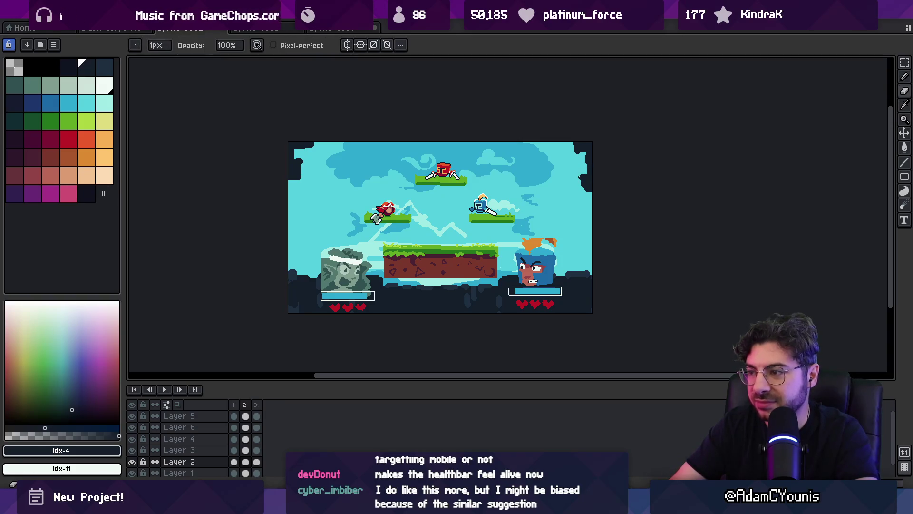
pyautogui.press('e')
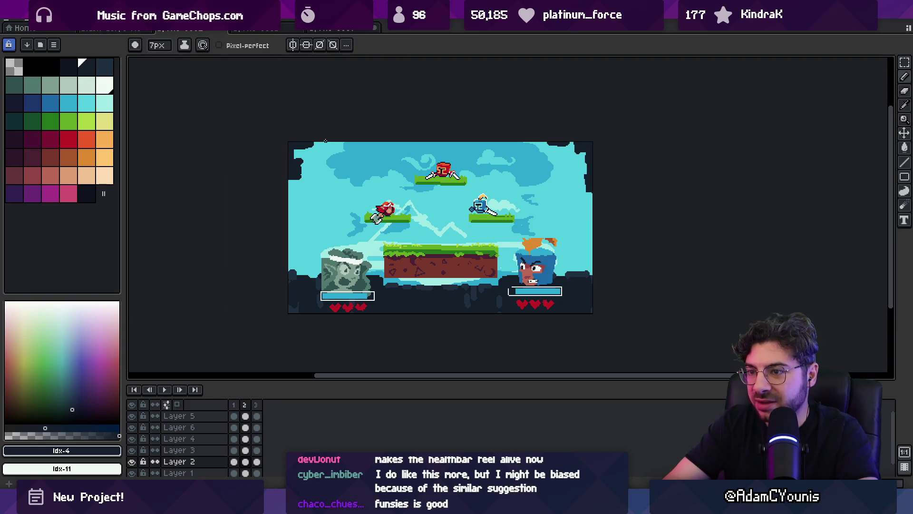
pyautogui.press('z')
pyautogui.scroll(-4, 346, 140)
pyautogui.scroll(4, 415, 249)
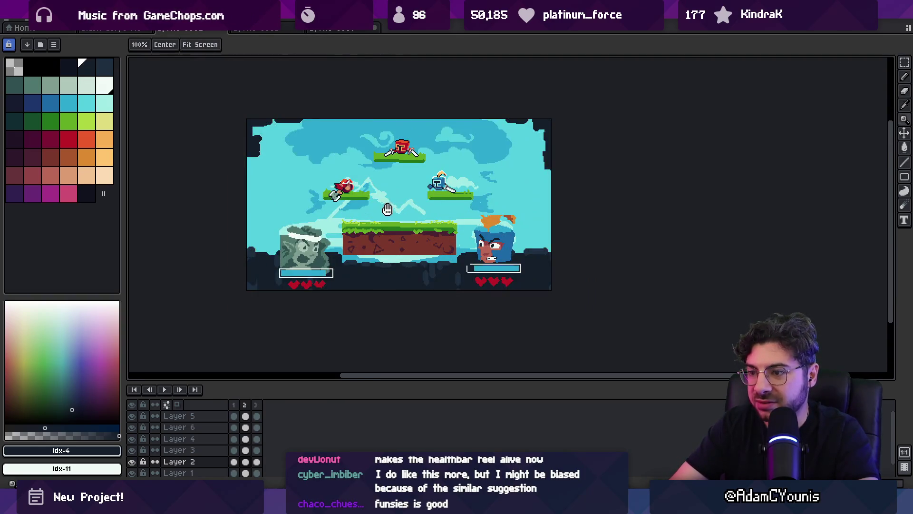
# Step: Move the stone head portrait and the left health bar with hearts toward the left edge
pyautogui.scroll(1, 416, 248)
pyautogui.press('q')
pyautogui.press('Up')
pyautogui.press('Up')
pyautogui.press('Up')
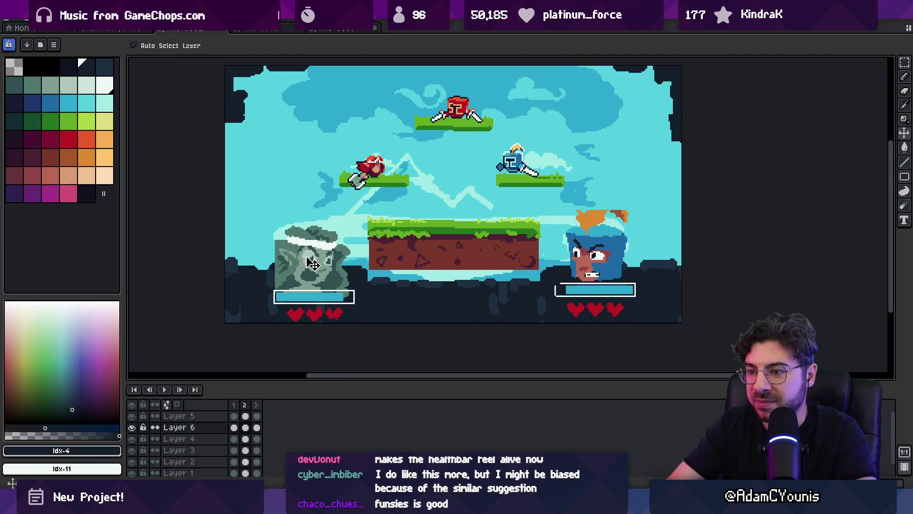
pyautogui.moveTo(277, 215)
pyautogui.mouseDown()
pyautogui.moveTo(279, 316)
pyautogui.moveTo(278, 216)
pyautogui.mouseUp()
pyautogui.moveTo(309, 261); pyautogui.dragTo(274, 262)
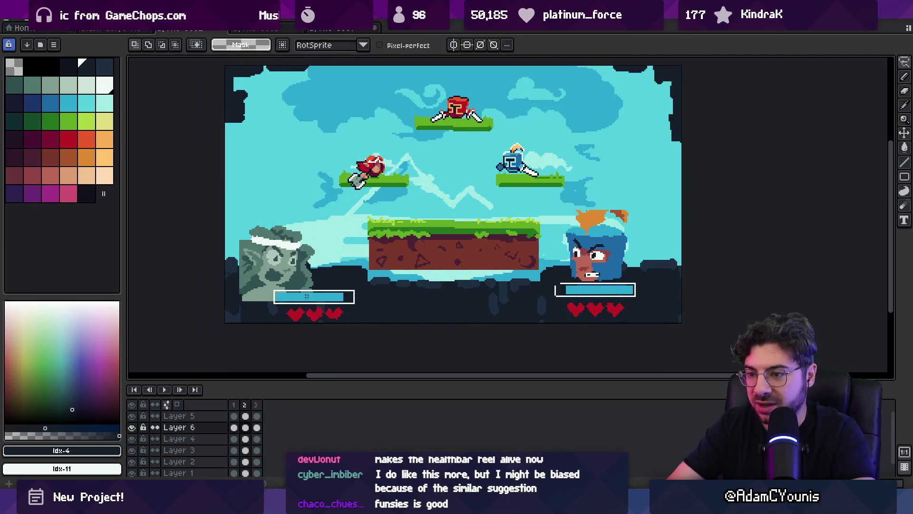
pyautogui.keyDown('ctrl'); pyautogui.click(314, 298); pyautogui.keyUp('ctrl')
pyautogui.moveTo(314, 297); pyautogui.dragTo(278, 297)
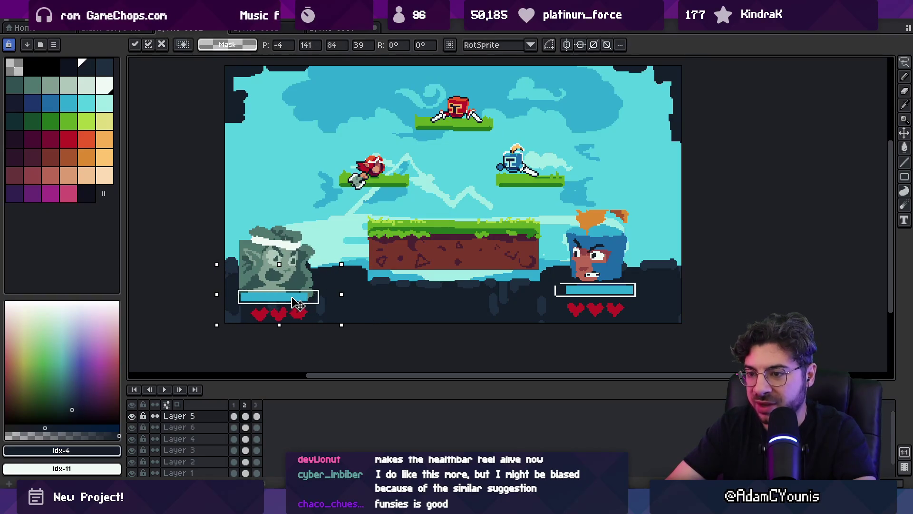
pyautogui.press('Return')
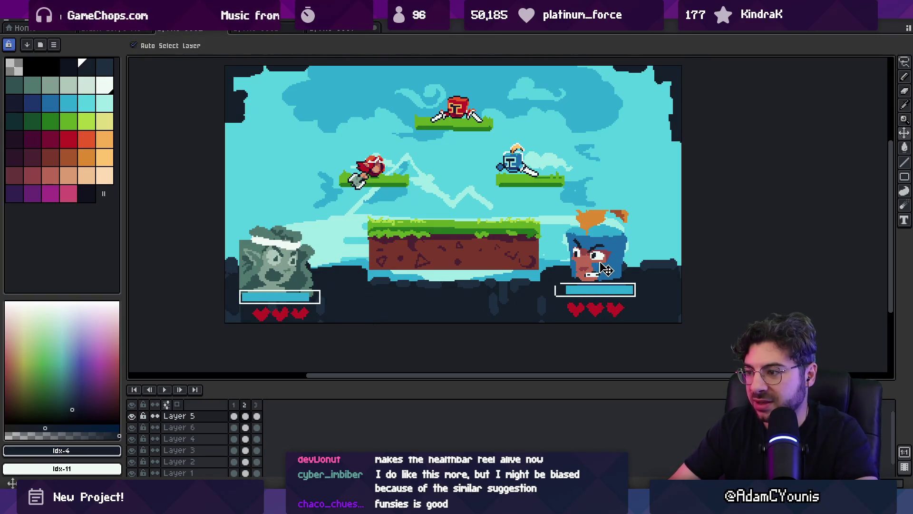
# Step: Move the blue fighter and its health bar toward the right edge
pyautogui.click(603, 264)
pyautogui.keyDown('ctrl'); pyautogui.click(603, 264); pyautogui.keyUp('ctrl')
pyautogui.moveTo(603, 264); pyautogui.dragTo(649, 260)
pyautogui.keyDown('ctrl'); pyautogui.click(596, 296); pyautogui.keyUp('ctrl')
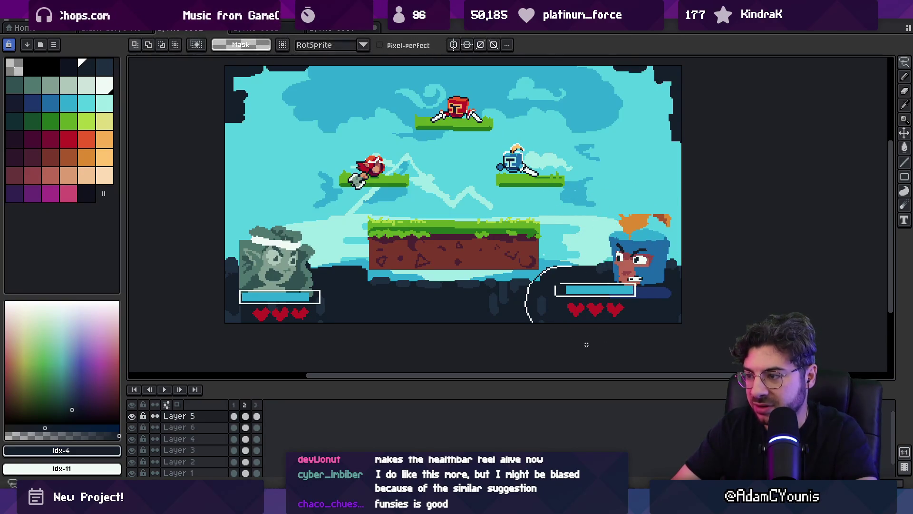
pyautogui.moveTo(597, 296); pyautogui.dragTo(628, 299)
pyautogui.press('Return')
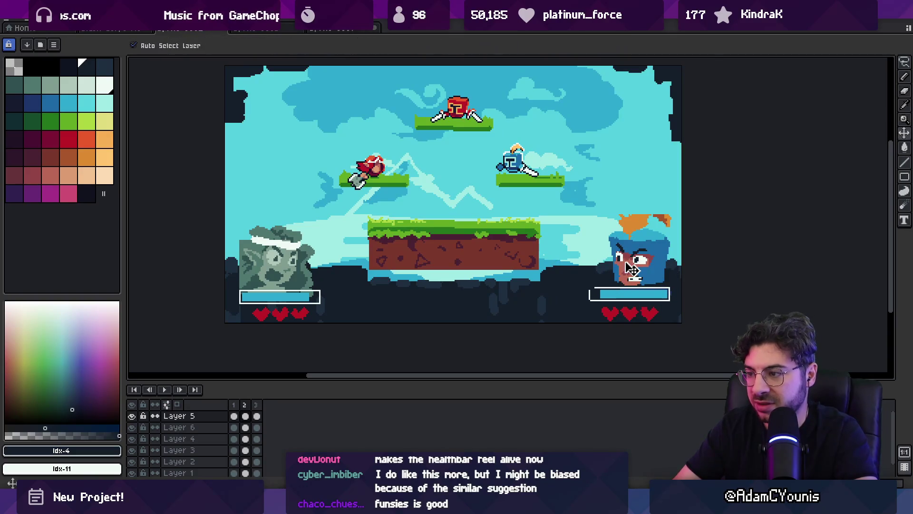
# Step: Place a duplicate of the stone fighter beside the original
pyautogui.click(289, 277)
pyautogui.keyDown('ctrl'); pyautogui.click(289, 277); pyautogui.keyUp('ctrl')
pyautogui.moveTo(295, 265); pyautogui.dragTo(396, 265)
pyautogui.press('Return')
# Step: Lift the three small fighters and the platforms about 50 px, then recentre the scene
pyautogui.scroll(-3, 406, 289)
pyautogui.scroll(3, 406, 288)
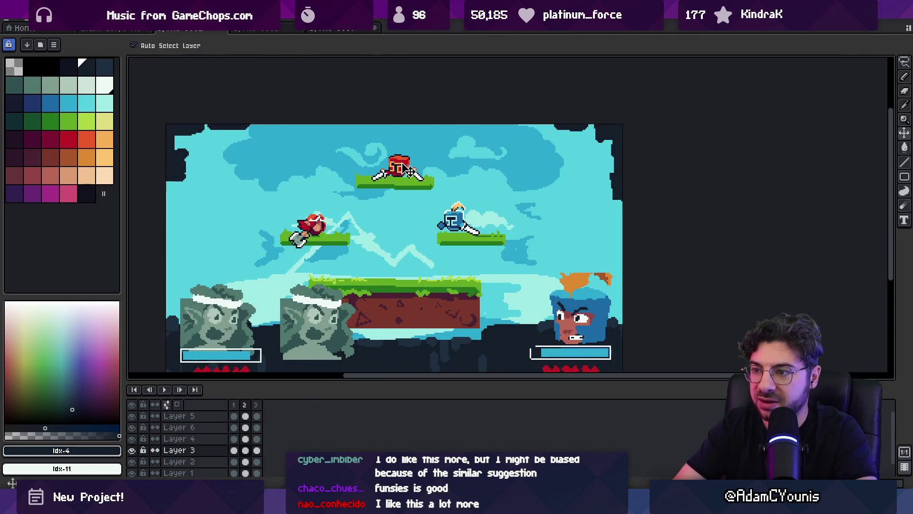
pyautogui.moveTo(404, 170); pyautogui.dragTo(402, 147)
pyautogui.moveTo(401, 305); pyautogui.dragTo(402, 279)
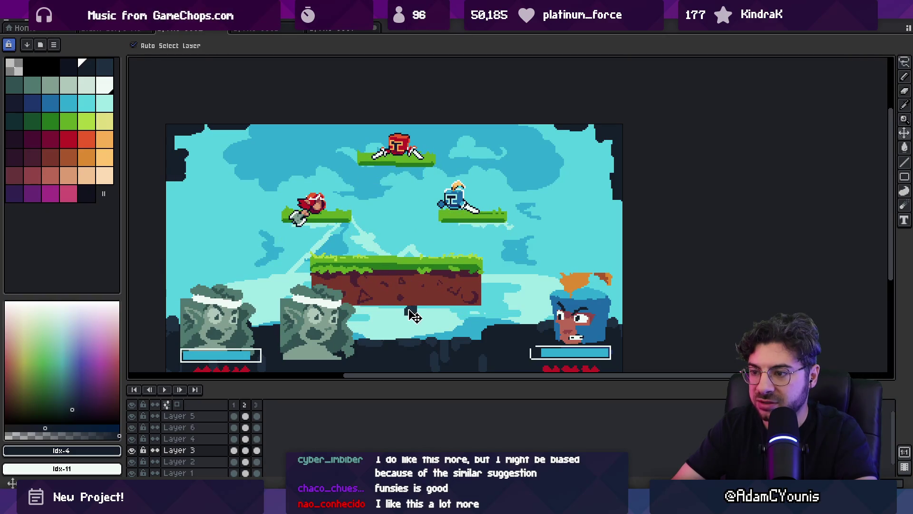
pyautogui.press('b')
pyautogui.press('z')
pyautogui.scroll(-3, 414, 295)
pyautogui.scroll(2, 406, 275)
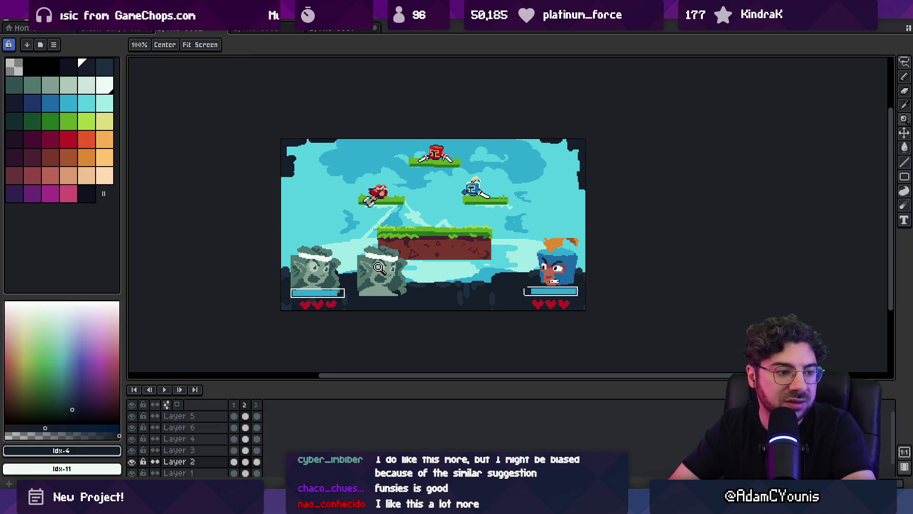
pyautogui.moveTo(388, 251); pyautogui.dragTo(399, 264)
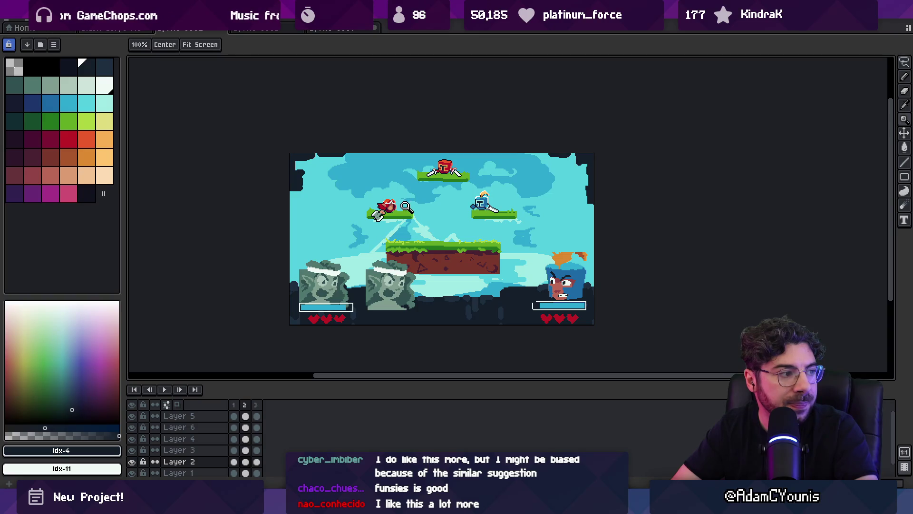
pyautogui.moveTo(434, 236); pyautogui.dragTo(434, 243)
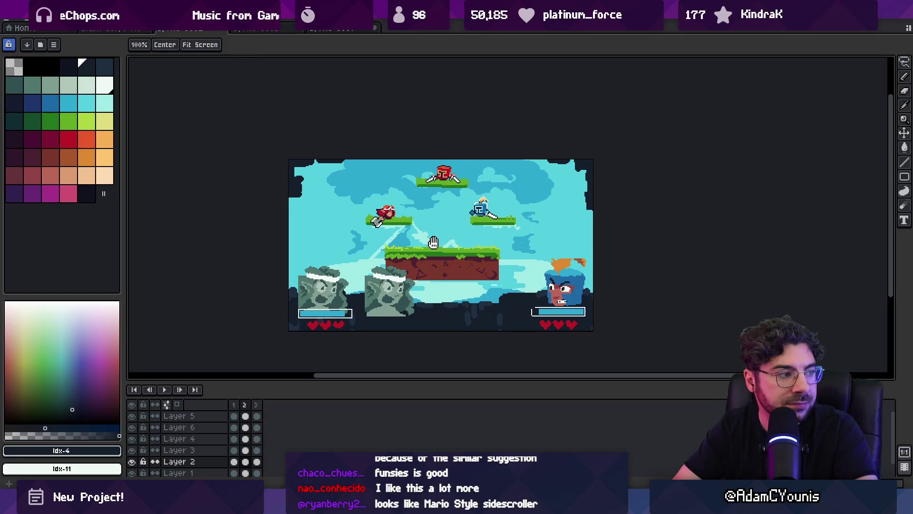
# Step: Lasso the blue fighter and drop a copy of it to its left
pyautogui.scroll(1, 456, 292)
pyautogui.press('v')
pyautogui.click(625, 286)
pyautogui.press('q')
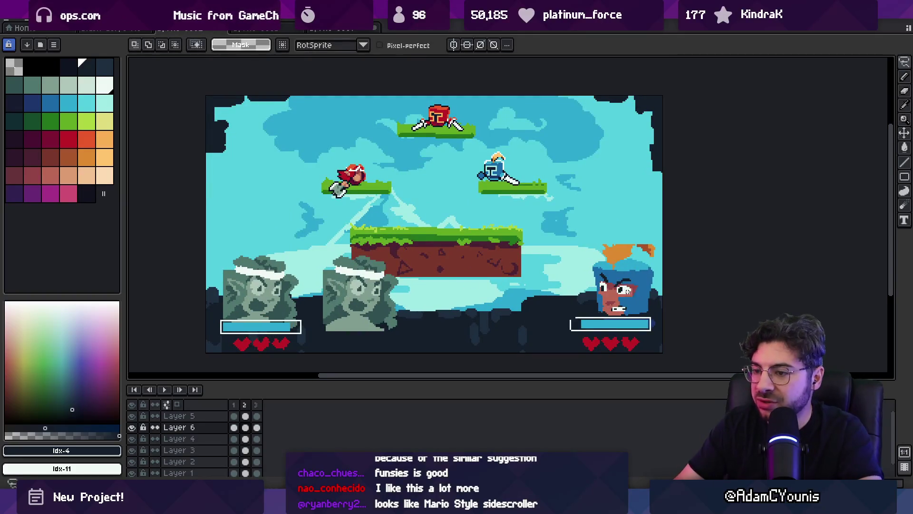
pyautogui.moveTo(619, 217)
pyautogui.mouseDown()
pyautogui.moveTo(577, 286)
pyautogui.moveTo(662, 257)
pyautogui.mouseUp()
pyautogui.moveTo(626, 286); pyautogui.dragTo(540, 286)
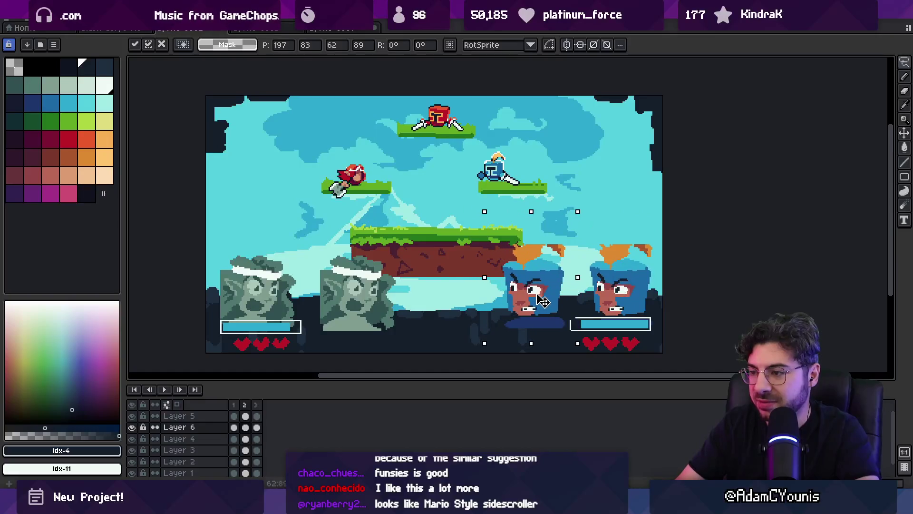
pyautogui.hotkey('ctrl', 'd')
# Step: Lower the grass platforms about 30 px with the Move tool
pyautogui.scroll(-3, 495, 282)
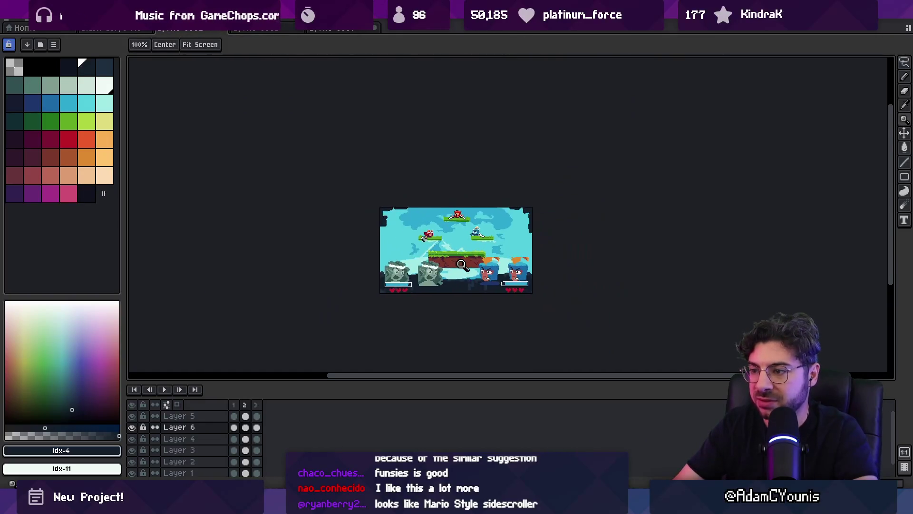
pyautogui.scroll(2, 452, 205)
pyautogui.press('v')
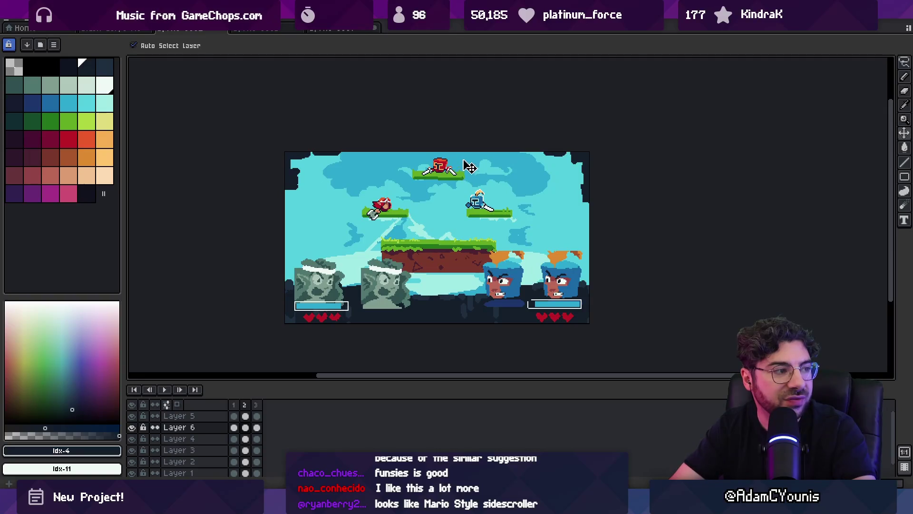
pyautogui.moveTo(432, 256); pyautogui.dragTo(433, 270)
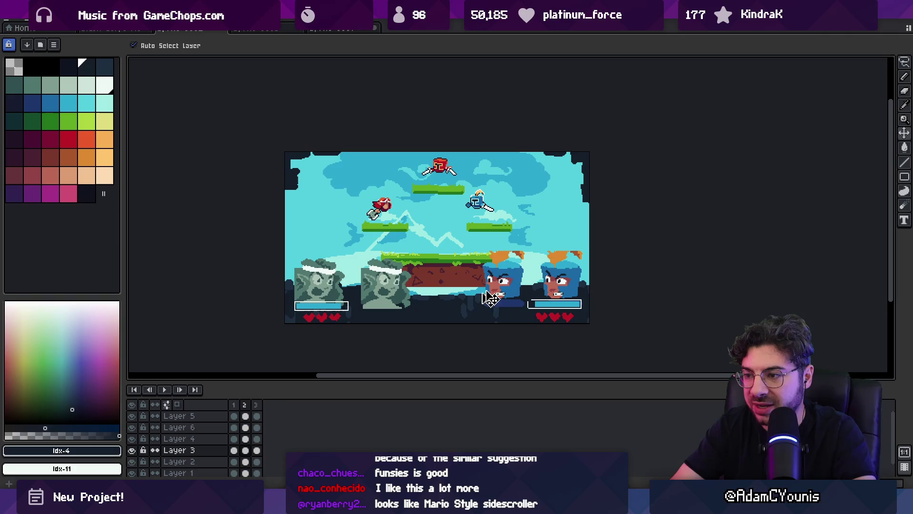
# Step: Hide the fighter portraits layer and undo the portrait moves and layout changes
pyautogui.click(178, 427)
pyautogui.click(132, 427)
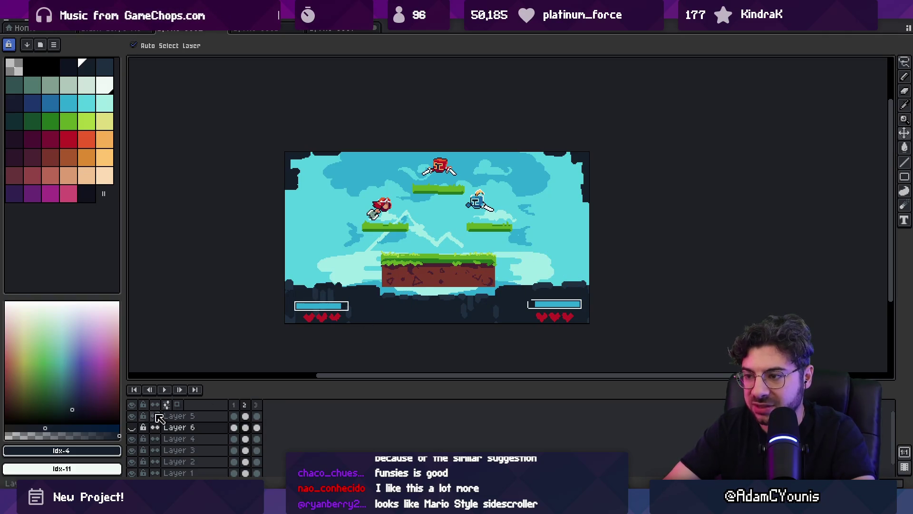
pyautogui.hotkey('ctrl', 'z')
pyautogui.hotkey('ctrl', 'z')
pyautogui.hotkey('ctrl', 'z')
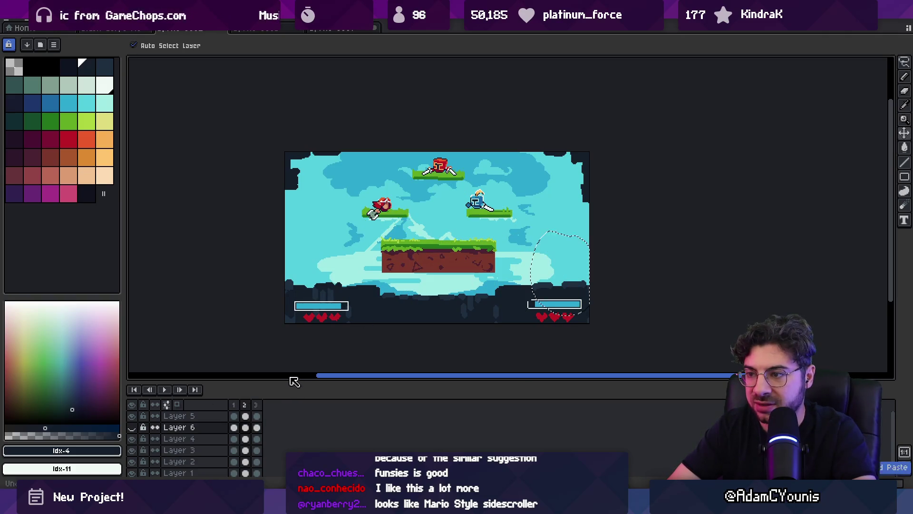
pyautogui.hotkey('ctrl', 'z')
pyautogui.hotkey('ctrl', 'z')
pyautogui.hotkey('ctrl', 'z')
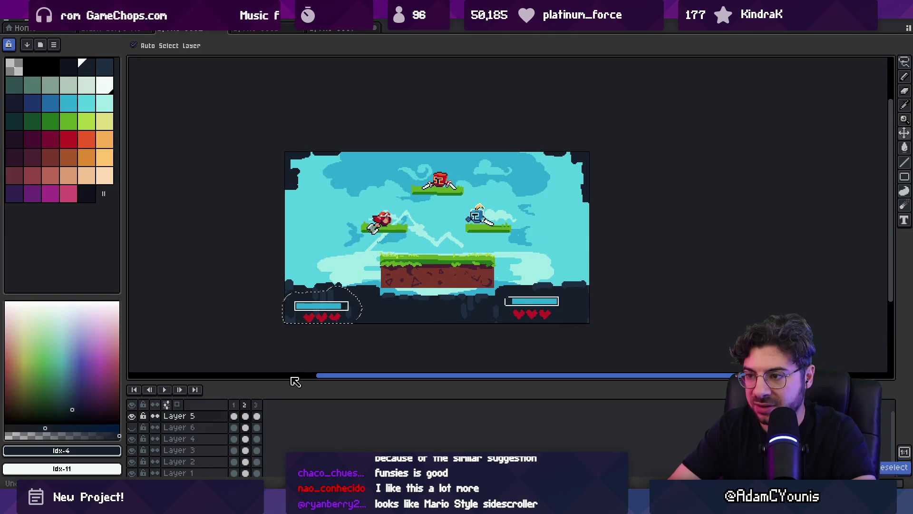
pyautogui.hotkey('ctrl', 'y')
pyautogui.hotkey('ctrl', 'y')
pyautogui.hotkey('ctrl', 'y')
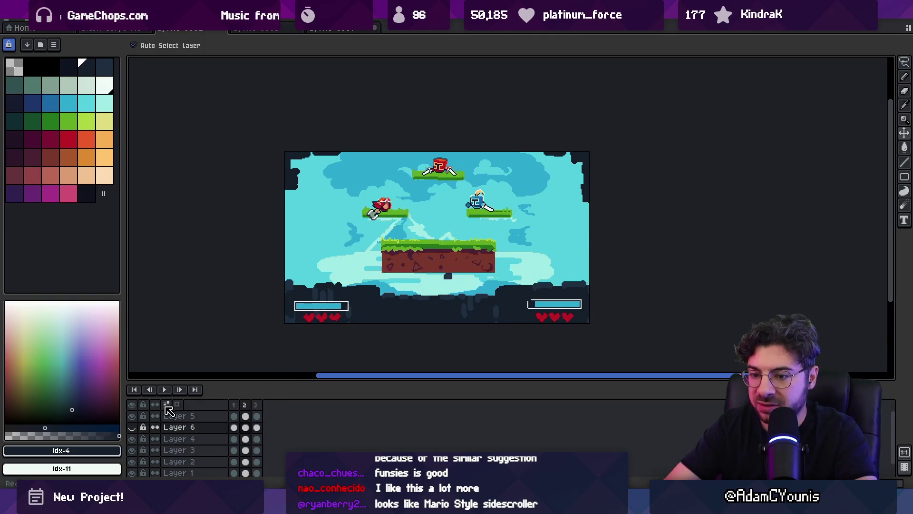
pyautogui.hotkey('ctrl', 'z')
pyautogui.hotkey('ctrl', 'z')
pyautogui.hotkey('ctrl', 'z')
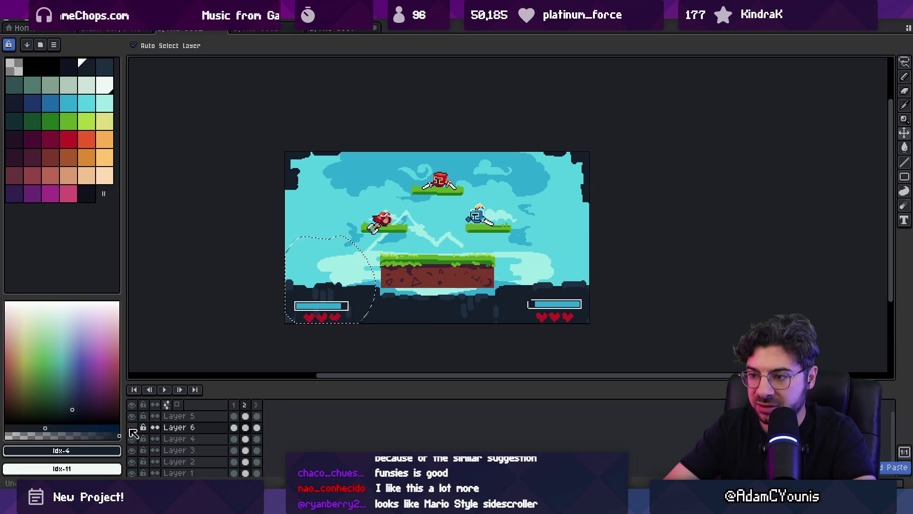
pyautogui.hotkey('ctrl', 'z')
pyautogui.hotkey('ctrl', 'z')
pyautogui.hotkey('ctrl', 'z')
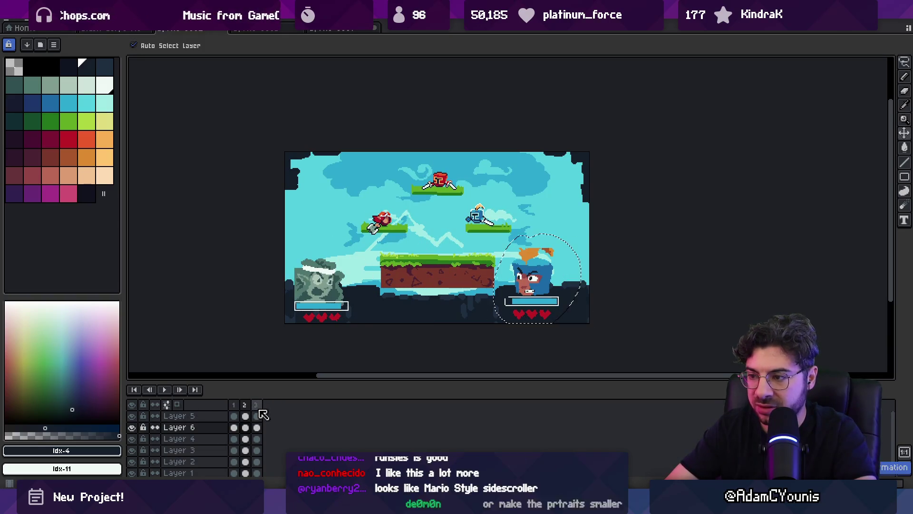
pyautogui.hotkey('ctrl', 'z')
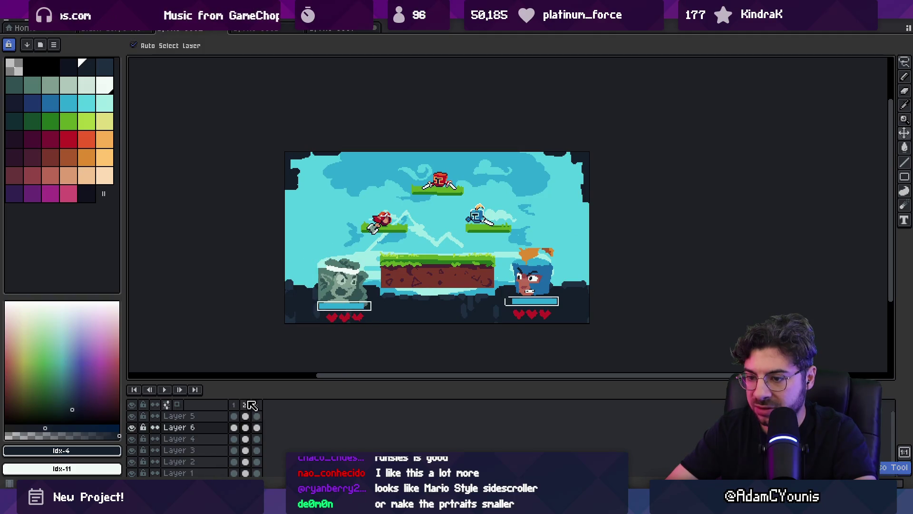
# Step: Show the side-column portrait layout in frames 3 and 2, recentring the scene
pyautogui.click(257, 404)
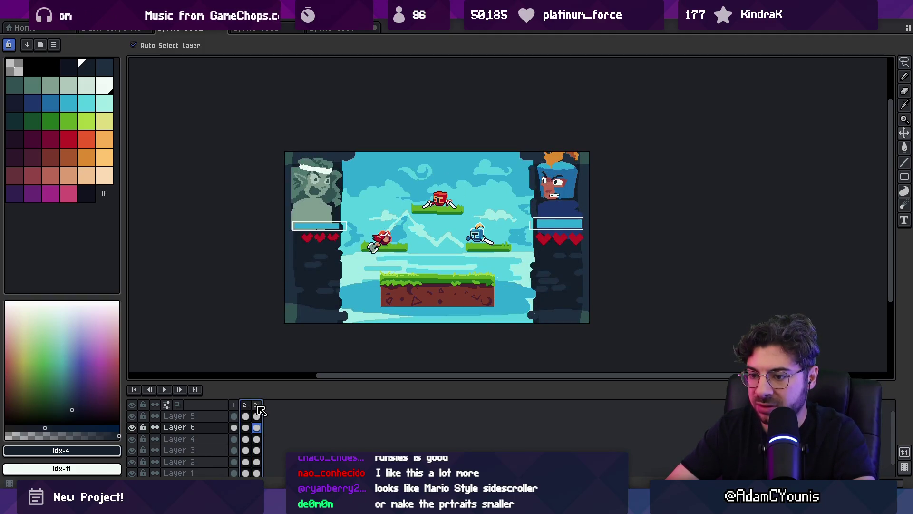
pyautogui.click(234, 405)
pyautogui.click(245, 405)
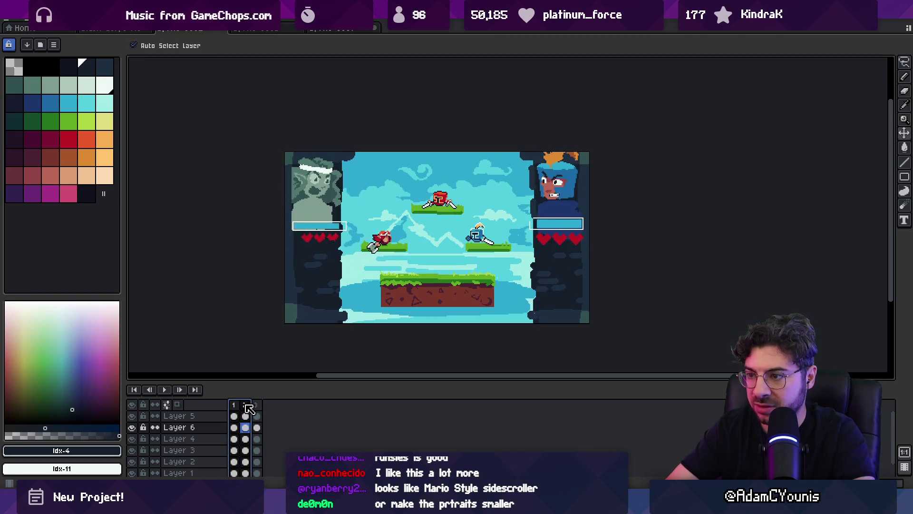
pyautogui.moveTo(441, 246)
pyautogui.mouseDown()
pyautogui.moveTo(417, 240)
pyautogui.moveTo(410, 217)
pyautogui.mouseUp()
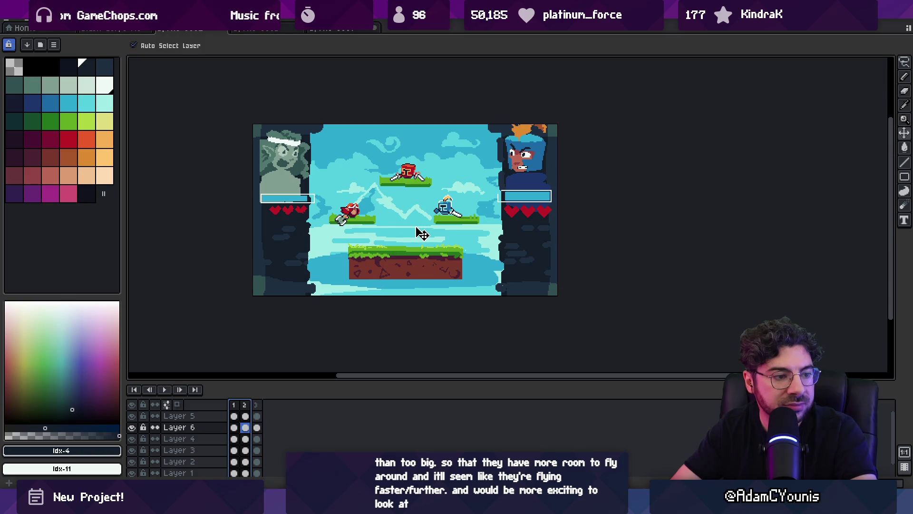
pyautogui.press('z')
pyautogui.click(410, 162)
pyautogui.click(405, 185)
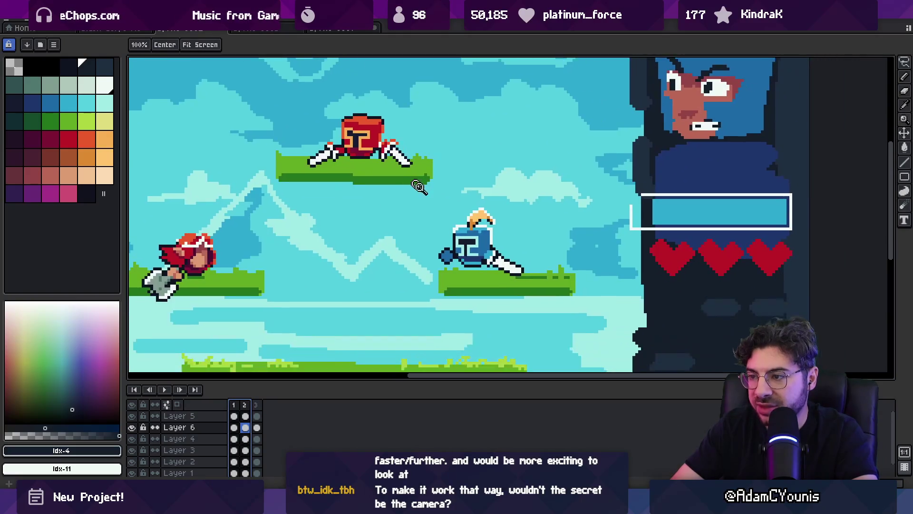
pyautogui.click(490, 238)
pyautogui.keyDown('alt'); pyautogui.click(497, 214); pyautogui.keyUp('alt')
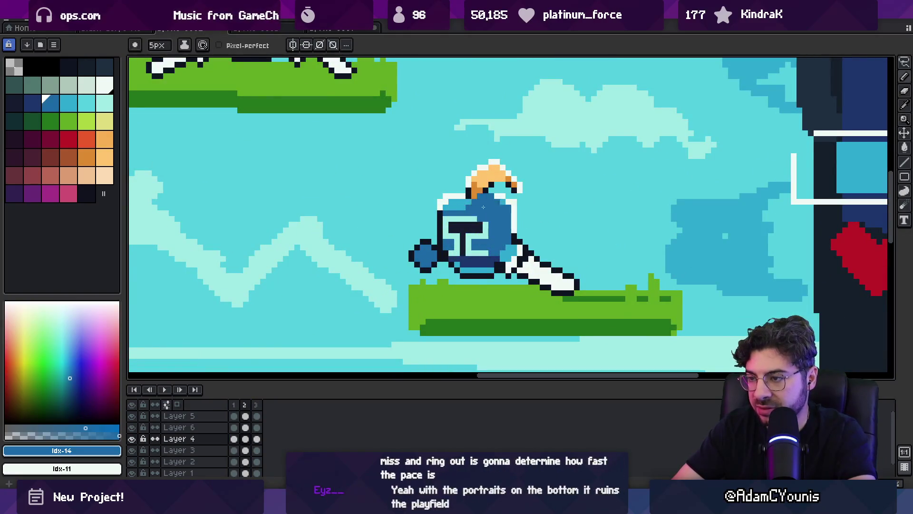
pyautogui.moveTo(446, 219); pyautogui.dragTo(487, 228)
pyautogui.keyDown('alt'); pyautogui.click(483, 232); pyautogui.keyUp('alt')
pyautogui.hotkey('ctrl', 'z')
pyautogui.press('z')
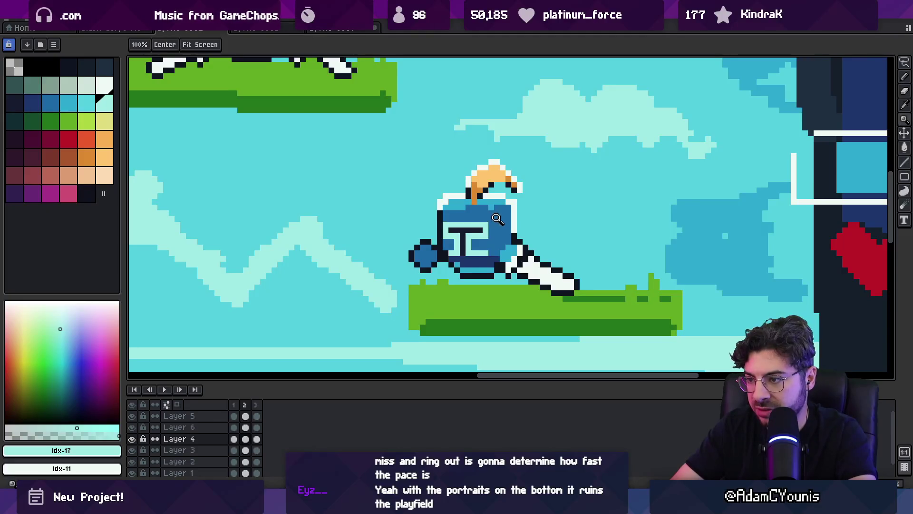
pyautogui.scroll(-4, 473, 195)
pyautogui.scroll(4, 471, 216)
pyautogui.press('b')
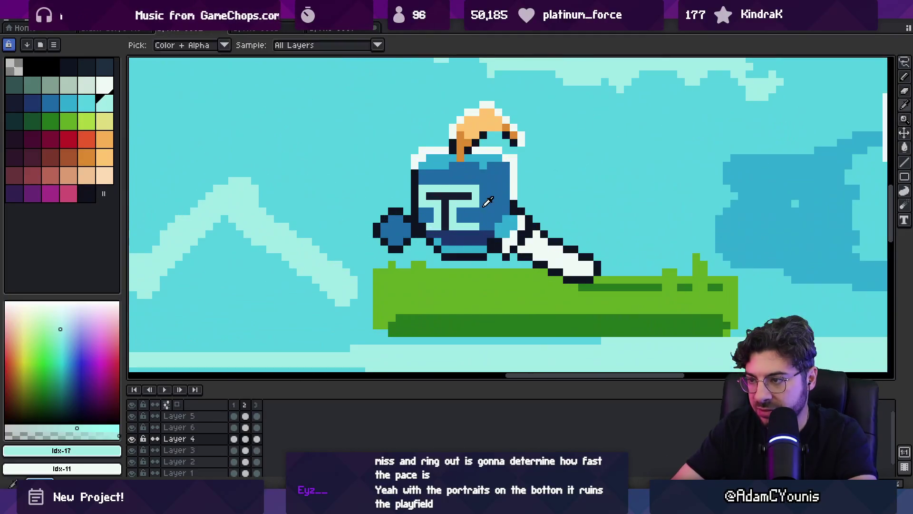
pyautogui.keyDown('alt'); pyautogui.click(489, 201); pyautogui.keyUp('alt')
pyautogui.keyDown('alt'); pyautogui.click(445, 190); pyautogui.keyUp('alt')
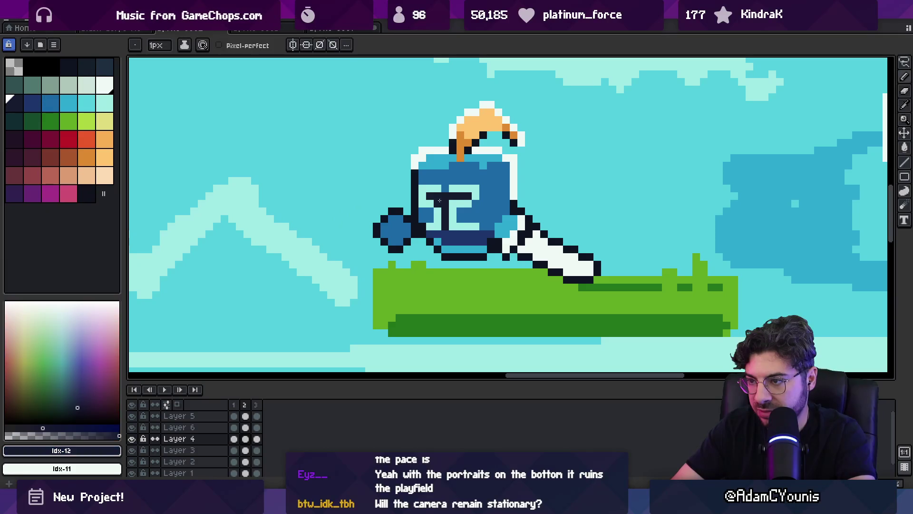
pyautogui.press('z')
pyautogui.scroll(-4, 487, 177)
pyautogui.scroll(1, 495, 171)
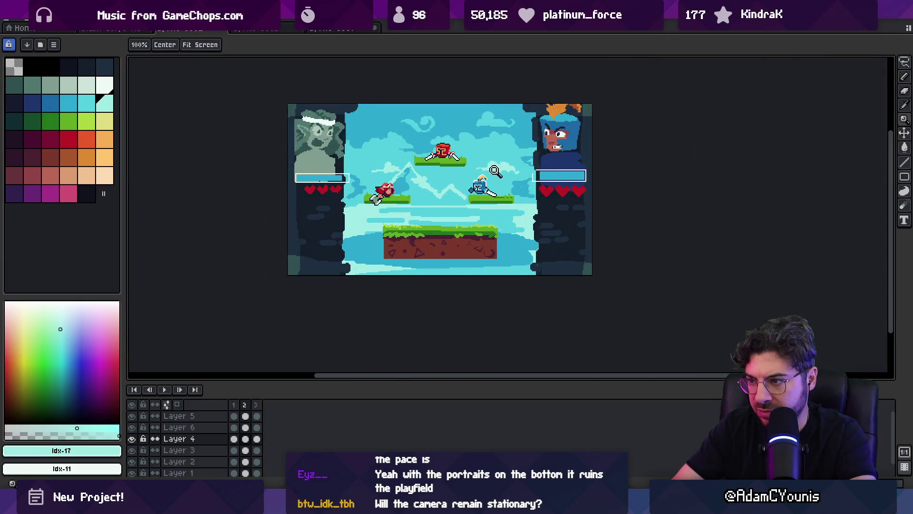
pyautogui.press('v')
pyautogui.press('b')
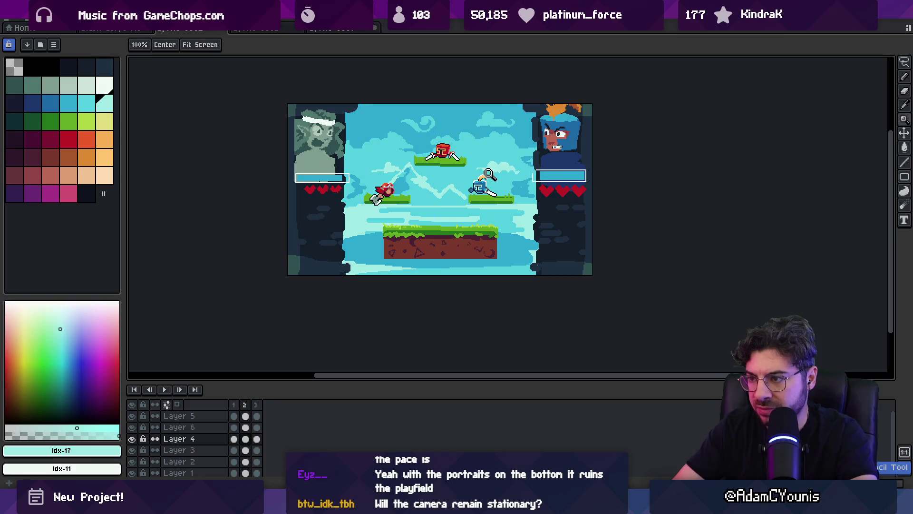
pyautogui.scroll(3, 481, 185)
pyautogui.keyDown('alt'); pyautogui.click(482, 207); pyautogui.keyUp('alt')
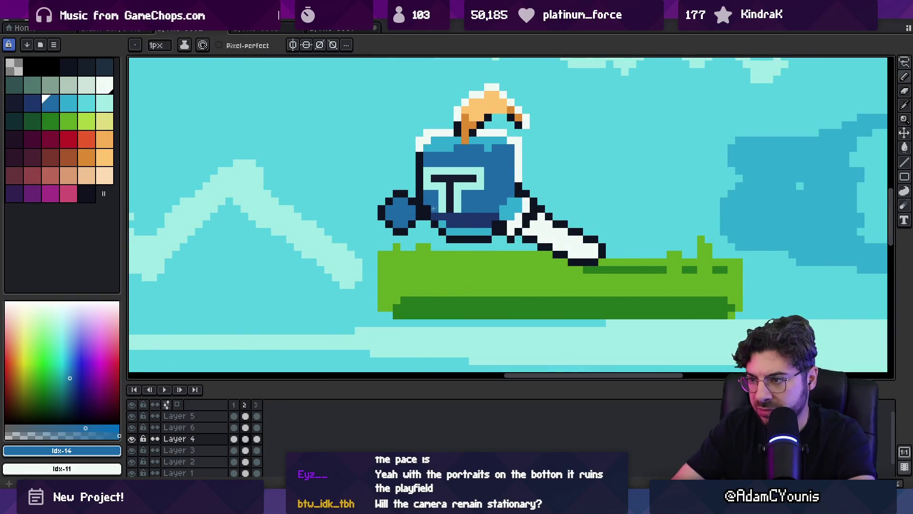
pyautogui.press('z')
pyautogui.scroll(-4, 434, 209)
pyautogui.scroll(1, 422, 176)
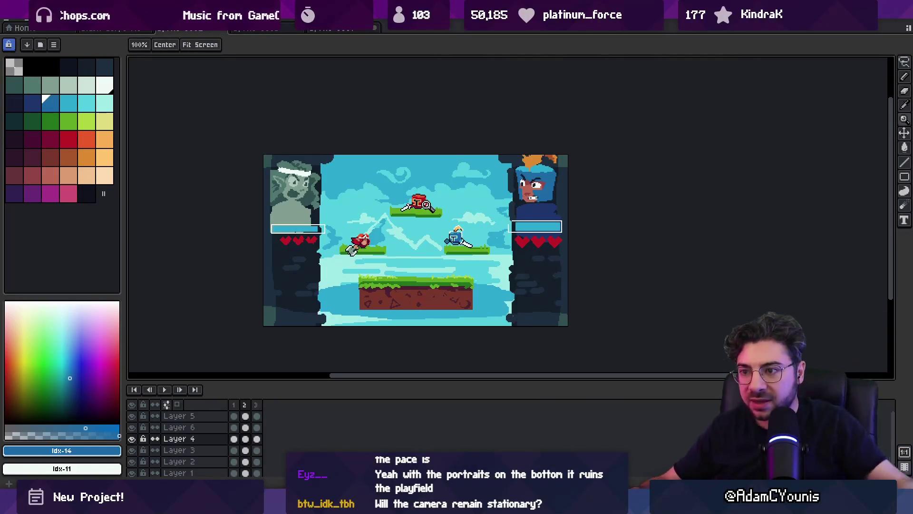
# Step: Sample the dirt-red colour from the main ground block
pyautogui.moveTo(370, 250); pyautogui.dragTo(347, 250)
pyautogui.scroll(1, 383, 254)
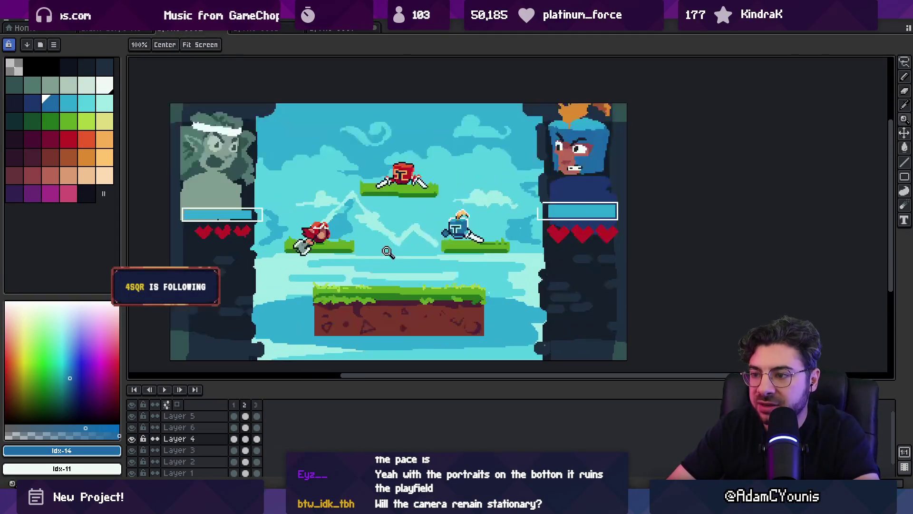
pyautogui.press('i')
pyautogui.click(364, 306)
pyautogui.press('b')
# Step: On the platform layer, paint dirt strips under the left, right and top platforms, then zoom to check
pyautogui.scroll(1, 336, 260)
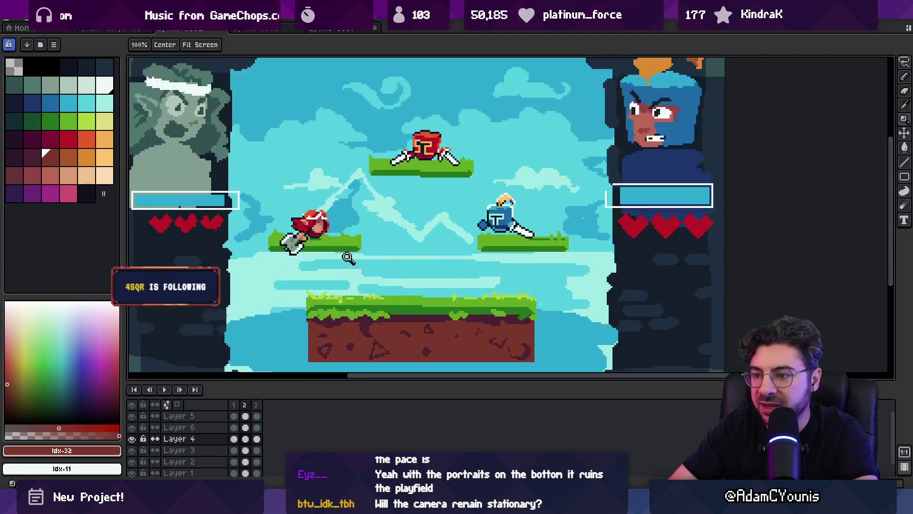
pyautogui.press('Down')
pyautogui.moveTo(279, 252); pyautogui.dragTo(350, 251)
pyautogui.moveTo(488, 252); pyautogui.dragTo(561, 252)
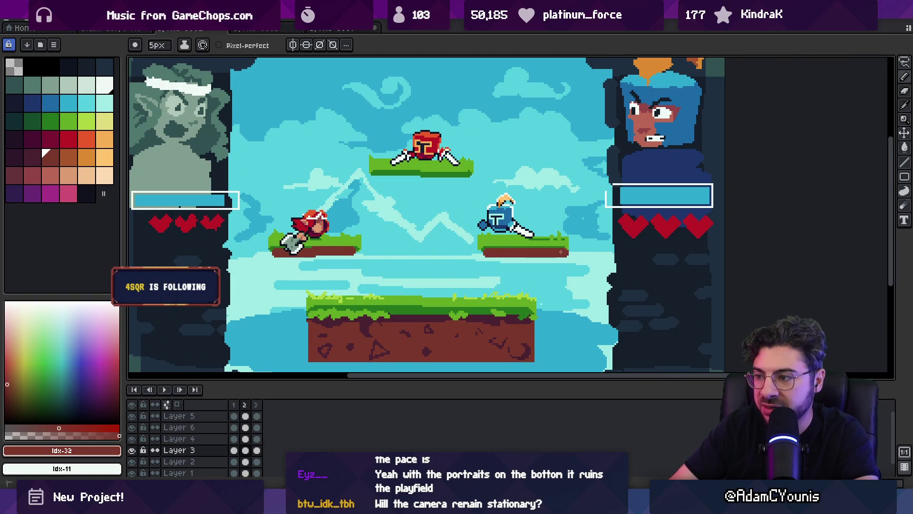
pyautogui.moveTo(377, 178); pyautogui.dragTo(465, 179)
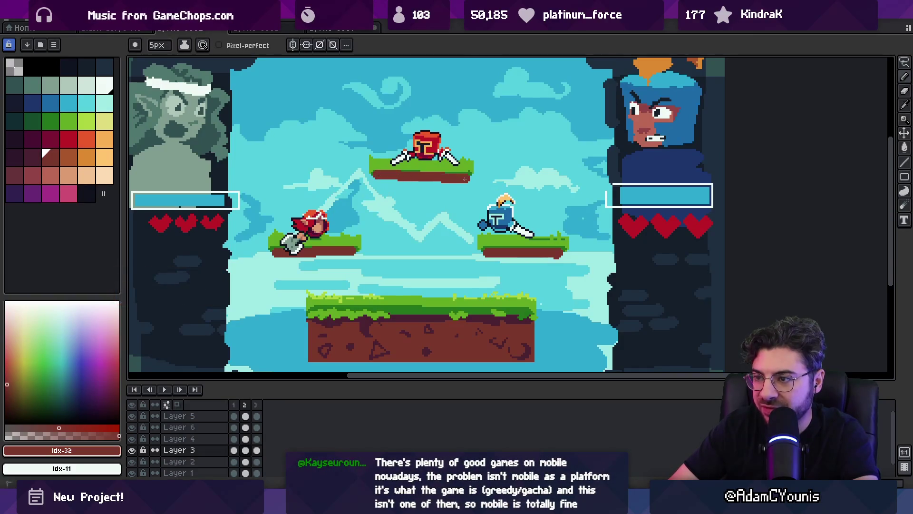
pyautogui.press('z')
pyautogui.press('1')
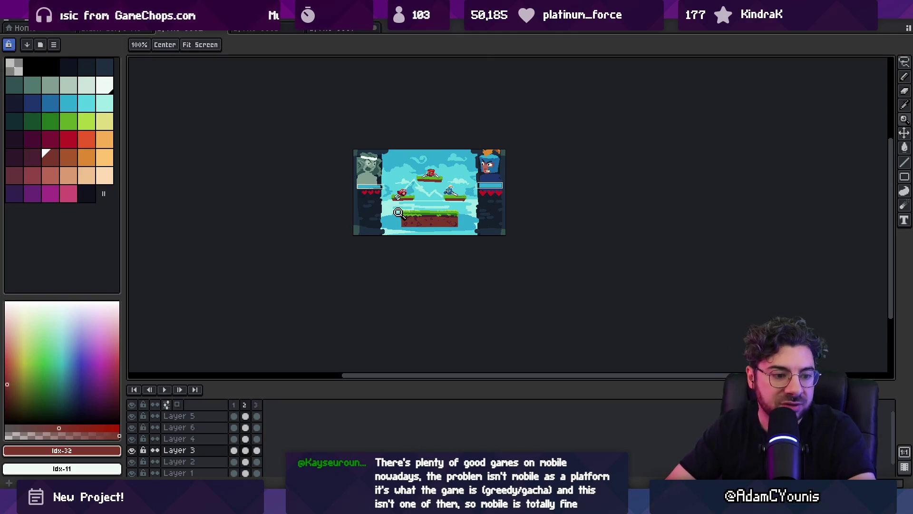
pyautogui.click(438, 198)
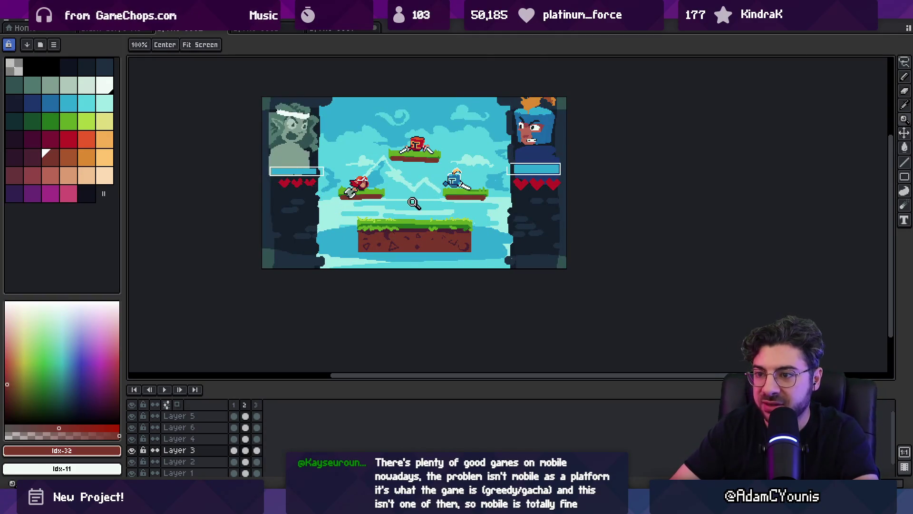
pyautogui.click(292, 230)
pyautogui.press('b')
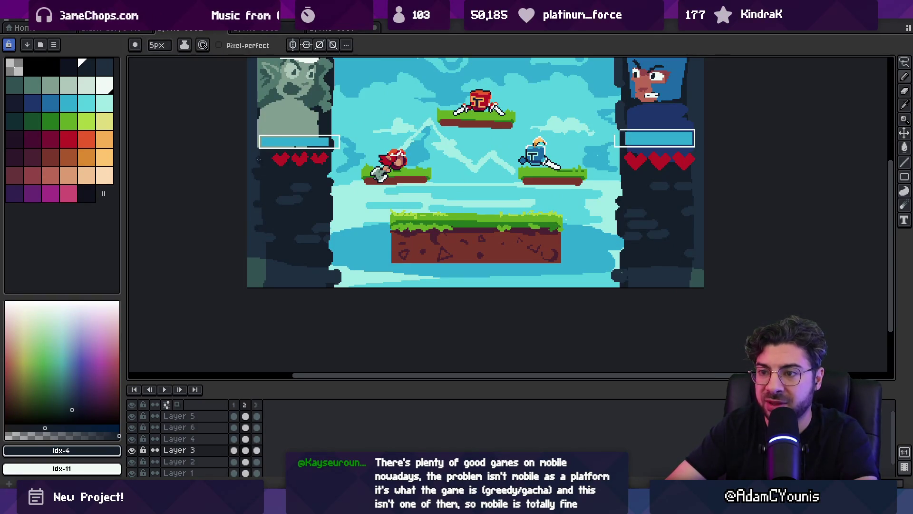
pyautogui.press('z')
pyautogui.scroll(-2, 333, 237)
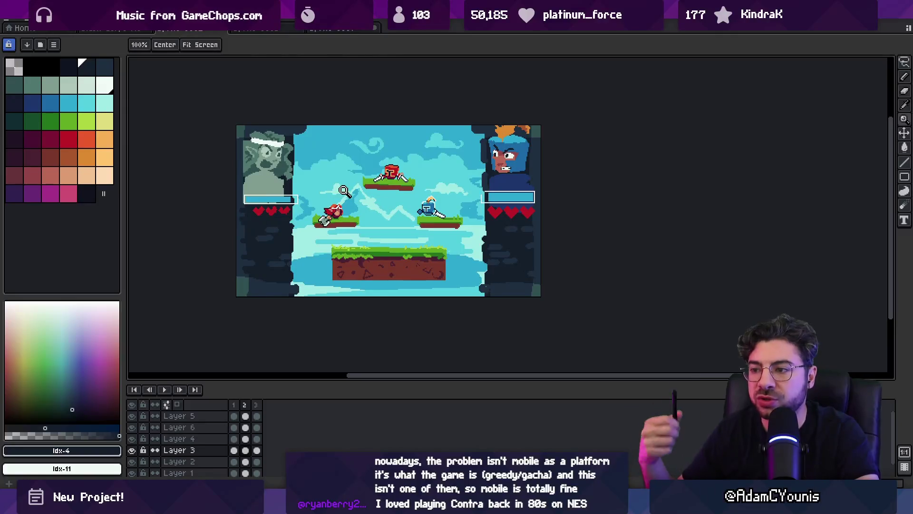
# Step: Sample the axe blade's grey and shrink the pencil to a single pixel
pyautogui.scroll(5, 328, 214)
pyautogui.press('b')
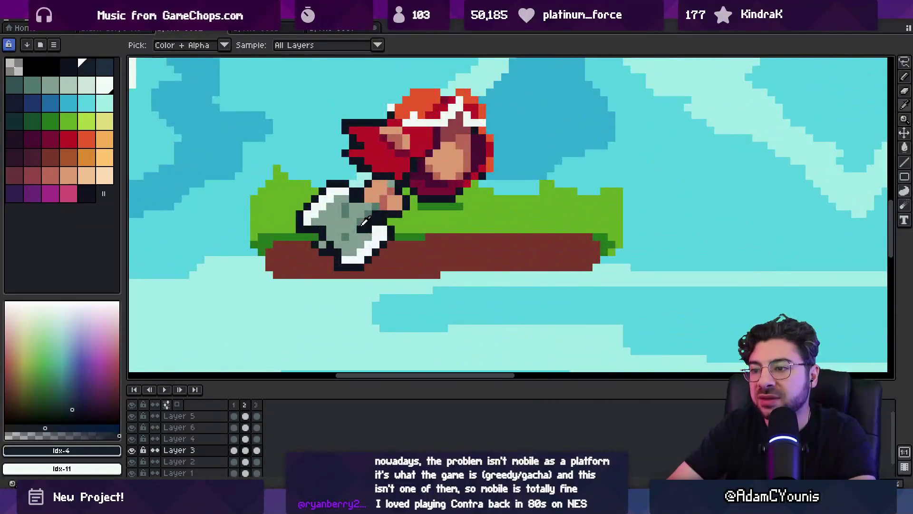
pyautogui.keyDown('alt'); pyautogui.click(351, 229); pyautogui.keyUp('alt')
pyautogui.keyDown('ctrl'); pyautogui.click(350, 230); pyautogui.keyUp('ctrl')
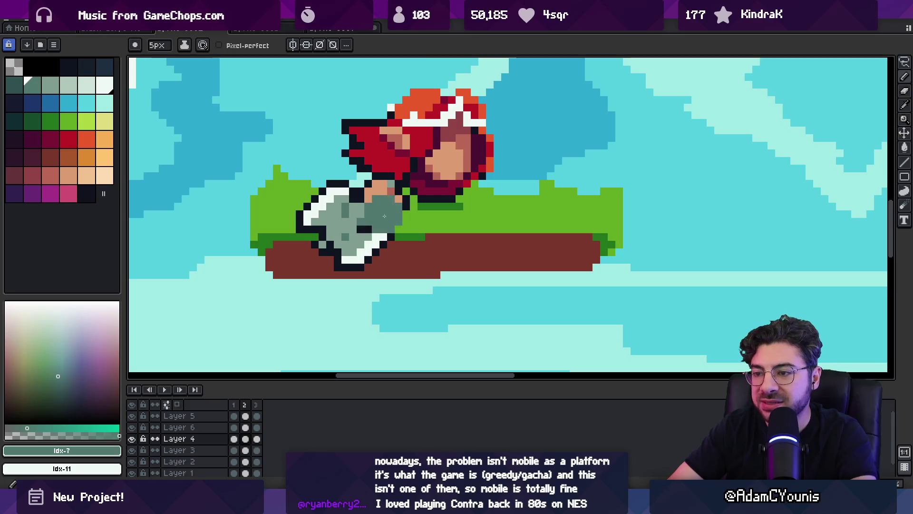
pyautogui.press('-')
pyautogui.press('-')
pyautogui.press('-')
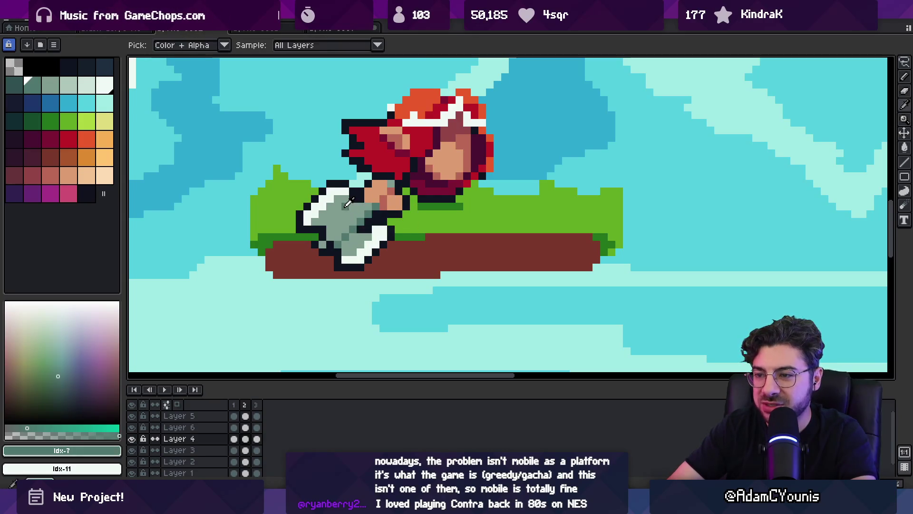
pyautogui.scroll(-4, 341, 209)
pyautogui.scroll(-1, 341, 210)
pyautogui.scroll(6, 362, 224)
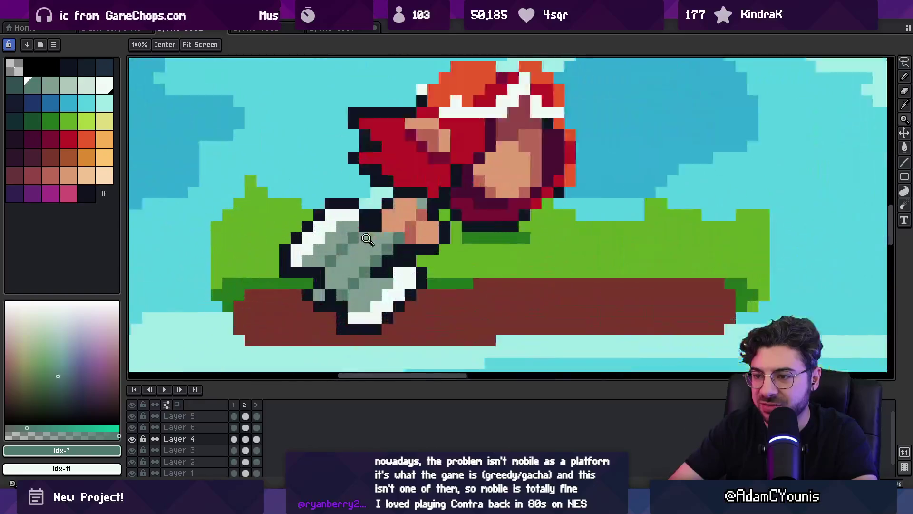
# Step: Add a dark shading pixel and a lighter grey pixel to the axe blade, then zoom out
pyautogui.hotkey('ctrl', 'z')
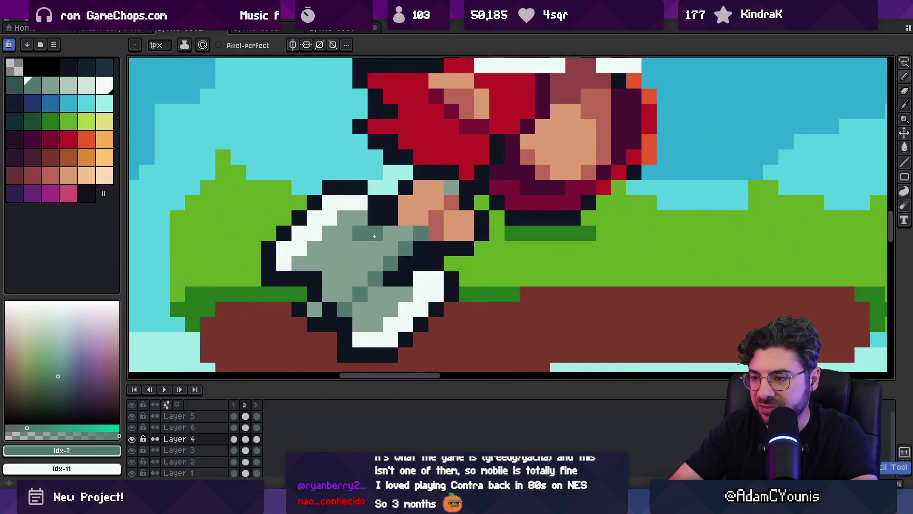
pyautogui.press('b')
pyautogui.click(375, 233)
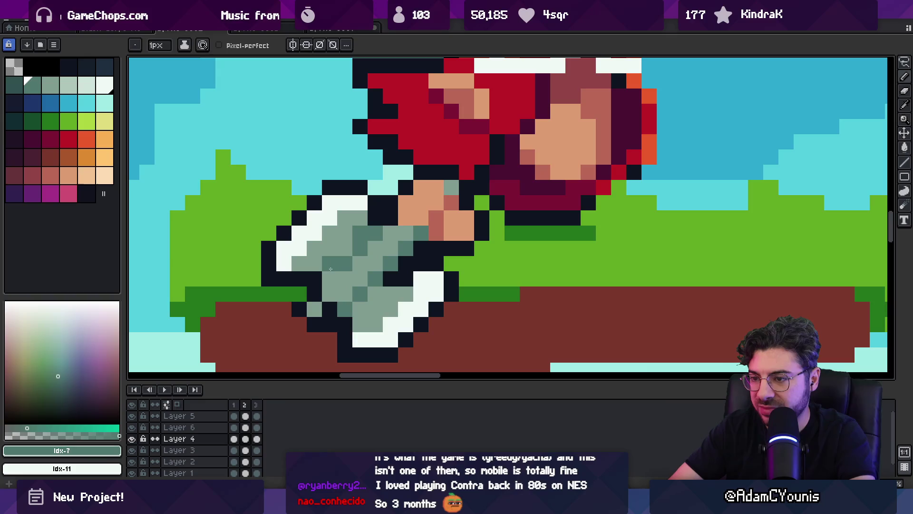
pyautogui.keyDown('alt'); pyautogui.click(330, 270); pyautogui.keyUp('alt')
pyautogui.click(360, 233)
pyautogui.press('z')
pyautogui.scroll(-5, 383, 221)
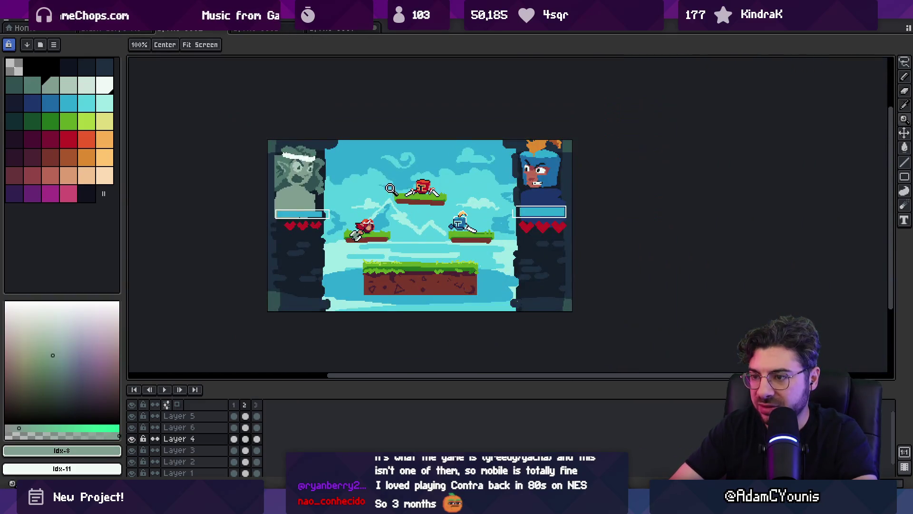
# Step: Pan to the platforms and make the platform layer active
pyautogui.hscroll(1, 421, 162)
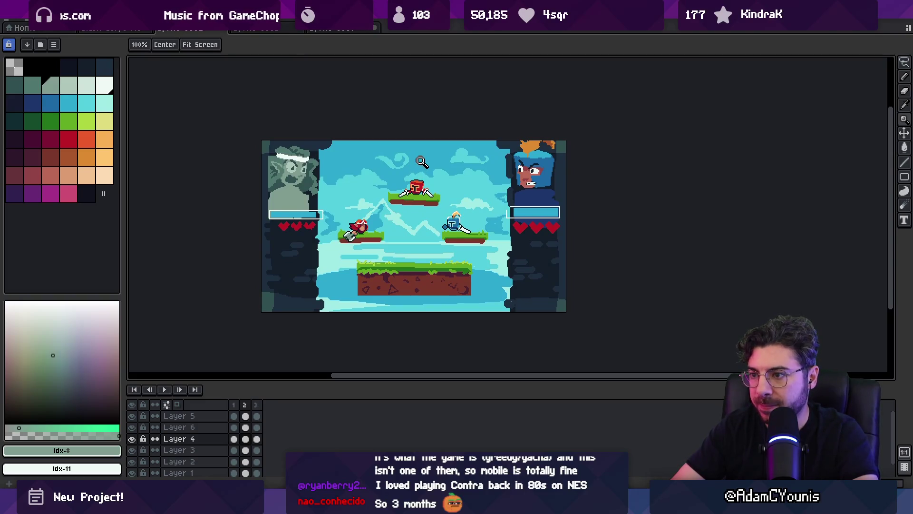
pyautogui.scroll(1, 398, 208)
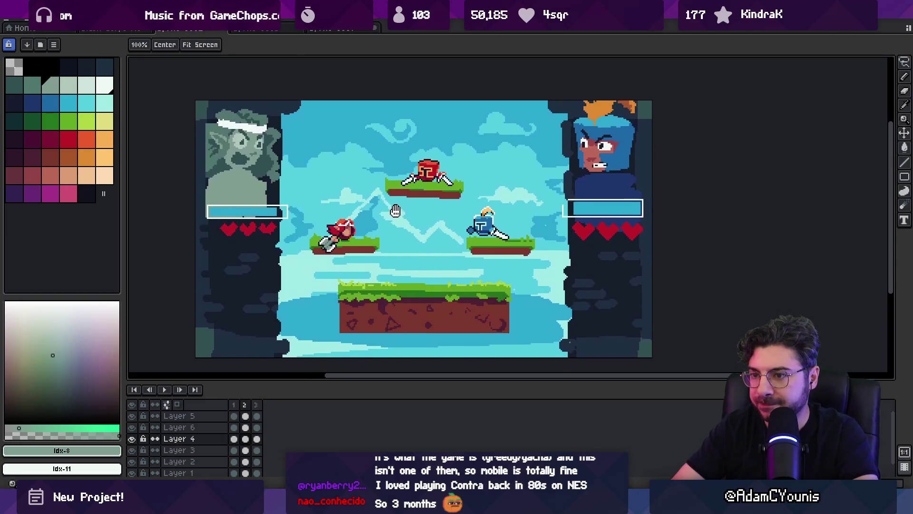
pyautogui.moveTo(394, 204); pyautogui.dragTo(375, 204)
pyautogui.scroll(-1, 404, 213)
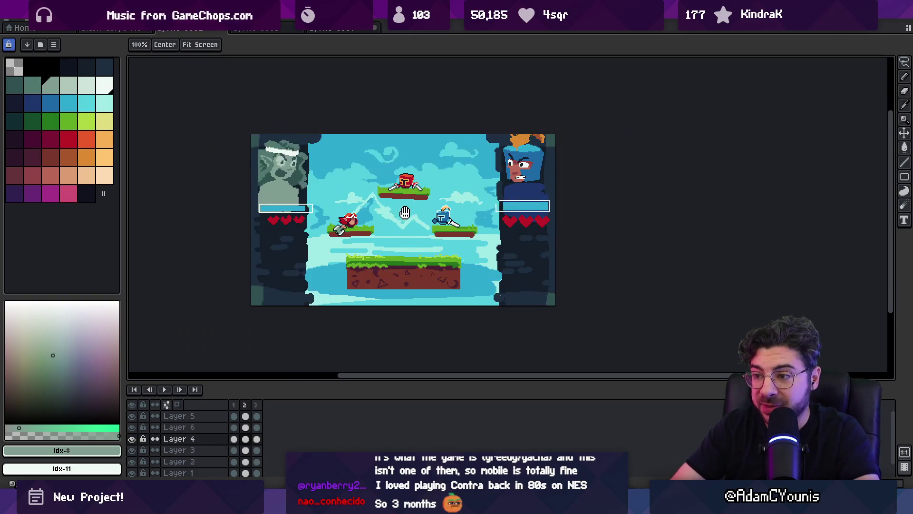
pyautogui.scroll(1, 404, 213)
pyautogui.press('v')
pyautogui.click(341, 250)
# Step: Draw trial rectangular selections across and between the platforms, then deselect them
pyautogui.press('m')
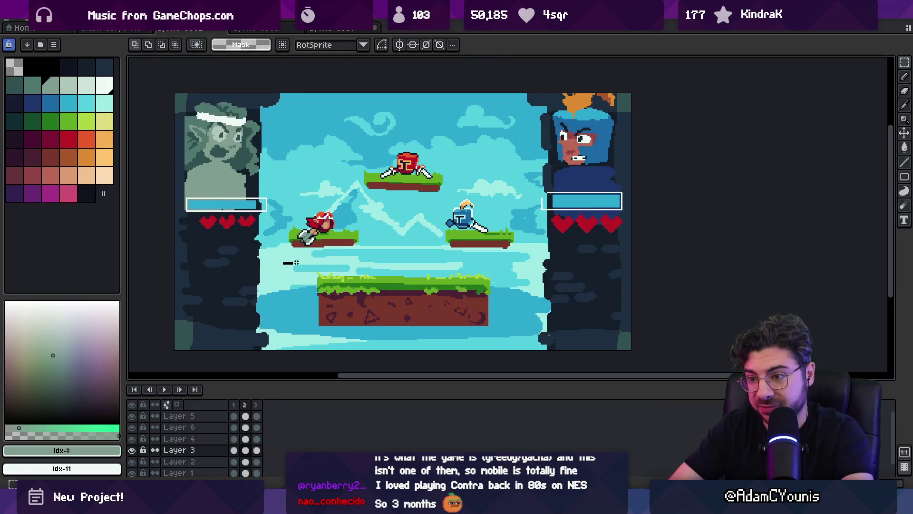
pyautogui.moveTo(281, 267); pyautogui.dragTo(529, 240)
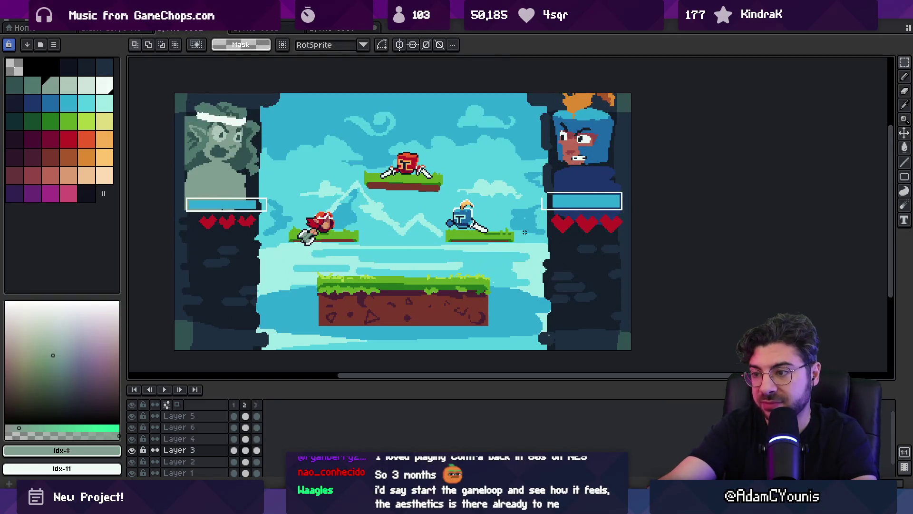
pyautogui.moveTo(281, 260); pyautogui.dragTo(532, 243)
pyautogui.hotkey('ctrl', 'd')
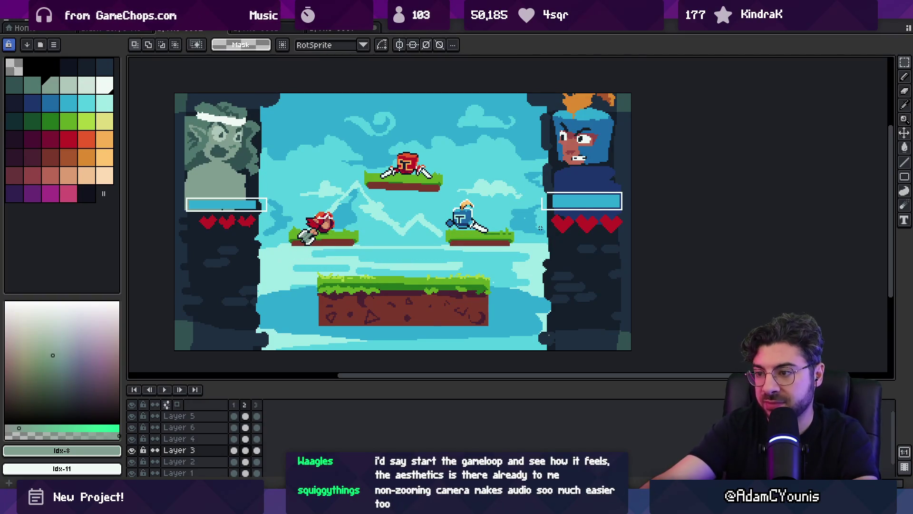
pyautogui.moveTo(357, 203); pyautogui.dragTo(463, 187)
pyautogui.hotkey('ctrl', 'd')
# Step: Pick the dark-red palette swatch (idx-31) with the Pencil and zoom back to the full scene
pyautogui.scroll(-3, 466, 171)
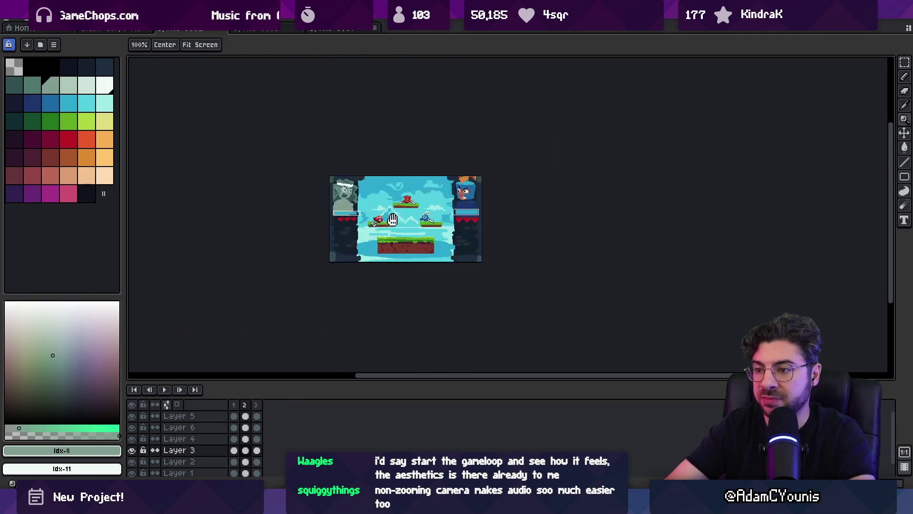
pyautogui.scroll(2, 273, 209)
pyautogui.press('b')
pyautogui.click(26, 152)
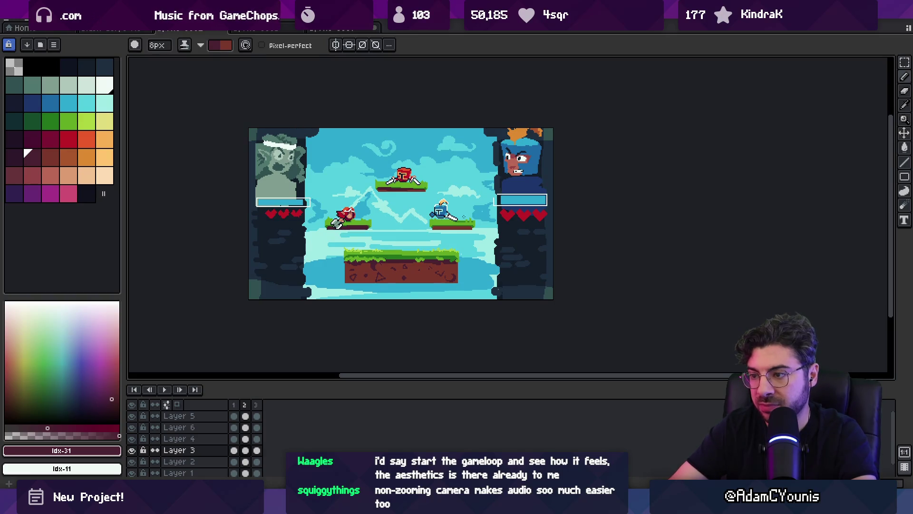
pyautogui.press('z')
pyautogui.scroll(-2, 428, 215)
pyautogui.scroll(2, 429, 215)
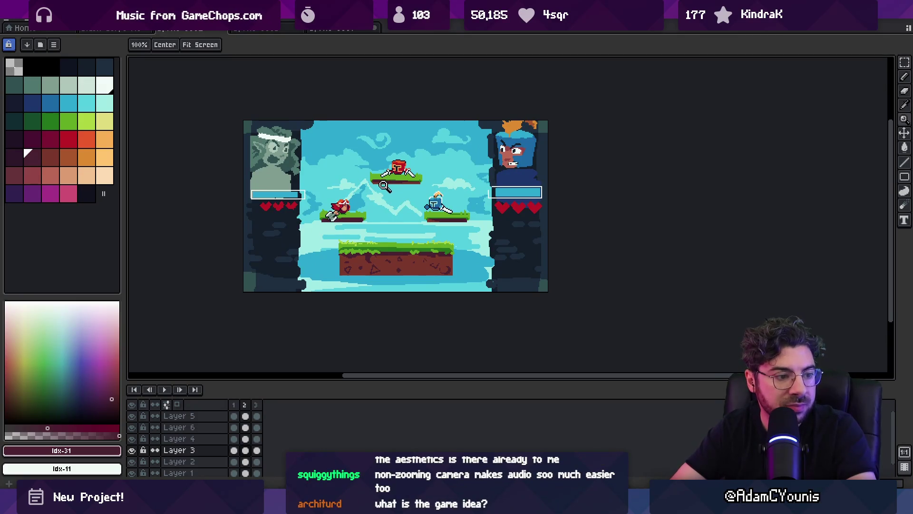
pyautogui.moveTo(389, 201); pyautogui.dragTo(380, 231)
pyautogui.scroll(1, 385, 208)
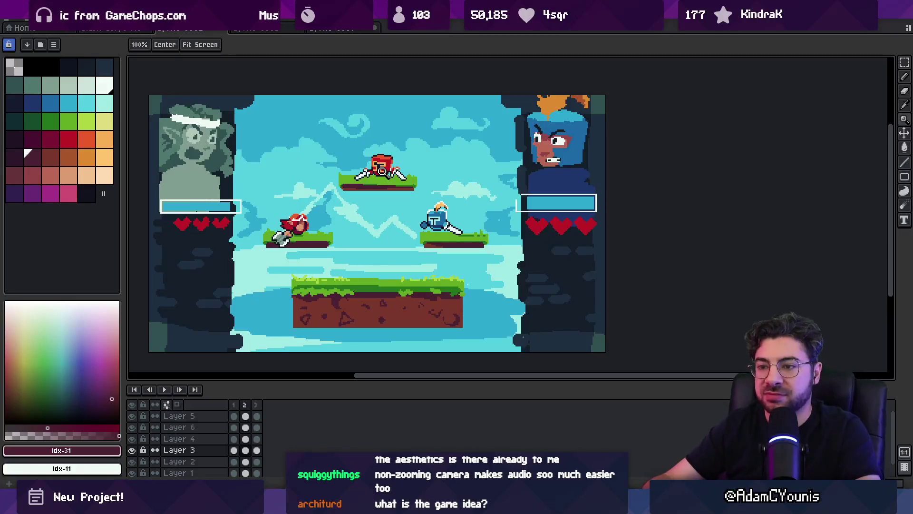
# Step: Lasso the right fighter's three hearts and move them under the health bar
pyautogui.click(548, 230)
pyautogui.press('m')
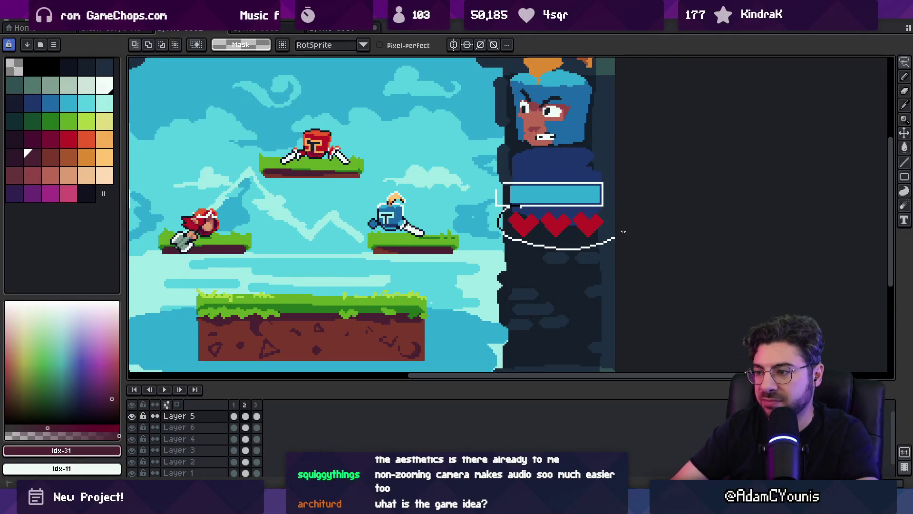
pyautogui.moveTo(537, 250)
pyautogui.mouseDown()
pyautogui.moveTo(493, 225)
pyautogui.moveTo(492, 255)
pyautogui.moveTo(534, 241)
pyautogui.moveTo(528, 232)
pyautogui.mouseUp()
pyautogui.click(508, 198)
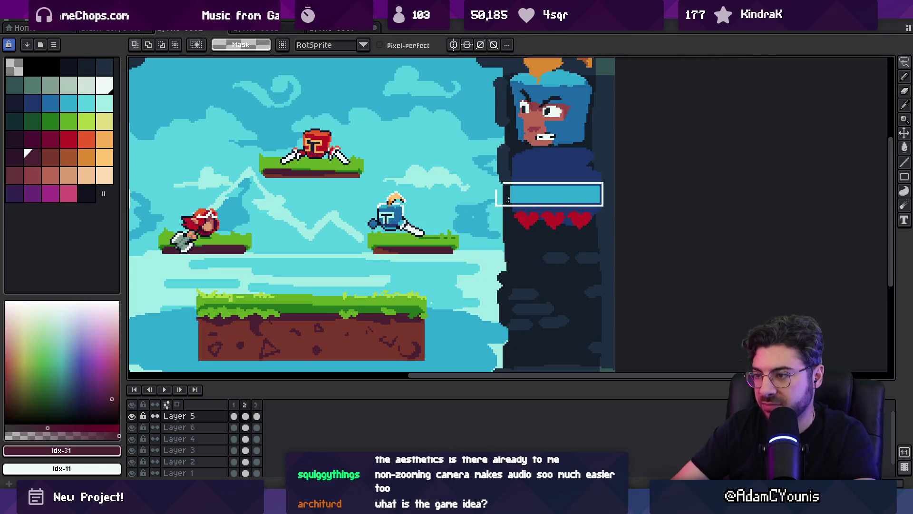
pyautogui.moveTo(483, 213)
pyautogui.mouseDown()
pyautogui.moveTo(535, 204)
pyautogui.moveTo(526, 217)
pyautogui.mouseUp()
pyautogui.click(534, 204)
# Step: Move the stray red pixels above the heart down onto it and commit
pyautogui.scroll(3, 526, 216)
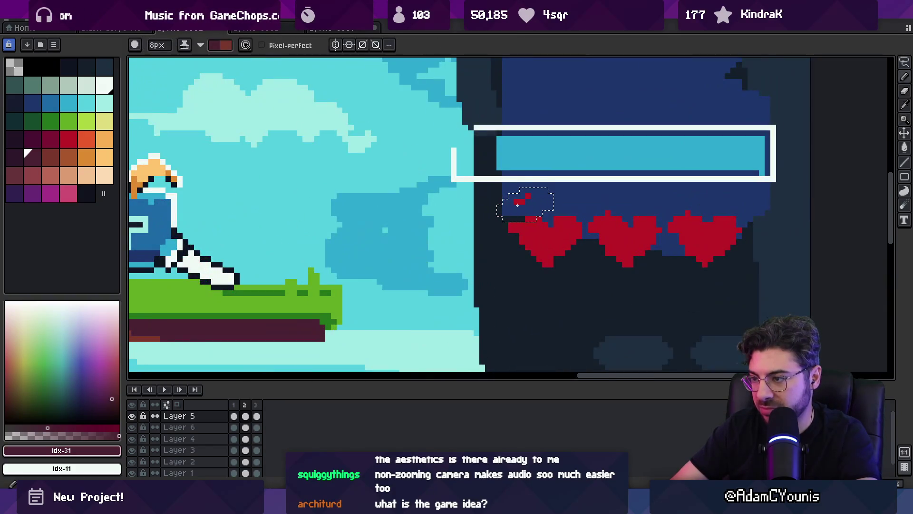
pyautogui.click(525, 212)
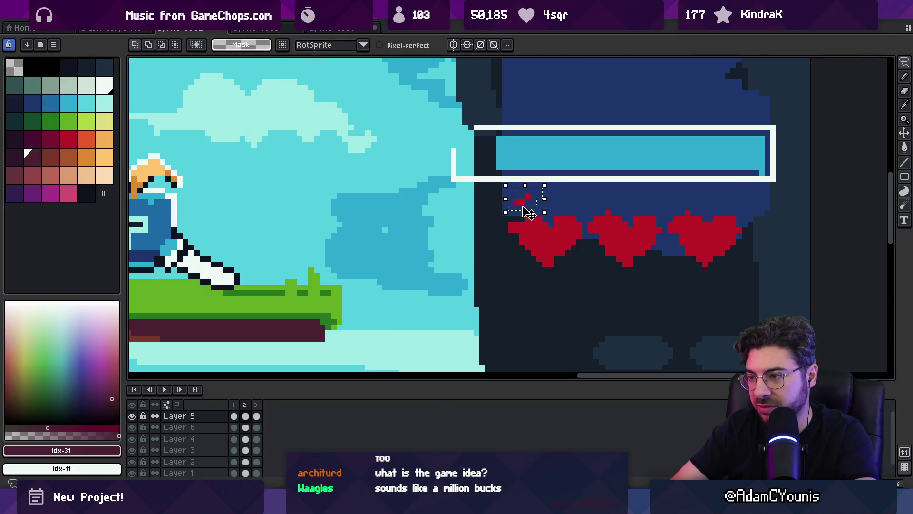
pyautogui.moveTo(526, 207); pyautogui.dragTo(528, 223)
pyautogui.press('z')
pyautogui.scroll(-4, 526, 219)
pyautogui.scroll(2, 516, 212)
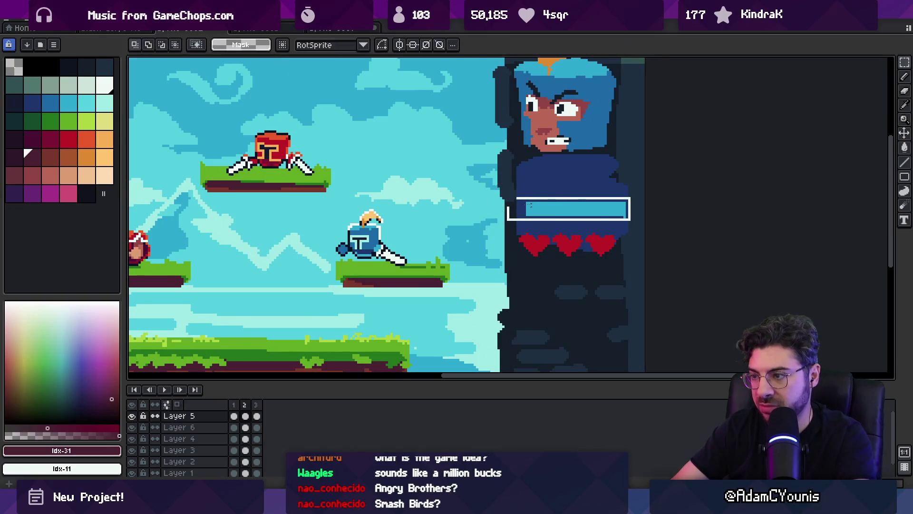
pyautogui.scroll(-4, 497, 205)
pyautogui.scroll(2, 449, 209)
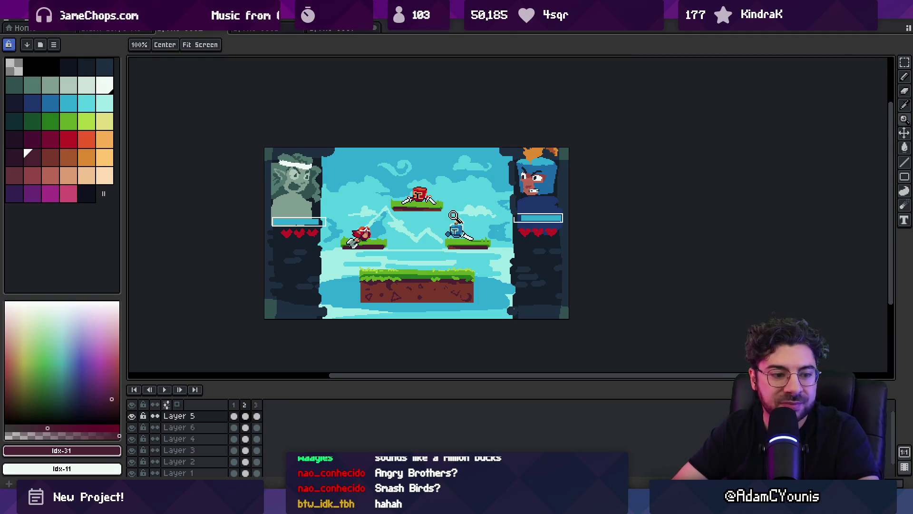
# Step: Sample a grey-green and then a darker green from the left portrait
pyautogui.scroll(-1, 447, 210)
pyautogui.scroll(1, 442, 202)
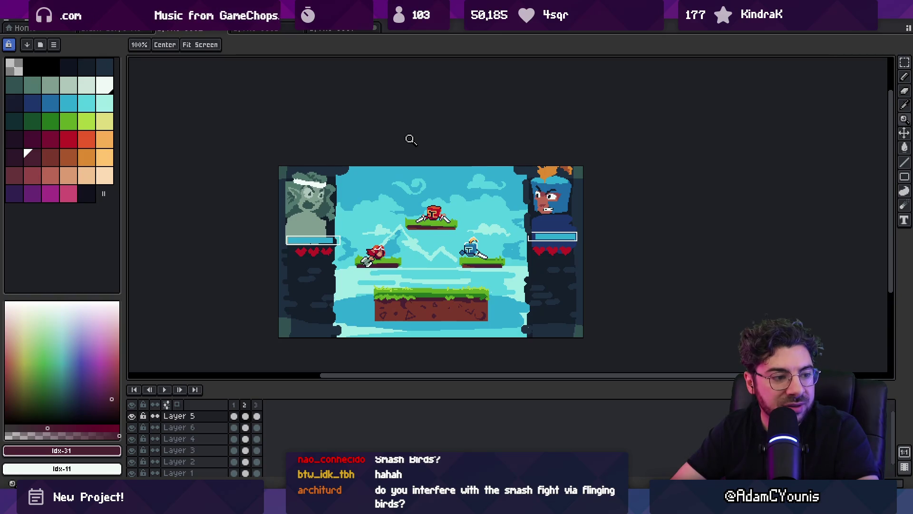
pyautogui.scroll(2, 388, 197)
pyautogui.press('o')
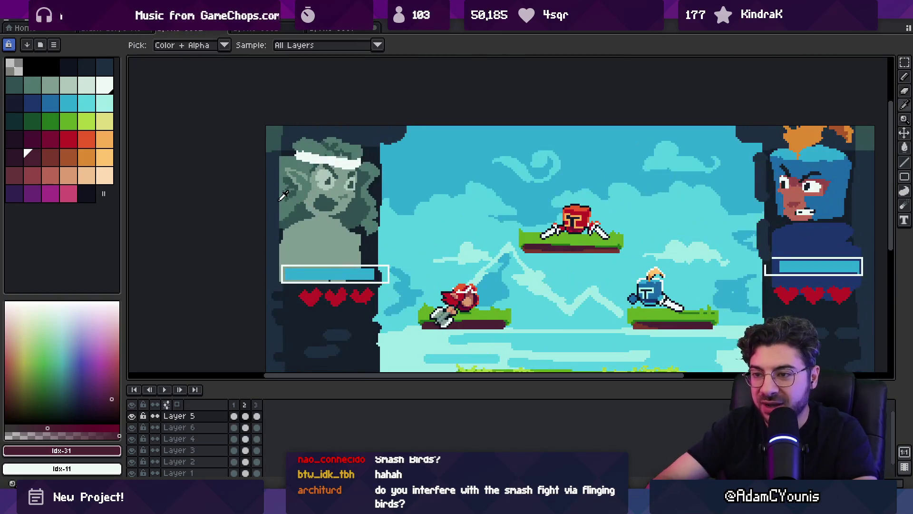
pyautogui.click(278, 170)
pyautogui.press('b')
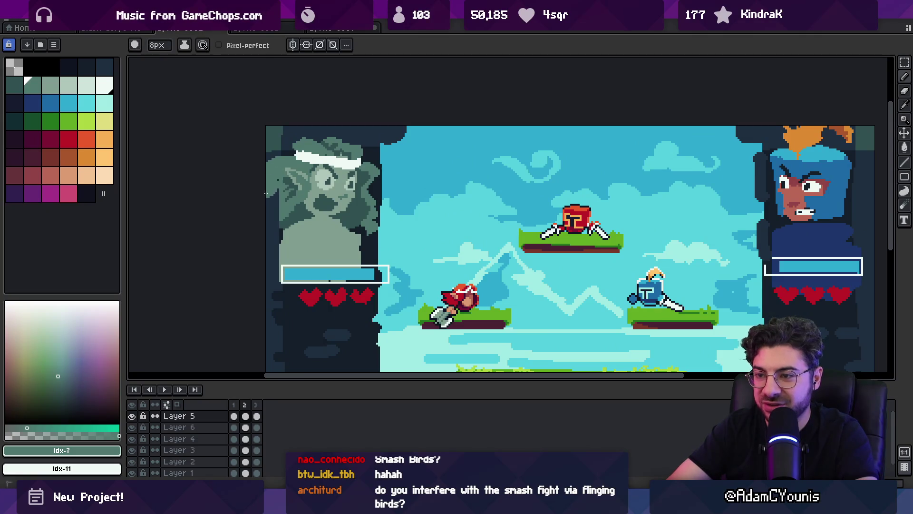
pyautogui.press('b')
pyautogui.press('i')
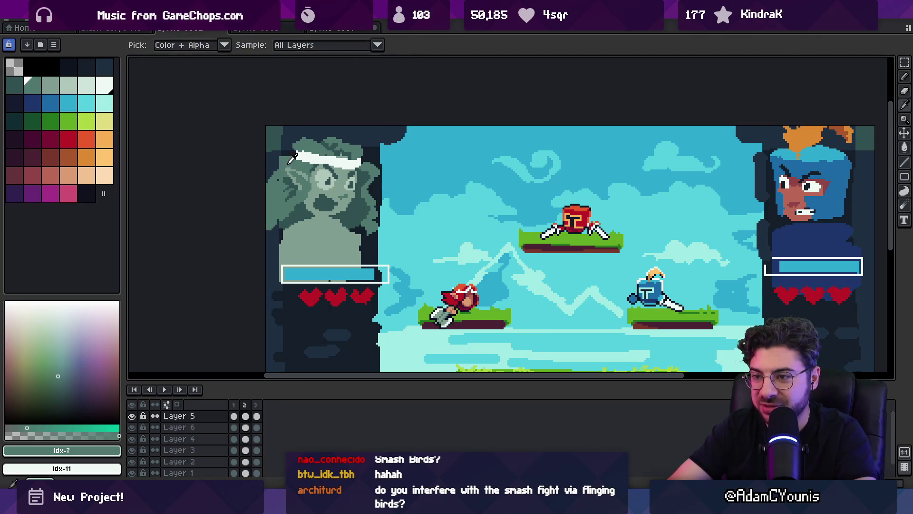
pyautogui.press('e')
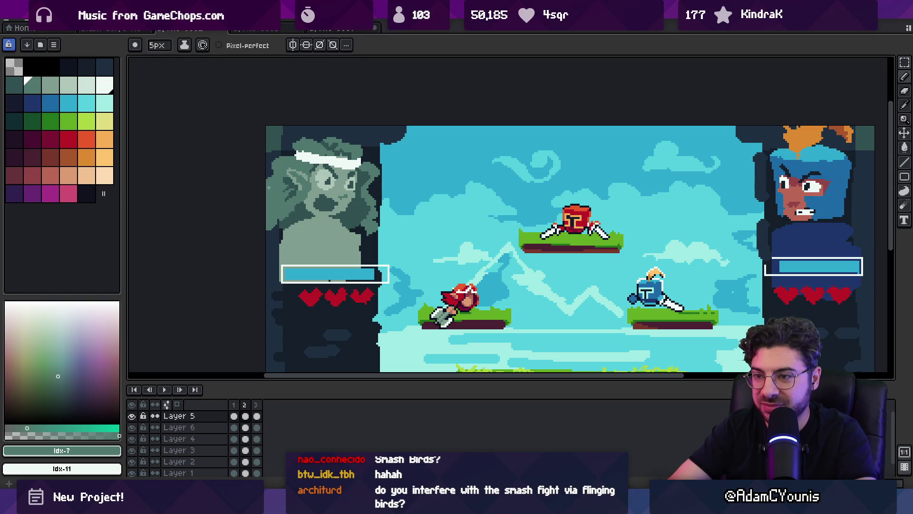
pyautogui.scroll(-1, 269, 187)
pyautogui.scroll(2, 276, 200)
pyautogui.keyDown('alt'); pyautogui.click(297, 208); pyautogui.keyUp('alt')
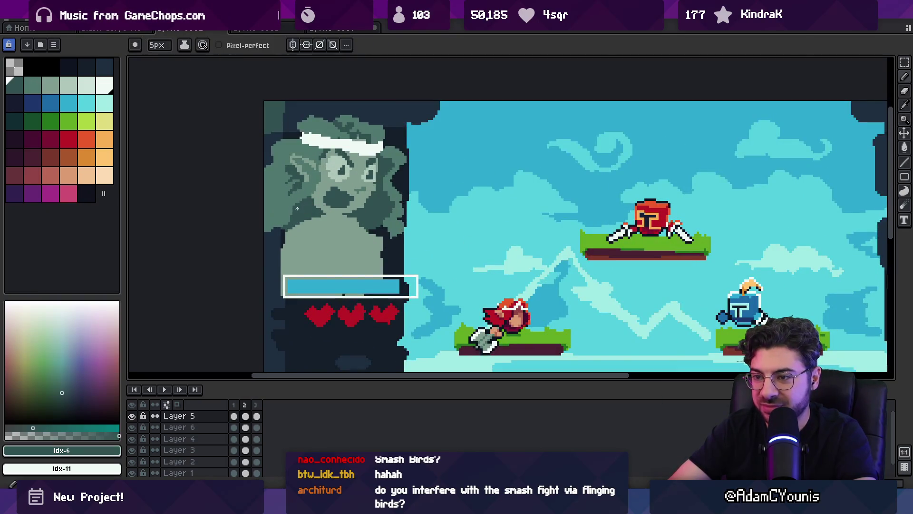
# Step: Pick the red fighter's dark helmet-outline colour from its layer
pyautogui.press('z')
pyautogui.scroll(-2, 309, 204)
pyautogui.moveTo(370, 211); pyautogui.dragTo(353, 162)
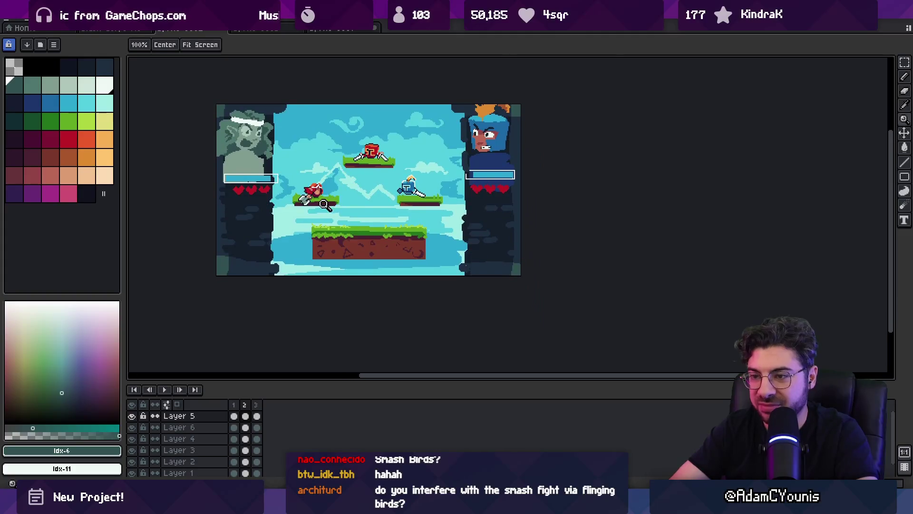
pyautogui.scroll(2, 353, 219)
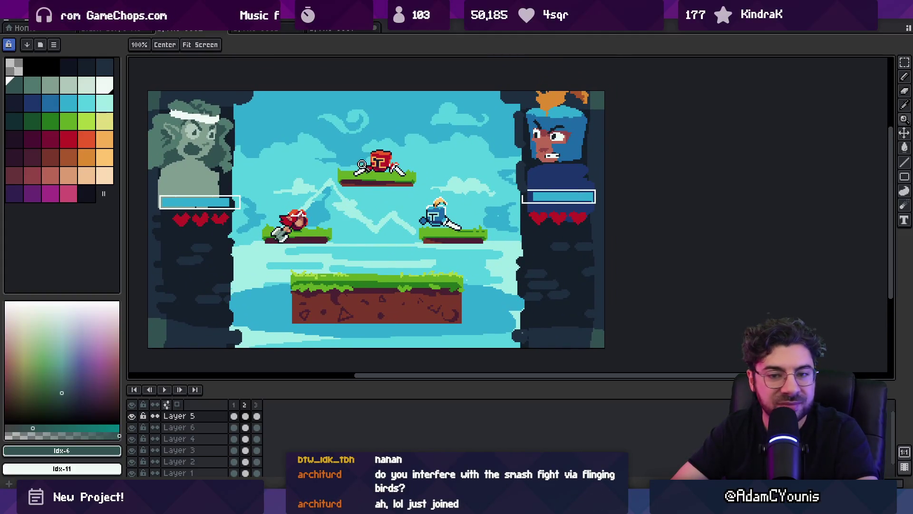
pyautogui.scroll(2, 373, 164)
pyautogui.keyDown('ctrl'); pyautogui.click(425, 135); pyautogui.keyUp('ctrl')
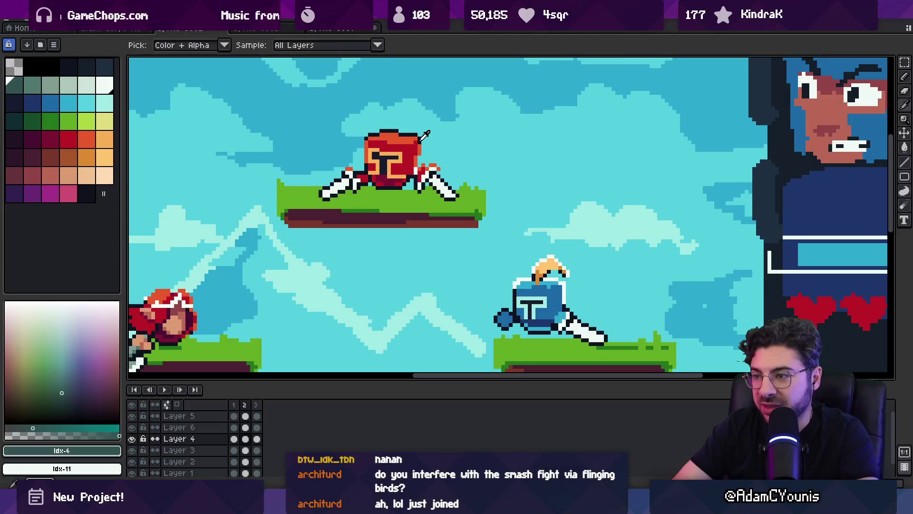
pyautogui.keyDown('alt'); pyautogui.click(420, 140); pyautogui.keyUp('alt')
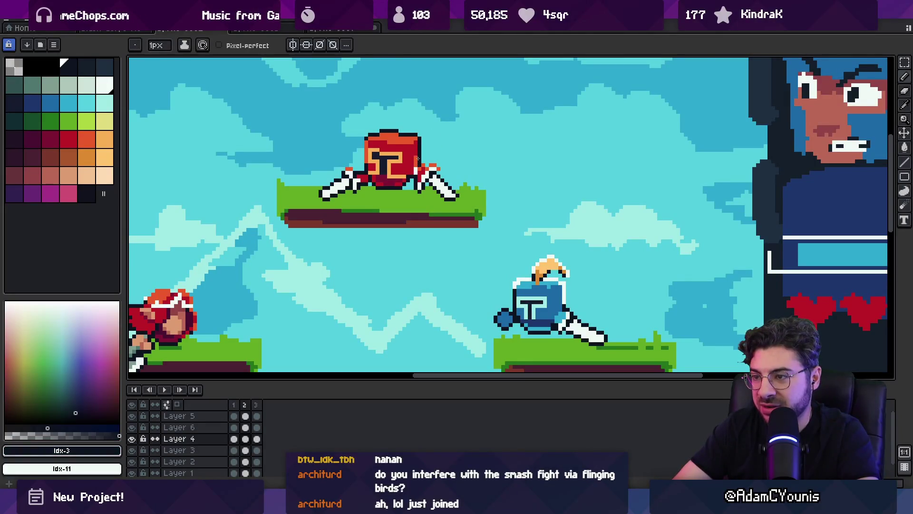
pyautogui.press('z')
pyautogui.scroll(-4, 385, 143)
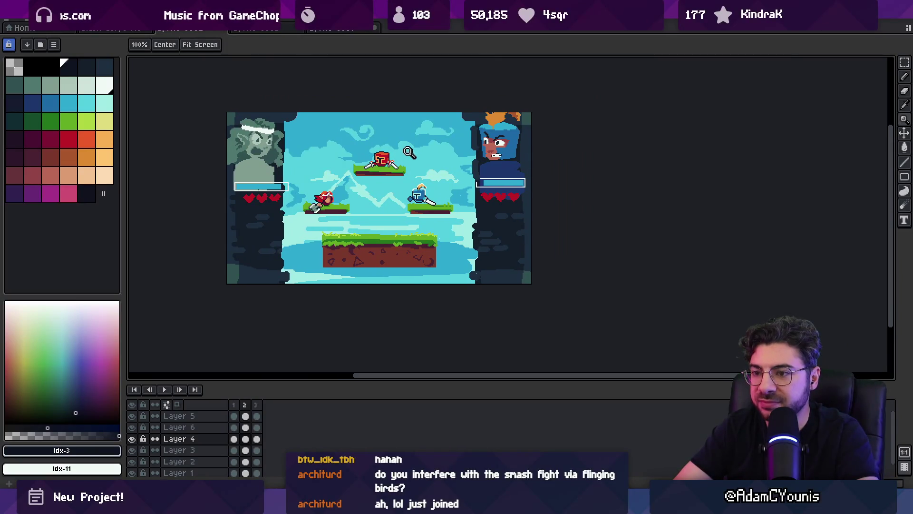
pyautogui.scroll(2, 269, 248)
# Step: Try a dark palette fill on the layer's empty area, then undo it
pyautogui.keyDown('alt'); pyautogui.click(265, 265); pyautogui.keyUp('alt')
pyautogui.press('g')
pyautogui.click(285, 269)
pyautogui.hotkey('ctrl', 'z')
pyautogui.click(221, 281)
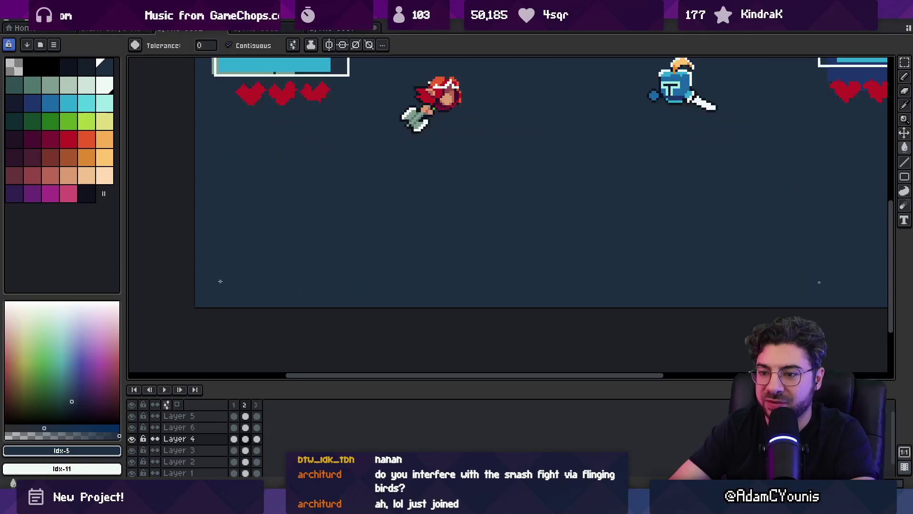
pyautogui.hotkey('ctrl', 'z')
# Step: Select the cyan palette colour and a 9px brush on the bottom layer
pyautogui.press('z')
pyautogui.scroll(-4, 314, 267)
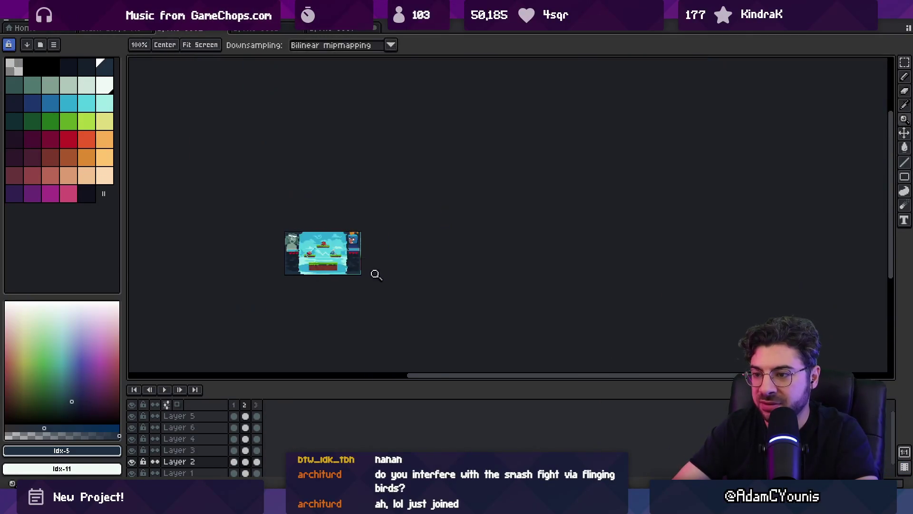
pyautogui.scroll(3, 376, 274)
pyautogui.scroll(-2, 464, 255)
pyautogui.scroll(1, 455, 259)
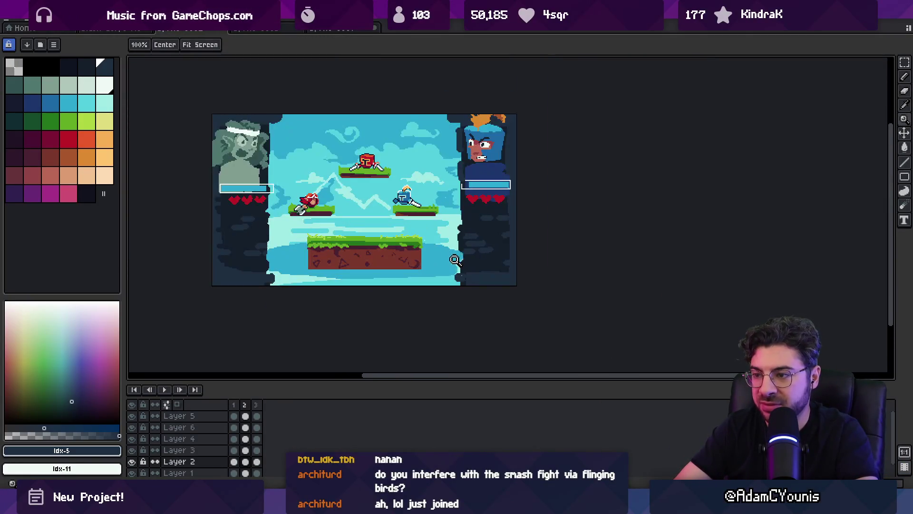
pyautogui.keyDown('alt'); pyautogui.click(455, 260); pyautogui.keyUp('alt')
pyautogui.press('b')
pyautogui.press('Down')
pyautogui.press('+')
pyautogui.press('+')
pyautogui.press('+')
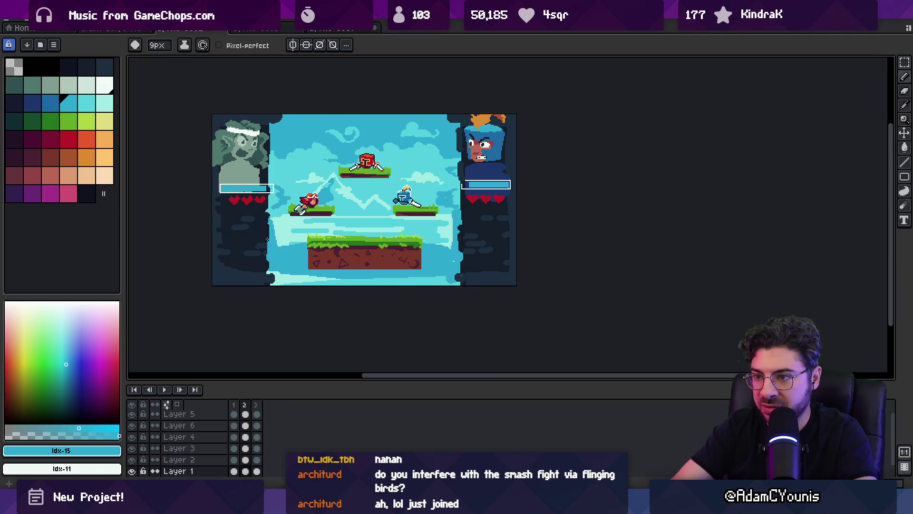
pyautogui.press('z')
pyautogui.scroll(-2, 404, 148)
pyautogui.scroll(2, 404, 148)
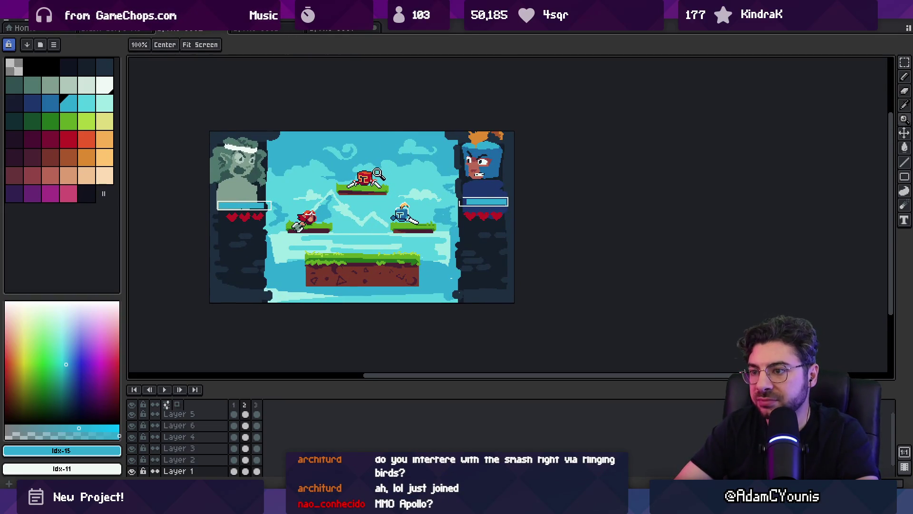
pyautogui.press('v')
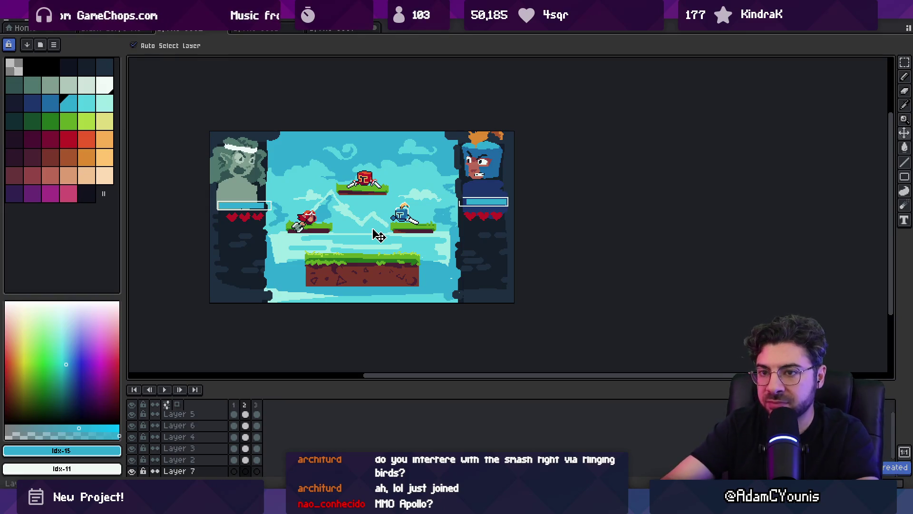
# Step: Add a new bottom layer and fill the sky with sampled dark teal
pyautogui.hotkey('shift', 'n')
pyautogui.press('i')
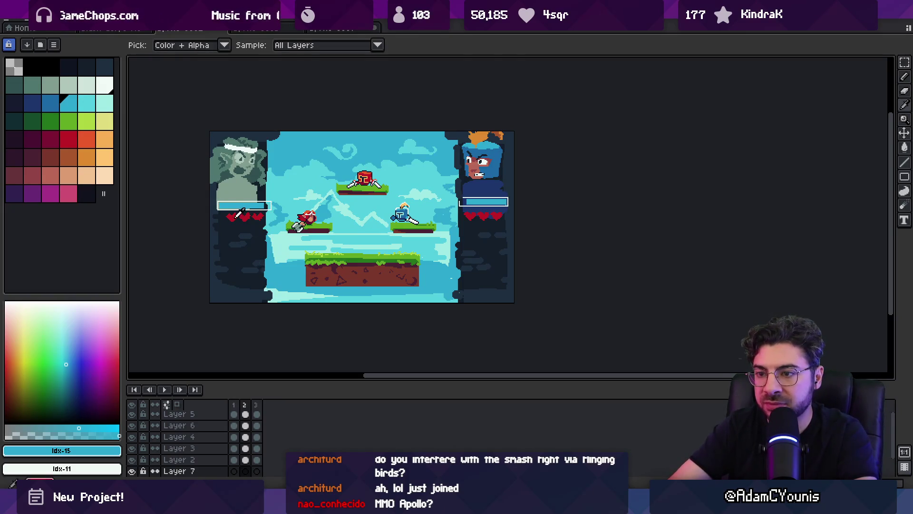
pyautogui.click(218, 190)
pyautogui.press('g')
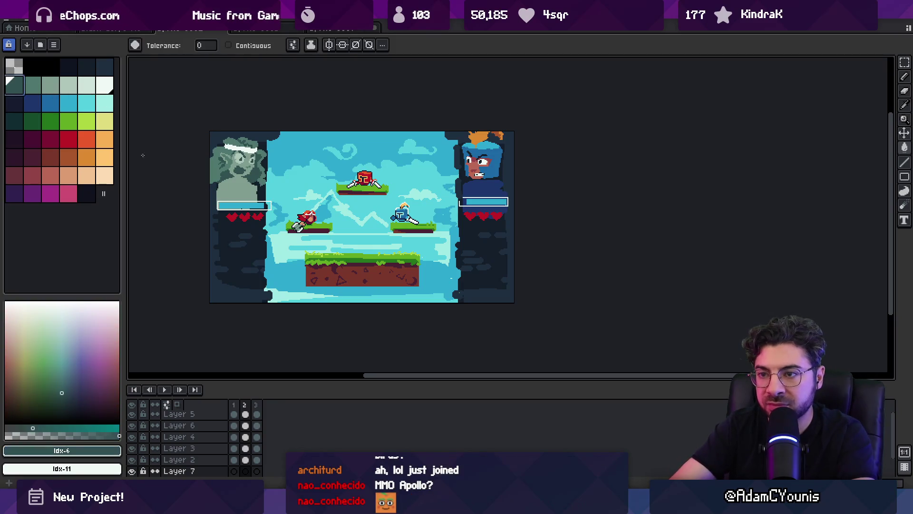
pyautogui.click(311, 157)
pyautogui.hotkey('ctrl', 'z')
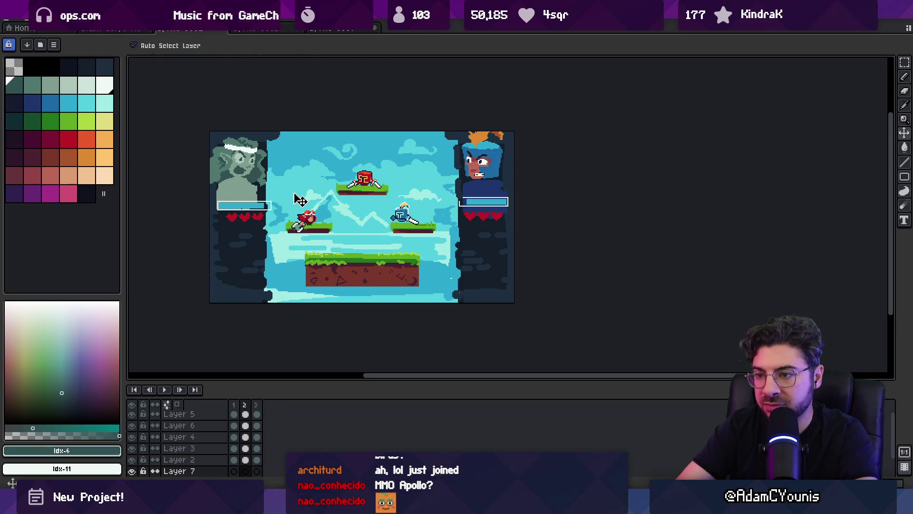
pyautogui.click(299, 189)
# Step: Paint cyan shapes on both sides, widened with vertical symmetry enabled
pyautogui.press('b')
pyautogui.moveTo(312, 179)
pyautogui.mouseDown()
pyautogui.moveTo(305, 157)
pyautogui.moveTo(318, 180)
pyautogui.mouseUp()
pyautogui.moveTo(415, 150); pyautogui.dragTo(426, 175)
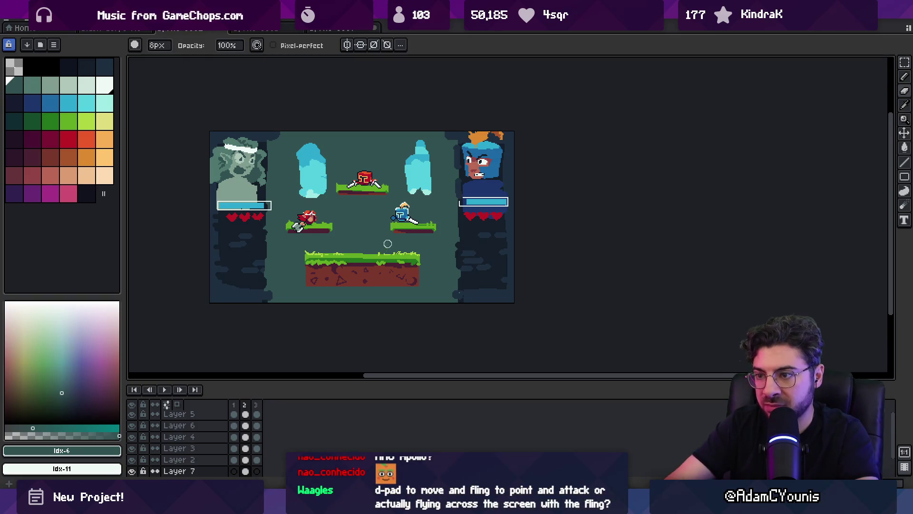
pyautogui.press('e')
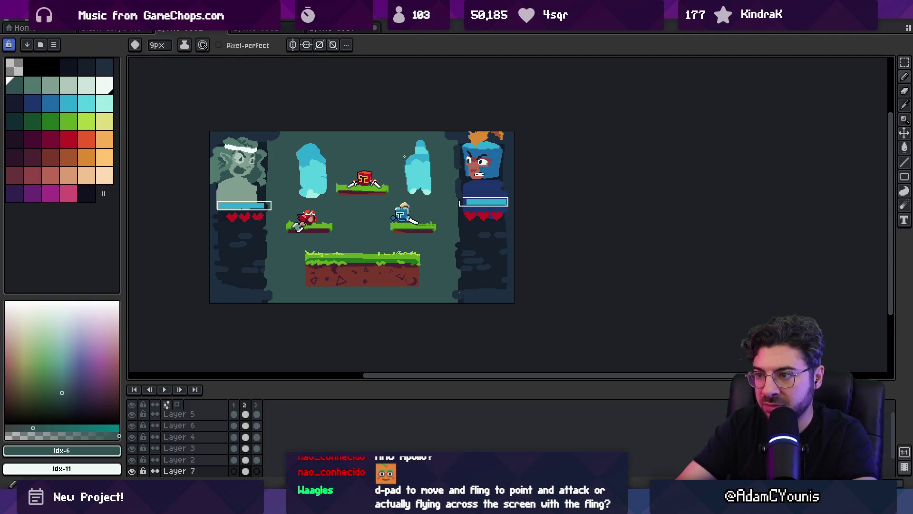
pyautogui.click(293, 45)
pyautogui.press('b')
pyautogui.moveTo(412, 184)
pyautogui.mouseDown()
pyautogui.moveTo(409, 157)
pyautogui.moveTo(433, 166)
pyautogui.moveTo(436, 185)
pyautogui.mouseUp()
# Step: Erase and repaint the mirrored cyan shapes into two tall window outlines
pyautogui.press('e')
pyautogui.moveTo(402, 156); pyautogui.dragTo(422, 140)
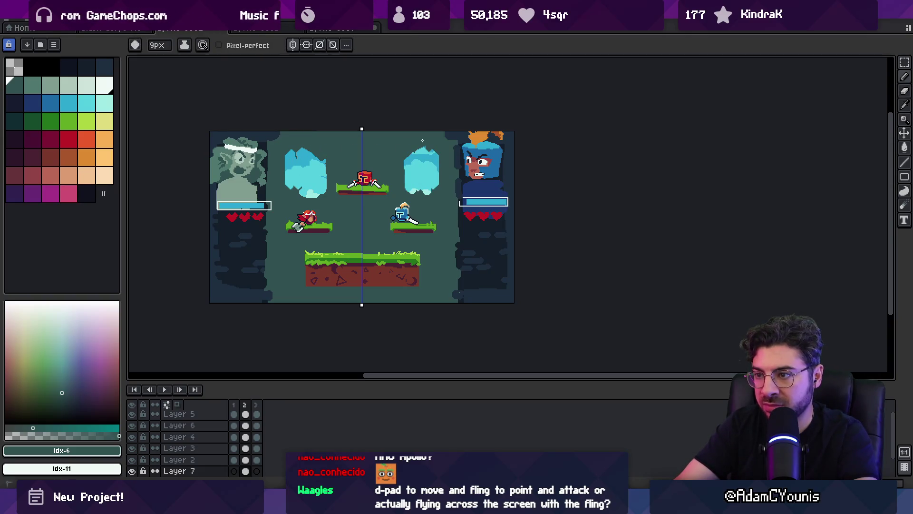
pyautogui.press('b')
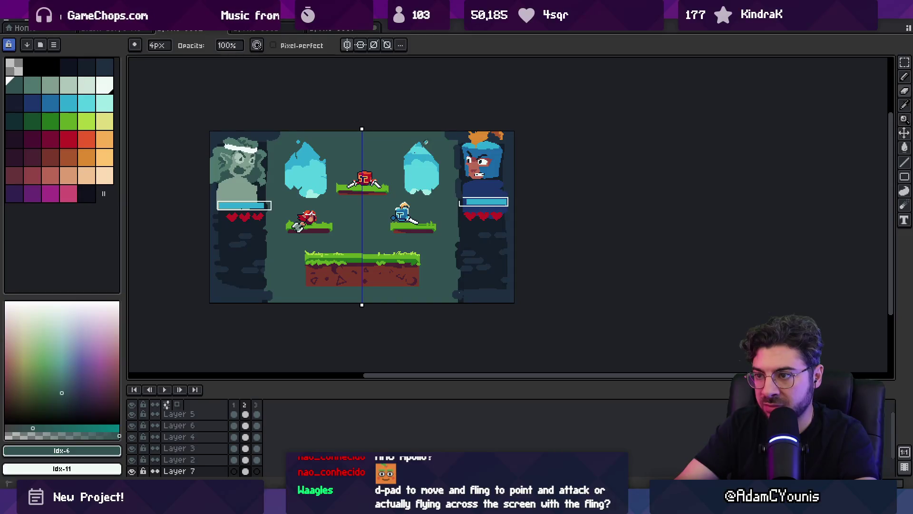
pyautogui.press('e')
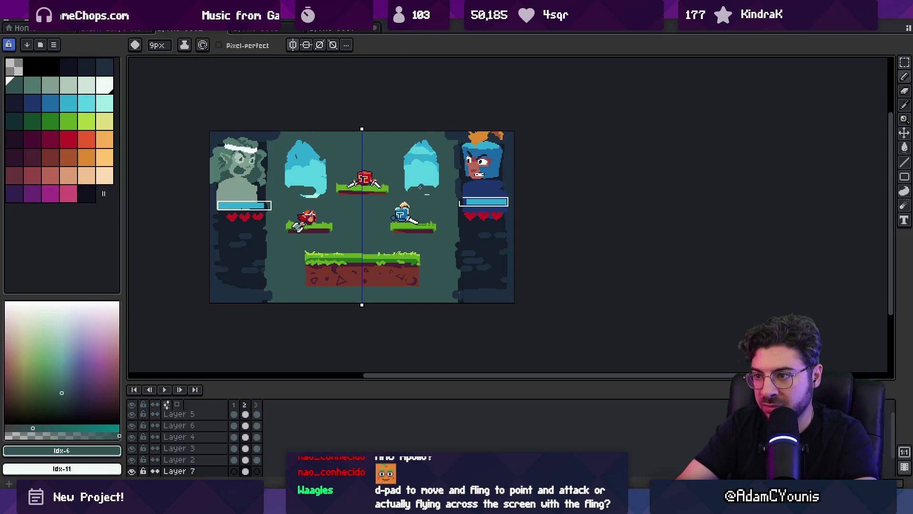
pyautogui.press('b')
pyautogui.moveTo(420, 188); pyautogui.dragTo(433, 190)
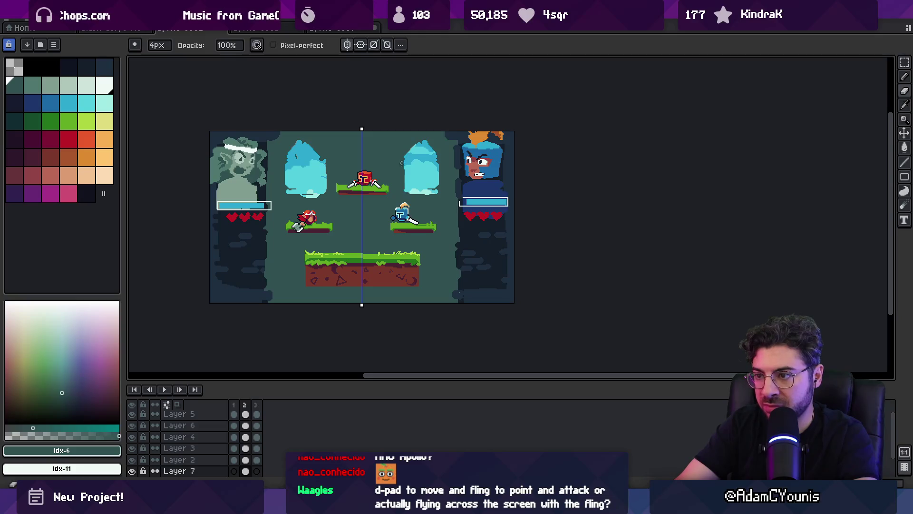
pyautogui.press('e')
pyautogui.moveTo(402, 157)
pyautogui.mouseDown()
pyautogui.moveTo(404, 198)
pyautogui.moveTo(411, 193)
pyautogui.mouseUp()
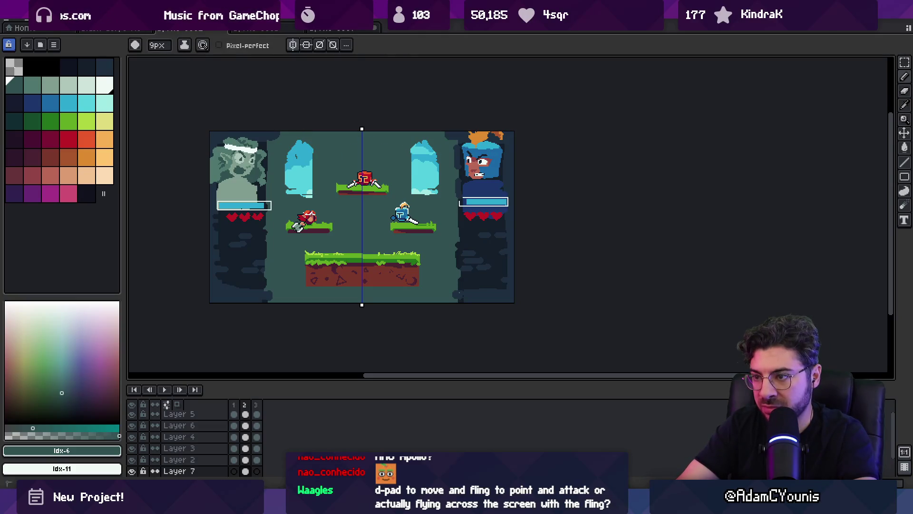
pyautogui.press('b')
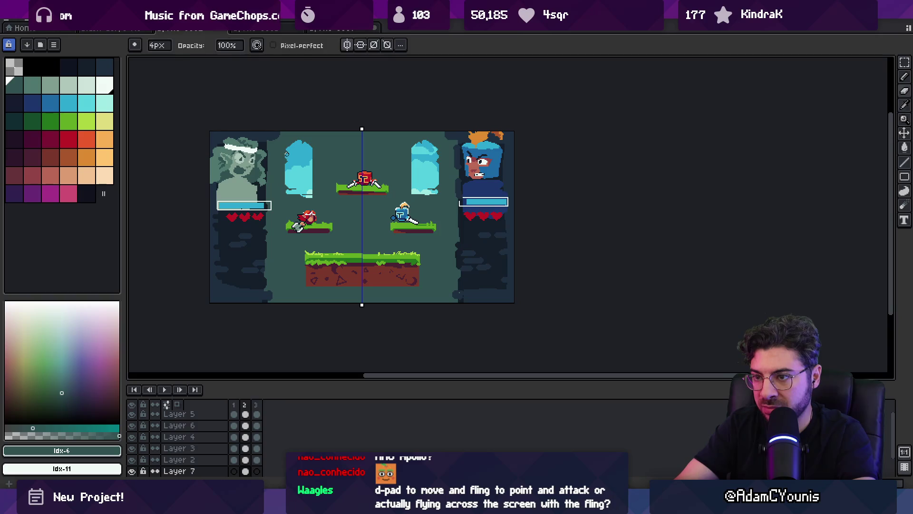
pyautogui.press('e')
pyautogui.moveTo(287, 154); pyautogui.dragTo(287, 195)
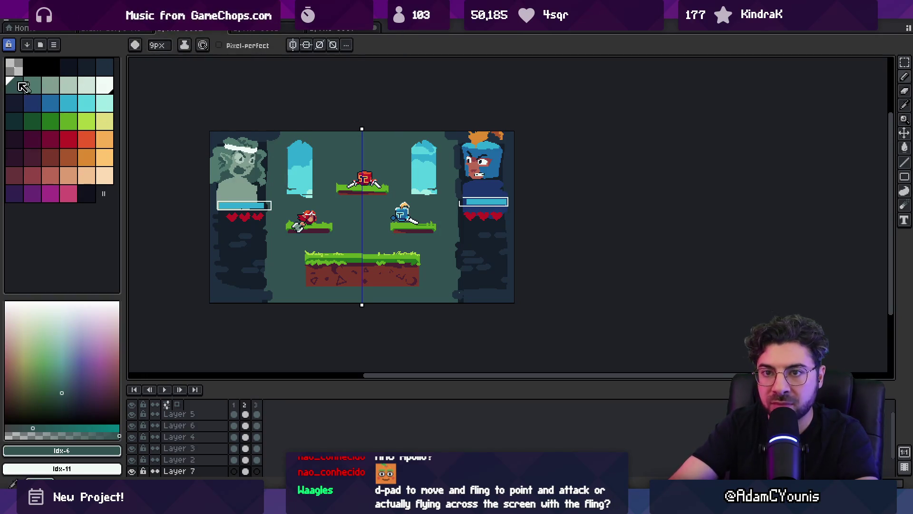
pyautogui.press('[')
# Step: Paint dark navy centre shadows, platform shadows and pillar bases, then fill the lower background lighter teal
pyautogui.press('b')
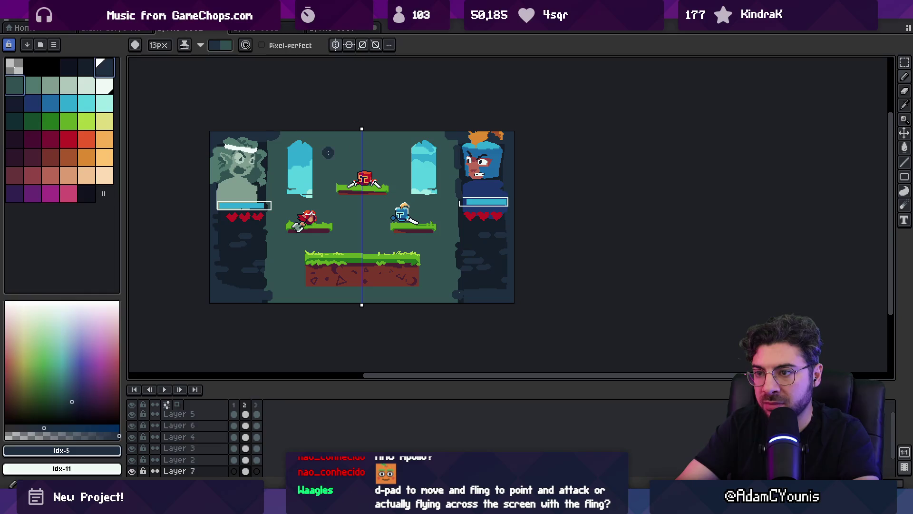
pyautogui.moveTo(328, 152)
pyautogui.mouseDown()
pyautogui.moveTo(333, 223)
pyautogui.moveTo(354, 143)
pyautogui.moveTo(288, 139)
pyautogui.moveTo(269, 286)
pyautogui.mouseUp()
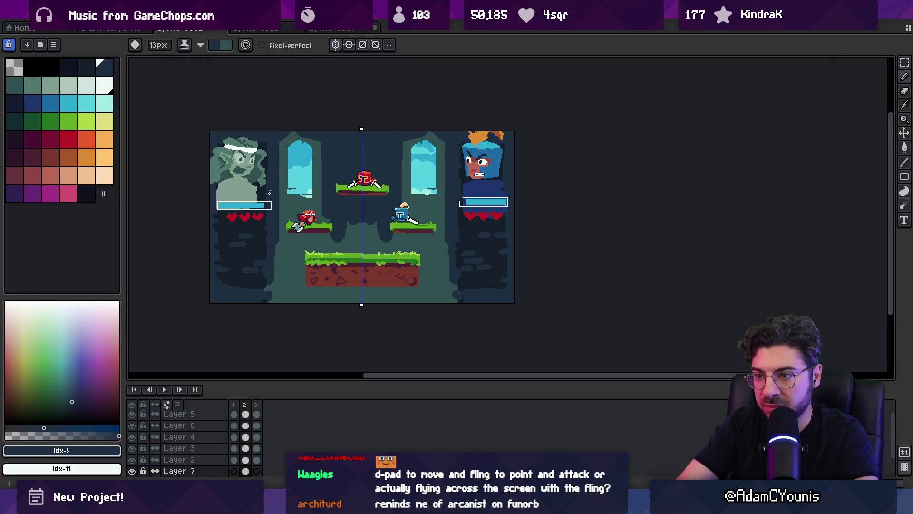
pyautogui.moveTo(422, 243)
pyautogui.mouseDown()
pyautogui.moveTo(404, 238)
pyautogui.moveTo(428, 222)
pyautogui.moveTo(400, 245)
pyautogui.moveTo(363, 223)
pyautogui.mouseUp()
pyautogui.moveTo(421, 259)
pyautogui.mouseDown()
pyautogui.moveTo(441, 295)
pyautogui.moveTo(359, 292)
pyautogui.mouseUp()
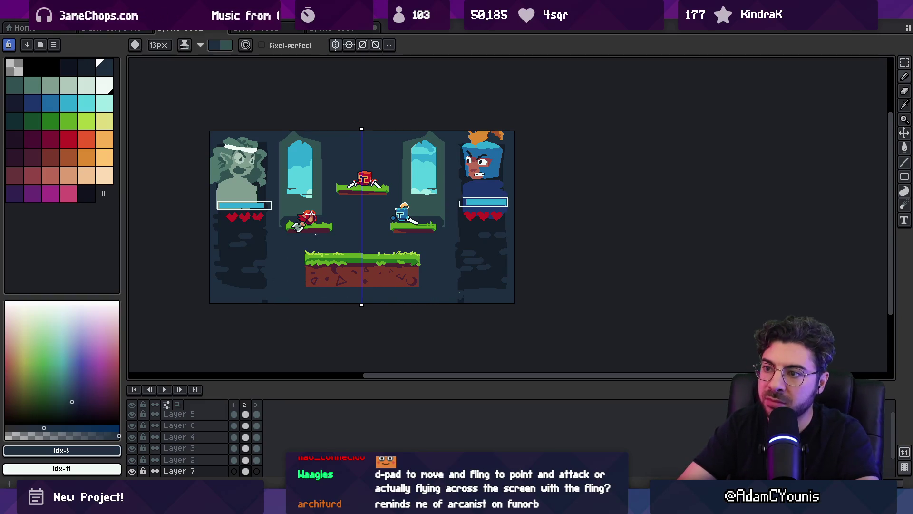
pyautogui.click(352, 227)
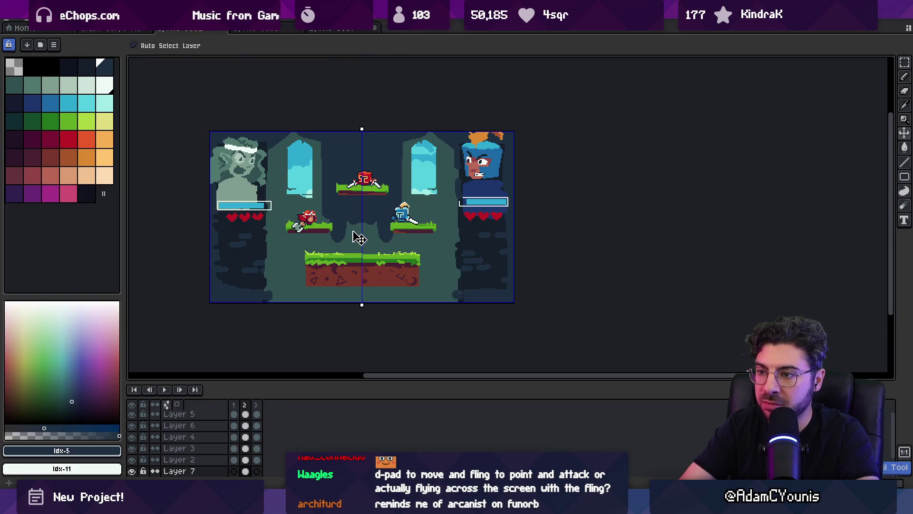
pyautogui.keyDown('alt'); pyautogui.click(364, 217); pyautogui.keyUp('alt')
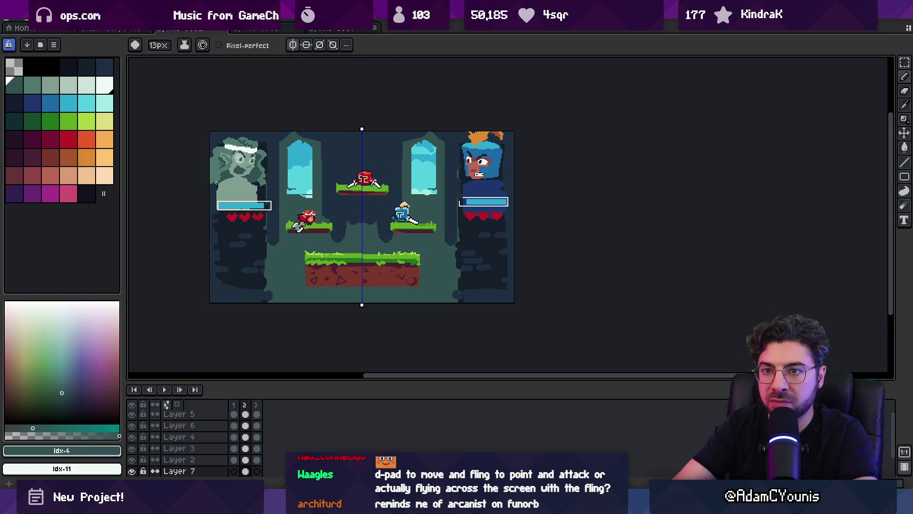
# Step: Paint light teal floor areas around the platforms and along the bottom strip
pyautogui.press('x')
pyautogui.hotkey('shift', 'g')
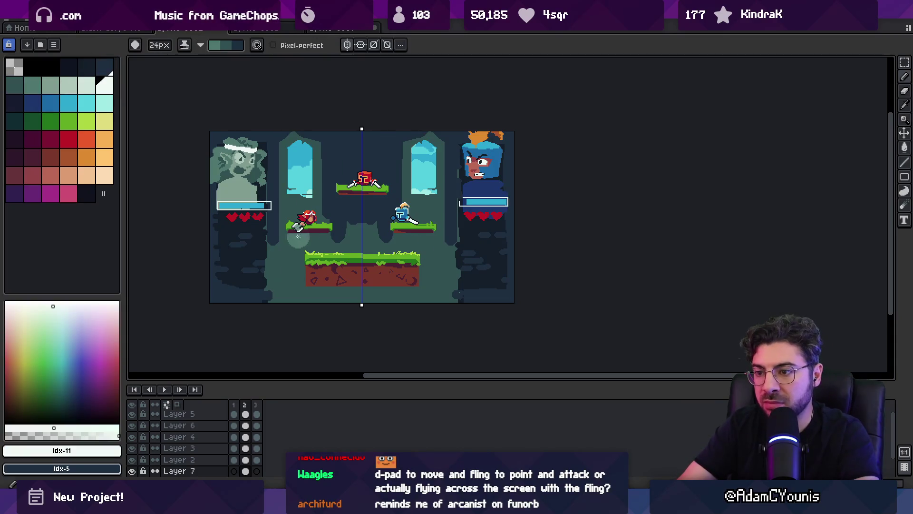
pyautogui.moveTo(298, 237)
pyautogui.mouseDown()
pyautogui.moveTo(288, 290)
pyautogui.moveTo(349, 221)
pyautogui.mouseUp()
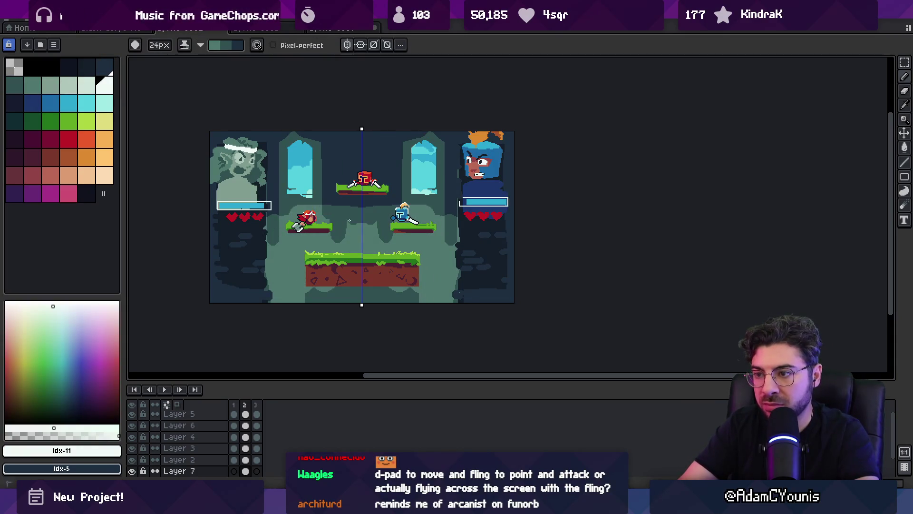
pyautogui.moveTo(414, 294); pyautogui.dragTo(377, 267)
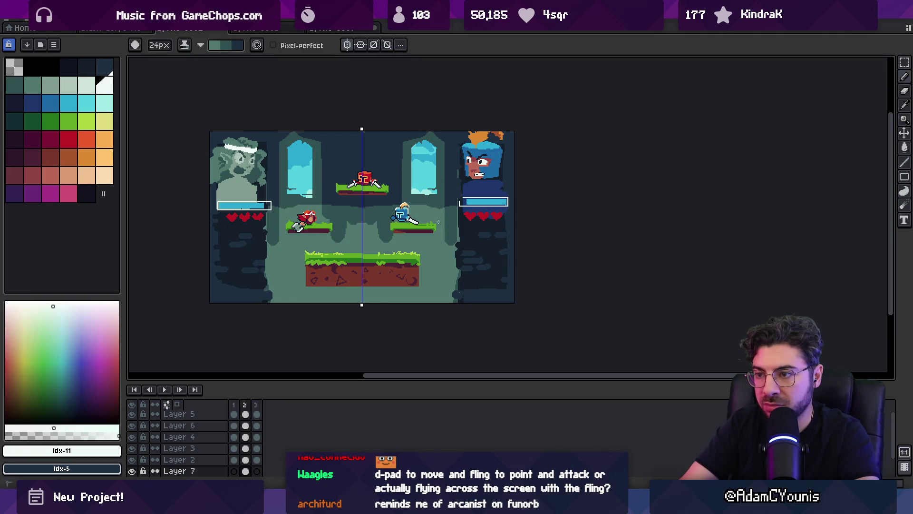
# Step: Paint dark teal pillars beside the windows, edge strokes and shadows beneath the side platforms
pyautogui.press('i')
pyautogui.scroll(1, 444, 152)
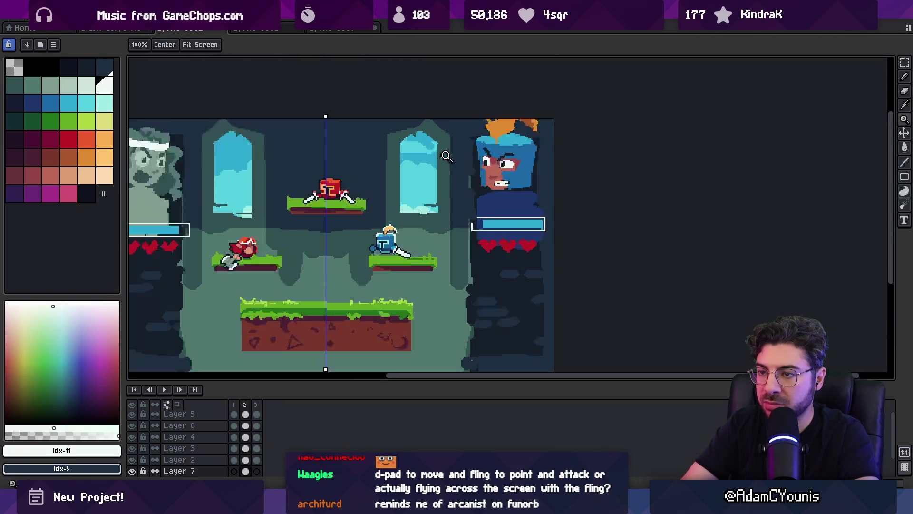
pyautogui.click(279, 157)
pyautogui.press('b')
pyautogui.press('-')
pyautogui.press('-')
pyautogui.press('-')
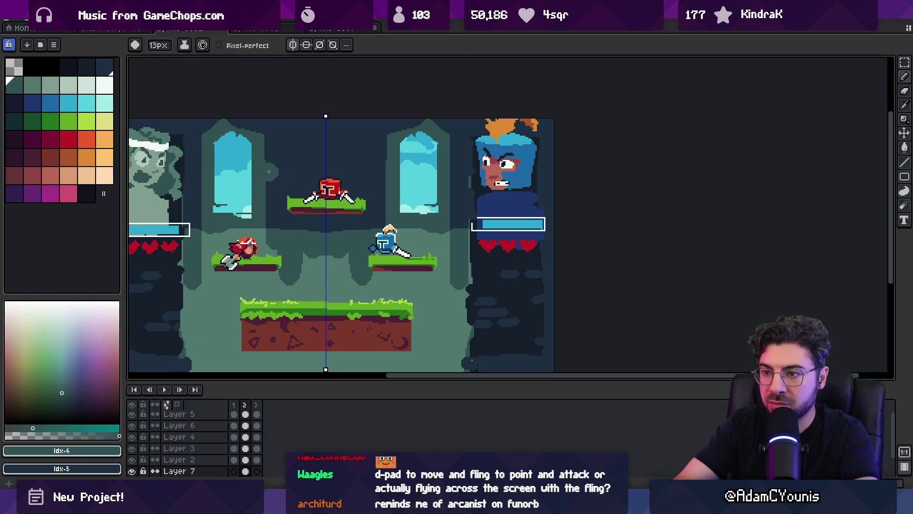
pyautogui.moveTo(282, 141)
pyautogui.mouseDown()
pyautogui.moveTo(282, 209)
pyautogui.moveTo(283, 193)
pyautogui.mouseUp()
pyautogui.moveTo(186, 155); pyautogui.dragTo(189, 219)
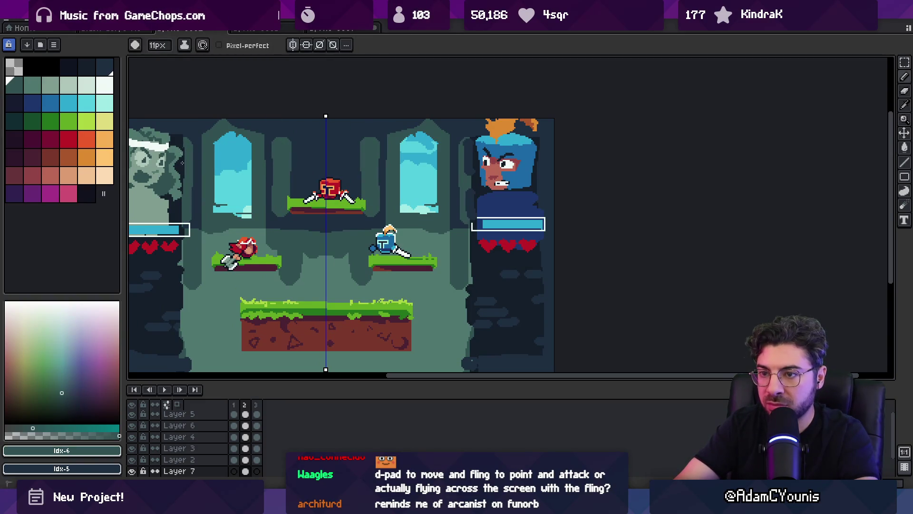
pyautogui.press('z')
pyautogui.scroll(-3, 333, 203)
pyautogui.scroll(2, 333, 202)
pyautogui.press('b')
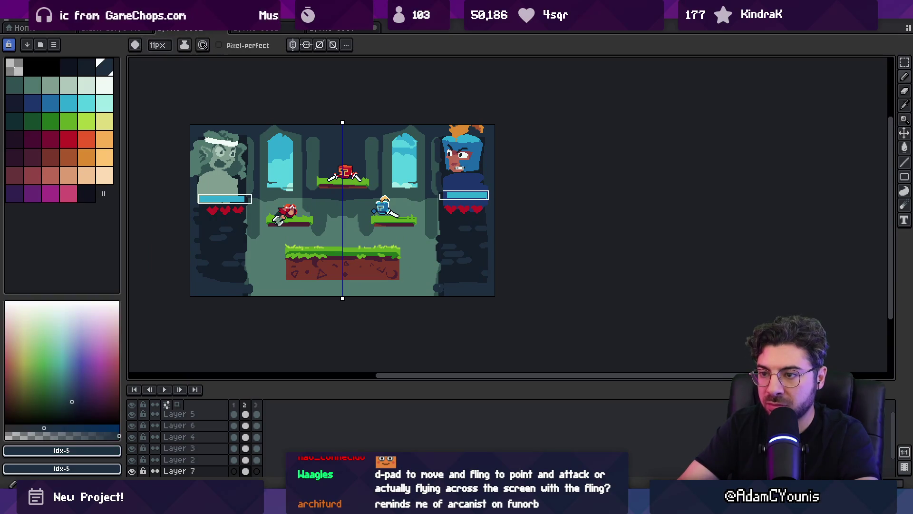
pyautogui.press(']')
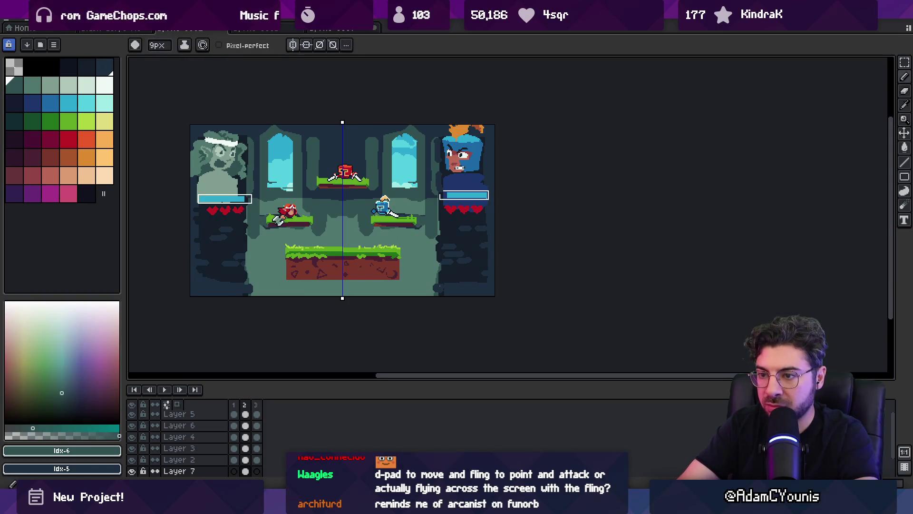
pyautogui.moveTo(292, 229)
pyautogui.mouseDown()
pyautogui.moveTo(263, 229)
pyautogui.moveTo(271, 266)
pyautogui.mouseUp()
# Step: Pick the window's cyan, then the dark navy, as the painting colour
pyautogui.keyDown('alt'); pyautogui.click(412, 182); pyautogui.keyUp('alt')
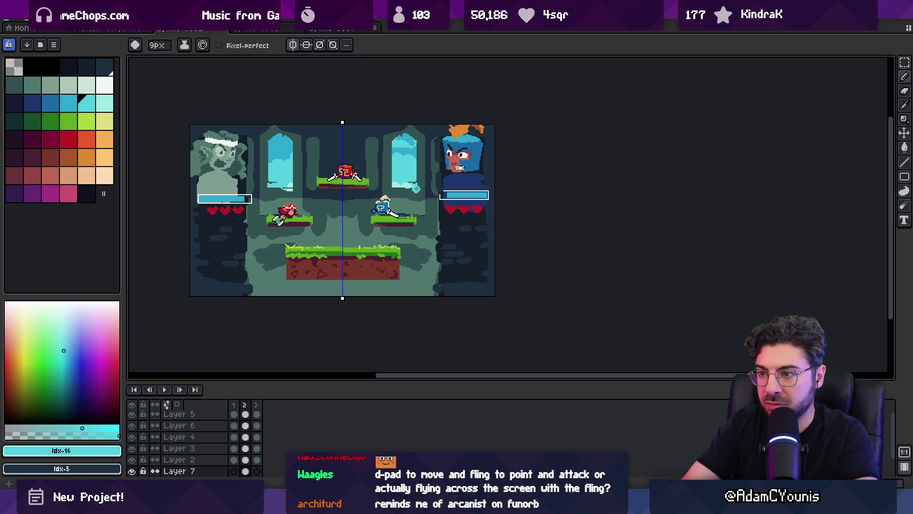
pyautogui.press('b')
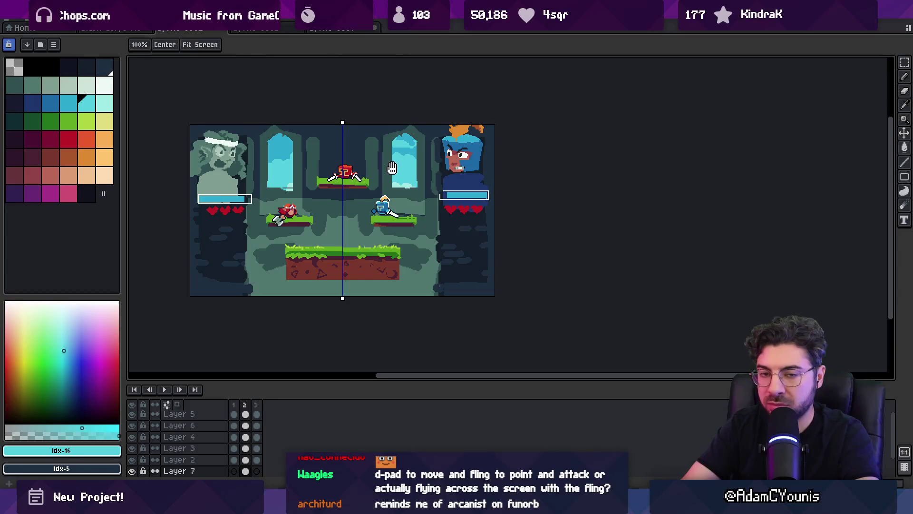
pyautogui.scroll(2, 340, 201)
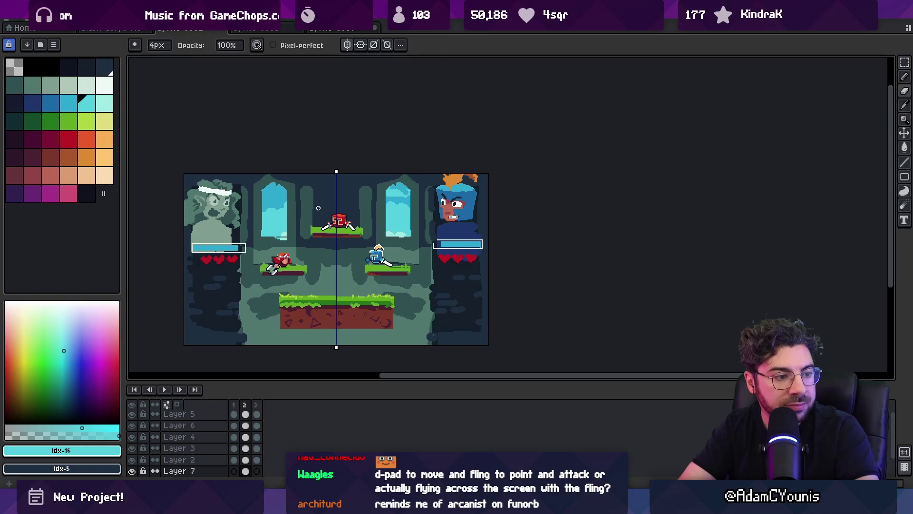
pyautogui.scroll(2, 318, 208)
pyautogui.keyDown('alt'); pyautogui.click(344, 179); pyautogui.keyUp('alt')
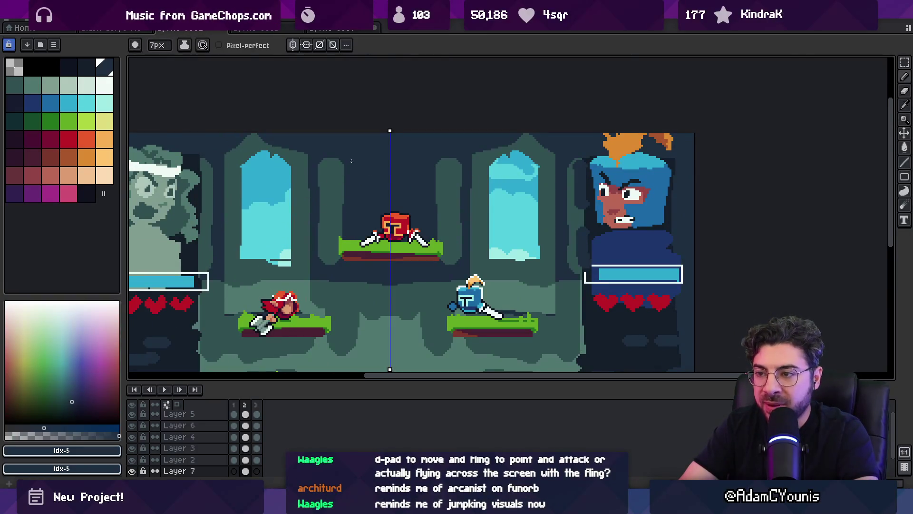
pyautogui.press('alt')
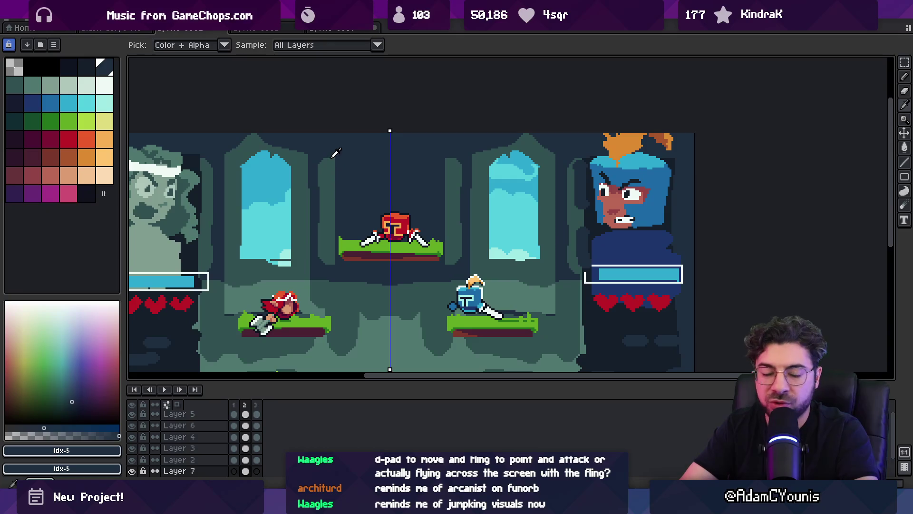
pyautogui.press('space')
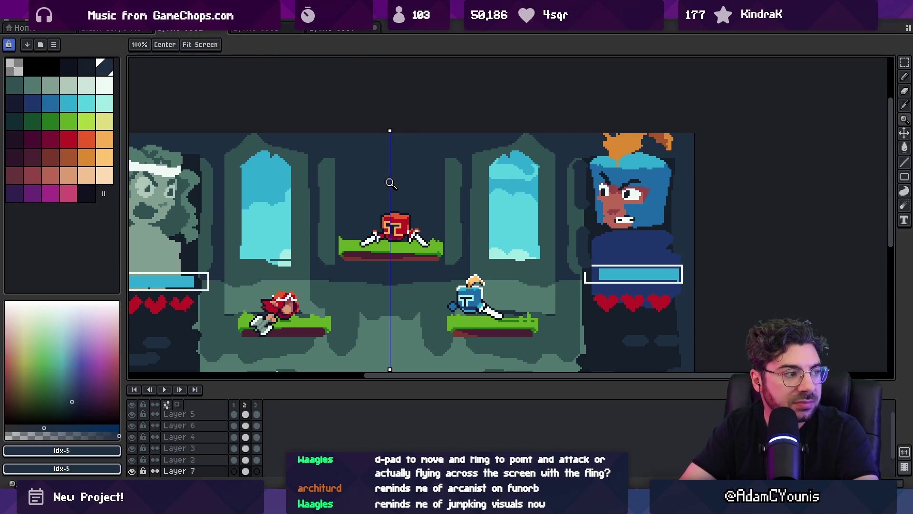
pyautogui.scroll(-2, 392, 186)
pyautogui.scroll(1, 394, 187)
pyautogui.scroll(2, 395, 188)
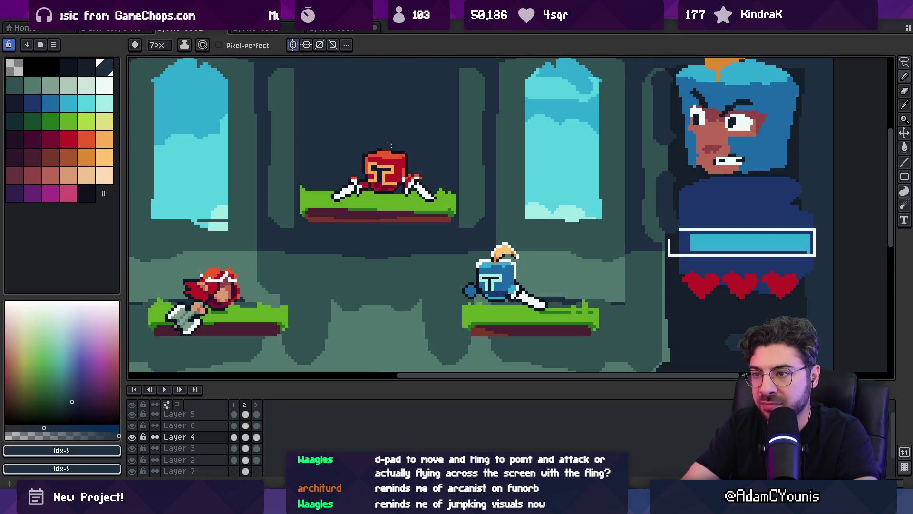
# Step: Select and transform the red fighter's right arm area, then check the zoom
pyautogui.press('m')
pyautogui.moveTo(394, 128); pyautogui.dragTo(453, 233)
pyautogui.click(427, 188)
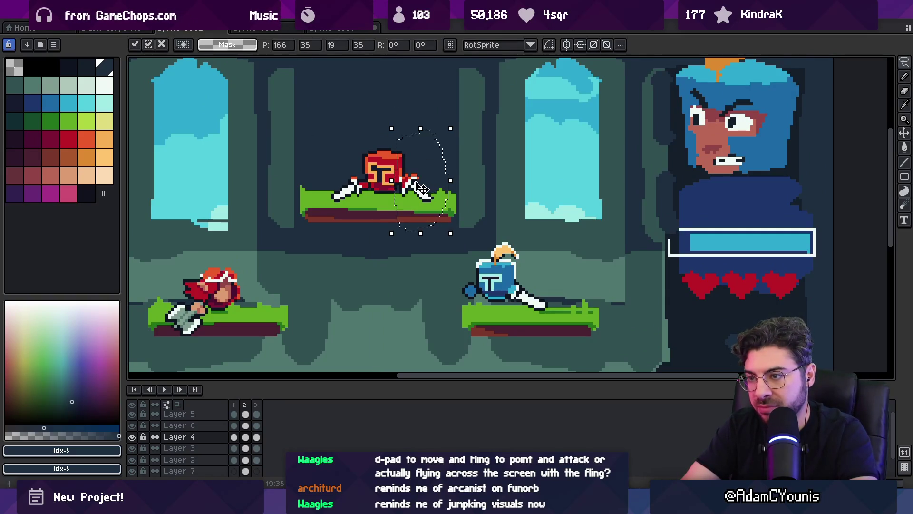
pyautogui.press('z')
pyautogui.scroll(-2, 416, 144)
pyautogui.scroll(4, 416, 143)
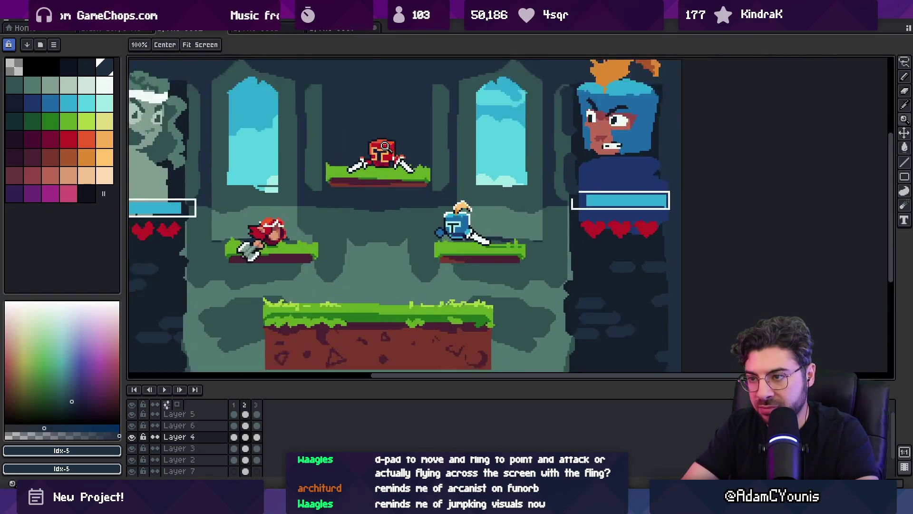
# Step: Set a 2px pencil and paint over the red helmet in the dark outline colour
pyautogui.press('b')
pyautogui.press('e')
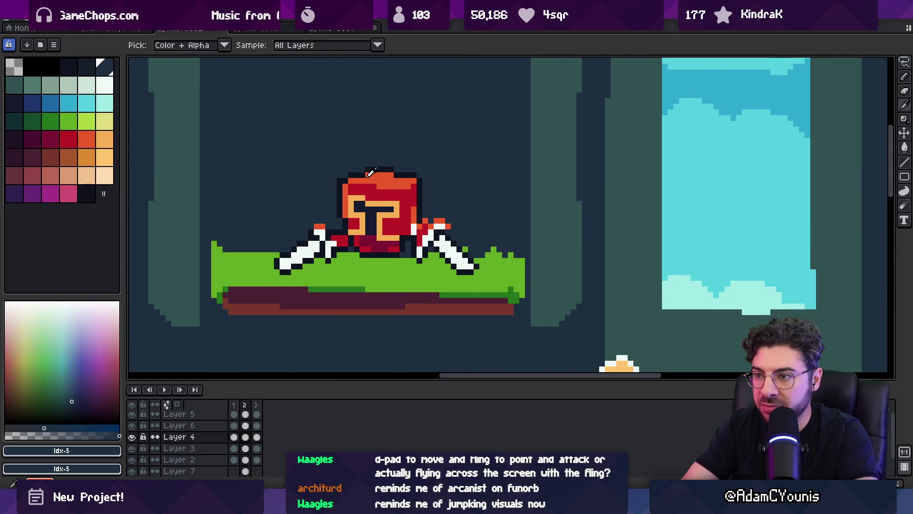
pyautogui.press('[')
pyautogui.press('[')
pyautogui.press('+')
pyautogui.press('+')
pyautogui.press('+')
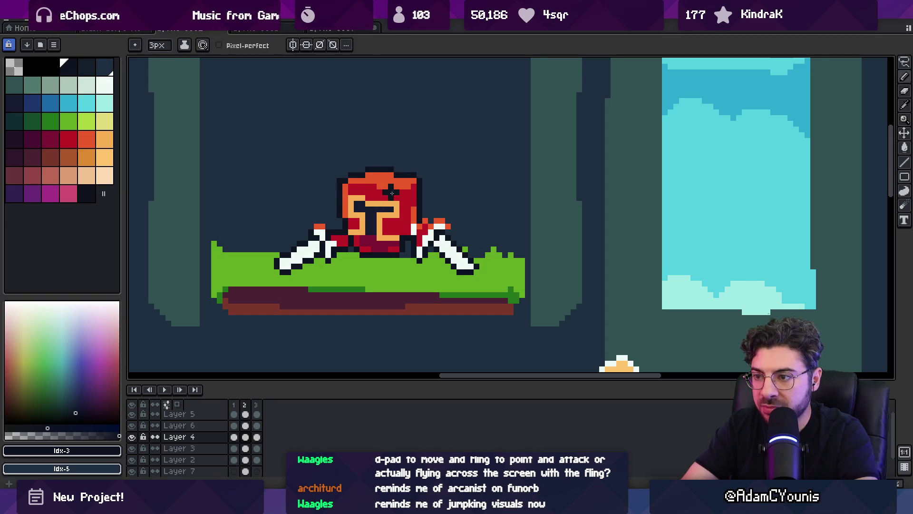
pyautogui.press('b')
pyautogui.keyDown('alt'); pyautogui.click(381, 193); pyautogui.keyUp('alt')
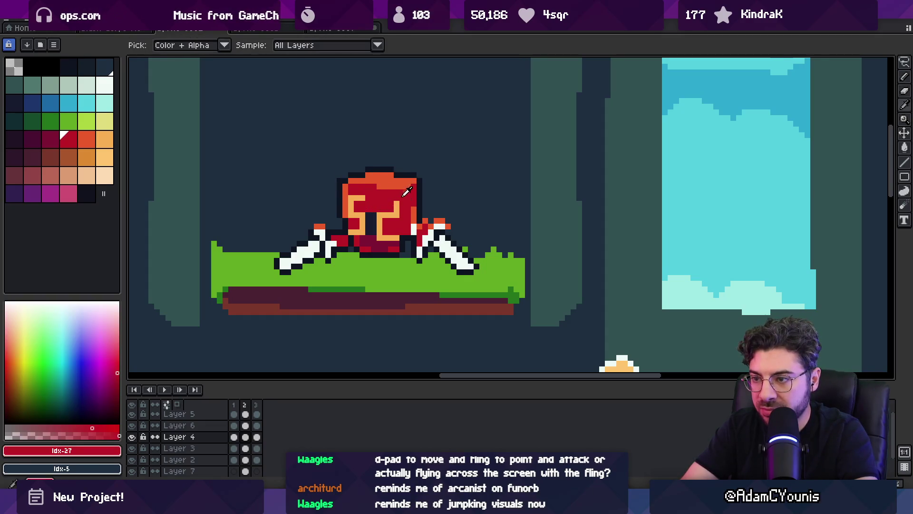
pyautogui.keyDown('alt'); pyautogui.click(419, 176); pyautogui.keyUp('alt')
pyautogui.moveTo(352, 188)
pyautogui.mouseDown()
pyautogui.moveTo(399, 192)
pyautogui.moveTo(366, 189)
pyautogui.moveTo(404, 183)
pyautogui.moveTo(409, 214)
pyautogui.moveTo(359, 208)
pyautogui.moveTo(392, 235)
pyautogui.mouseUp()
# Step: Remove a stray red head pixel and paint white eyes using white sampled from the sword
pyautogui.keyDown('alt'); pyautogui.click(360, 237); pyautogui.keyUp('alt')
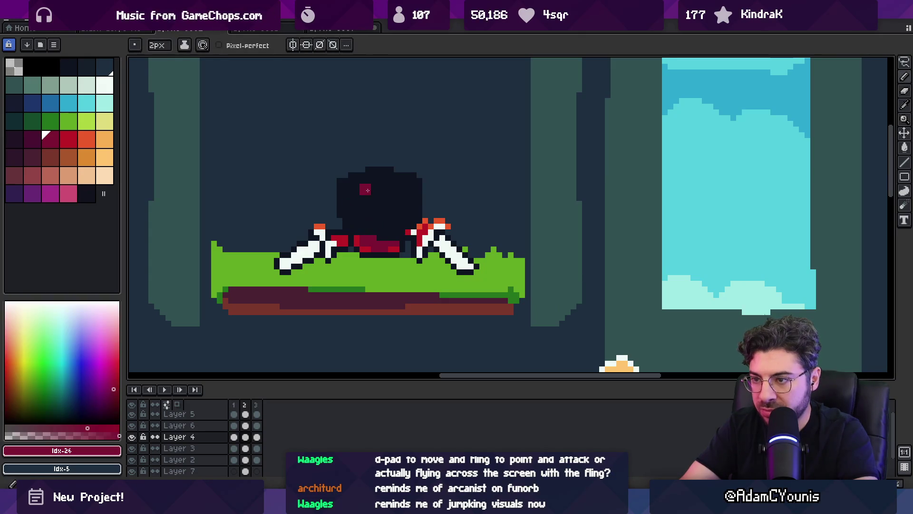
pyautogui.click(341, 194)
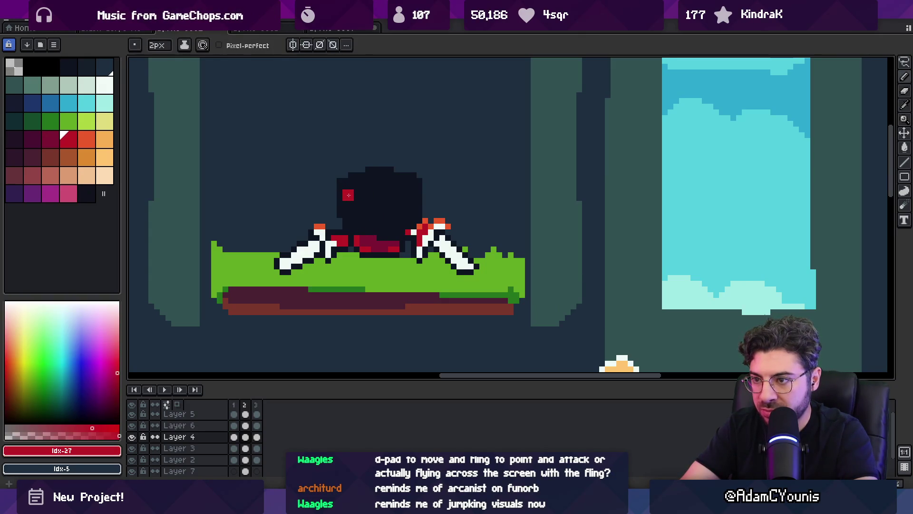
pyautogui.press('e')
pyautogui.moveTo(348, 195); pyautogui.dragTo(336, 184)
pyautogui.keyDown('alt'); pyautogui.click(318, 234); pyautogui.keyUp('alt')
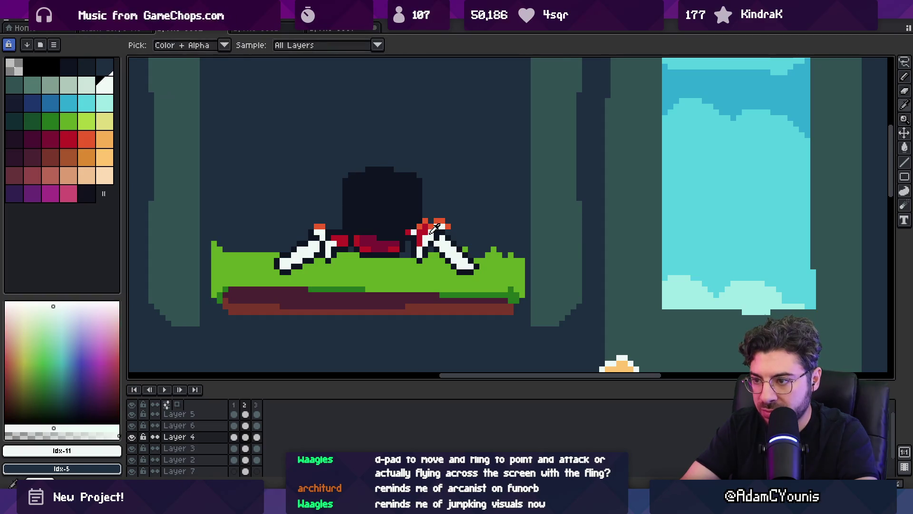
pyautogui.press('b')
pyautogui.click(354, 201)
pyautogui.hotkey('ctrl', 'z')
pyautogui.hotkey('ctrl', 'z')
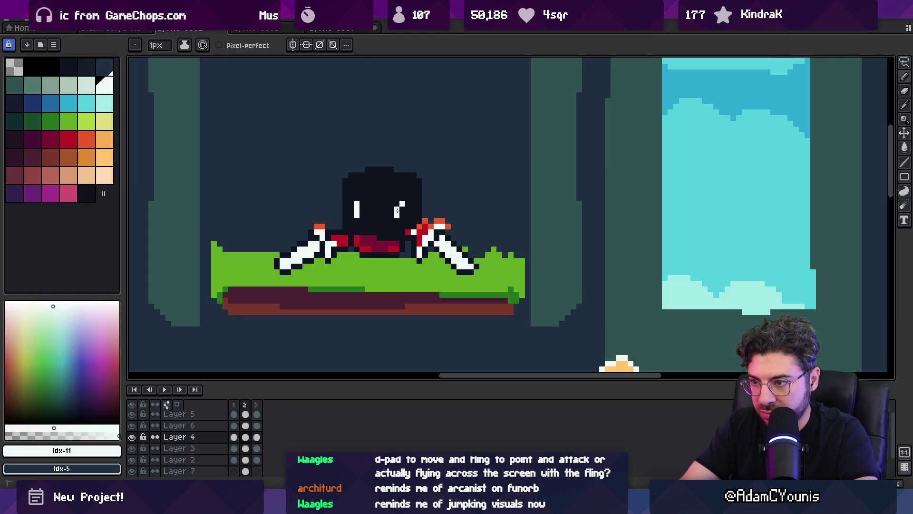
pyautogui.click(352, 204)
# Step: Draw a red headband across the head with an upward-flowing tail and a darker knot
pyautogui.keyDown('alt'); pyautogui.click(366, 238); pyautogui.keyUp('alt')
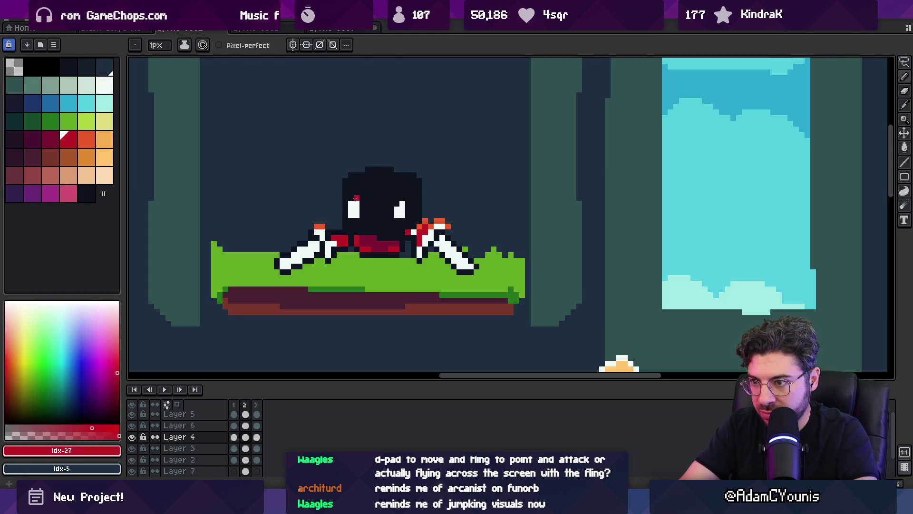
pyautogui.moveTo(357, 191)
pyautogui.mouseDown()
pyautogui.moveTo(414, 189)
pyautogui.moveTo(468, 166)
pyautogui.moveTo(500, 176)
pyautogui.mouseUp()
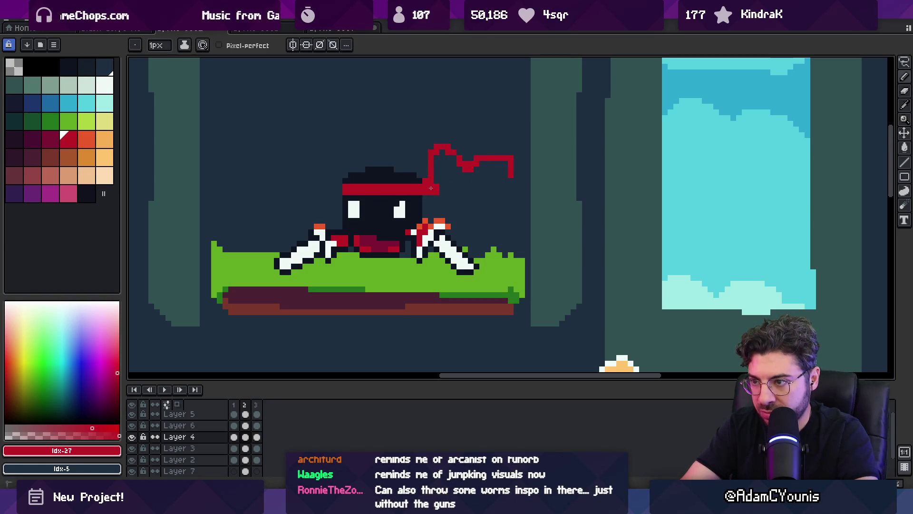
pyautogui.moveTo(431, 188); pyautogui.dragTo(446, 158)
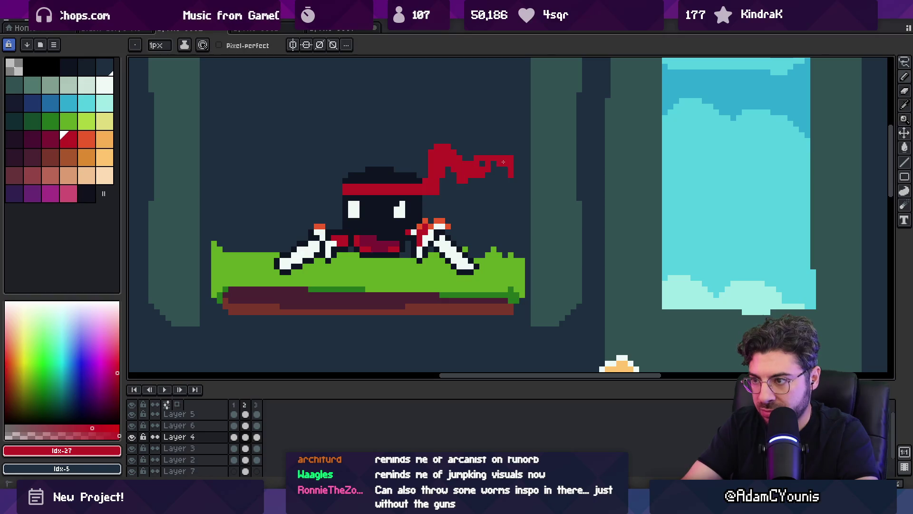
pyautogui.click(509, 178)
pyautogui.press('e')
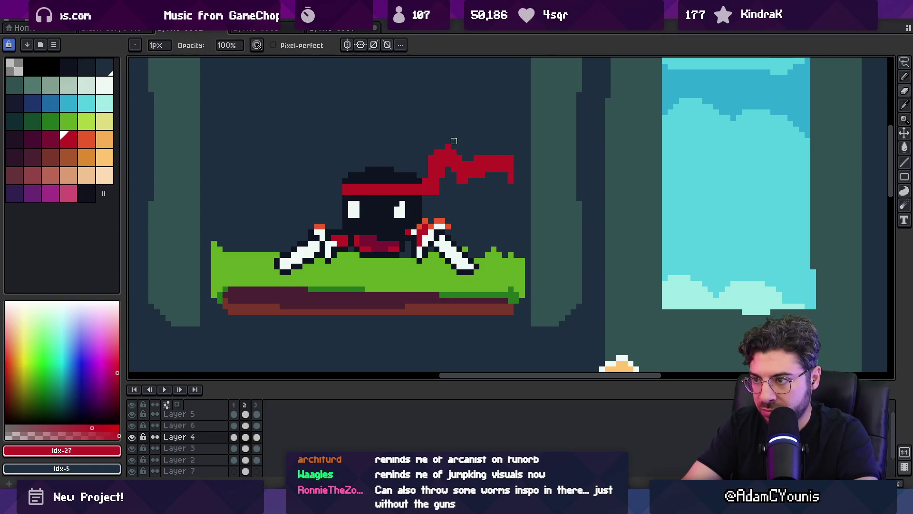
pyautogui.press('b')
pyautogui.press('[')
pyautogui.click(419, 187)
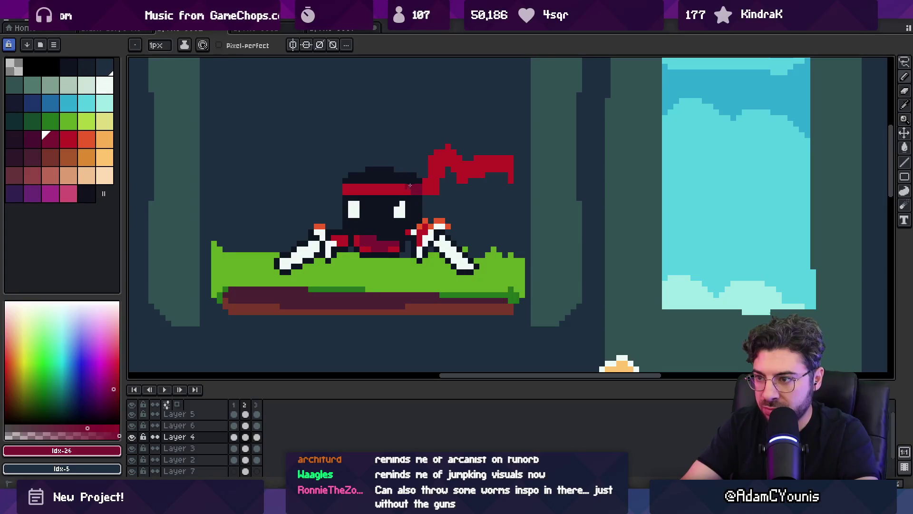
pyautogui.press('z')
pyautogui.scroll(-4, 411, 185)
pyautogui.scroll(4, 385, 195)
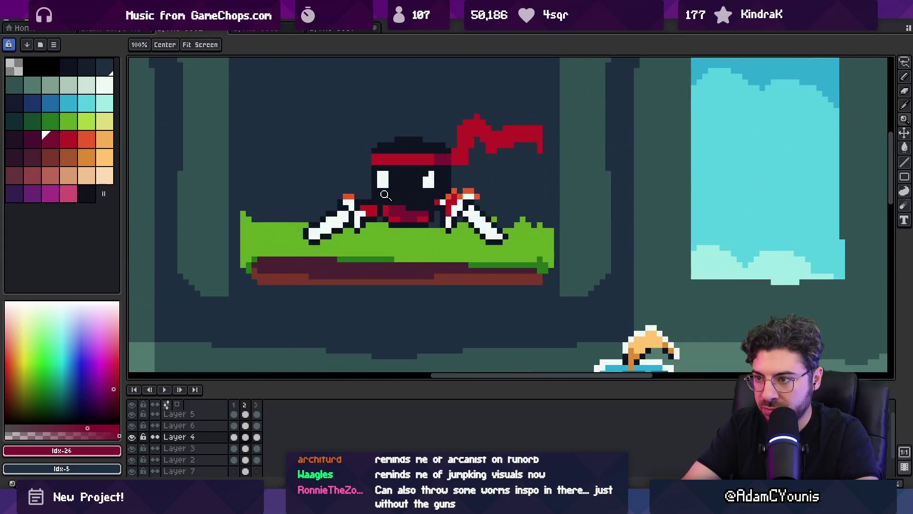
# Step: Bucket-fill the ninja's lower body with teal sampled from the canvas
pyautogui.press('i')
pyautogui.click(392, 194)
pyautogui.click(562, 167)
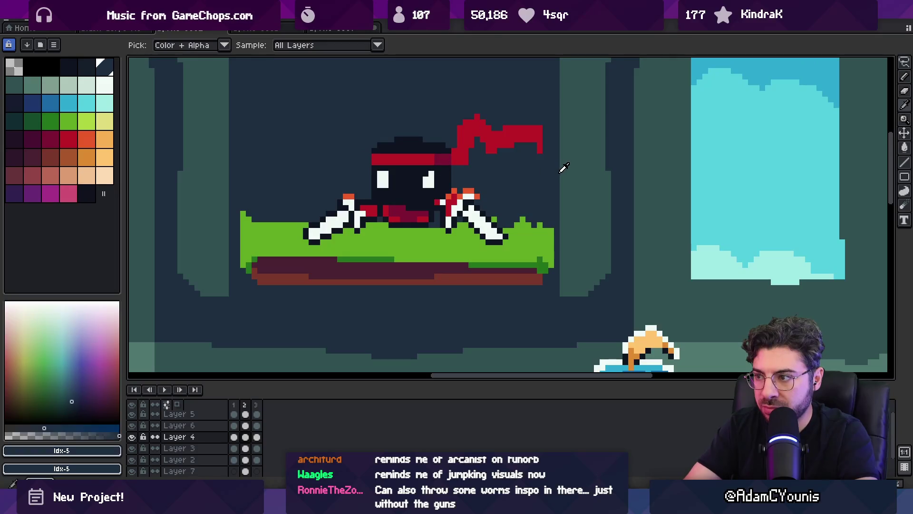
pyautogui.press('g')
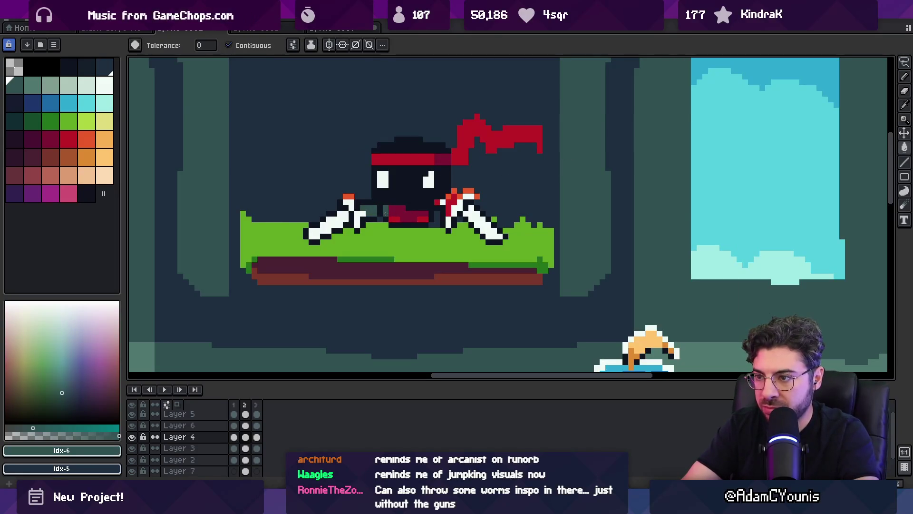
pyautogui.press('i')
pyautogui.click(395, 208)
pyautogui.press('g')
pyautogui.click(409, 214)
pyautogui.press('z')
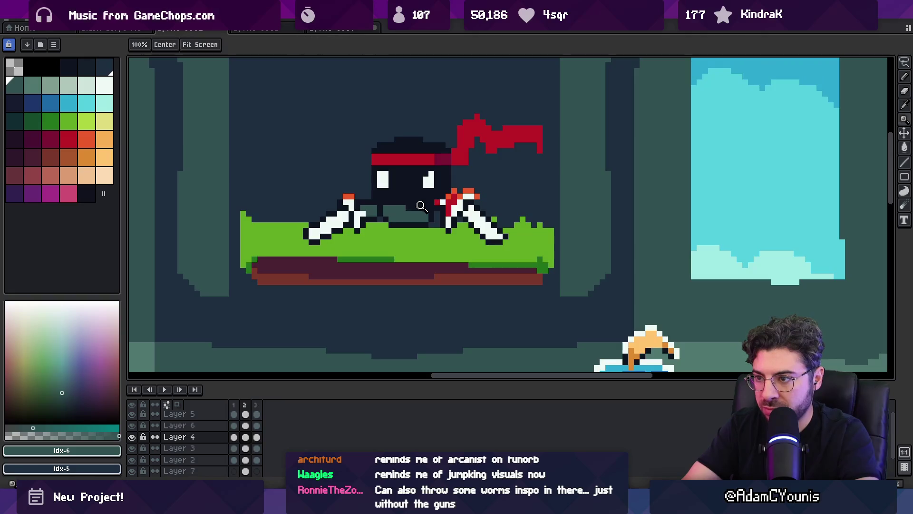
pyautogui.scroll(-4, 423, 198)
pyautogui.scroll(4, 422, 198)
pyautogui.press('i')
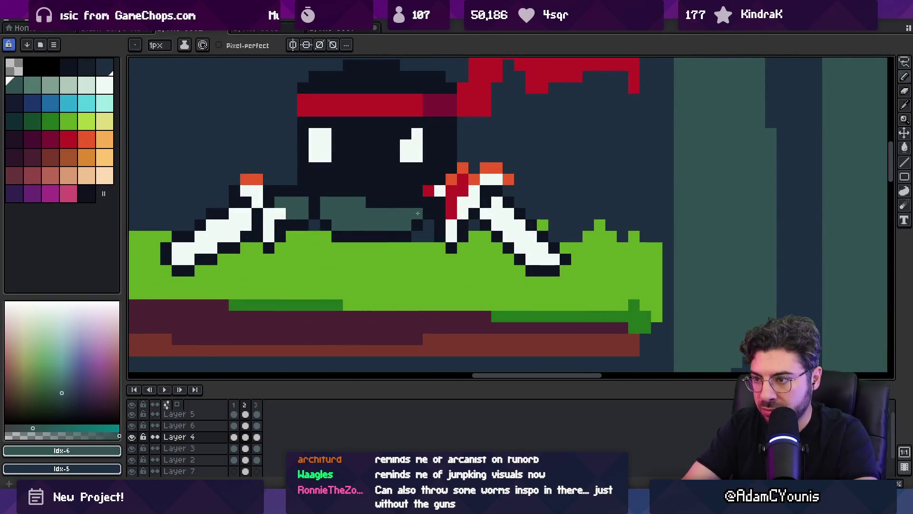
pyautogui.click(412, 179)
pyautogui.press('z')
pyautogui.scroll(-3, 380, 157)
pyautogui.scroll(2, 380, 157)
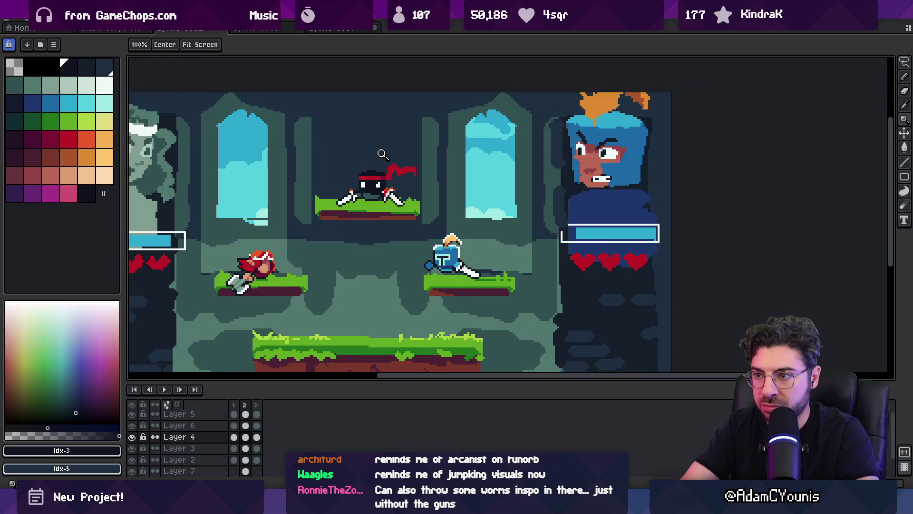
pyautogui.press('i')
pyautogui.press('g')
pyautogui.press('i')
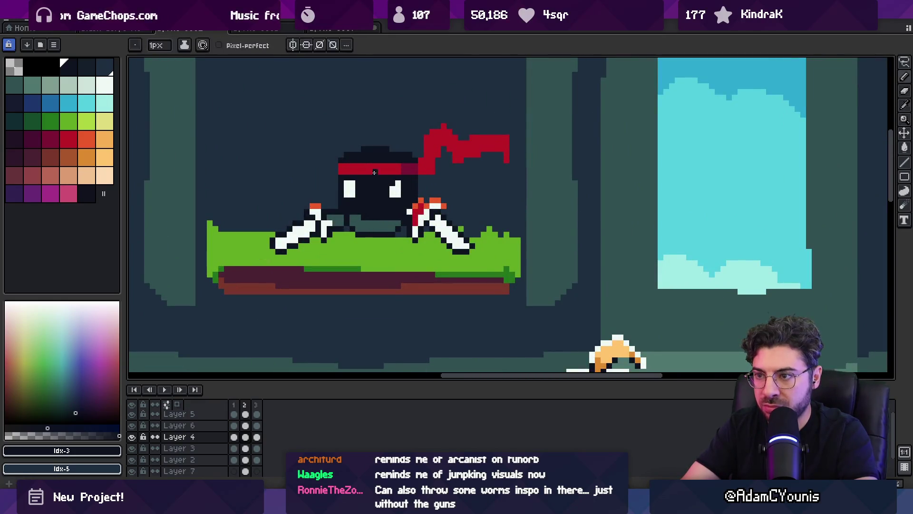
pyautogui.press('z')
pyautogui.scroll(-4, 371, 182)
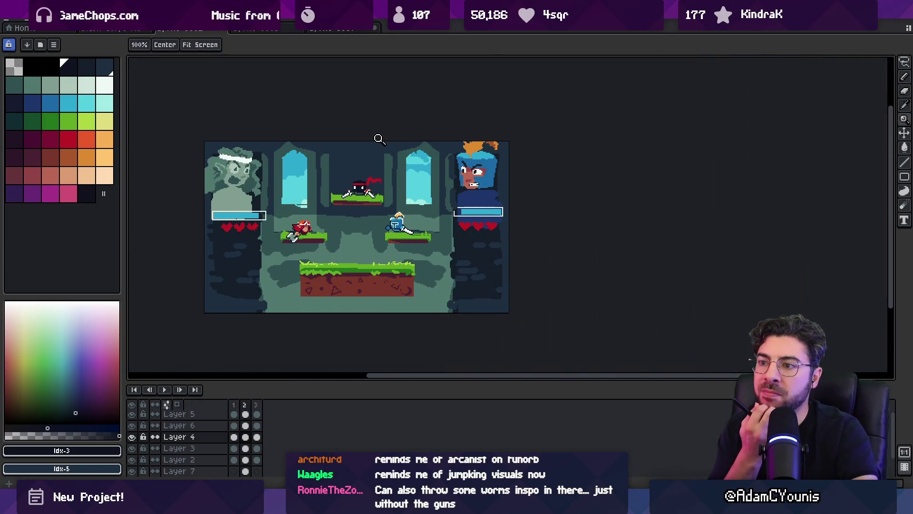
pyautogui.scroll(2, 374, 222)
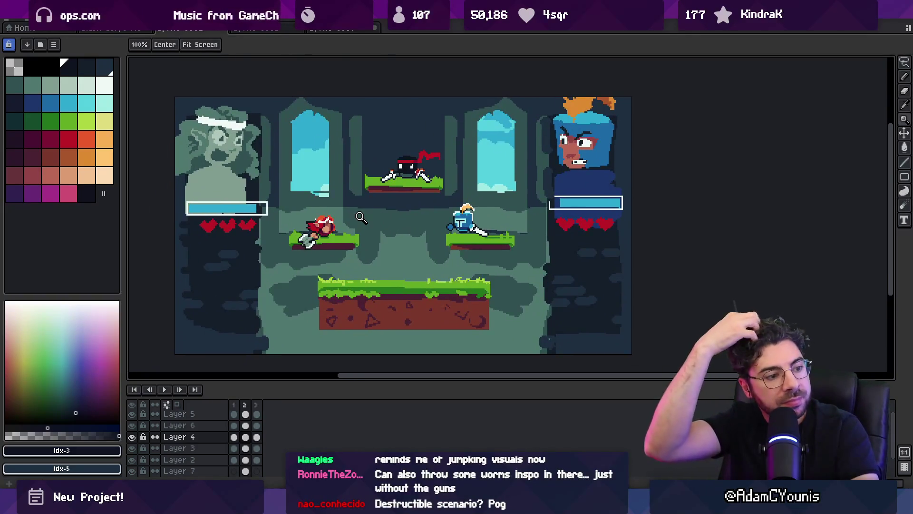
pyautogui.scroll(3, 412, 181)
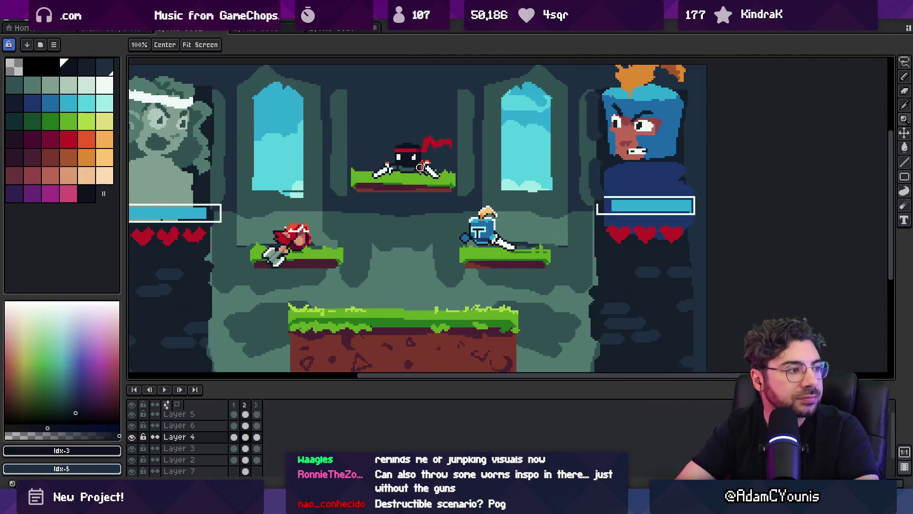
pyautogui.scroll(2, 438, 150)
# Step: Outline the ninja's head top and body edges in the dark red headband shade
pyautogui.press('m')
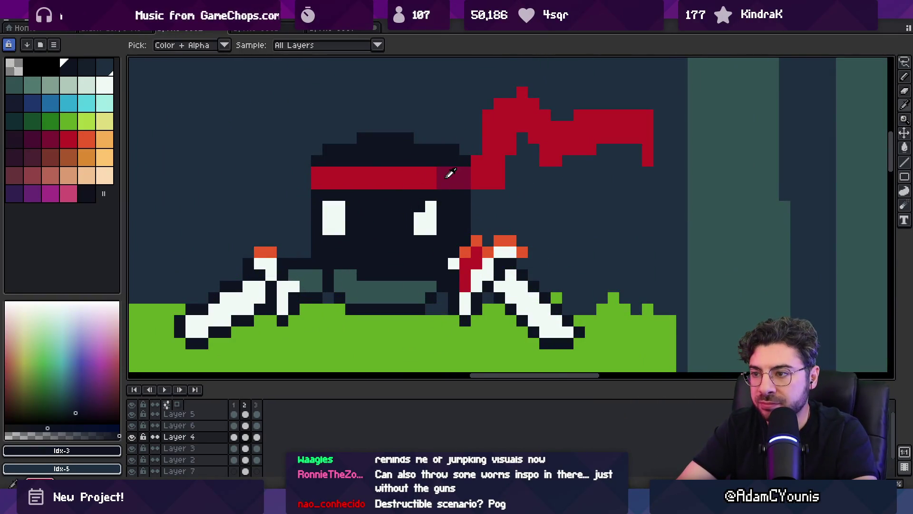
pyautogui.keyDown('alt'); pyautogui.click(451, 174); pyautogui.keyUp('alt')
pyautogui.press('b')
pyautogui.moveTo(329, 149)
pyautogui.mouseDown()
pyautogui.moveTo(352, 138)
pyautogui.moveTo(434, 141)
pyautogui.moveTo(465, 161)
pyautogui.mouseUp()
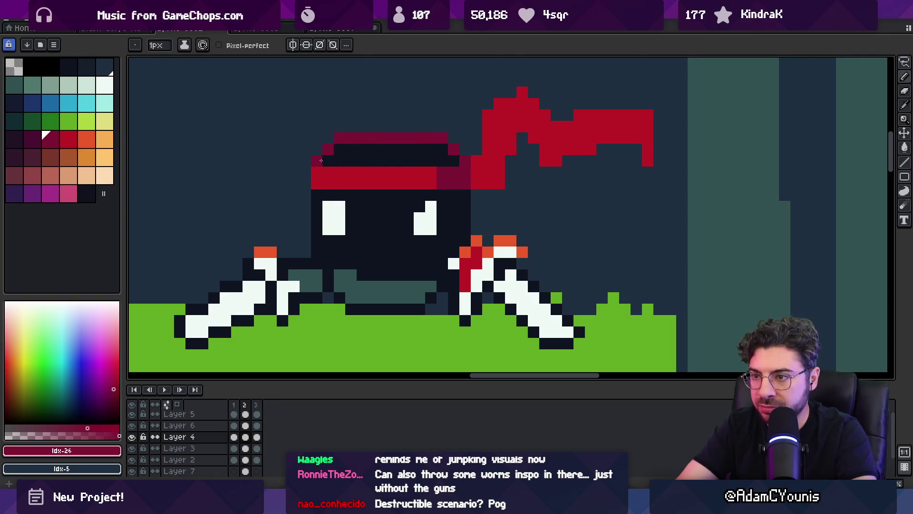
pyautogui.moveTo(312, 200)
pyautogui.mouseDown()
pyautogui.moveTo(325, 261)
pyautogui.moveTo(345, 274)
pyautogui.moveTo(421, 272)
pyautogui.mouseUp()
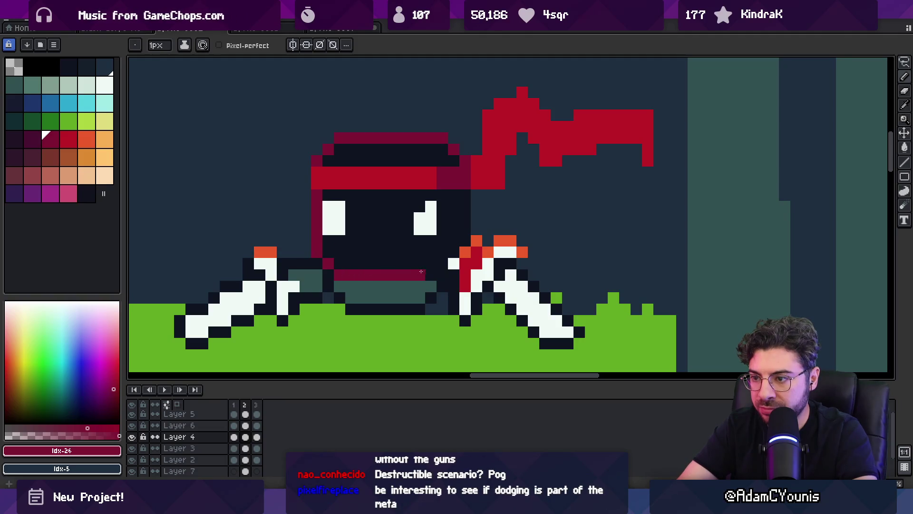
pyautogui.moveTo(467, 230); pyautogui.dragTo(466, 190)
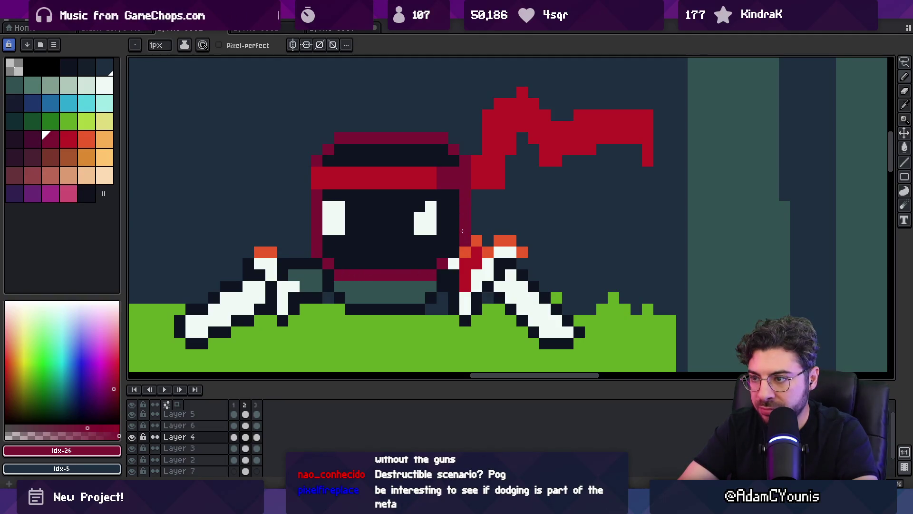
pyautogui.press('z')
pyautogui.scroll(-4, 428, 205)
pyautogui.scroll(1, 428, 205)
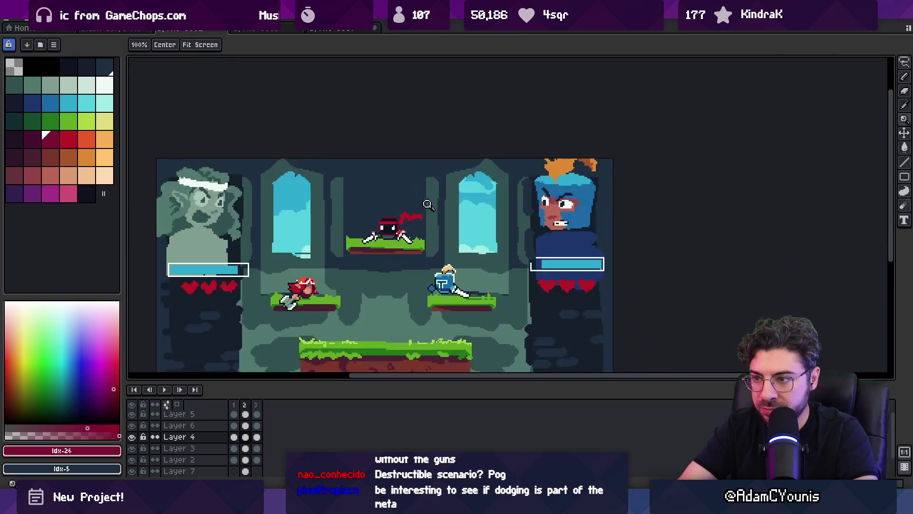
pyautogui.scroll(5, 389, 199)
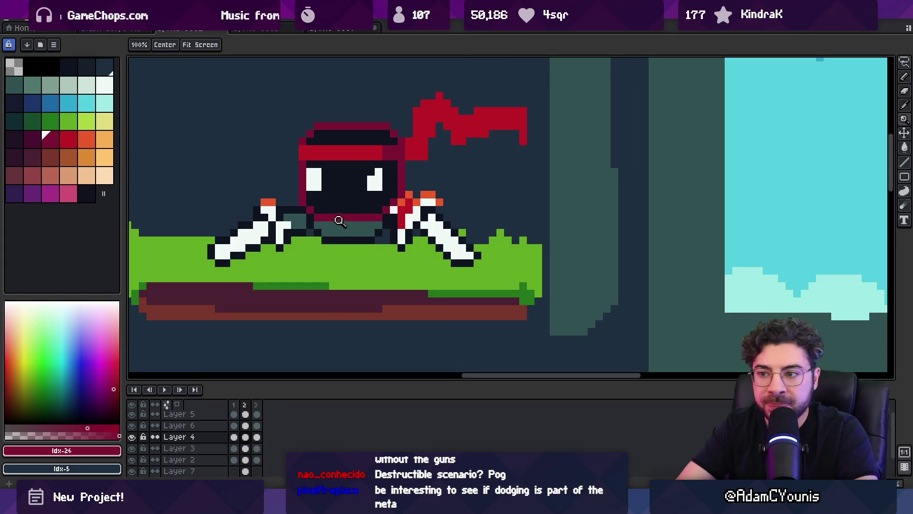
# Step: Sample the ninja's dark face tone, then zoom out and pan to view the arena
pyautogui.press('b')
pyautogui.keyDown('alt'); pyautogui.click(366, 223); pyautogui.keyUp('alt')
pyautogui.press('z')
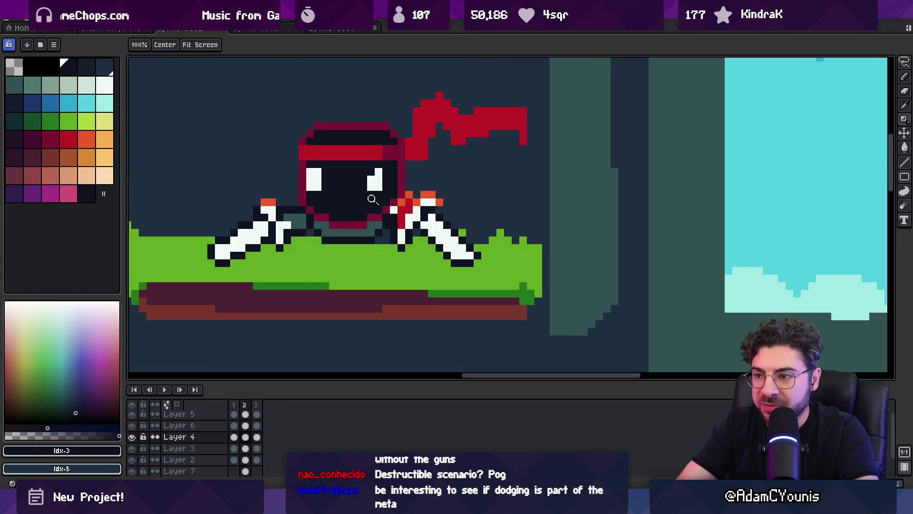
pyautogui.scroll(-2, 373, 204)
pyautogui.scroll(1, 381, 196)
pyautogui.scroll(1, 380, 197)
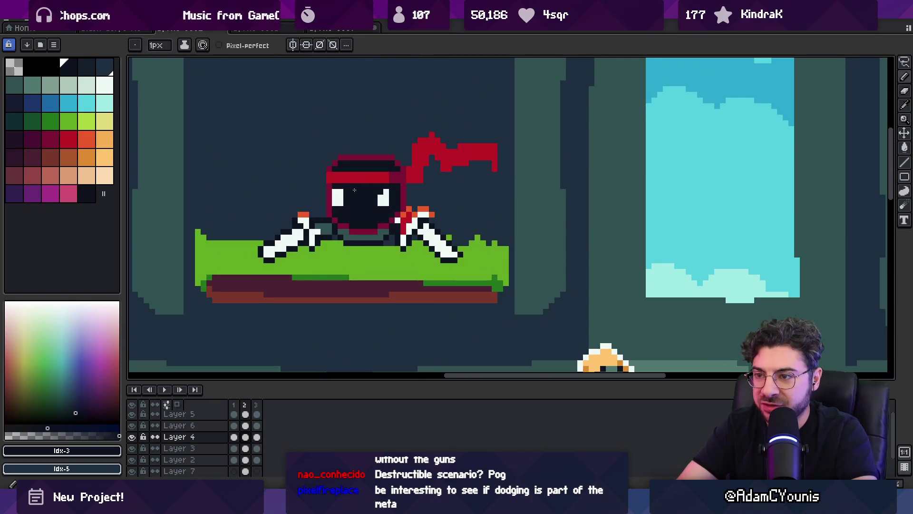
pyautogui.scroll(-2, 375, 177)
pyautogui.scroll(-1, 375, 177)
pyautogui.scroll(2, 376, 181)
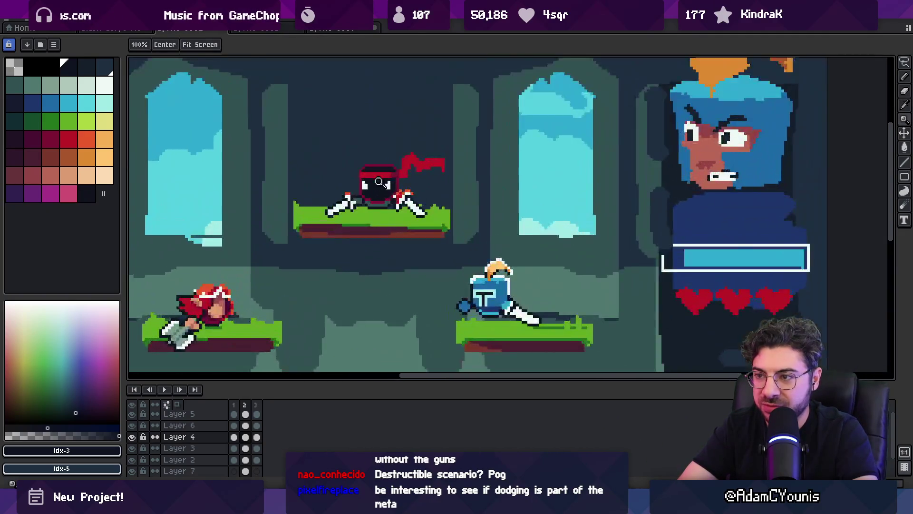
pyautogui.scroll(2, 380, 183)
pyautogui.scroll(-3, 386, 183)
pyautogui.moveTo(386, 183); pyautogui.dragTo(383, 132)
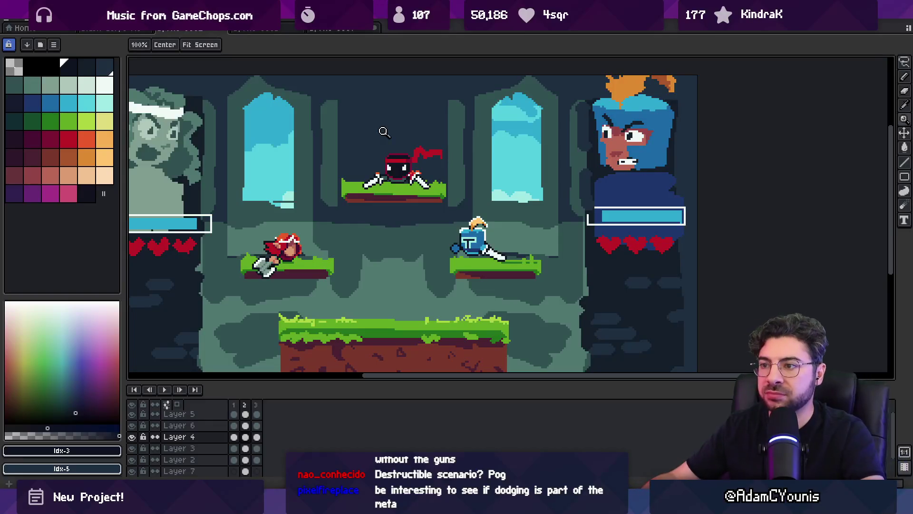
# Step: Pick dark crimson and undo the two stray head outline pixels
pyautogui.scroll(5, 406, 156)
pyautogui.press('b')
pyautogui.keyDown('alt'); pyautogui.click(396, 159); pyautogui.keyUp('alt')
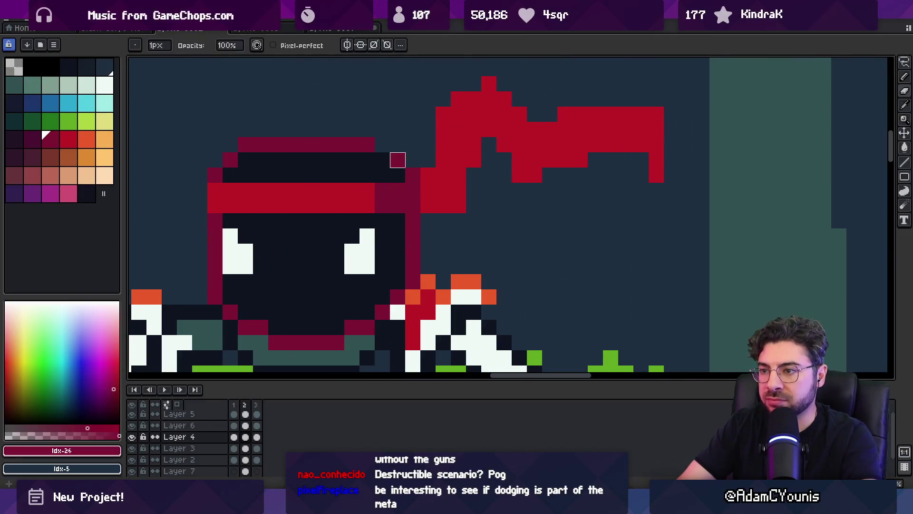
pyautogui.press('z')
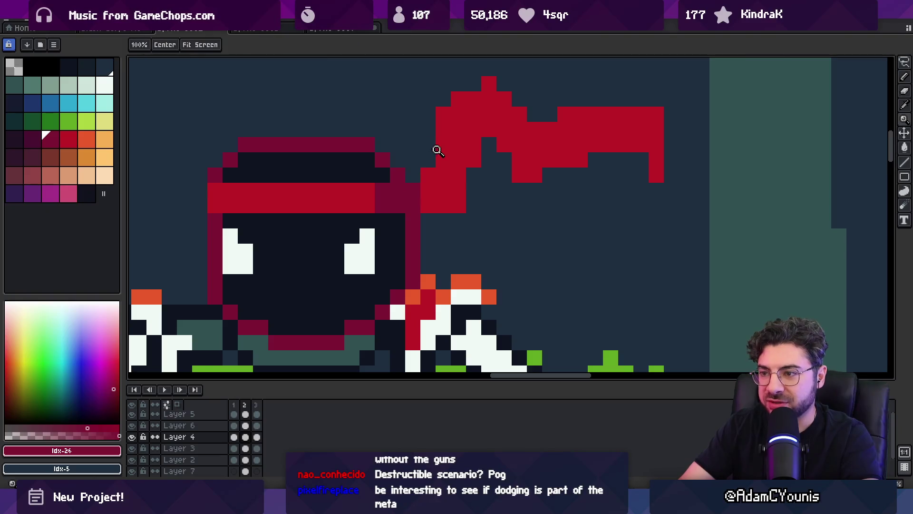
pyautogui.scroll(-5, 434, 149)
pyautogui.scroll(6, 430, 145)
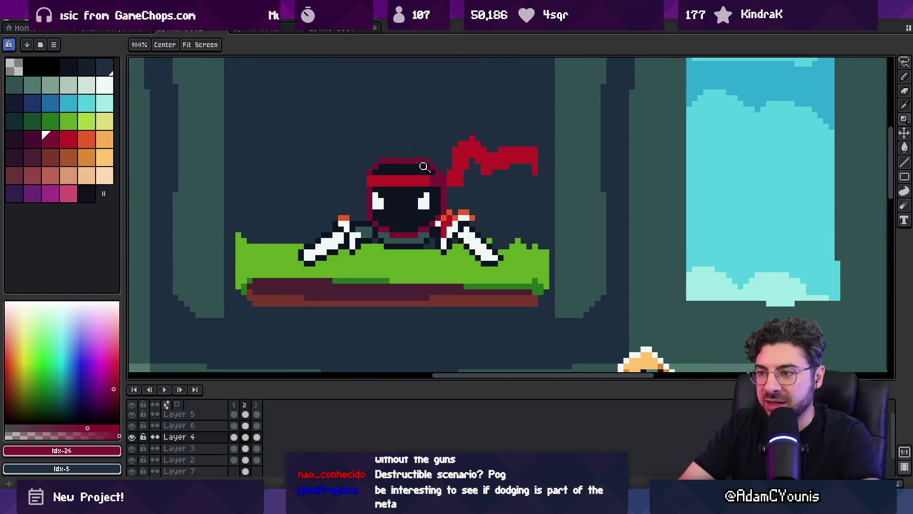
pyautogui.press('b')
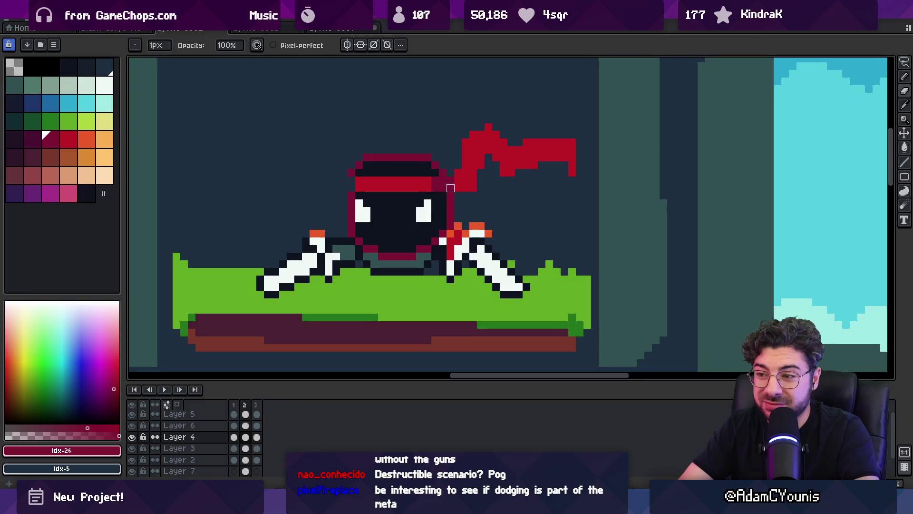
pyautogui.hotkey('ctrl', 'z')
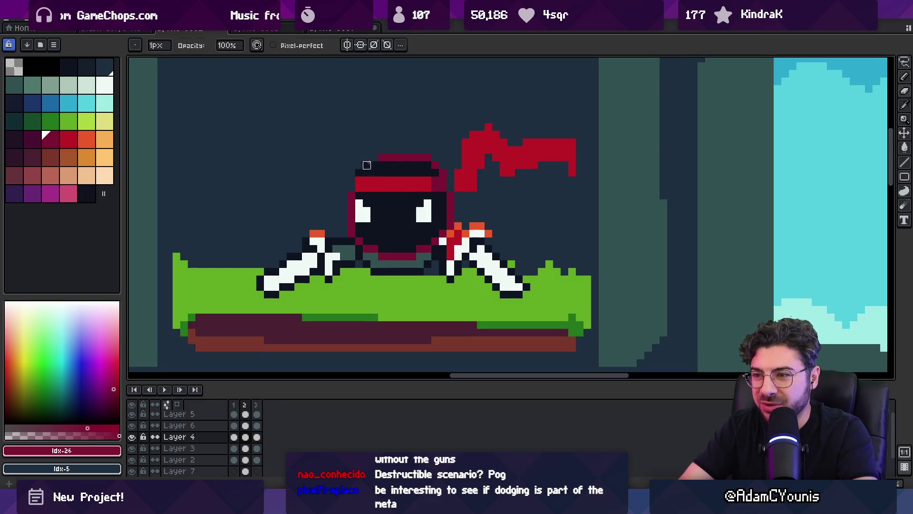
pyautogui.hotkey('ctrl', 'z')
# Step: Zoom out and back in to inspect the ninja after the undos
pyautogui.press('z')
pyautogui.scroll(-5, 426, 164)
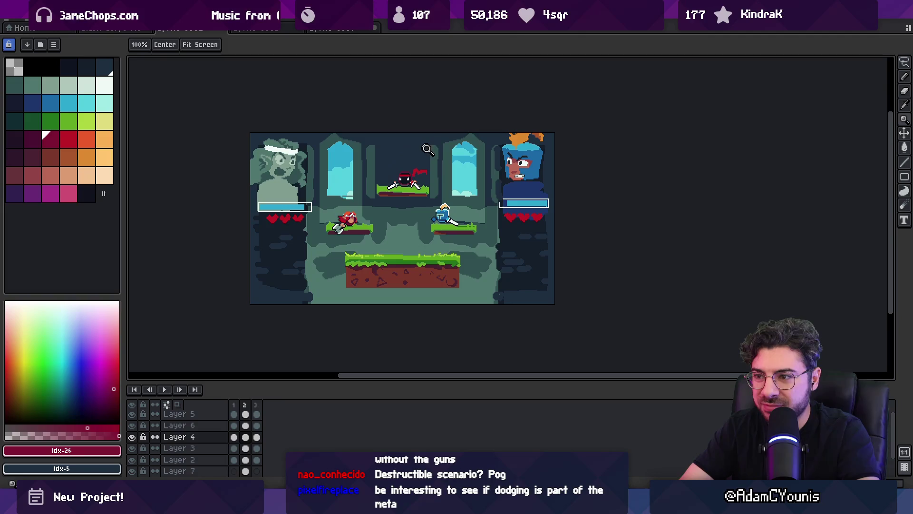
pyautogui.press('m')
pyautogui.press('z')
pyautogui.press('m')
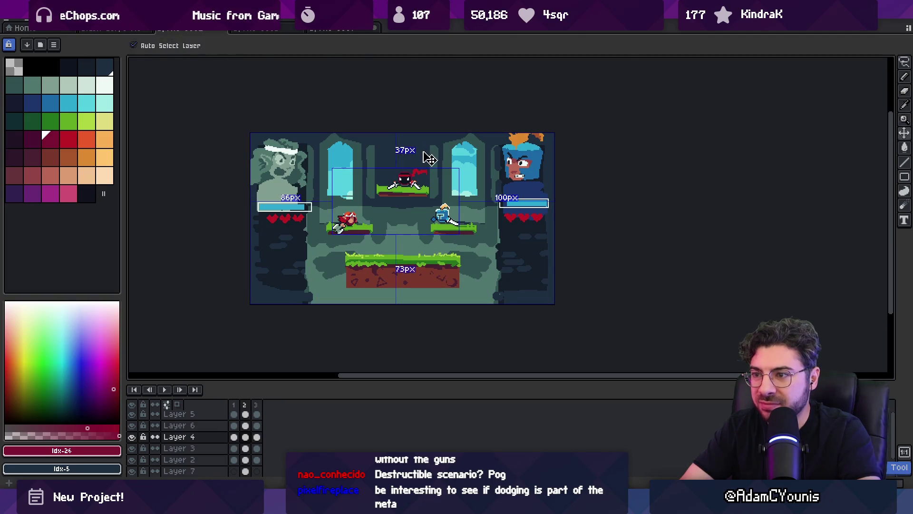
pyautogui.press('z')
pyautogui.scroll(5, 436, 193)
# Step: Add one red pixel to the ninja's mouth line
pyautogui.press('o')
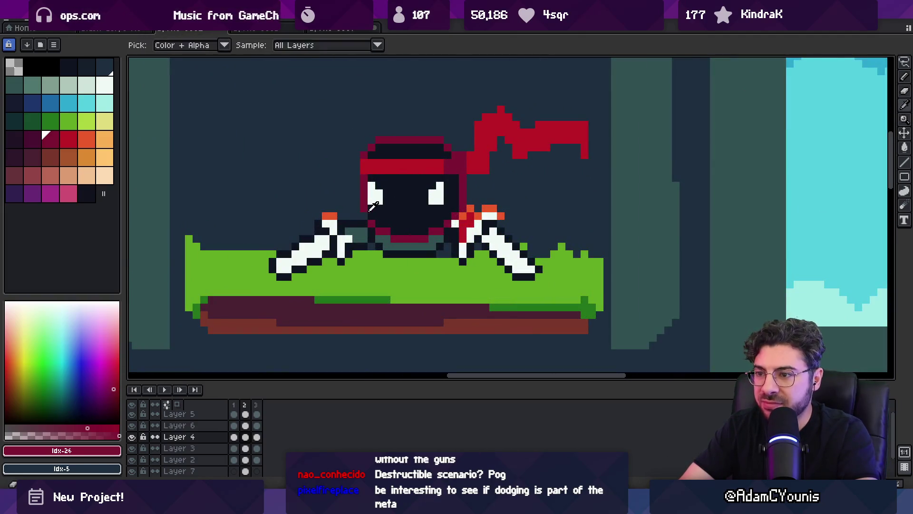
pyautogui.press('b')
pyautogui.press('e')
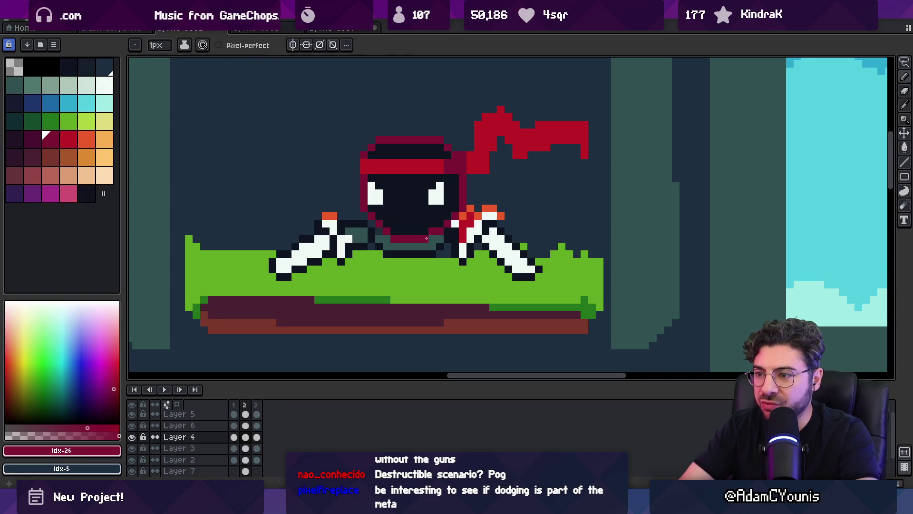
pyautogui.keyDown('alt'); pyautogui.click(432, 231); pyautogui.keyUp('alt')
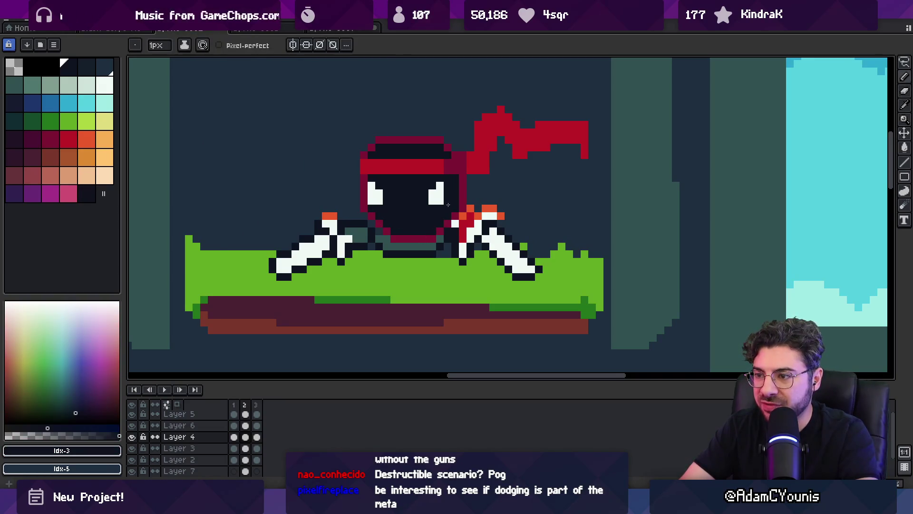
pyautogui.scroll(-2, 448, 205)
pyautogui.scroll(3, 409, 232)
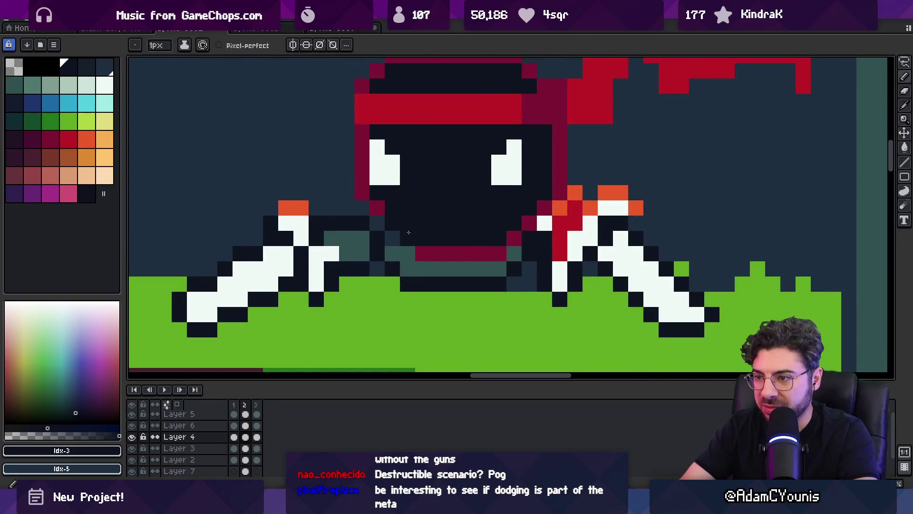
pyautogui.keyDown('alt'); pyautogui.click(418, 251); pyautogui.keyUp('alt')
pyautogui.click(407, 249)
# Step: Add a dark-red pixel on top of the ninja's hat and zoom out to the arena
pyautogui.press('z')
pyautogui.scroll(-3, 428, 208)
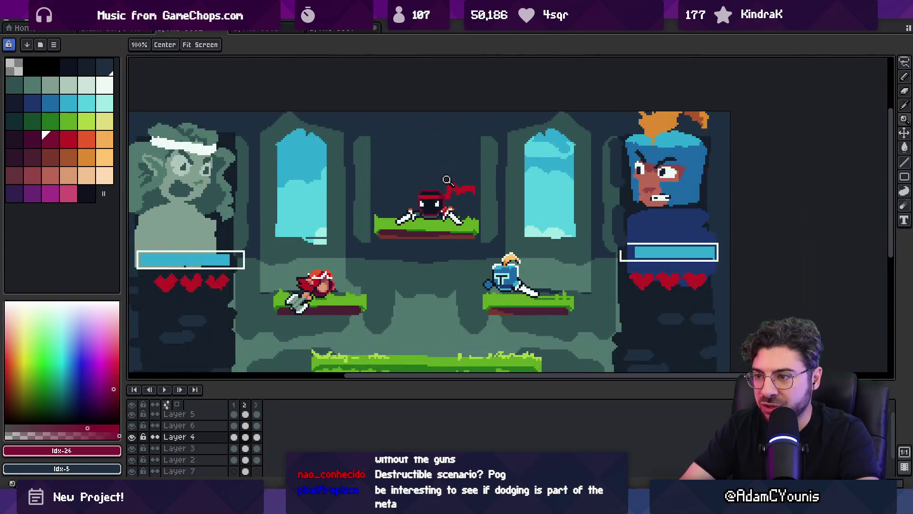
pyautogui.scroll(3, 440, 195)
pyautogui.press('b')
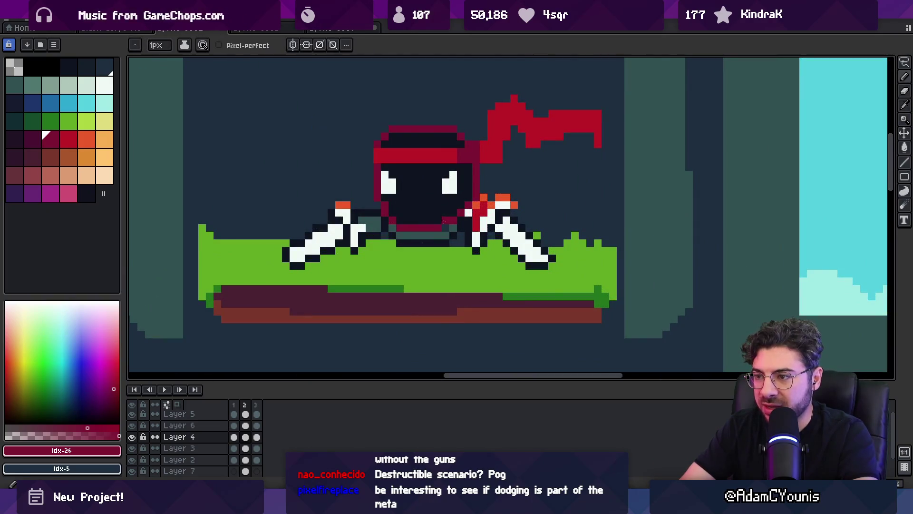
pyautogui.press('z')
pyautogui.scroll(-3, 434, 184)
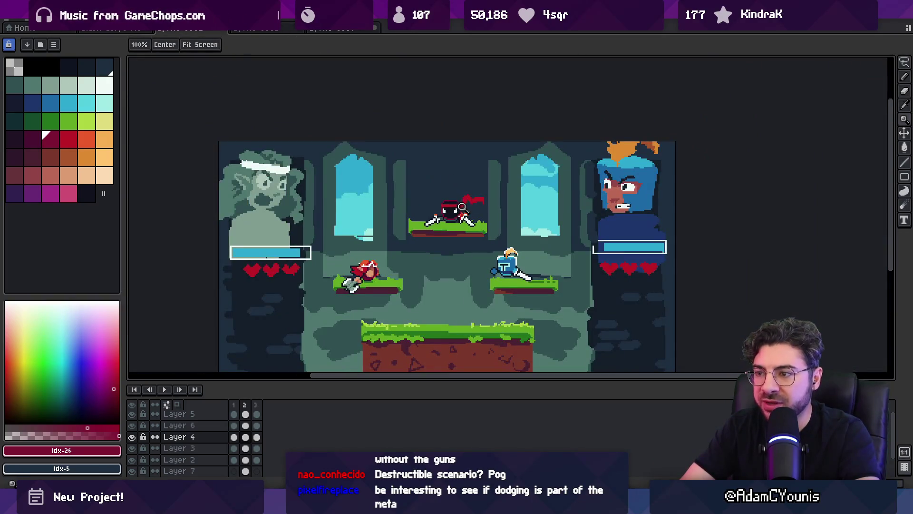
pyautogui.scroll(3, 464, 210)
pyautogui.press('b')
pyautogui.press('i')
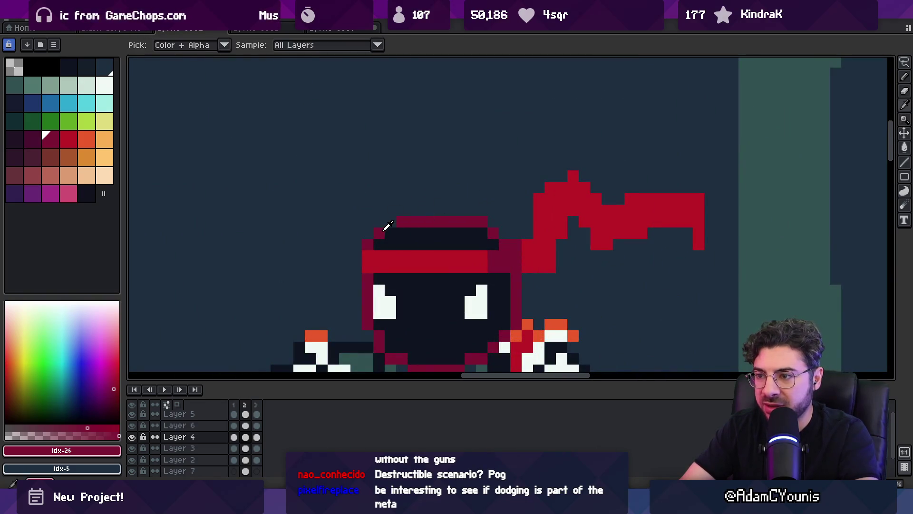
pyautogui.press('b')
pyautogui.click(418, 213)
pyautogui.press('z')
pyautogui.scroll(-3, 389, 232)
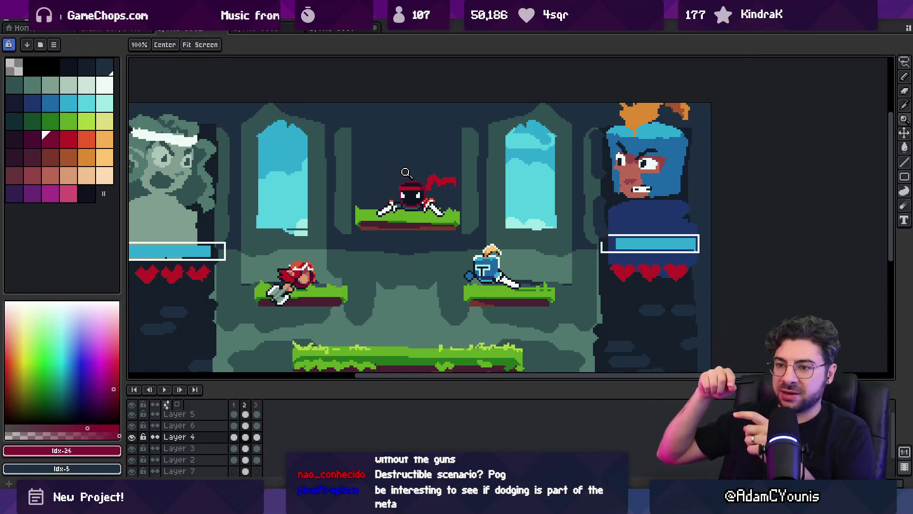
# Step: Switch to Figma's Slash Core Concept drafts and scroll from Frame 1 to Frame 3 and back
pyautogui.hotkey('alt', 'Tab')
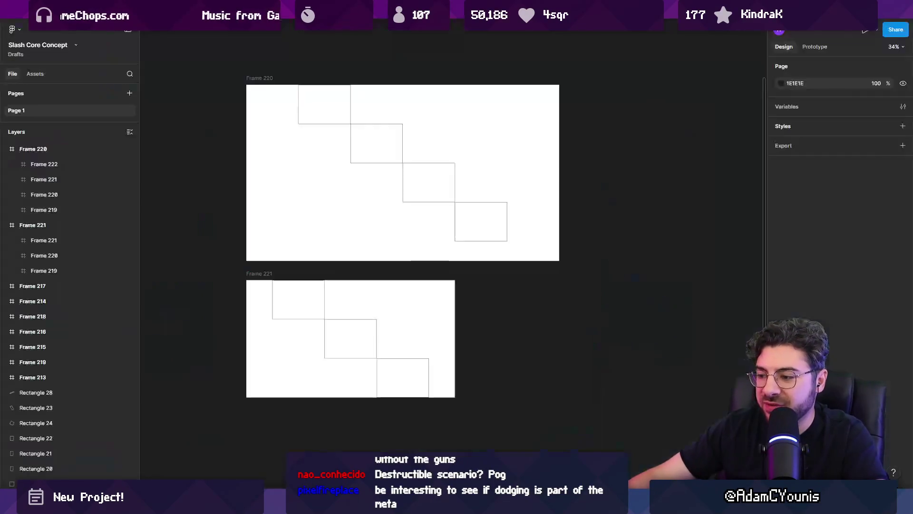
pyautogui.scroll(-10, 400, 259)
pyautogui.scroll(10, 397, 261)
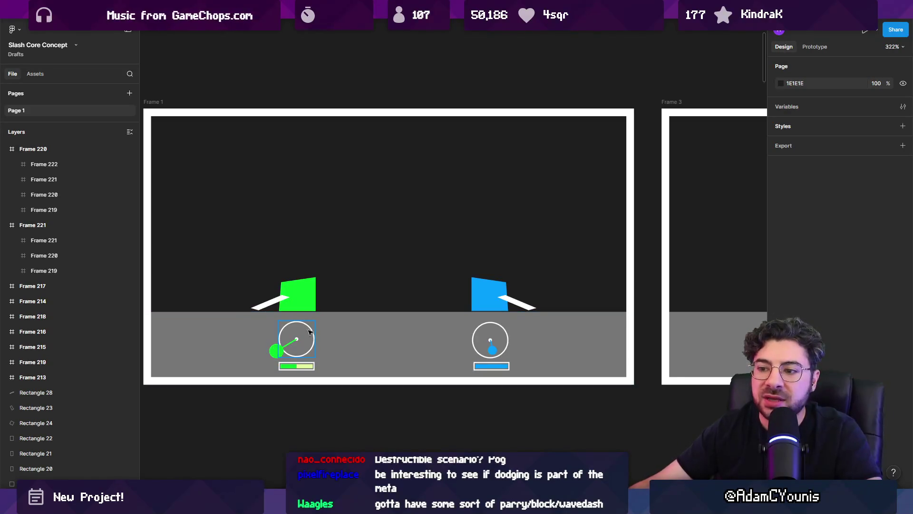
pyautogui.scroll(-3, 391, 237)
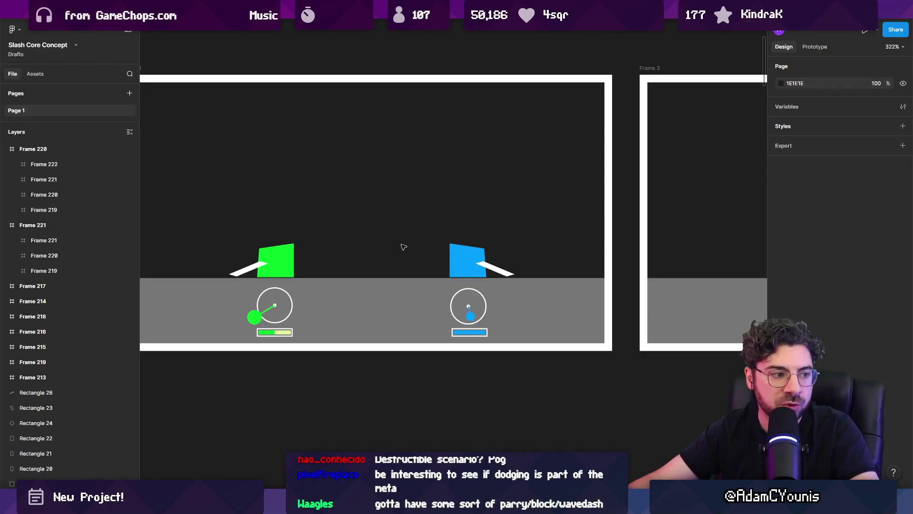
pyautogui.hscroll(10, 527, 242)
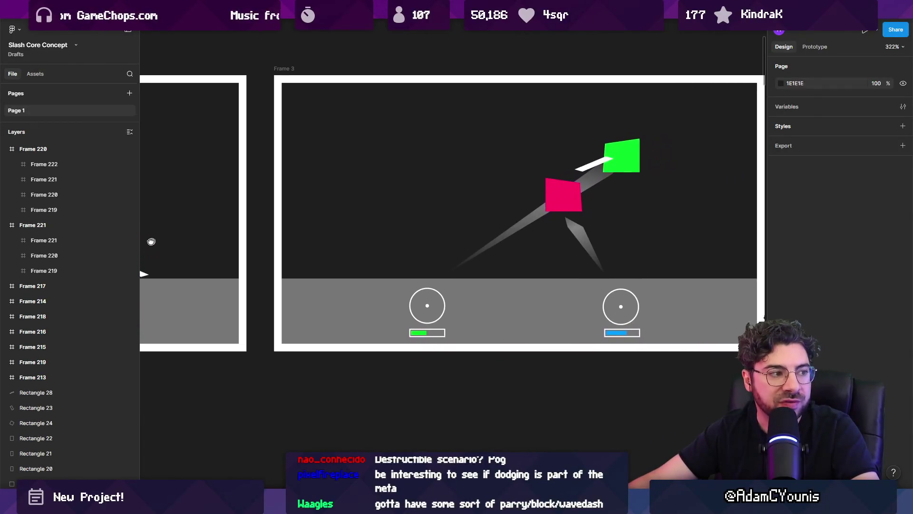
pyautogui.hscroll(-2, 452, 243)
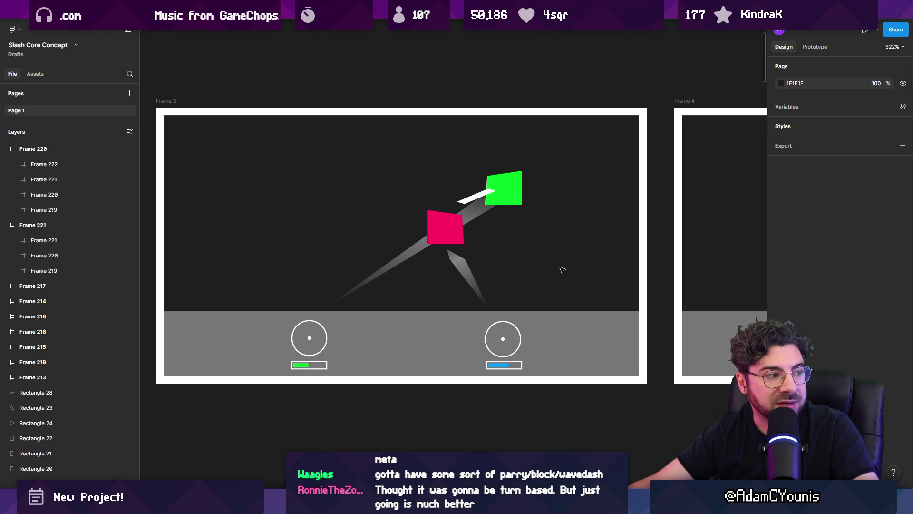
pyautogui.hscroll(5, 564, 267)
pyautogui.hscroll(-10, 281, 261)
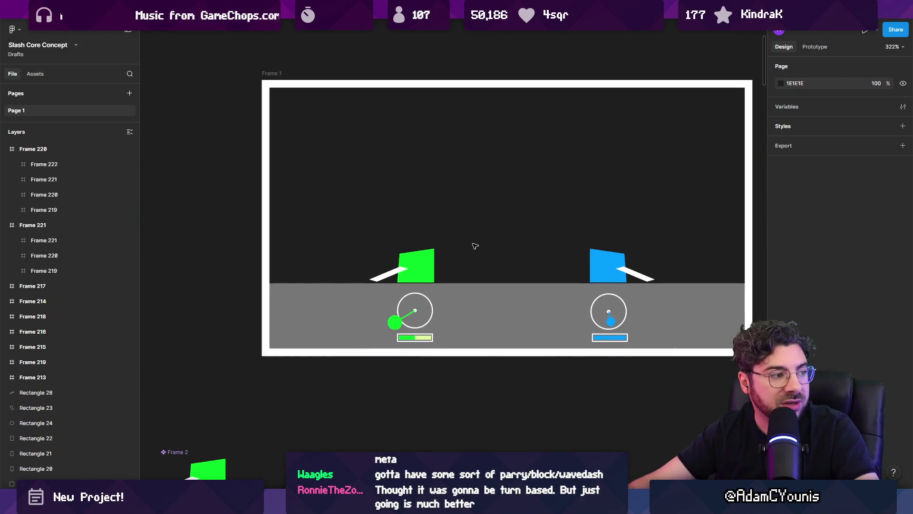
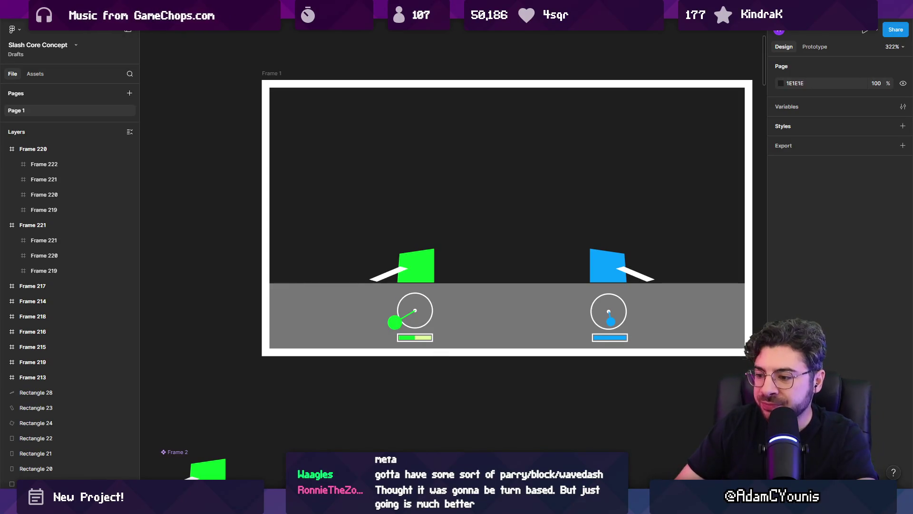
# Step: Switch from the Figma layout to the Aseprite arena scene with fighters and portraits
pyautogui.hotkey('alt', 'Tab')
pyautogui.scroll(-2, 414, 178)
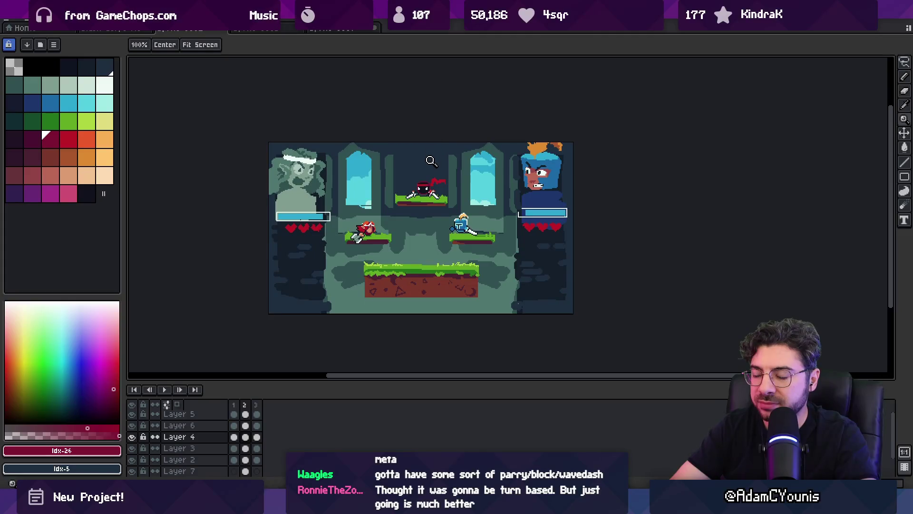
# Step: Zoom in on the top ninja and narrow both white eyes with dark face-colour pixels
pyautogui.moveTo(430, 185); pyautogui.dragTo(422, 200)
pyautogui.scroll(2, 418, 241)
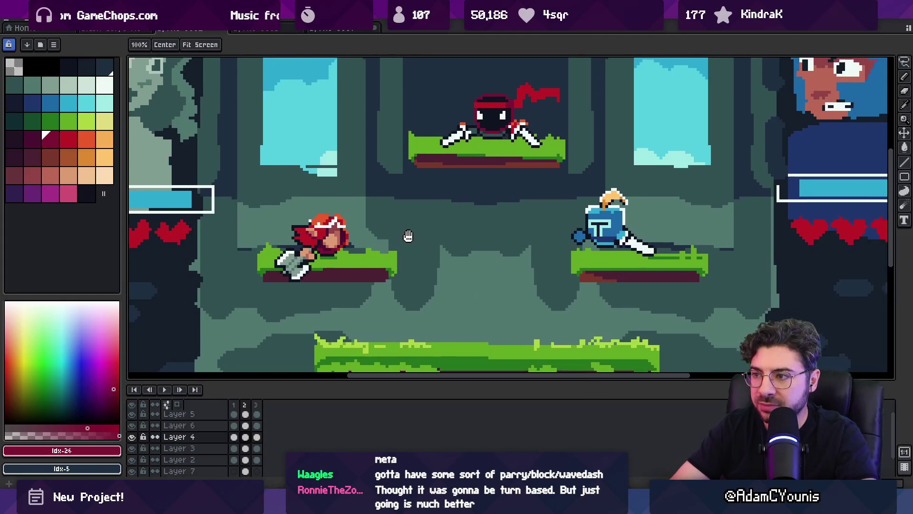
pyautogui.scroll(1, 384, 257)
pyautogui.moveTo(384, 257); pyautogui.dragTo(359, 279)
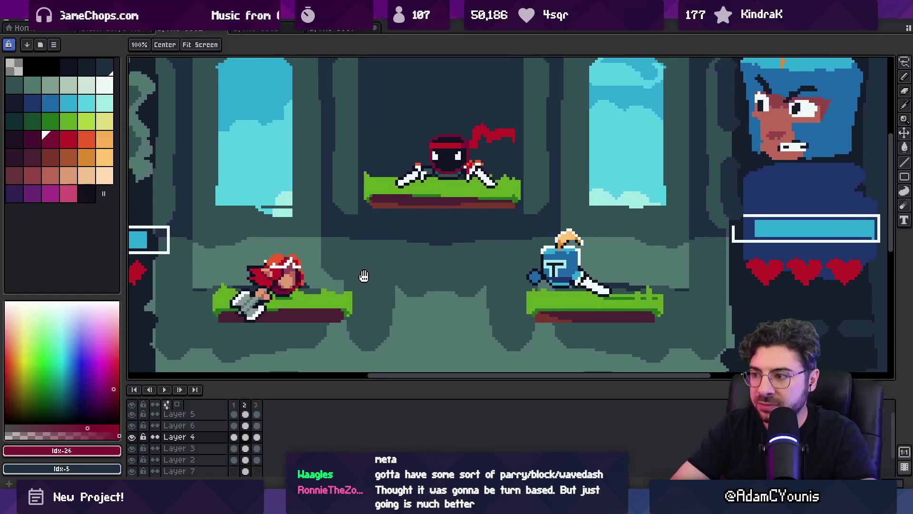
pyautogui.scroll(-1, 418, 215)
pyautogui.scroll(-2, 418, 215)
pyautogui.scroll(-2, 418, 214)
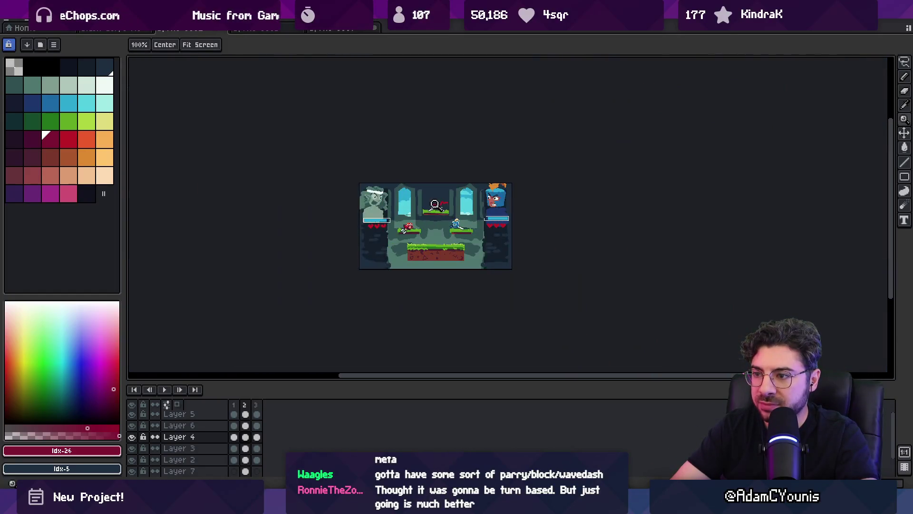
pyautogui.scroll(5, 466, 215)
pyautogui.scroll(1, 466, 216)
pyautogui.press('b')
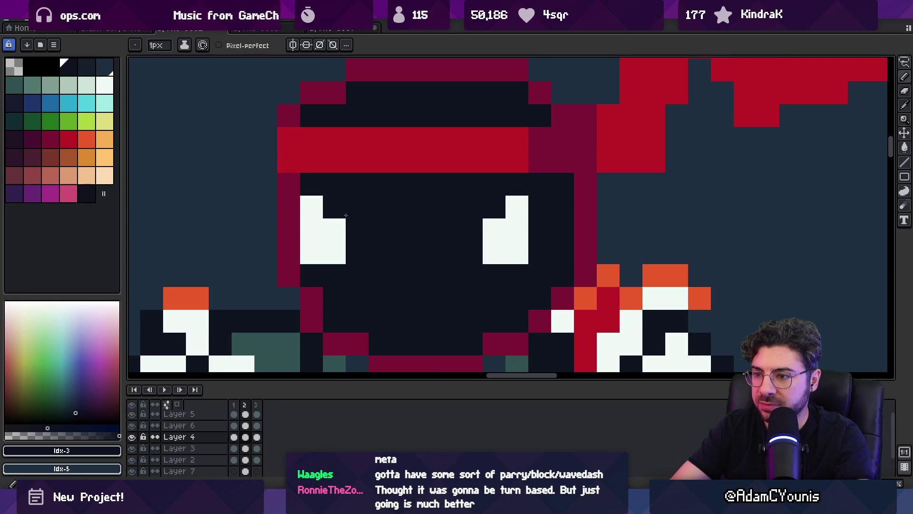
pyautogui.keyDown('alt'); pyautogui.click(326, 229); pyautogui.keyUp('alt')
pyautogui.keyDown('alt'); pyautogui.click(462, 212); pyautogui.keyUp('alt')
pyautogui.moveTo(517, 207); pyautogui.dragTo(517, 253)
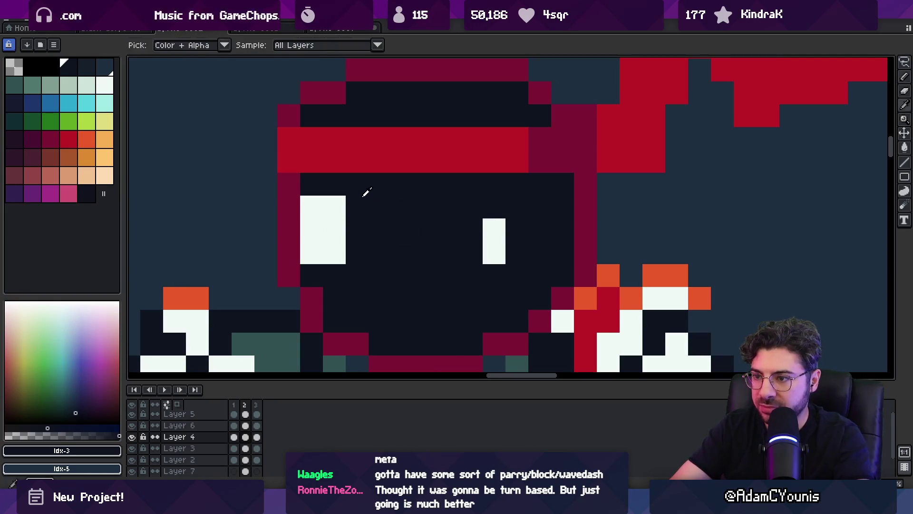
pyautogui.moveTo(335, 207); pyautogui.dragTo(311, 252)
# Step: Darken the bottom-left pixel of the ninja's left eye
pyautogui.press('z')
pyautogui.scroll(-6, 367, 208)
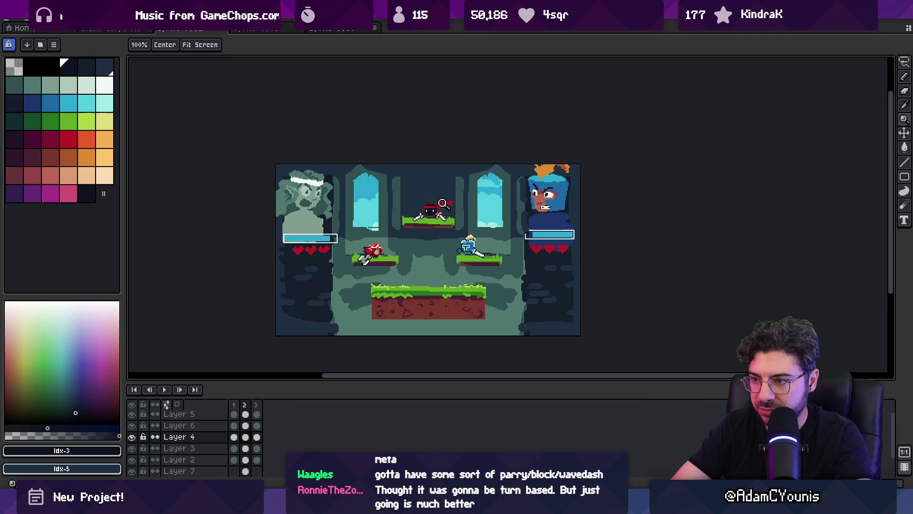
pyautogui.scroll(3, 452, 204)
pyautogui.scroll(3, 452, 204)
pyautogui.press('b')
pyautogui.keyDown('alt'); pyautogui.click(402, 226); pyautogui.keyUp('alt')
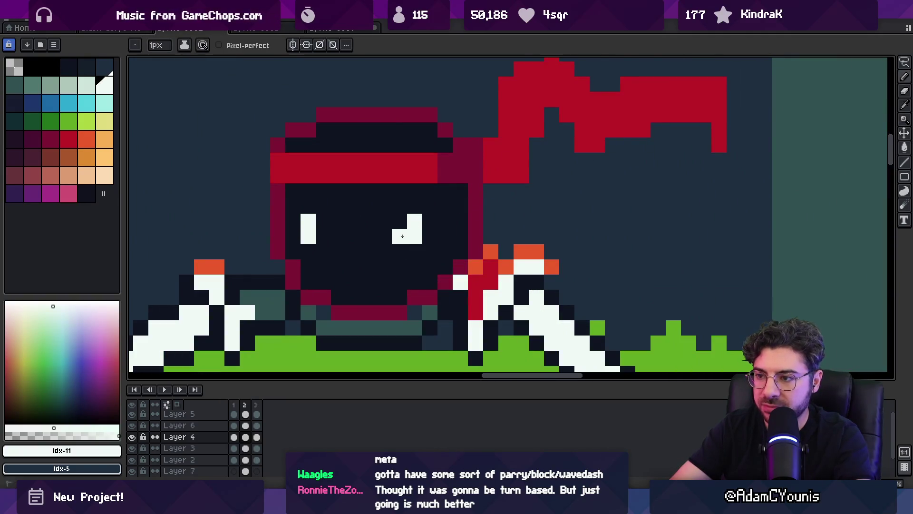
pyautogui.rightClick(299, 235)
pyautogui.scroll(-3, 305, 237)
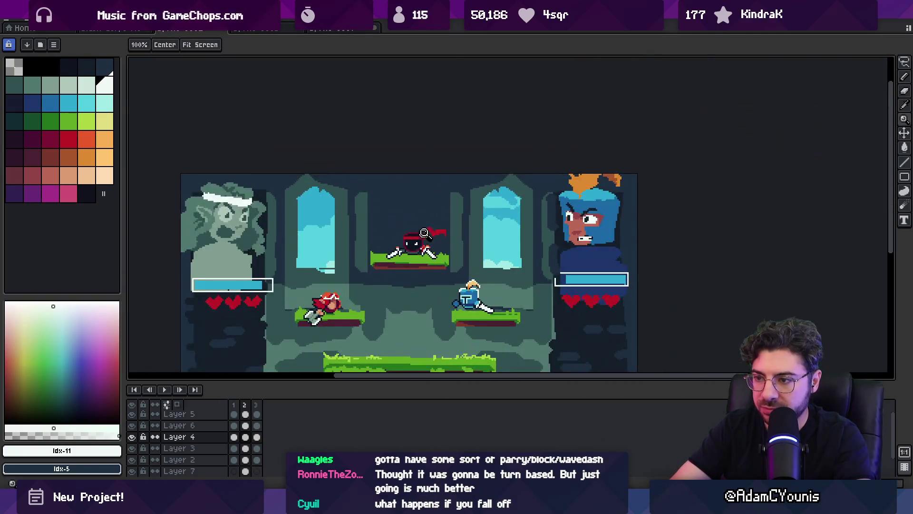
pyautogui.scroll(3, 427, 258)
# Step: Paint a teal pixel beside the eye, then zoom back out over the whole scene
pyautogui.keyDown('alt'); pyautogui.click(694, 223); pyautogui.keyUp('alt')
pyautogui.click(402, 270)
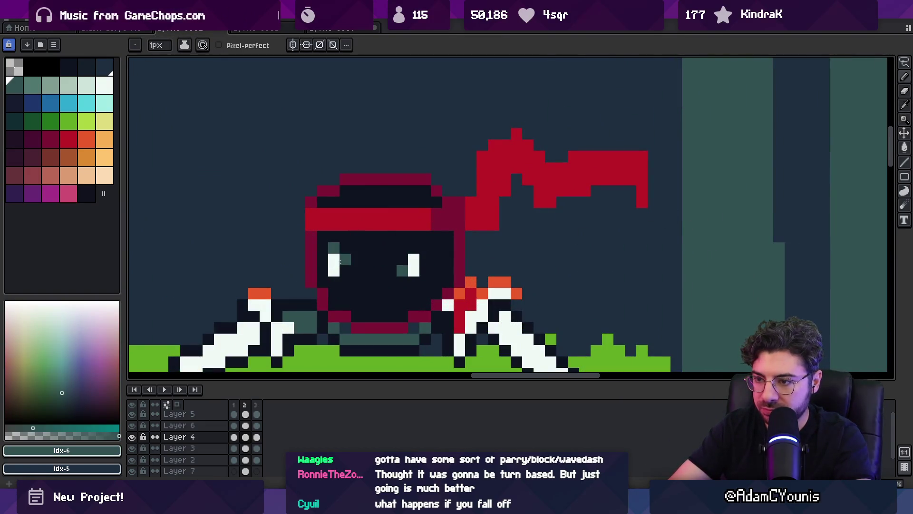
pyautogui.press('z')
pyautogui.scroll(-4, 424, 250)
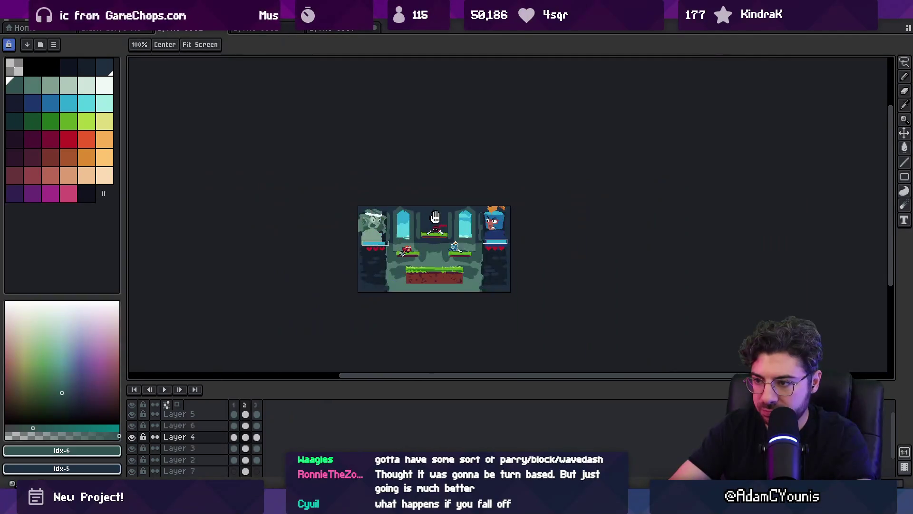
pyautogui.scroll(4, 425, 246)
pyautogui.scroll(-4, 426, 246)
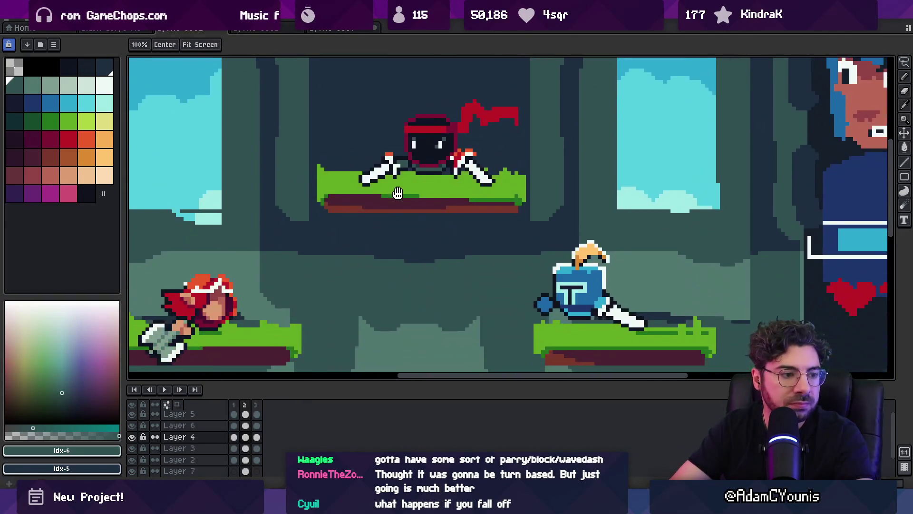
pyautogui.scroll(1, 398, 170)
pyautogui.scroll(-2, 393, 161)
pyautogui.moveTo(392, 190)
pyautogui.mouseDown()
pyautogui.moveTo(393, 238)
pyautogui.moveTo(393, 186)
pyautogui.moveTo(388, 206)
pyautogui.moveTo(408, 256)
pyautogui.mouseUp()
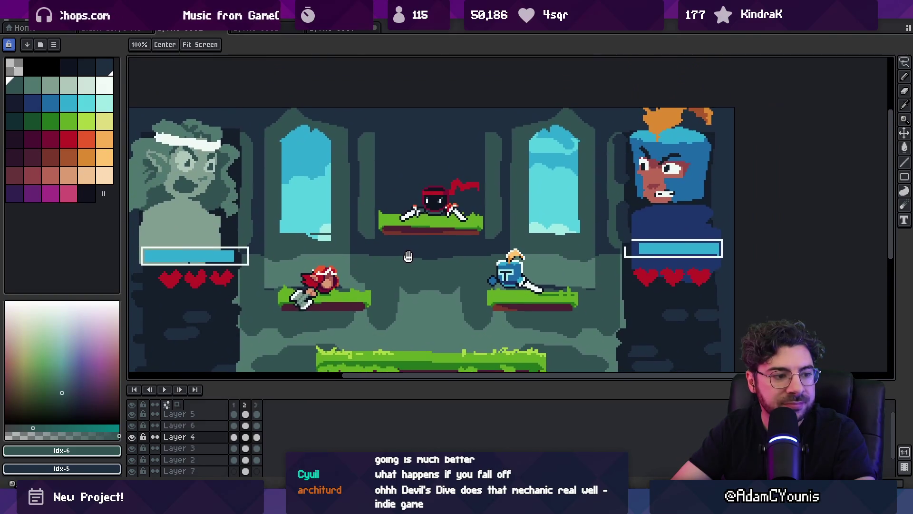
# Step: Launch Chrome and search for Devil's Dive
pyautogui.press('super')
pyautogui.write('chrome')
pyautogui.press('Return')
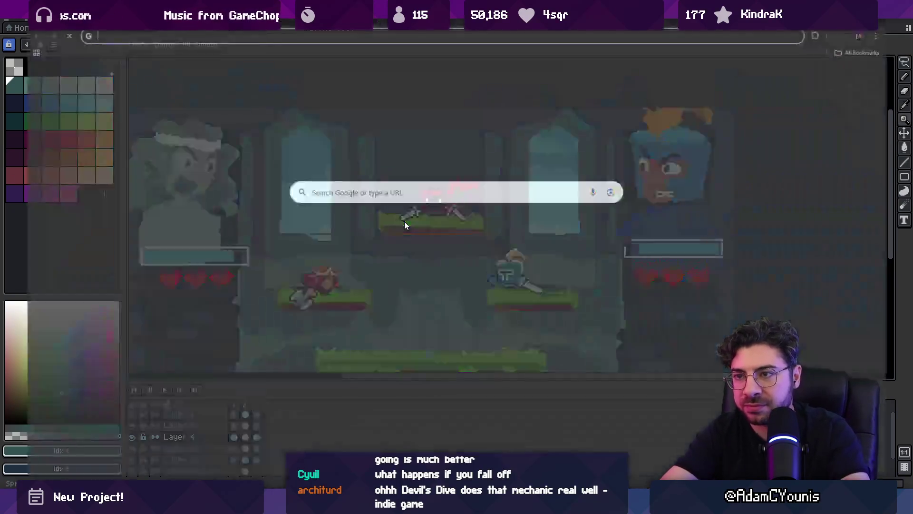
pyautogui.write('dev')
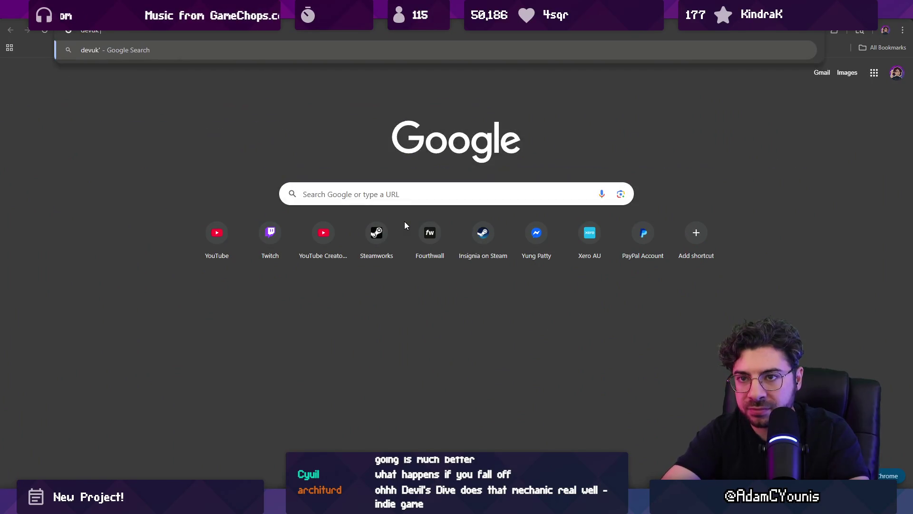
pyautogui.write("il's di")
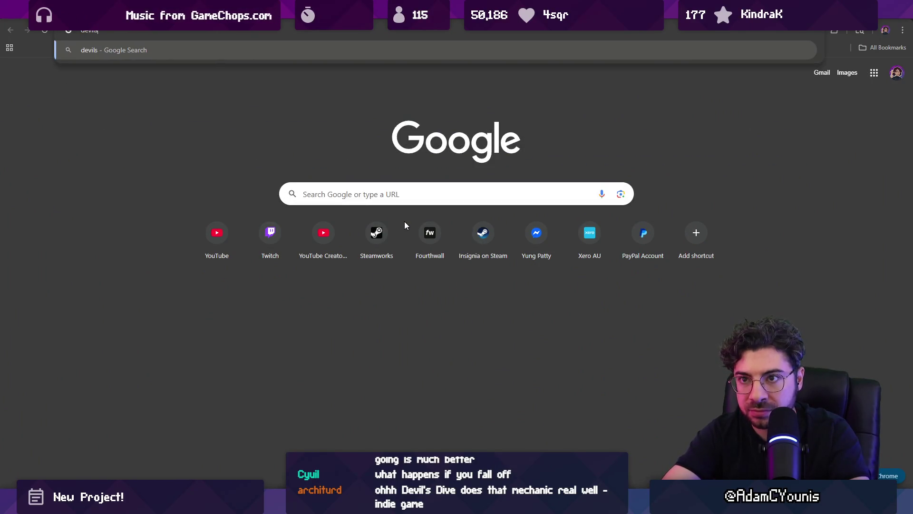
pyautogui.write('ve')
pyautogui.press('Return')
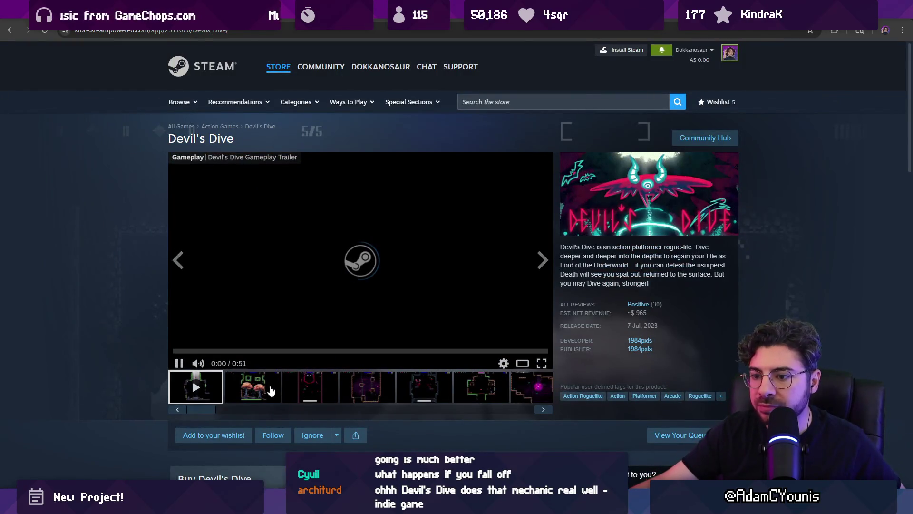
# Step: Browse the Devil's Dive screenshots, watch its trailer full screen, pause it, and return to Aseprite
pyautogui.click(271, 391)
pyautogui.click(217, 390)
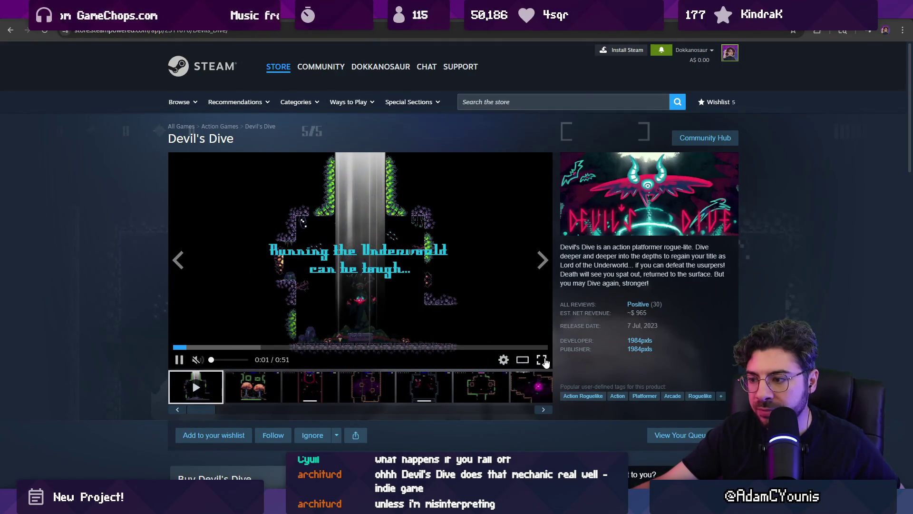
pyautogui.click(542, 360)
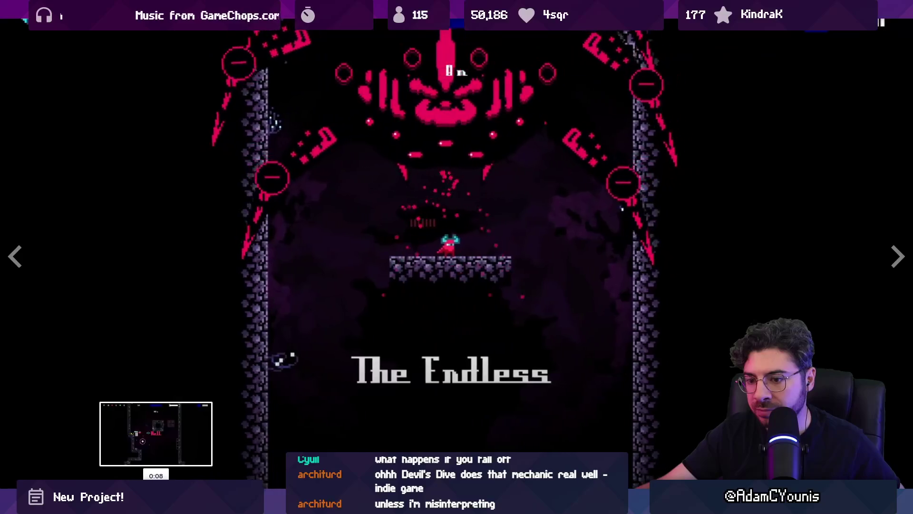
pyautogui.click(268, 485)
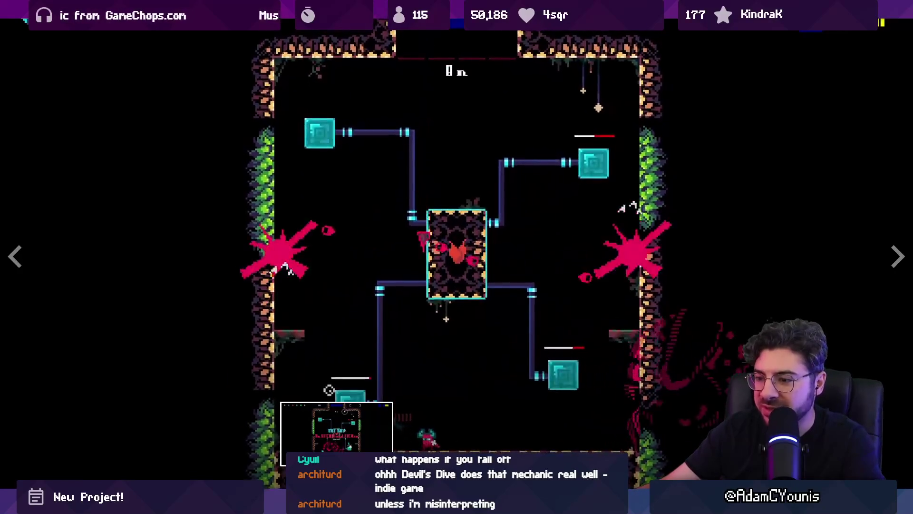
pyautogui.press('Escape')
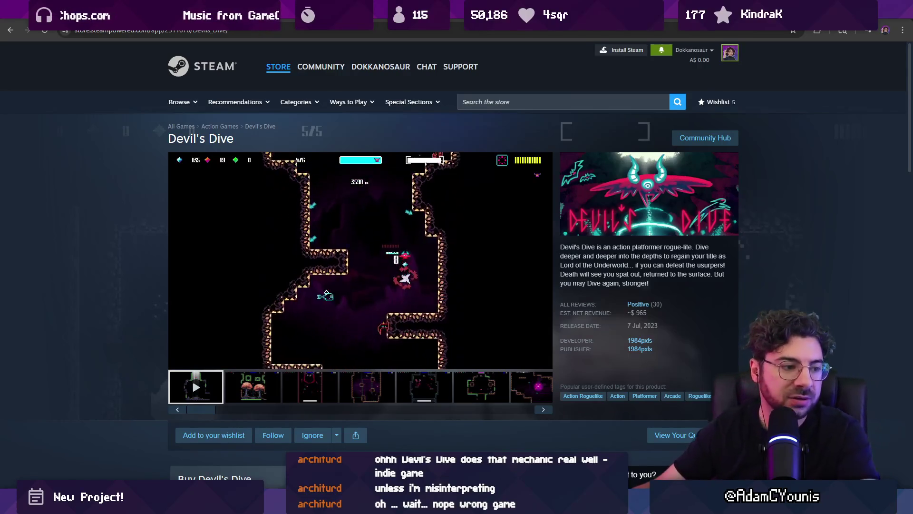
pyautogui.click(450, 227)
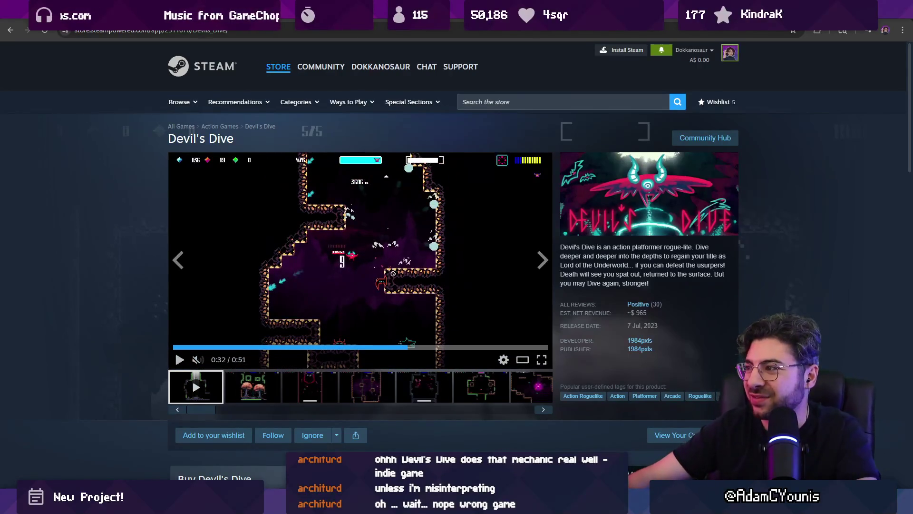
pyautogui.hotkey('alt', 'Tab')
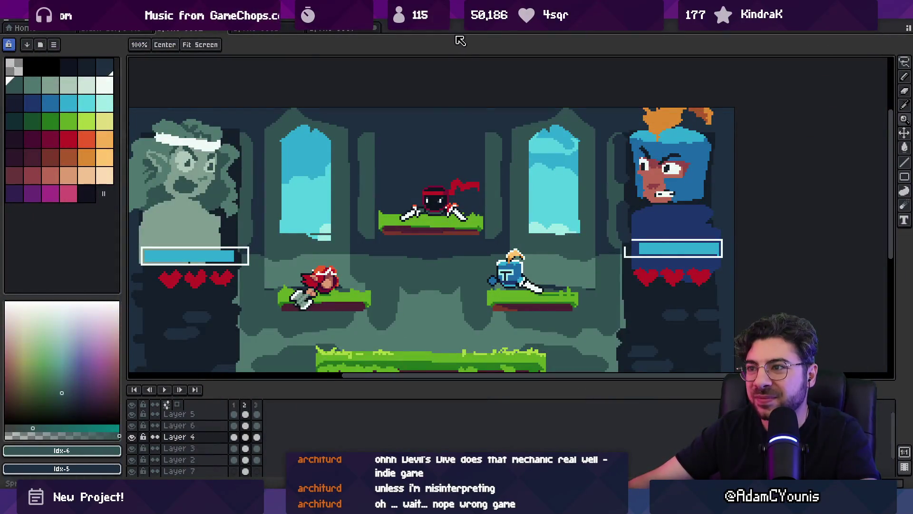
# Step: Preview the mockup full screen with F8, zooming in on the portraits and out to the scene
pyautogui.scroll(-2, 432, 239)
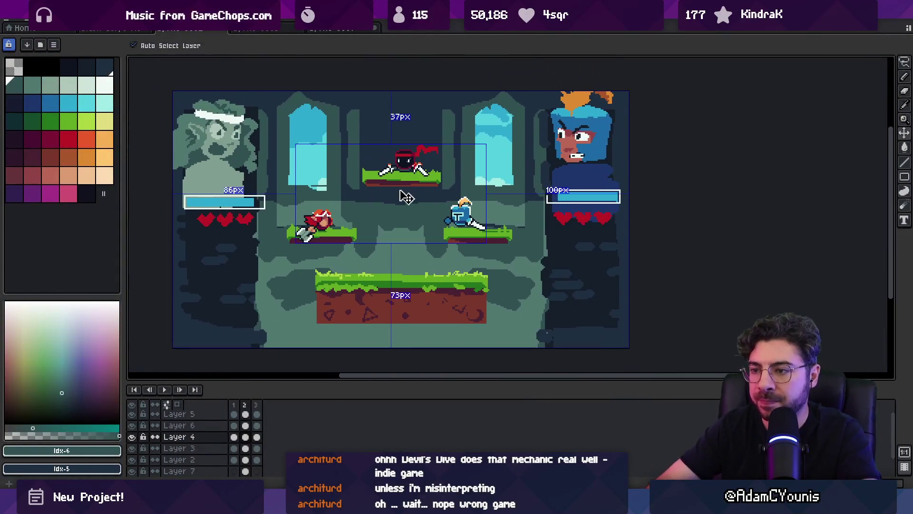
pyautogui.press('F8')
pyautogui.scroll(4, 385, 203)
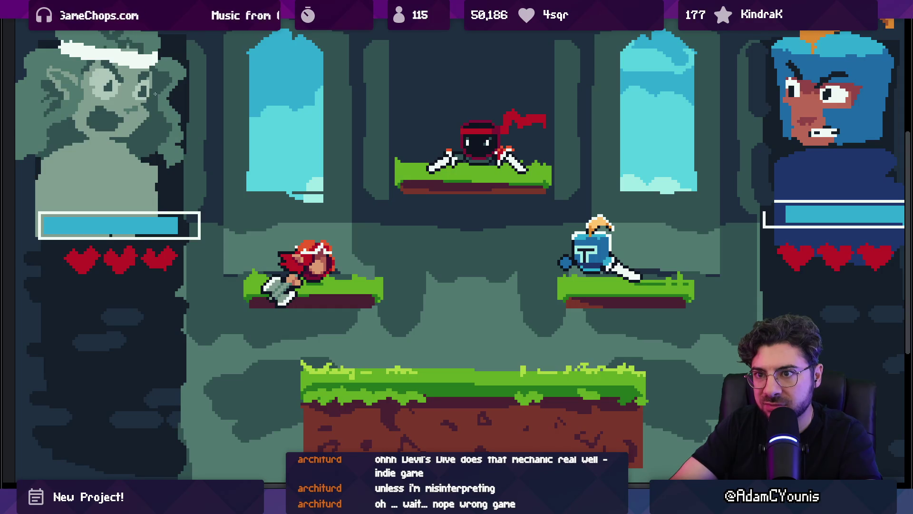
pyautogui.scroll(1, 173, 128)
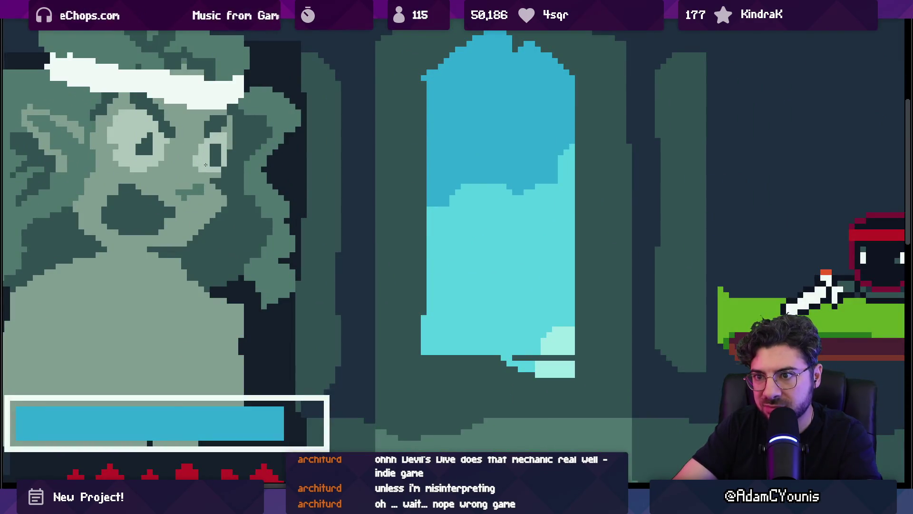
pyautogui.scroll(-5, 181, 145)
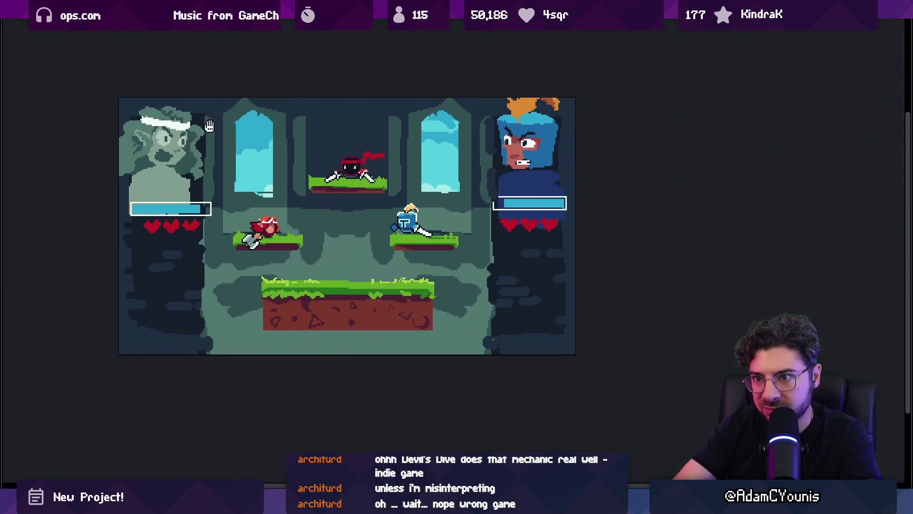
pyautogui.scroll(6, 173, 153)
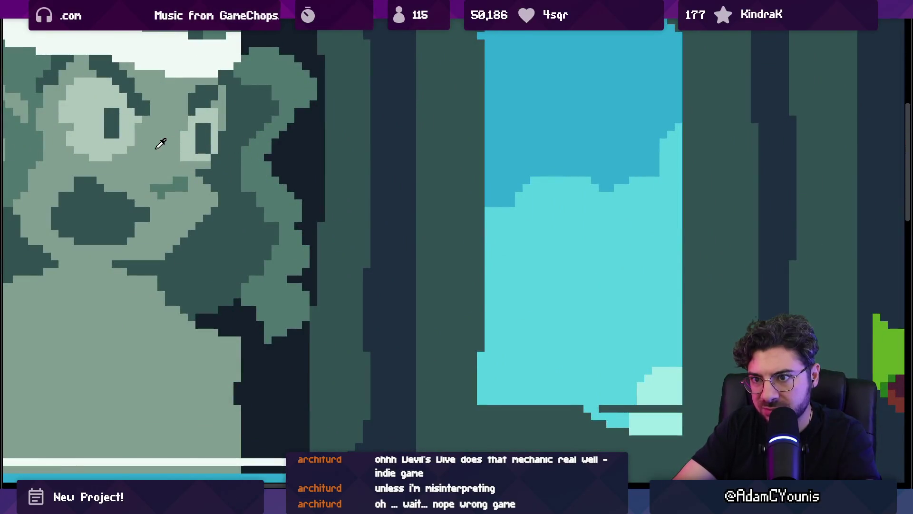
pyautogui.scroll(1, 111, 159)
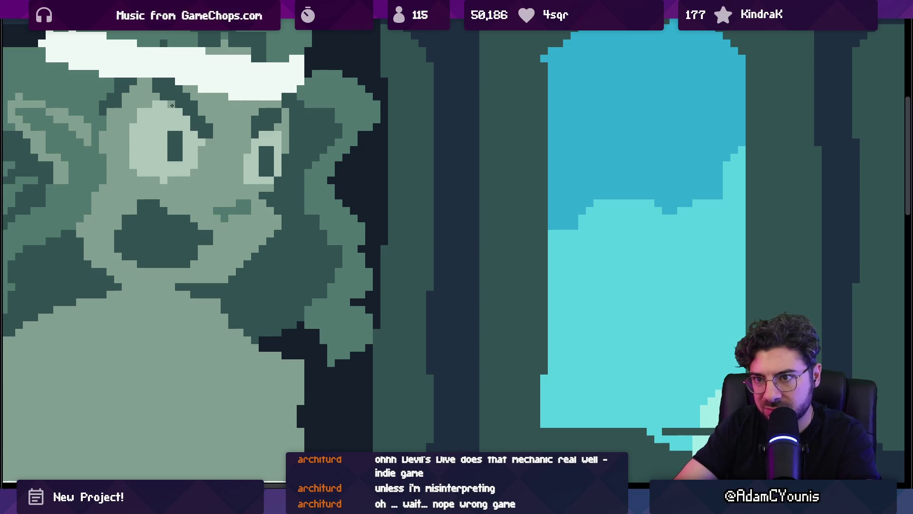
pyautogui.scroll(-5, 199, 134)
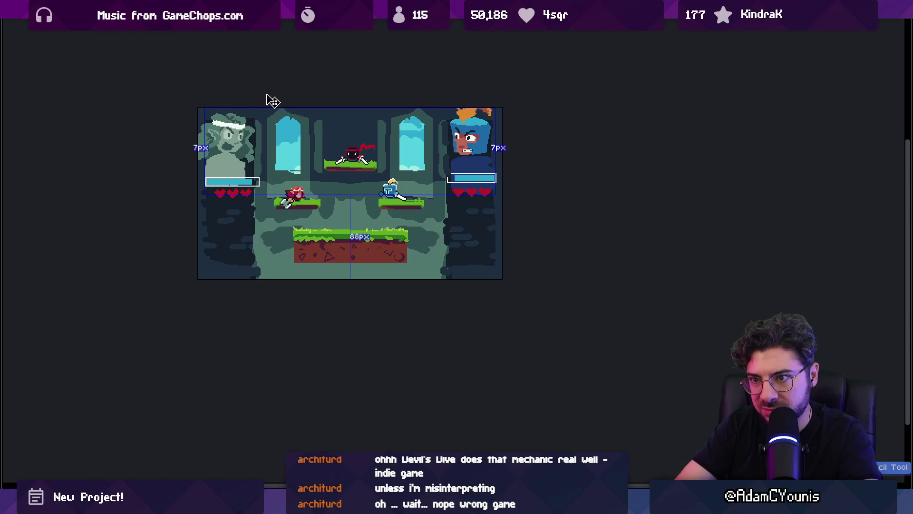
pyautogui.scroll(4, 244, 126)
pyautogui.scroll(2, 244, 126)
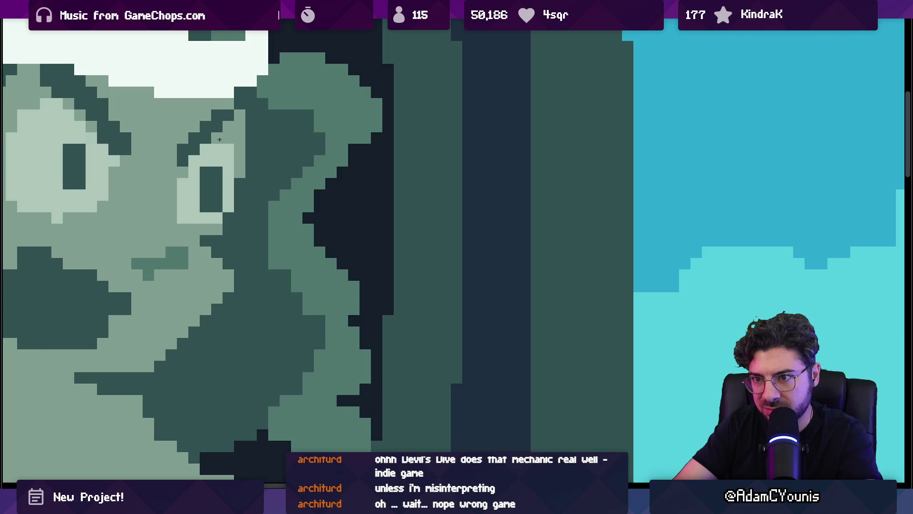
pyautogui.scroll(-3, 220, 140)
# Step: Show the layer's distance guides to the canvas edges and scroll around the scene
pyautogui.press('ctrl')
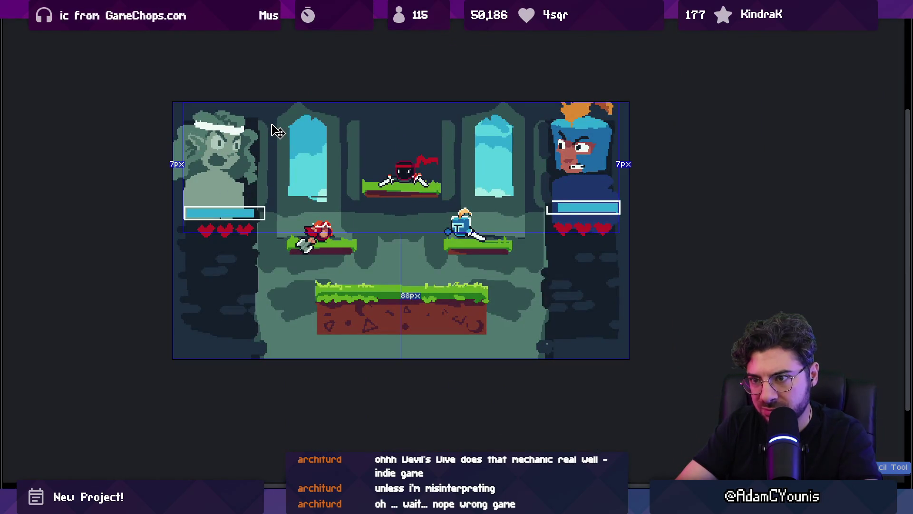
pyautogui.hscroll(2, 276, 164)
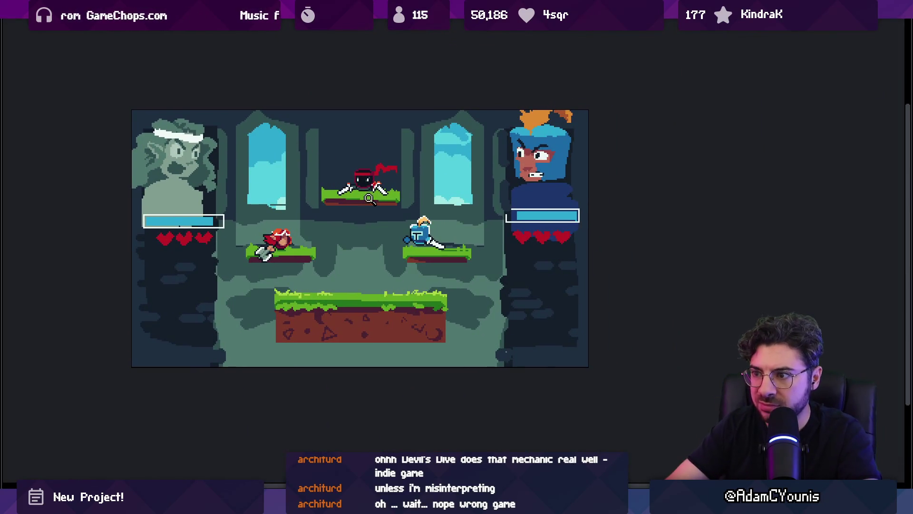
pyautogui.scroll(2, 369, 198)
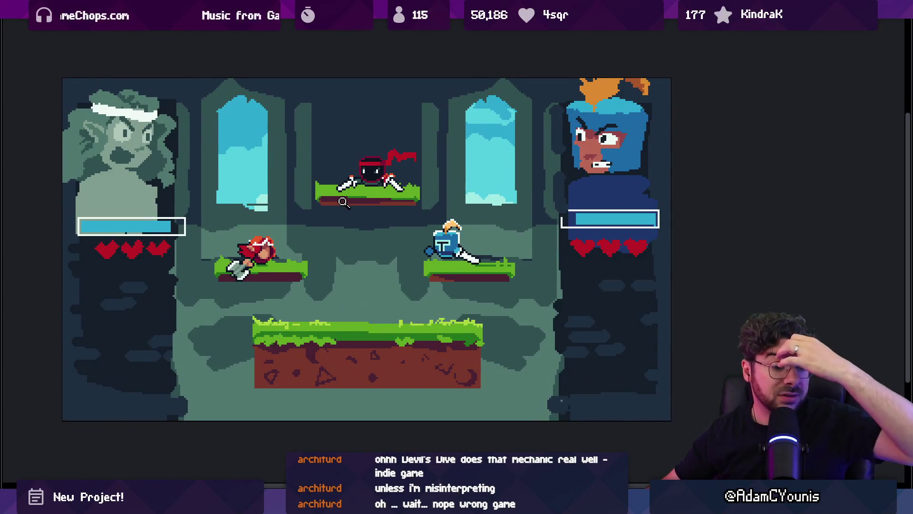
pyautogui.scroll(-1, 405, 264)
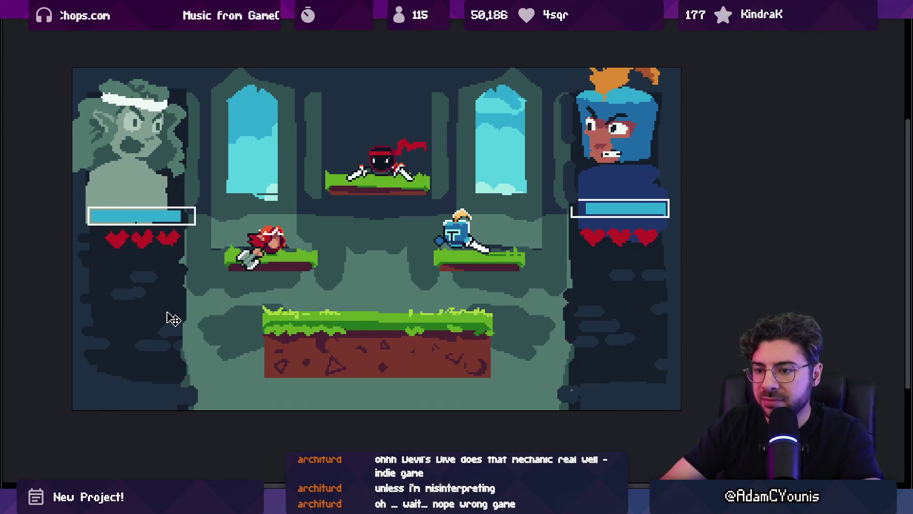
# Step: Apply an Outline effect in grey-green palette colour Idx-8 (8f9d90), then exit full-screen preview
pyautogui.hotkey('shift', 'o')
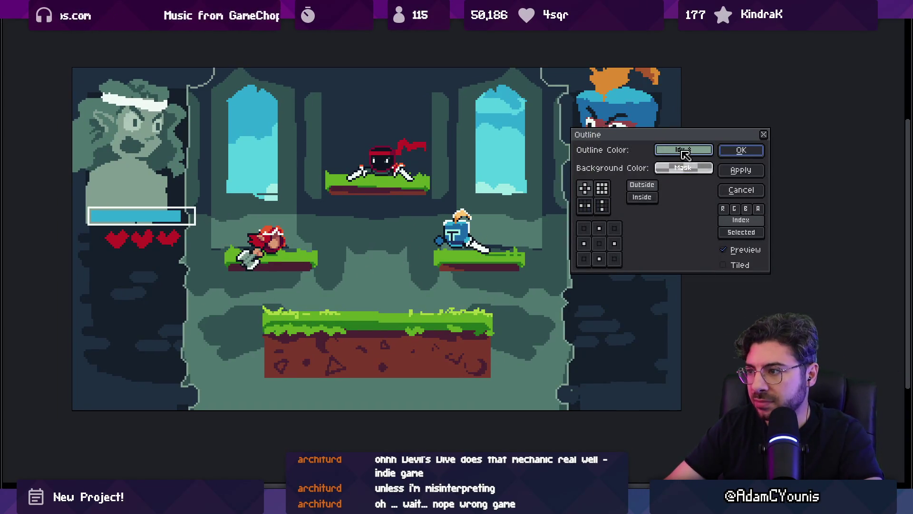
pyautogui.click(684, 150)
pyautogui.click(802, 194)
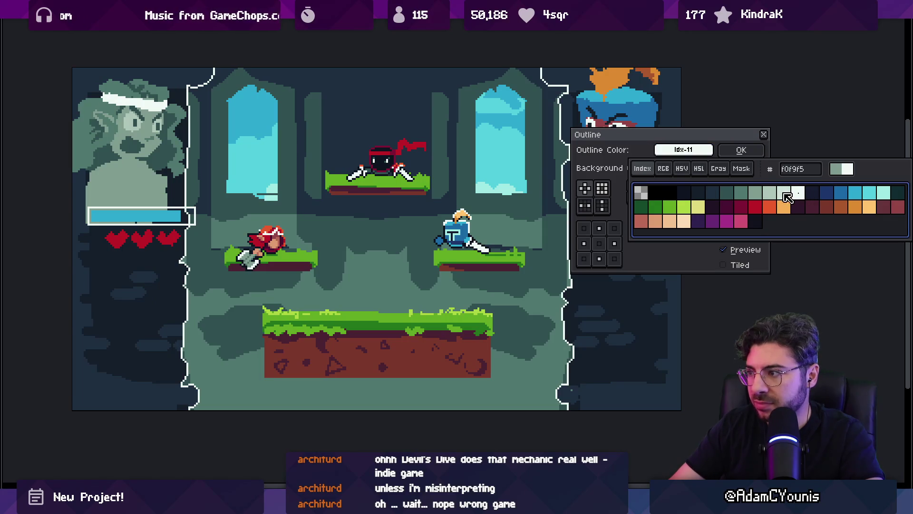
pyautogui.click(756, 196)
pyautogui.click(740, 196)
pyautogui.click(756, 195)
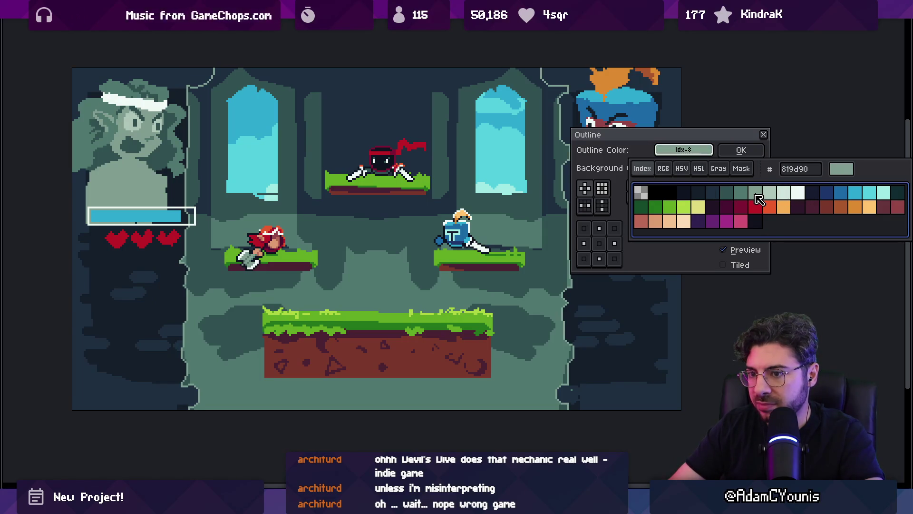
pyautogui.click(742, 150)
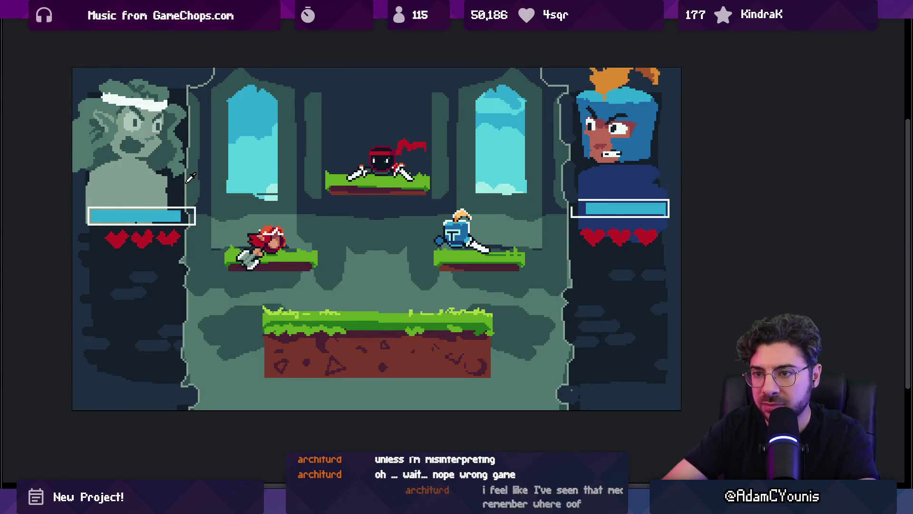
pyautogui.click(185, 198)
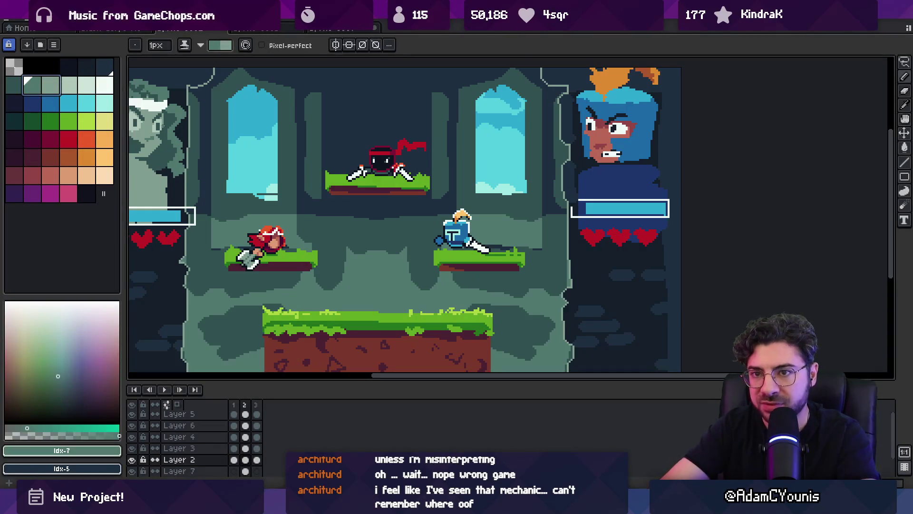
# Step: Pick the darker green drawing colour and zoom out to recentre the whole artwork
pyautogui.click(31, 86)
pyautogui.scroll(-3, 215, 211)
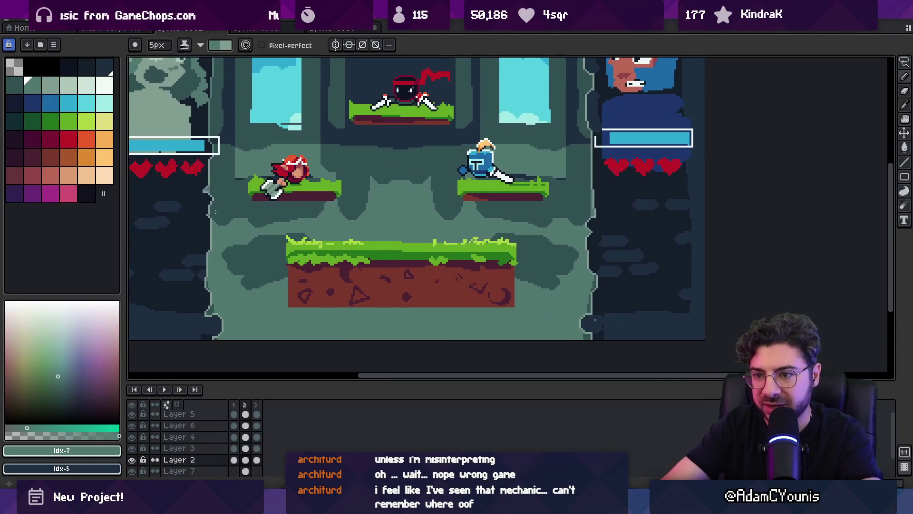
pyautogui.scroll(3, 526, 298)
pyautogui.press('z')
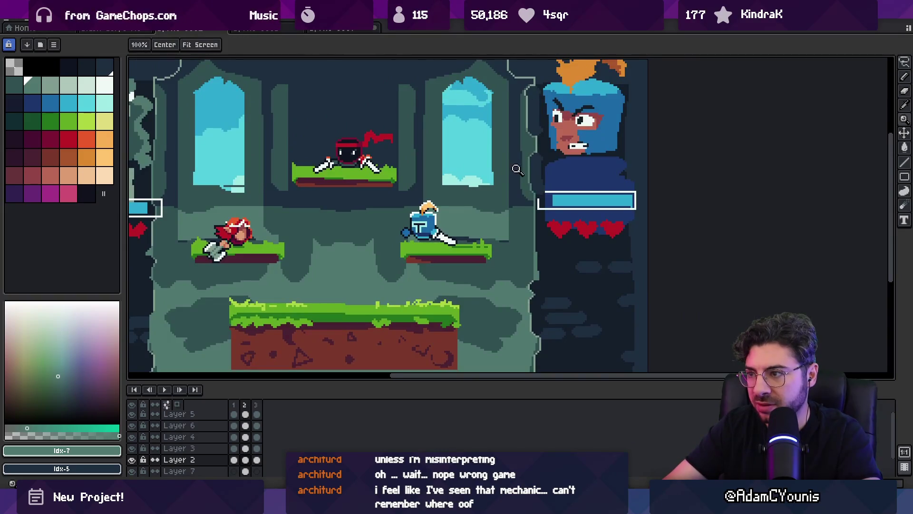
pyautogui.scroll(-2, 487, 162)
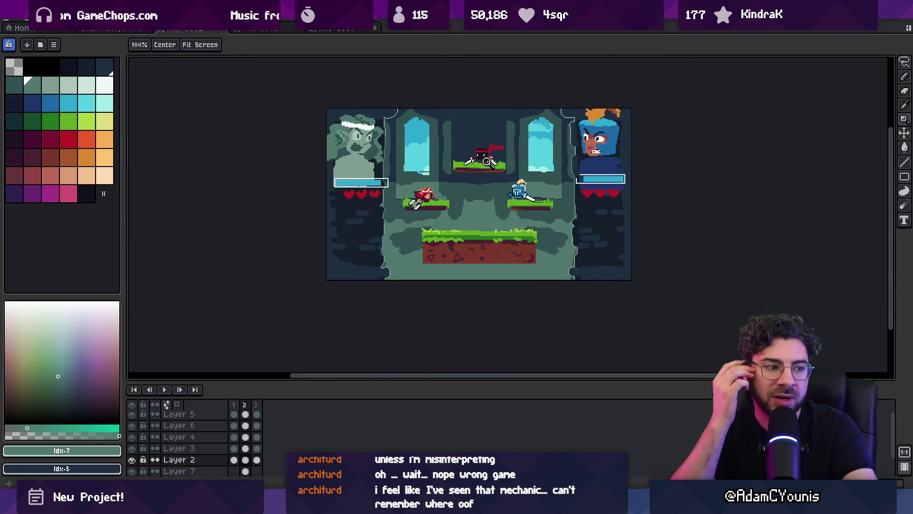
pyautogui.moveTo(430, 208); pyautogui.dragTo(410, 215)
pyautogui.scroll(5, 447, 223)
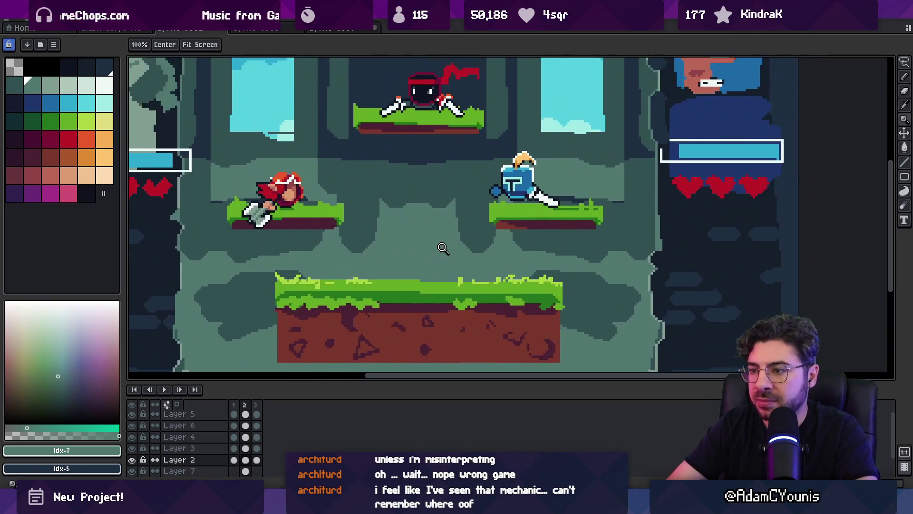
pyautogui.scroll(-2, 429, 266)
# Step: On Layer 3, lasso the platforms and lower them about 25 px
pyautogui.press('v')
pyautogui.click(417, 288)
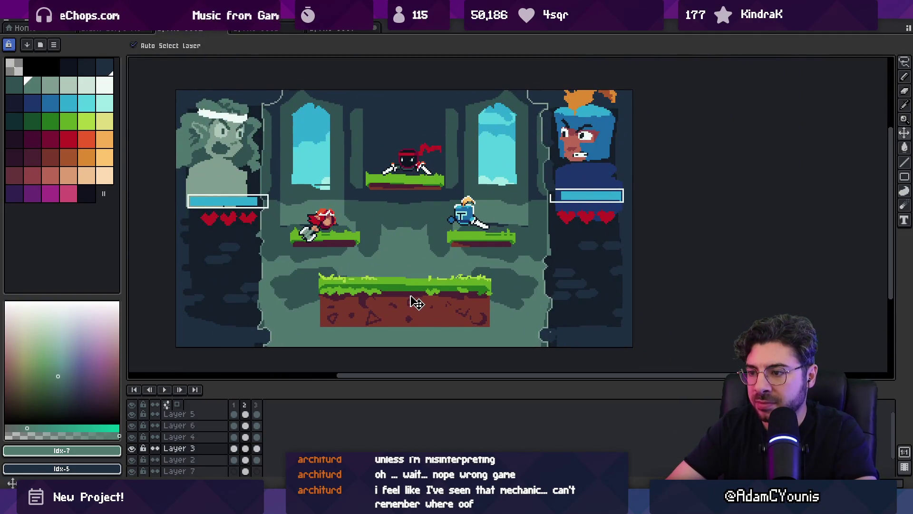
pyautogui.press('q')
pyautogui.moveTo(327, 189); pyautogui.dragTo(325, 334)
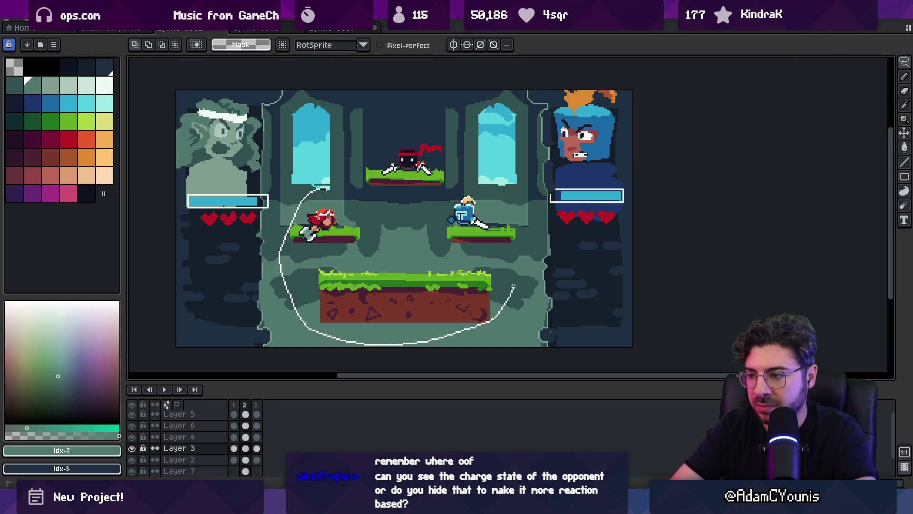
pyautogui.moveTo(522, 229); pyautogui.dragTo(371, 194)
pyautogui.moveTo(372, 281); pyautogui.dragTo(373, 293)
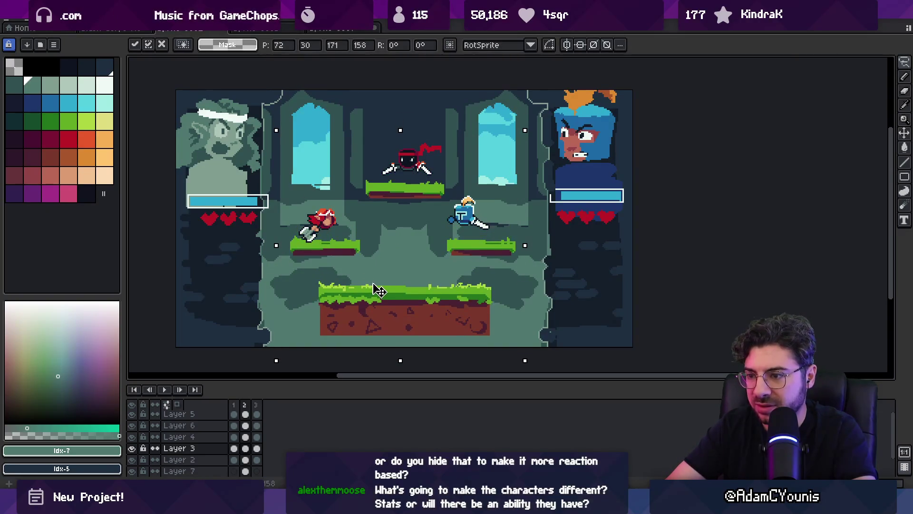
pyautogui.press('Return')
pyautogui.scroll(-1, 397, 228)
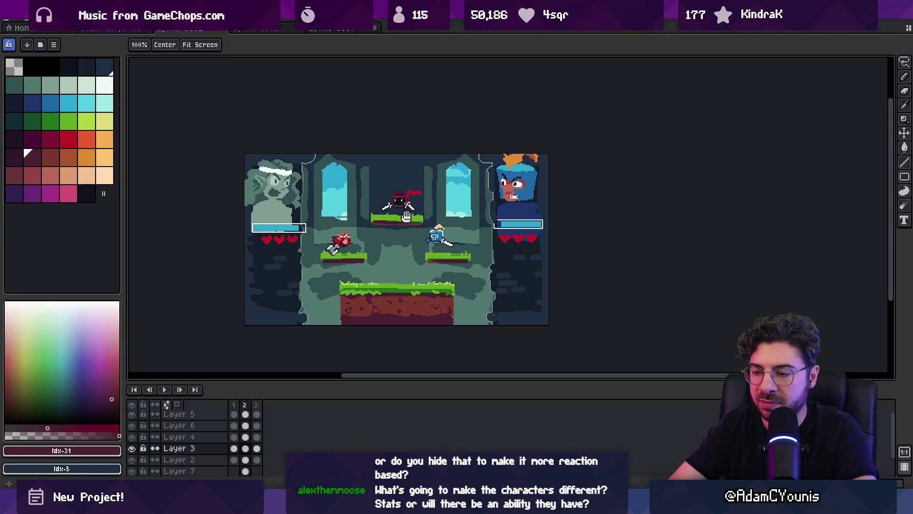
pyautogui.scroll(2, 400, 225)
# Step: Raise the left, right and top platforms about 12 px using a rectangular selection
pyautogui.press('m')
pyautogui.moveTo(241, 315)
pyautogui.mouseDown()
pyautogui.moveTo(418, 285)
pyautogui.moveTo(422, 296)
pyautogui.moveTo(564, 291)
pyautogui.mouseUp()
pyautogui.moveTo(330, 237); pyautogui.dragTo(467, 218)
pyautogui.moveTo(320, 307); pyautogui.dragTo(320, 299)
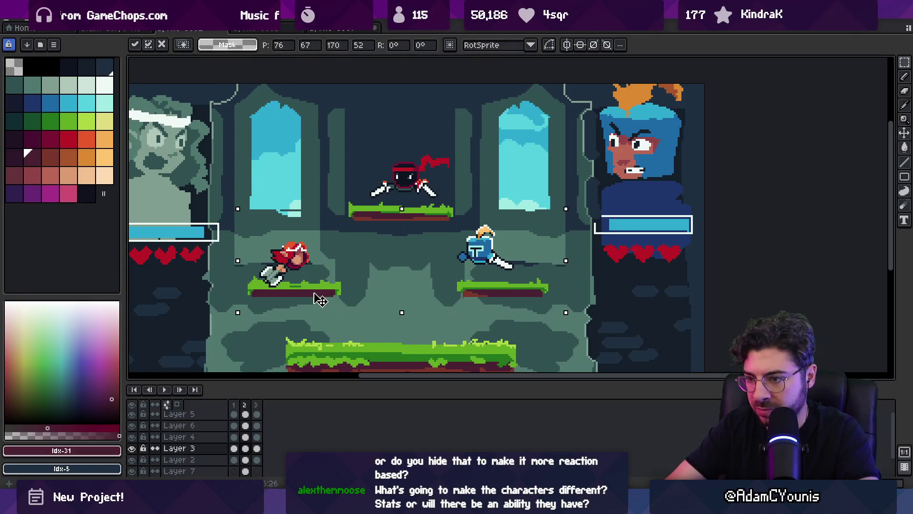
pyautogui.press('Return')
pyautogui.scroll(-2, 451, 198)
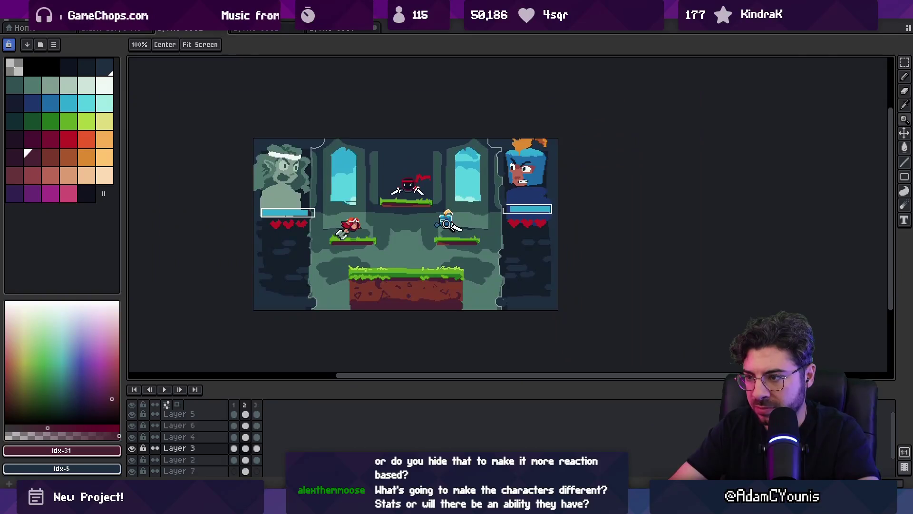
pyautogui.scroll(1, 451, 198)
# Step: Shift the blue ninja down-right, then raise both ninjas and the top platform about 25 px
pyautogui.moveTo(428, 183)
pyautogui.mouseDown()
pyautogui.moveTo(458, 224)
pyautogui.moveTo(490, 240)
pyautogui.moveTo(466, 236)
pyautogui.mouseUp()
pyautogui.press('Return')
pyautogui.keyDown('ctrl'); pyautogui.click(387, 199); pyautogui.keyUp('ctrl')
pyautogui.moveTo(287, 194)
pyautogui.mouseDown()
pyautogui.moveTo(346, 267)
pyautogui.moveTo(523, 223)
pyautogui.moveTo(287, 195)
pyautogui.mouseUp()
pyautogui.moveTo(396, 207); pyautogui.dragTo(386, 183)
pyautogui.press('Return')
pyautogui.moveTo(476, 241); pyautogui.dragTo(481, 231)
pyautogui.press('Return')
# Step: Select and deselect the red ninja, zoom in on the stage, then switch to Figma
pyautogui.click(330, 240)
pyautogui.press('q')
pyautogui.moveTo(333, 257)
pyautogui.mouseDown()
pyautogui.moveTo(291, 200)
pyautogui.moveTo(364, 209)
pyautogui.moveTo(352, 252)
pyautogui.mouseUp()
pyautogui.hotkey('ctrl', 'd')
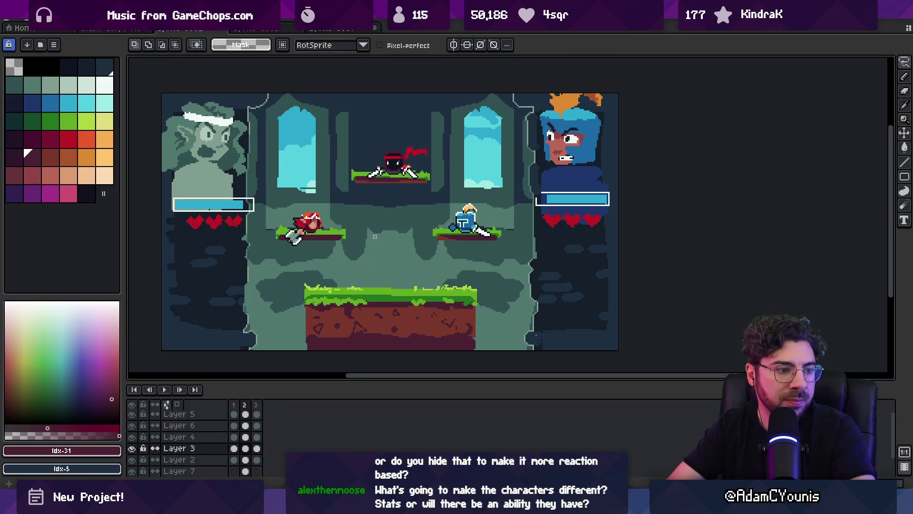
pyautogui.moveTo(375, 221); pyautogui.dragTo(375, 237)
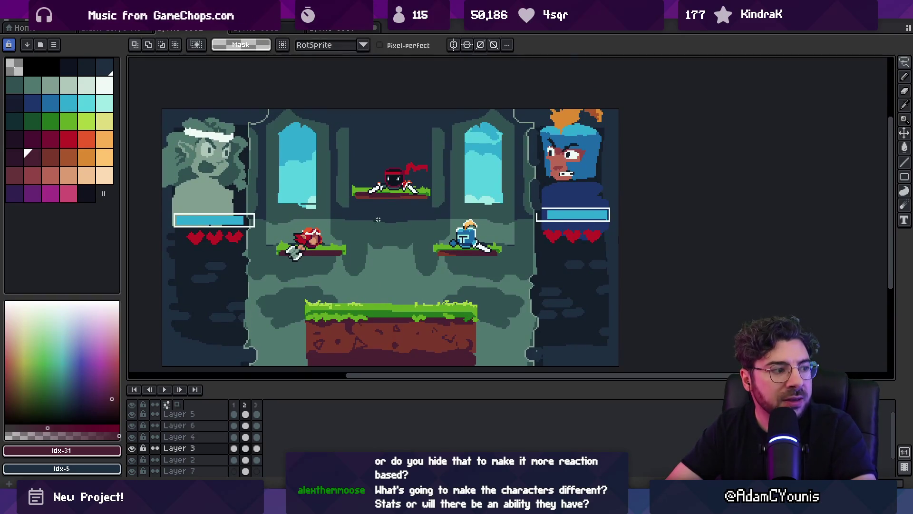
pyautogui.press('z')
pyautogui.click(381, 231)
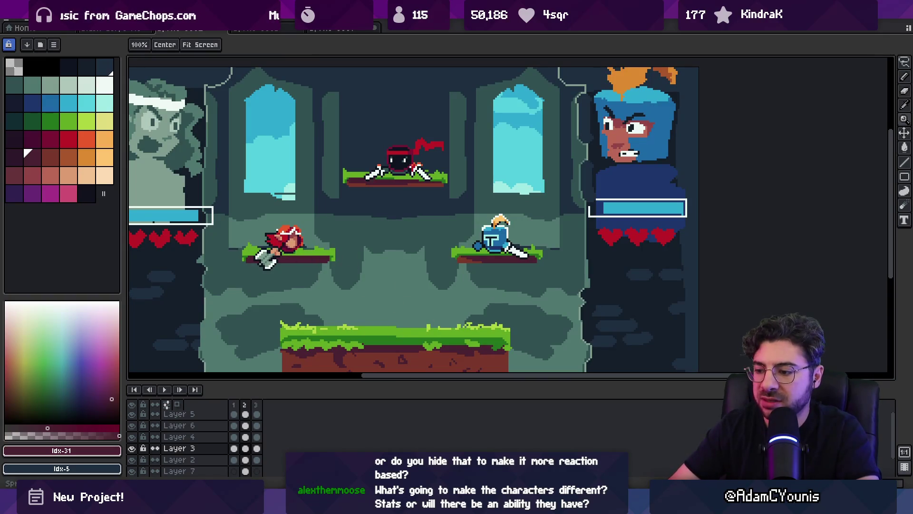
pyautogui.moveTo(405, 505)
pyautogui.hotkey('alt', 'Tab')
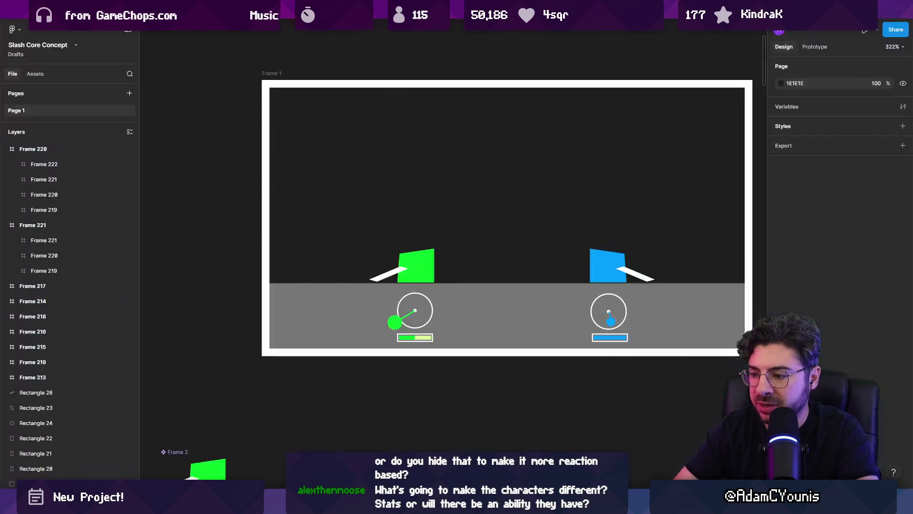
# Step: Scroll to the concept notes listing weapons and Marble, Pinball, Snooker modes and select them
pyautogui.scroll(-10, 522, 269)
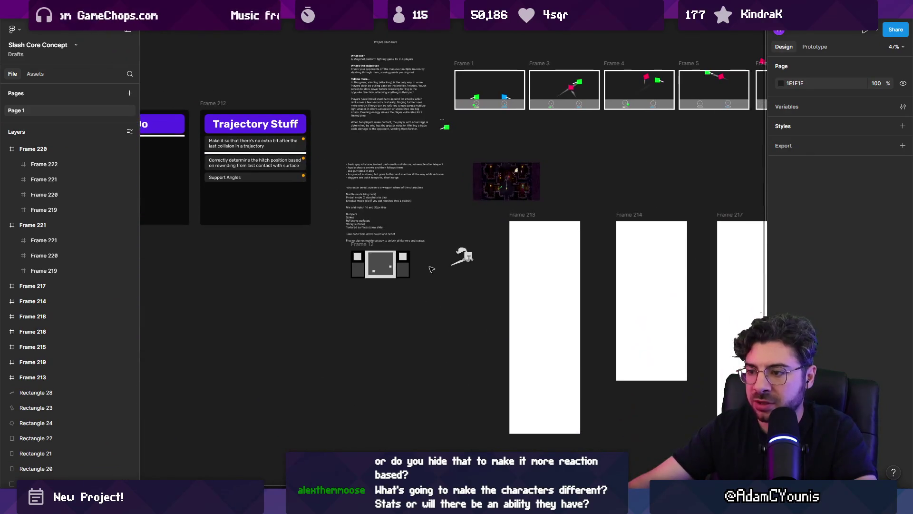
pyautogui.scroll(5, 447, 262)
pyautogui.scroll(4, 373, 186)
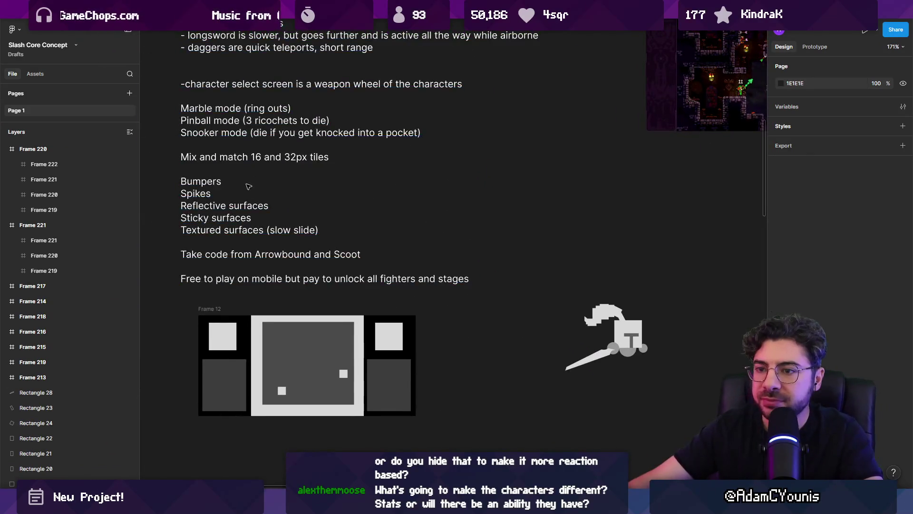
pyautogui.scroll(3, 306, 273)
pyautogui.scroll(2, 290, 219)
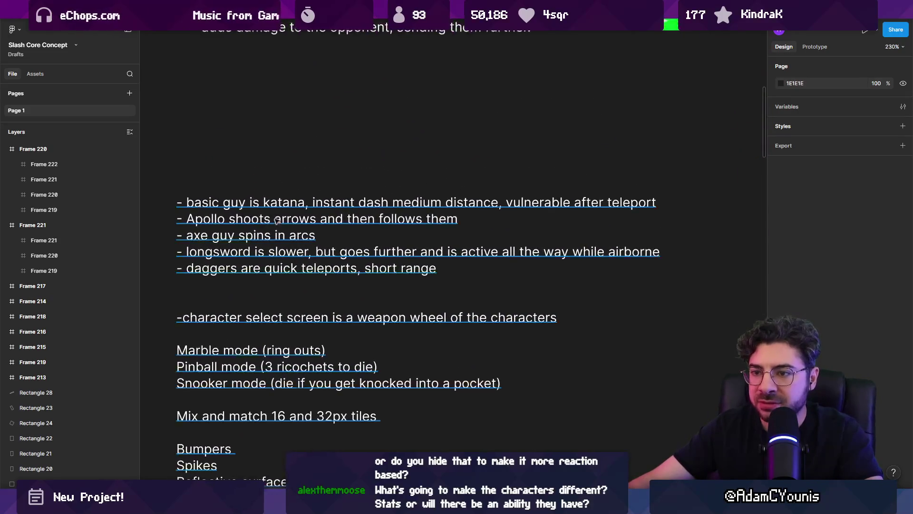
pyautogui.scroll(1, 312, 211)
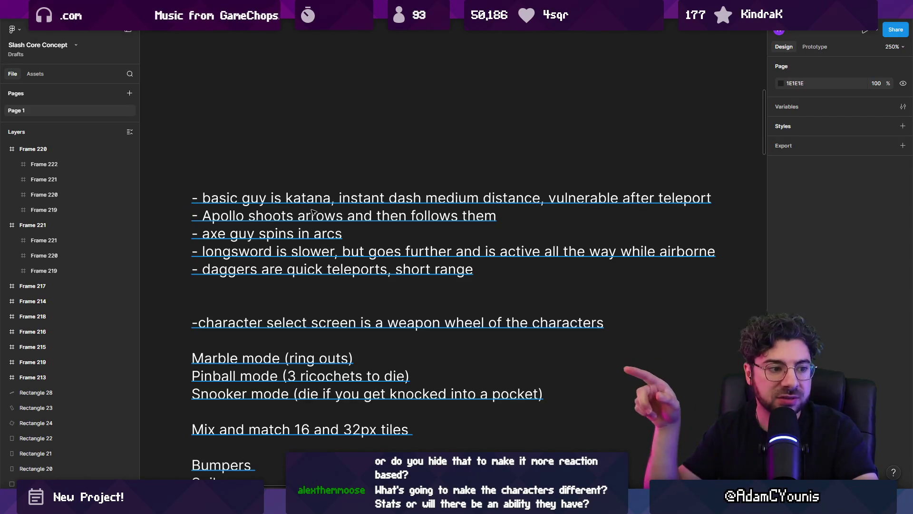
pyautogui.click(314, 203)
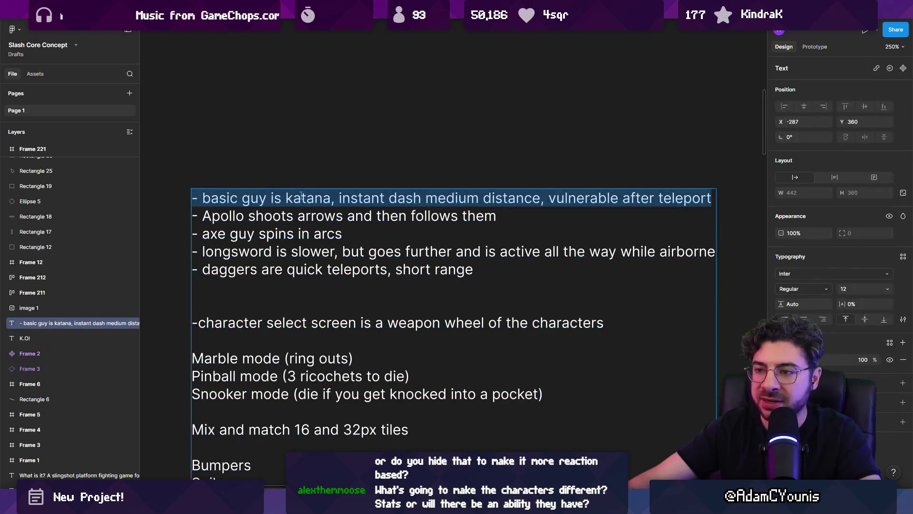
pyautogui.click(366, 155)
pyautogui.click(419, 102)
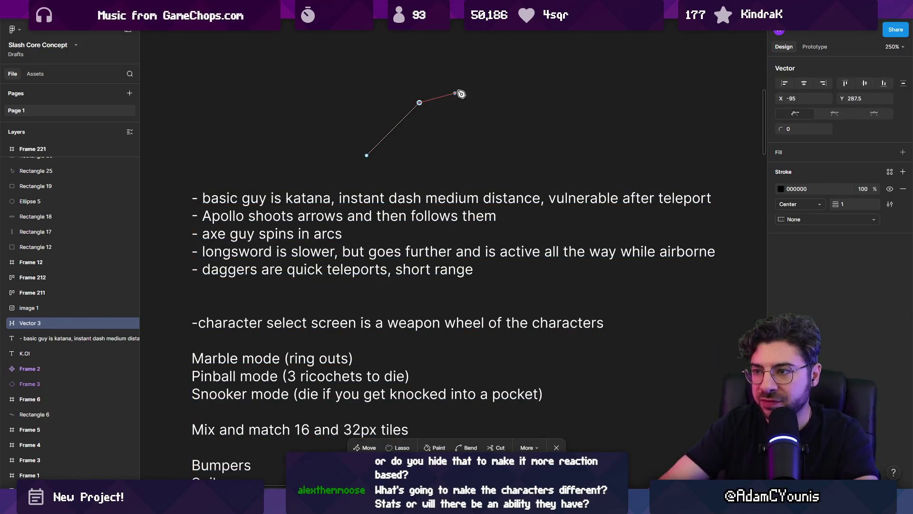
pyautogui.press('p')
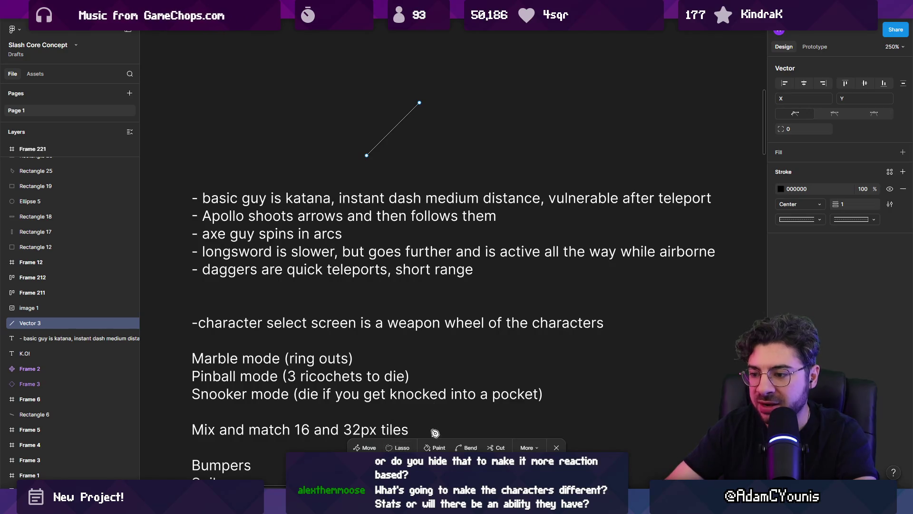
pyautogui.moveTo(501, 75); pyautogui.dragTo(533, 107)
pyautogui.press('Escape')
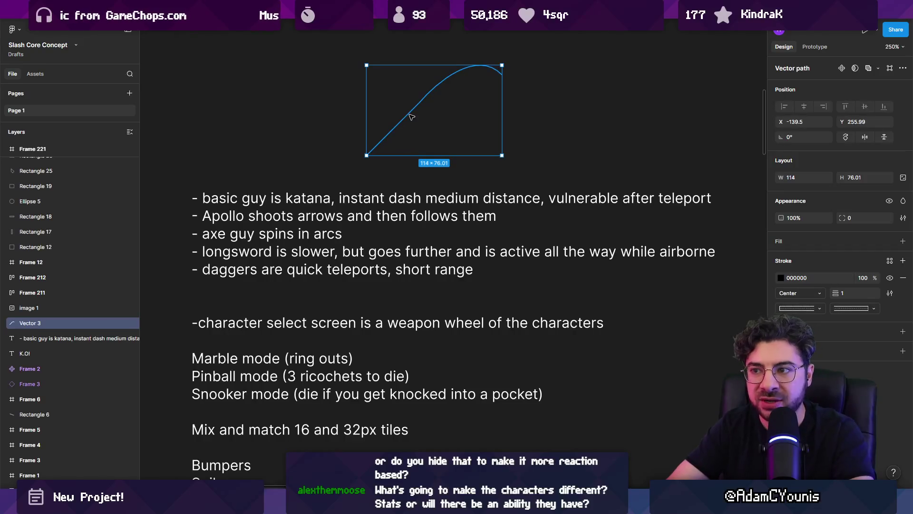
pyautogui.doubleClick(410, 113)
pyautogui.click(783, 188)
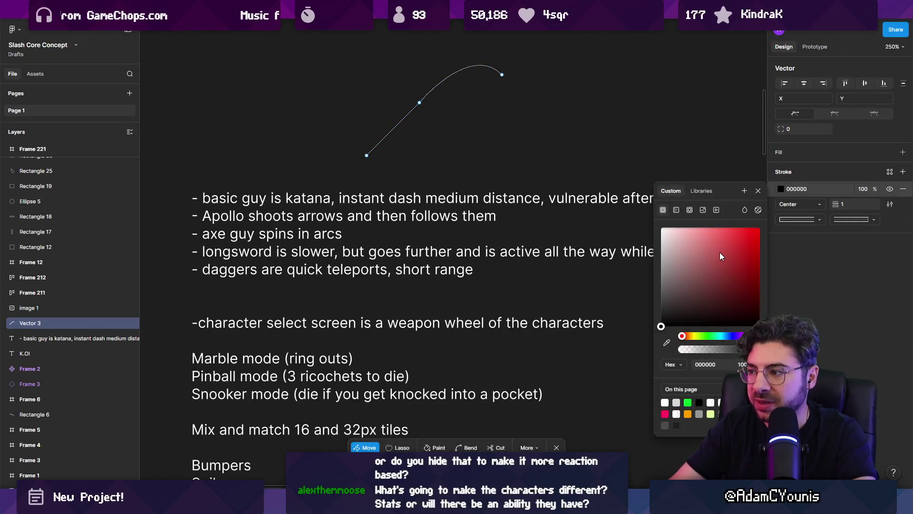
pyautogui.moveTo(721, 252); pyautogui.dragTo(661, 228)
pyautogui.click(807, 192)
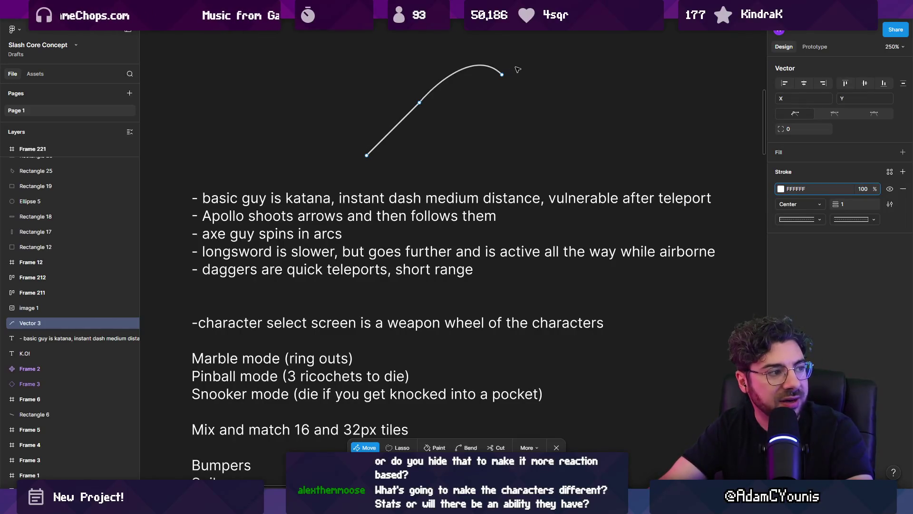
pyautogui.click(386, 144)
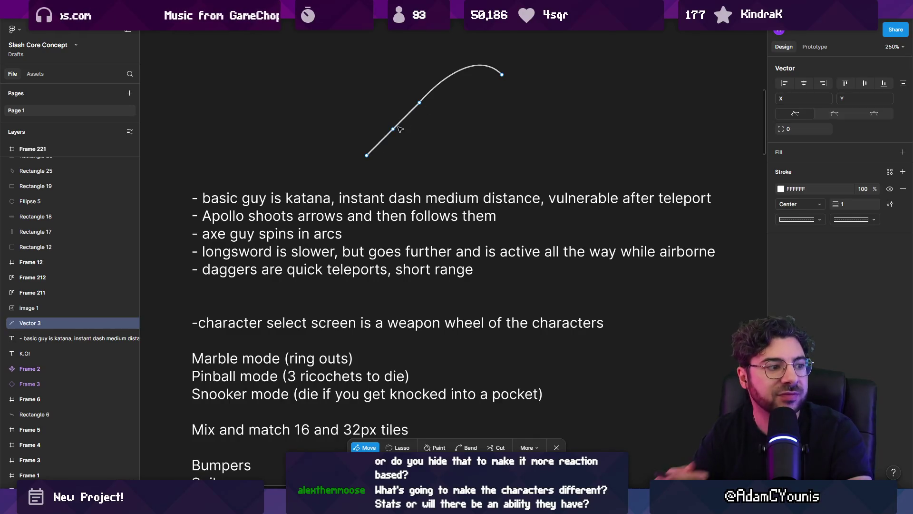
pyautogui.press('Escape')
pyautogui.press('Escape')
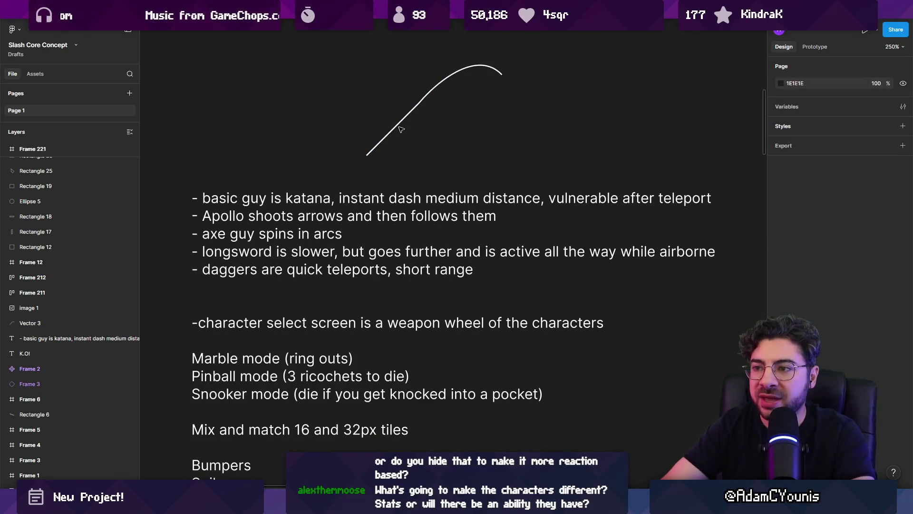
pyautogui.doubleClick(252, 221)
pyautogui.click(246, 218)
pyautogui.doubleClick(246, 218)
pyautogui.click(417, 126)
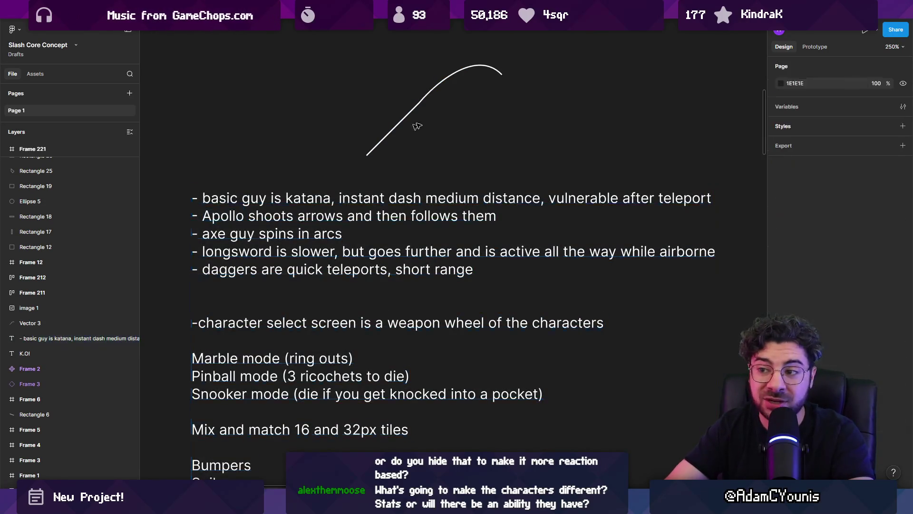
pyautogui.click(419, 113)
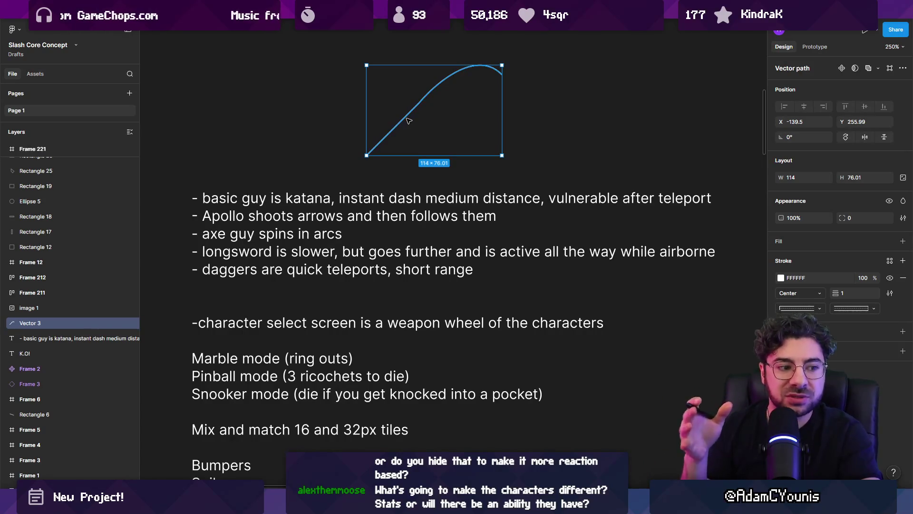
pyautogui.press('Delete')
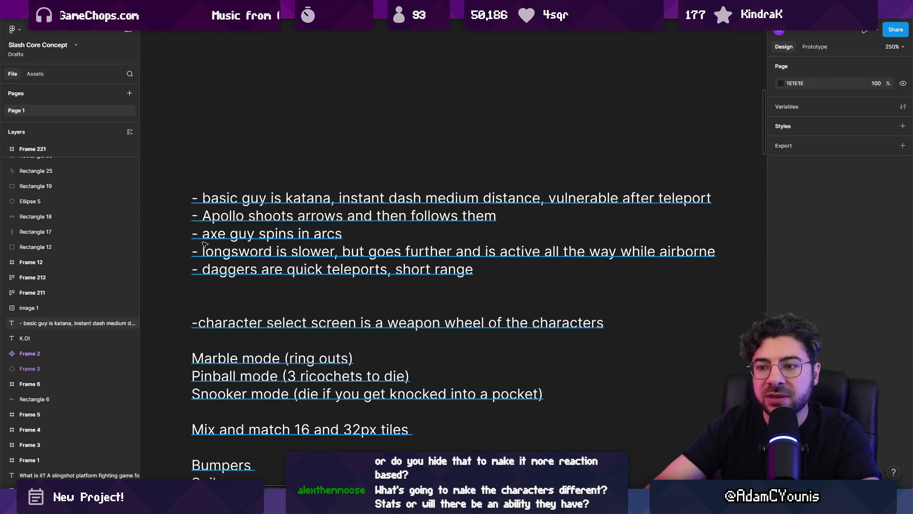
pyautogui.moveTo(375, 138); pyautogui.dragTo(428, 43)
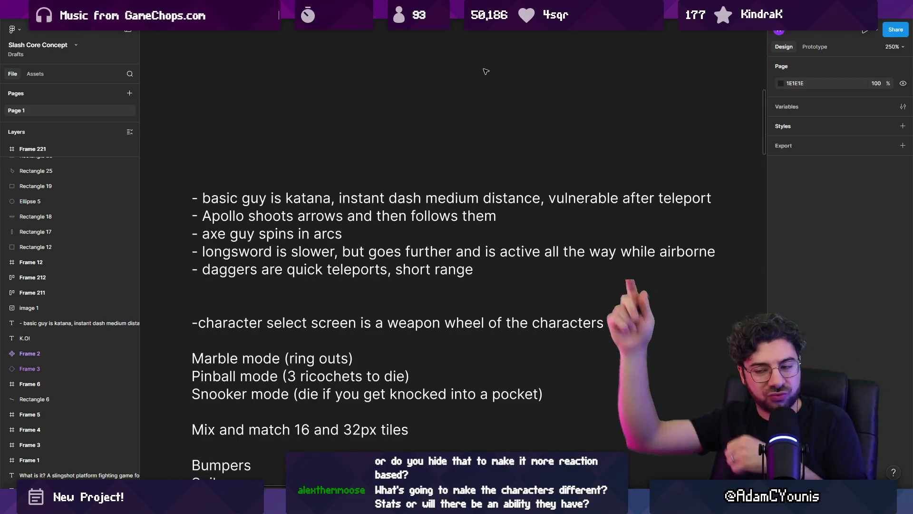
pyautogui.doubleClick(282, 237)
pyautogui.click(284, 237)
pyautogui.tripleClick(315, 236)
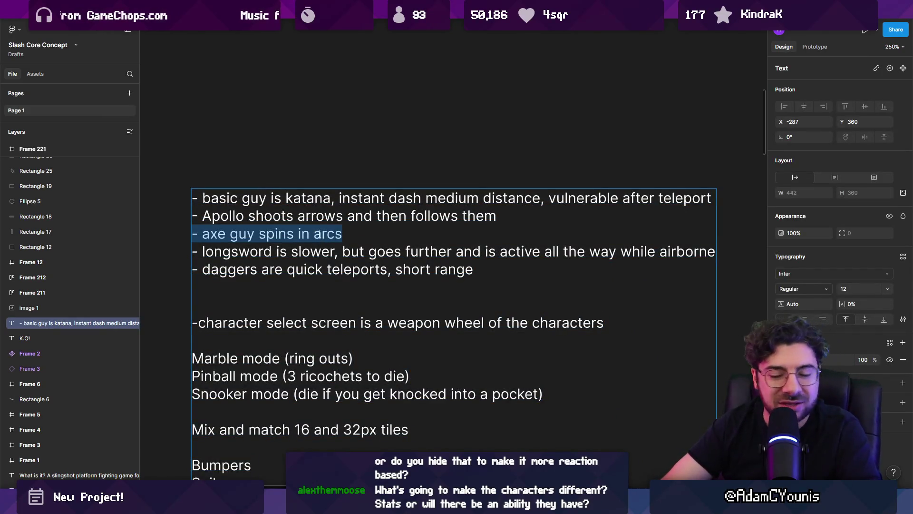
pyautogui.click(327, 170)
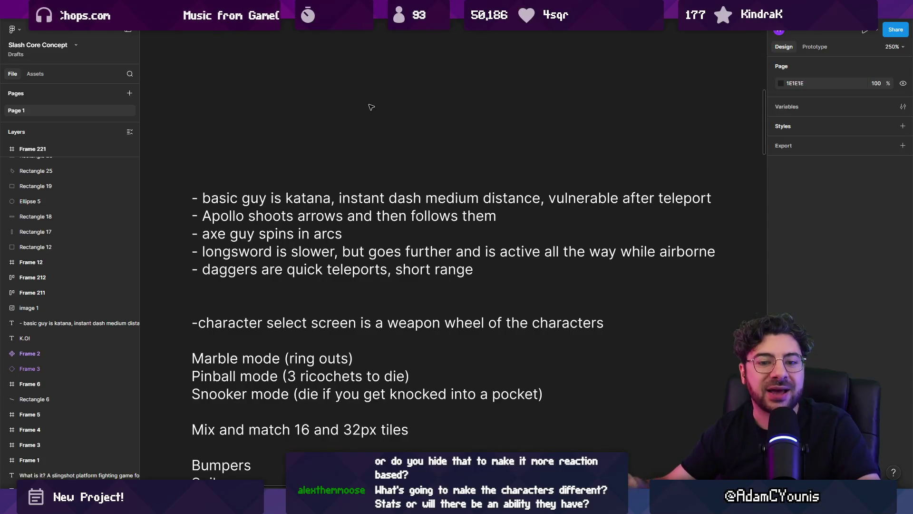
pyautogui.moveTo(509, 504)
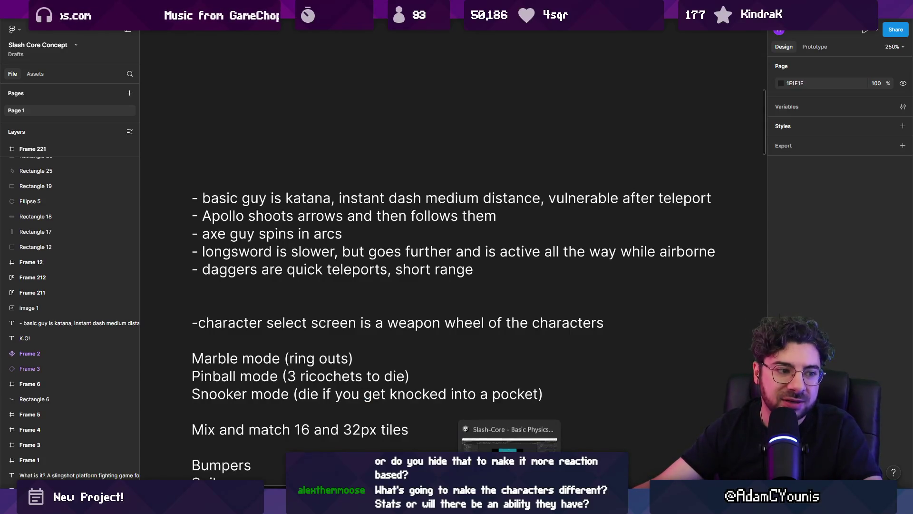
pyautogui.moveTo(593, 505)
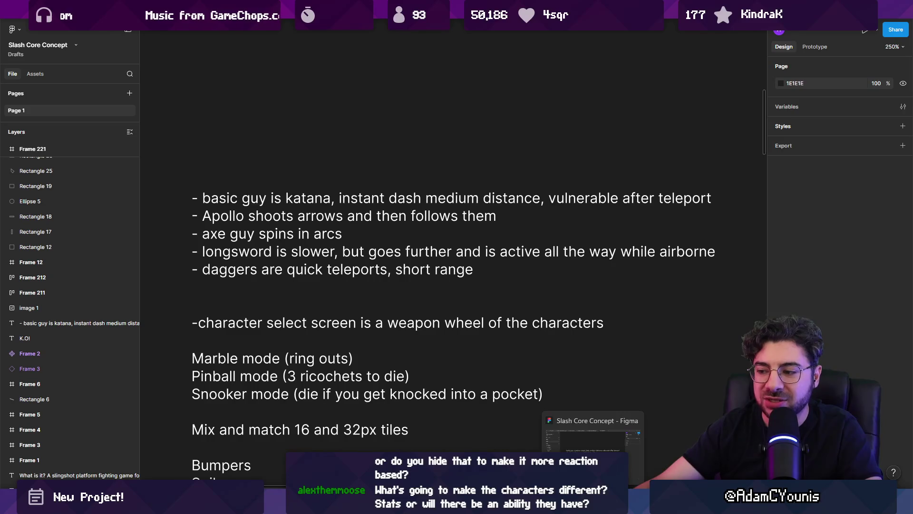
pyautogui.click(531, 504)
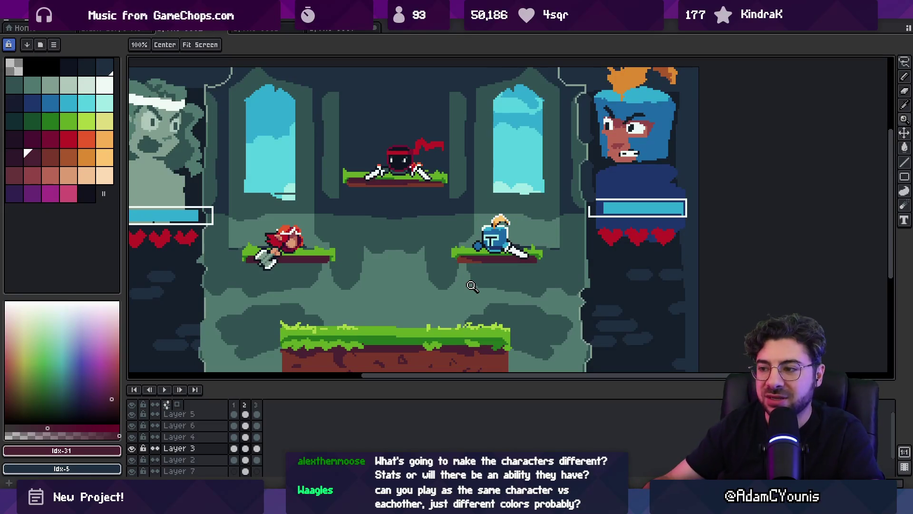
# Step: Zoom around the arena, pick the clicked artwork's layer and sample a colour from it
pyautogui.scroll(-3, 362, 230)
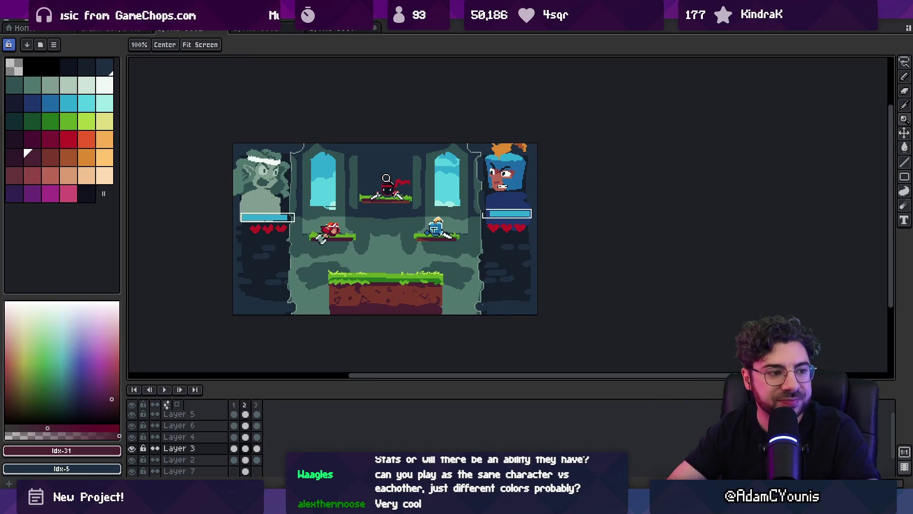
pyautogui.scroll(2, 382, 208)
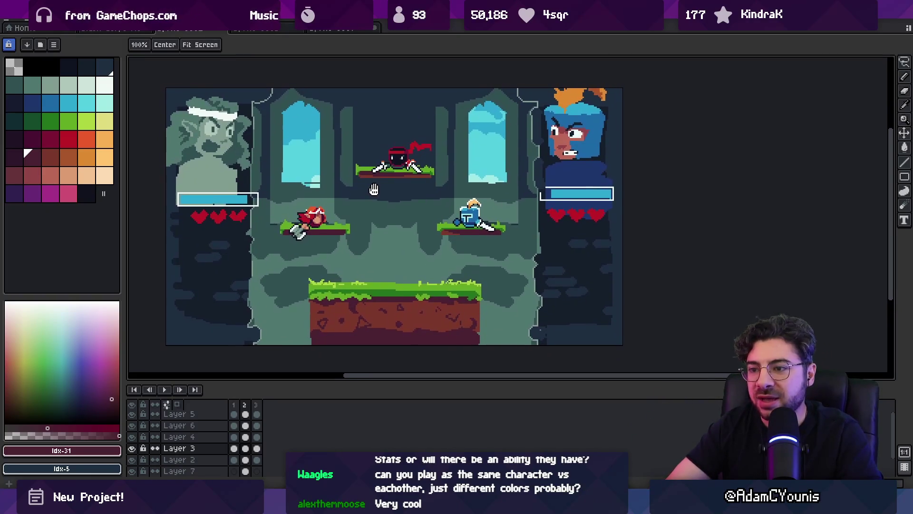
pyautogui.scroll(2, 474, 200)
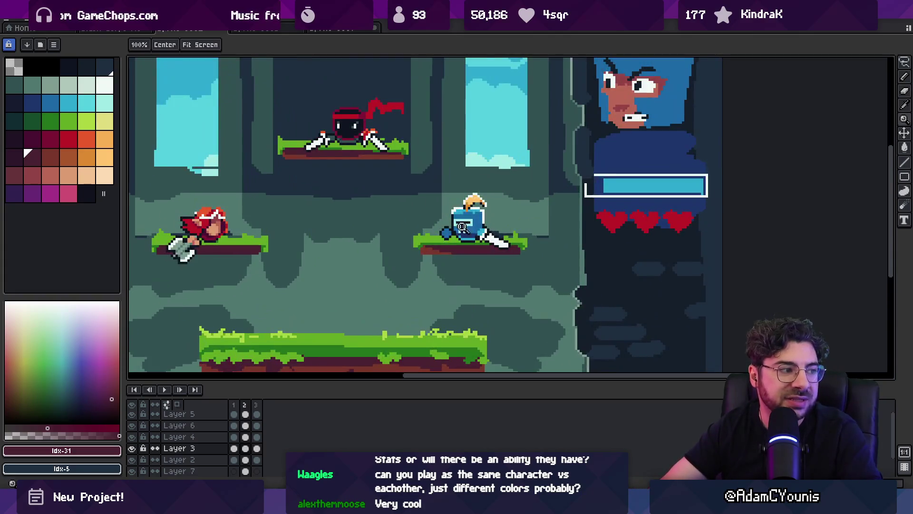
pyautogui.scroll(-1, 470, 197)
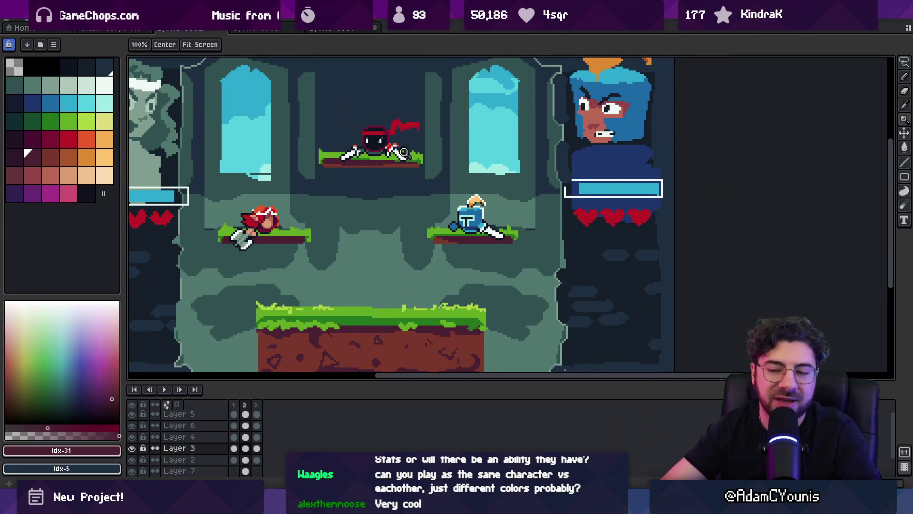
pyautogui.scroll(1, 266, 180)
pyautogui.press('v')
pyautogui.click(285, 194)
pyautogui.keyDown('alt'); pyautogui.click(250, 189); pyautogui.keyUp('alt')
pyautogui.press('b')
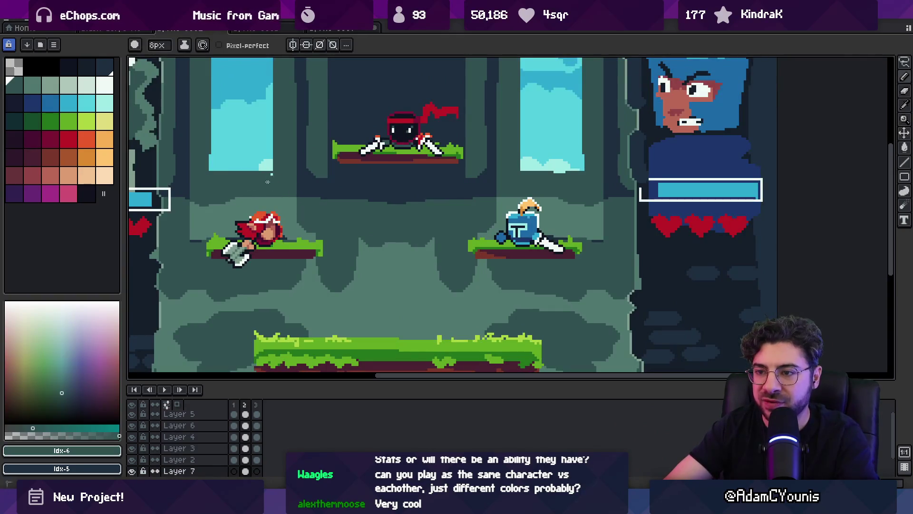
# Step: Adjust the zoom and select the ground platform's layer with the Move tool
pyautogui.press('z')
pyautogui.scroll(-4, 286, 200)
pyautogui.scroll(2, 307, 211)
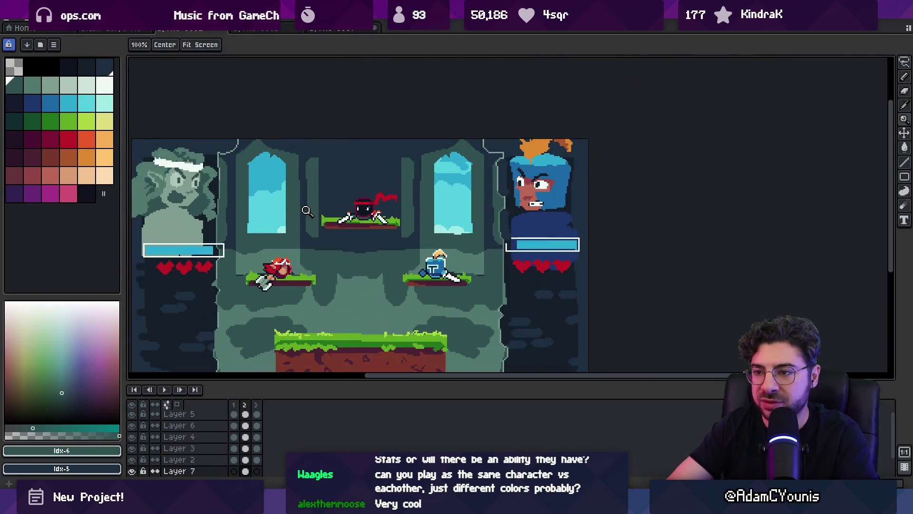
pyautogui.scroll(-2, 314, 238)
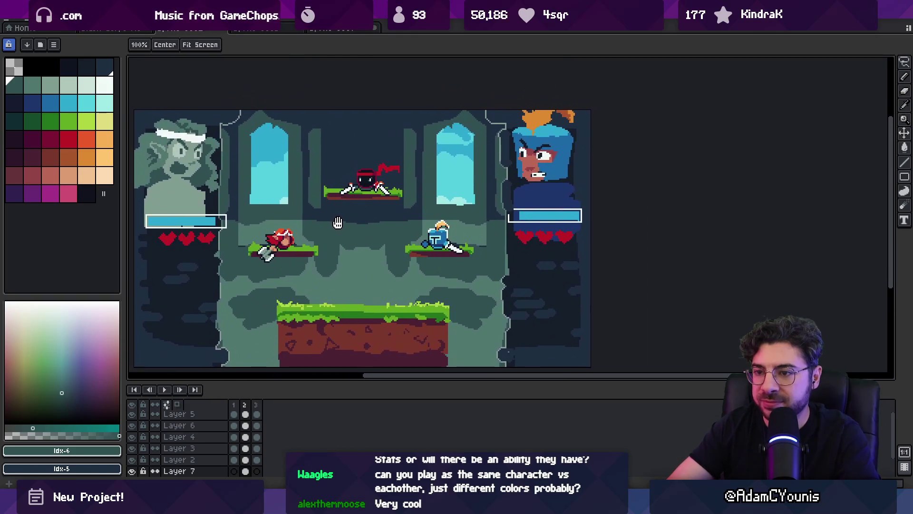
pyautogui.press('v')
pyautogui.click(350, 309)
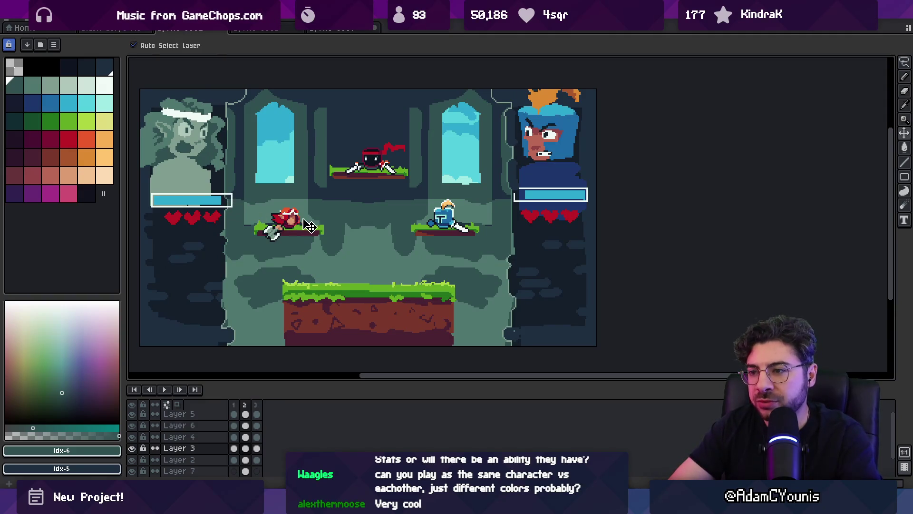
# Step: On Layer 2, shift the 79x180 top-left block 8 px left
pyautogui.press('space')
pyautogui.moveTo(346, 204)
pyautogui.mouseDown()
pyautogui.moveTo(351, 217)
pyautogui.moveTo(357, 209)
pyautogui.mouseUp()
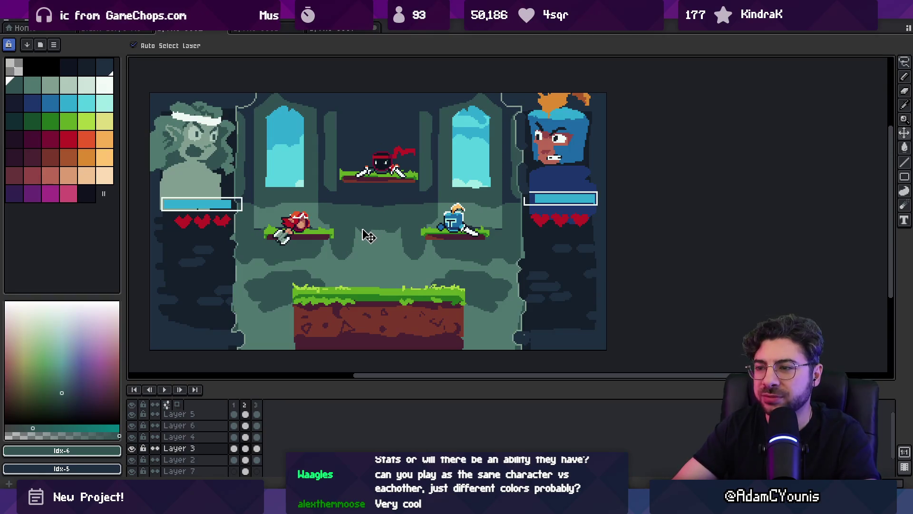
pyautogui.click(204, 264)
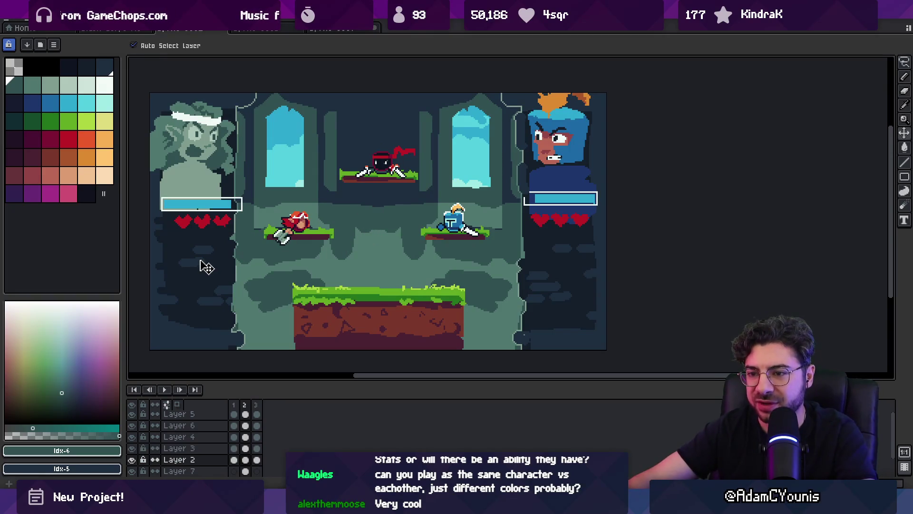
pyautogui.press('m')
pyautogui.hscroll(-3, 165, 93)
pyautogui.scroll(-1, 229, 76)
pyautogui.moveTo(214, 72); pyautogui.dragTo(326, 330)
pyautogui.moveTo(261, 302); pyautogui.dragTo(243, 301)
pyautogui.press('Return')
# Step: Try shifting the background pillars and both portraits, undoing each attempt
pyautogui.press('v')
pyautogui.click(272, 159)
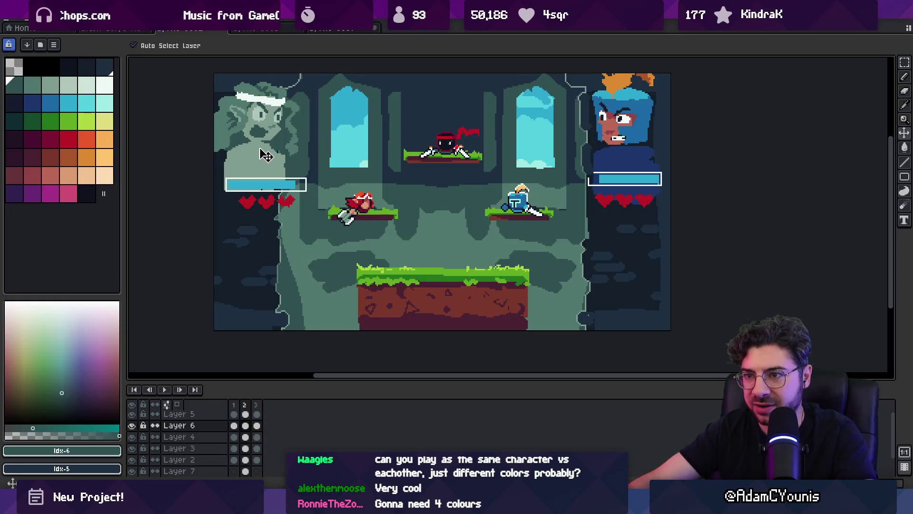
pyautogui.moveTo(282, 139); pyautogui.dragTo(312, 146)
pyautogui.hotkey('ctrl', 'z')
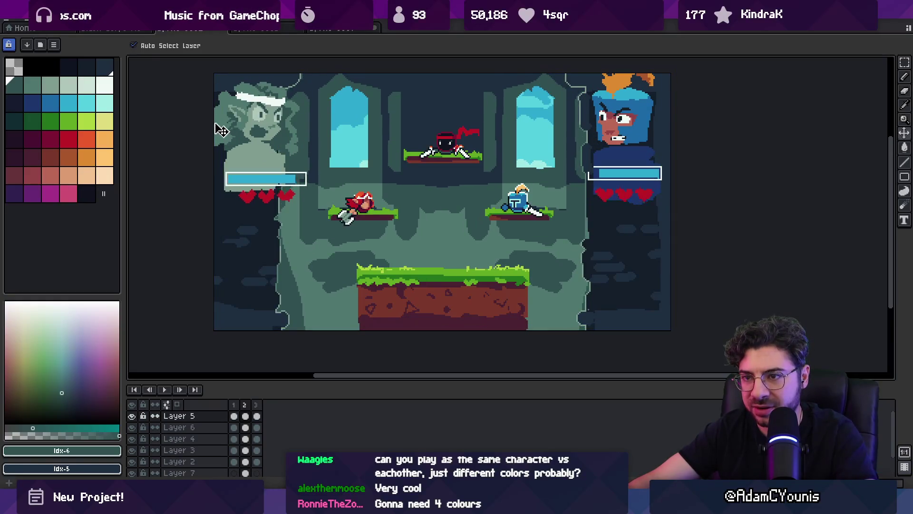
pyautogui.press('m')
pyautogui.press('v')
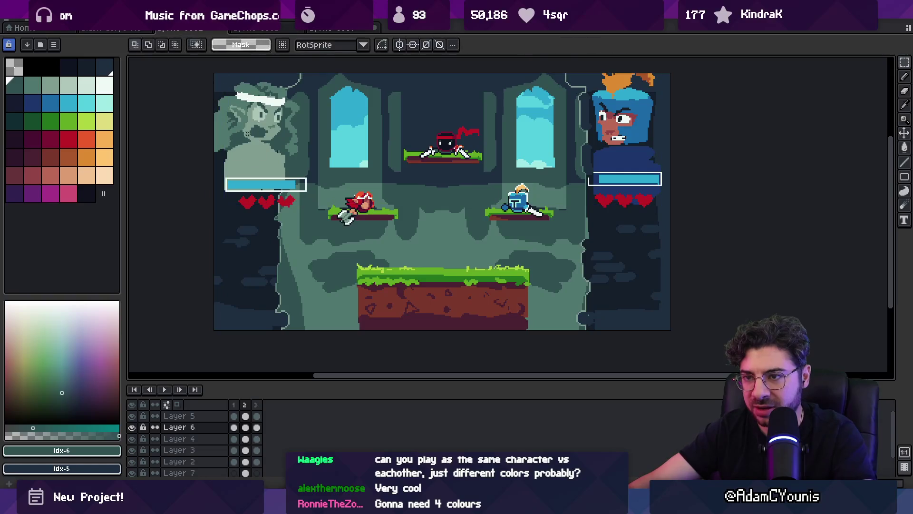
pyautogui.moveTo(266, 152); pyautogui.dragTo(259, 154)
pyautogui.hotkey('ctrl', 'z')
pyautogui.press('m')
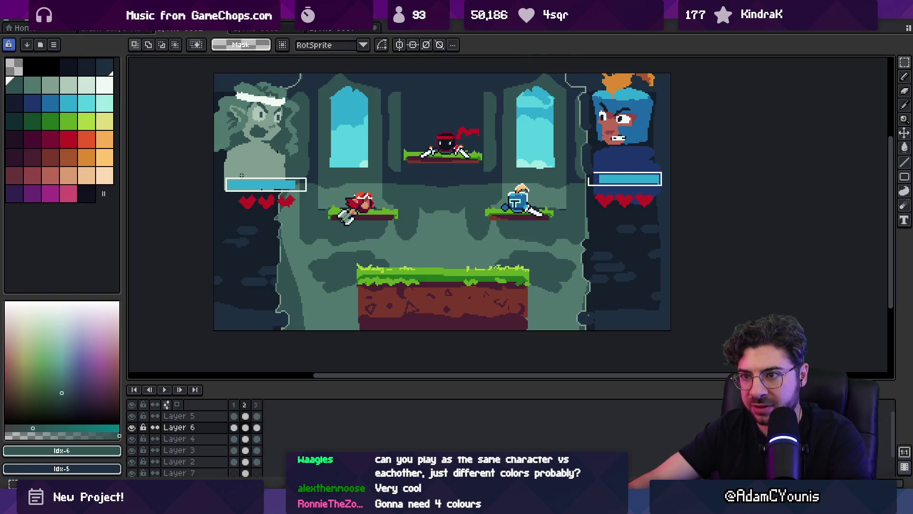
# Step: Move the left portrait further left
pyautogui.moveTo(314, 73)
pyautogui.mouseDown()
pyautogui.moveTo(265, 194)
pyautogui.moveTo(205, 253)
pyautogui.mouseUp()
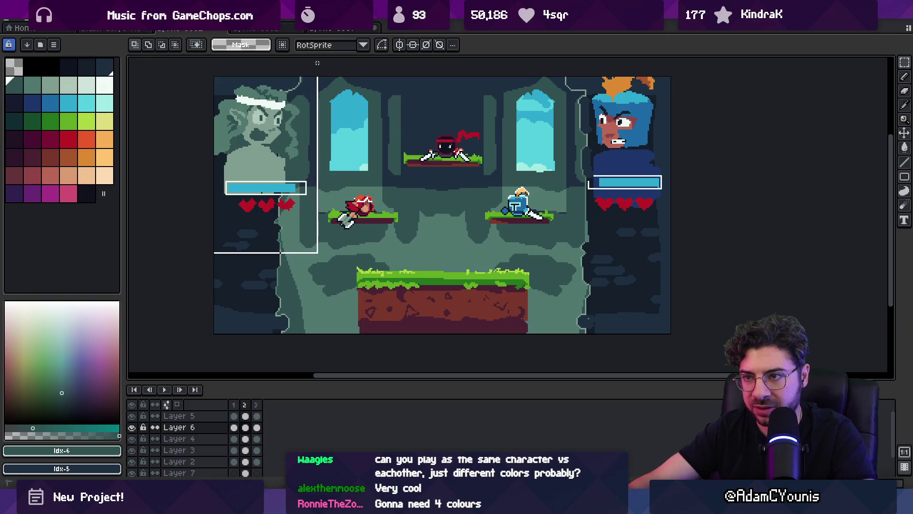
pyautogui.hotkey('ctrl', 't')
pyautogui.moveTo(257, 134); pyautogui.dragTo(237, 134)
pyautogui.press('Return')
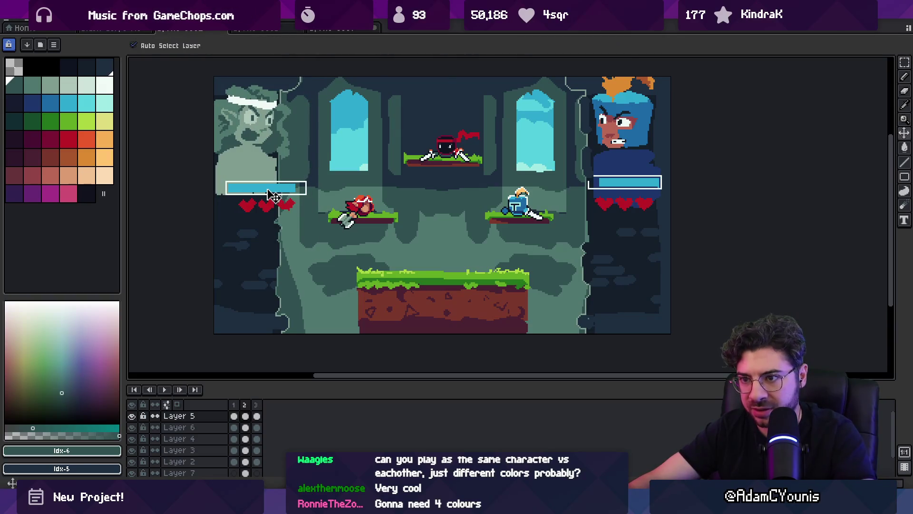
# Step: Move the left health bar and hearts left and slightly down
pyautogui.moveTo(212, 245); pyautogui.dragTo(325, 163)
pyautogui.hotkey('ctrl', 't')
pyautogui.moveTo(300, 199); pyautogui.dragTo(292, 202)
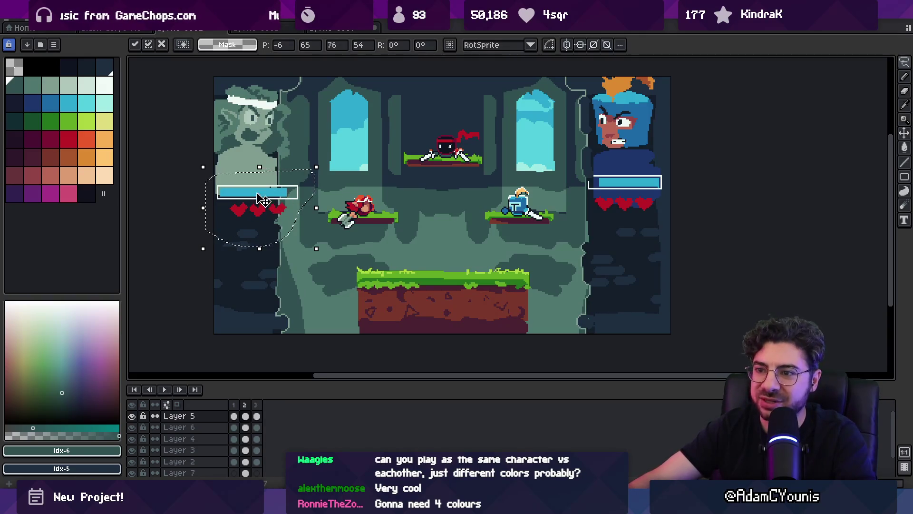
pyautogui.press('Return')
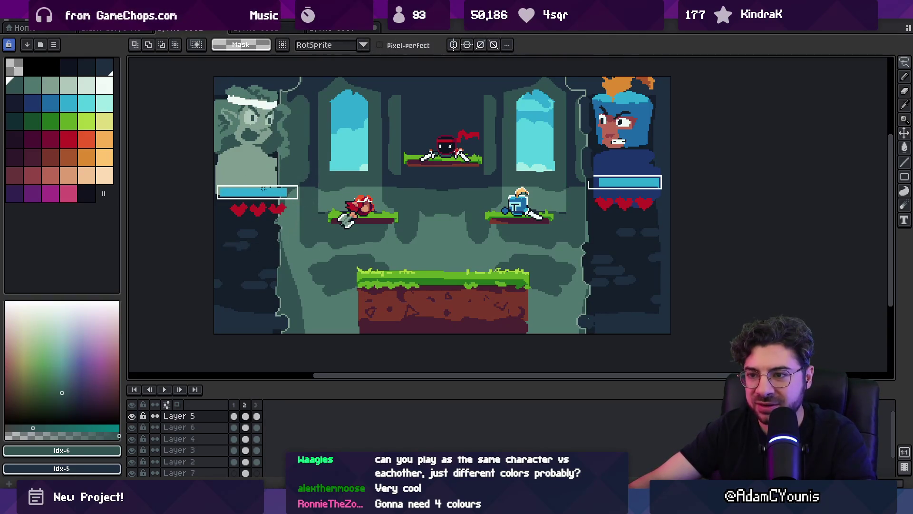
pyautogui.moveTo(294, 170); pyautogui.dragTo(295, 172)
pyautogui.hotkey('ctrl', 't')
pyautogui.moveTo(301, 204); pyautogui.dragTo(292, 204)
pyautogui.press('Return')
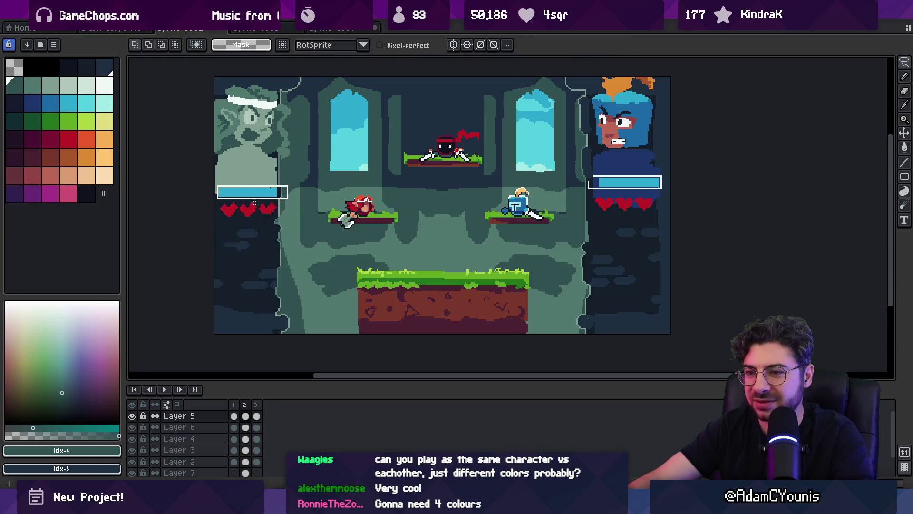
# Step: On the portrait layer, move the right portrait to the right
pyautogui.hotkey('alt', 'Down')
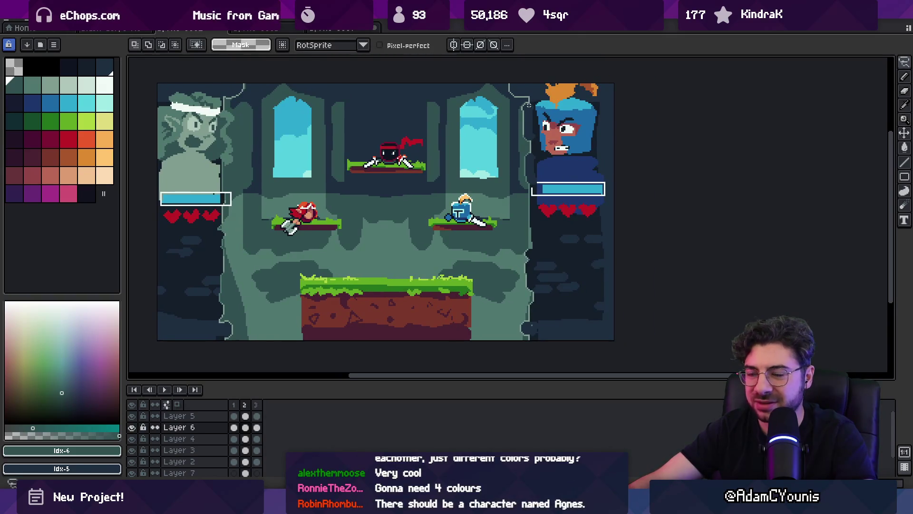
pyautogui.moveTo(536, 144)
pyautogui.mouseDown()
pyautogui.moveTo(593, 182)
pyautogui.moveTo(671, 272)
pyautogui.mouseUp()
pyautogui.press('v')
pyautogui.moveTo(610, 228); pyautogui.dragTo(627, 228)
pyautogui.click(627, 228)
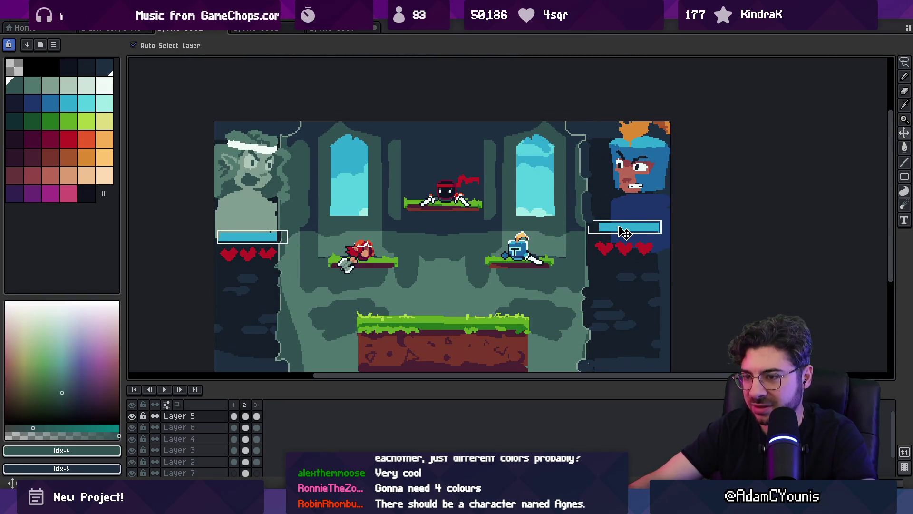
# Step: Erase the left end of the right health bar and shift the bar and hearts right
pyautogui.press('m')
pyautogui.press('Delete')
pyautogui.hotkey('ctrl', 'd')
pyautogui.press('v')
pyautogui.moveTo(627, 253); pyautogui.dragTo(638, 250)
pyautogui.press('Return')
pyautogui.click(603, 234)
pyautogui.scroll(-2, 570, 209)
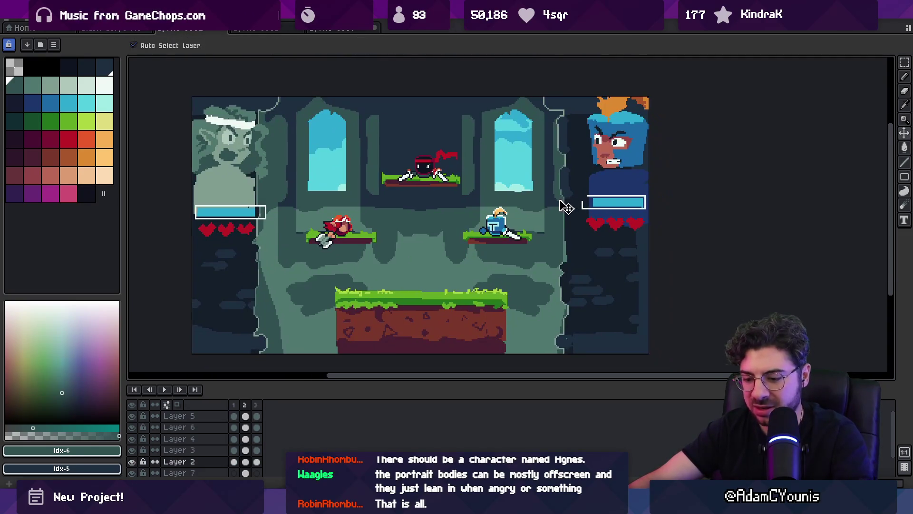
# Step: Nudge the right portrait a little further right
pyautogui.hotkey('ctrl', 't')
pyautogui.scroll(-3, 613, 248)
pyautogui.moveTo(614, 248); pyautogui.dragTo(619, 247)
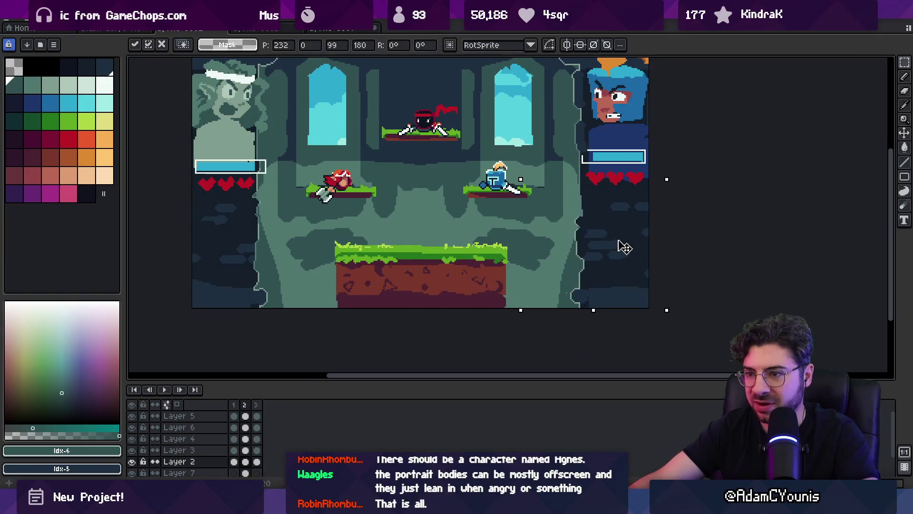
pyautogui.scroll(3, 618, 246)
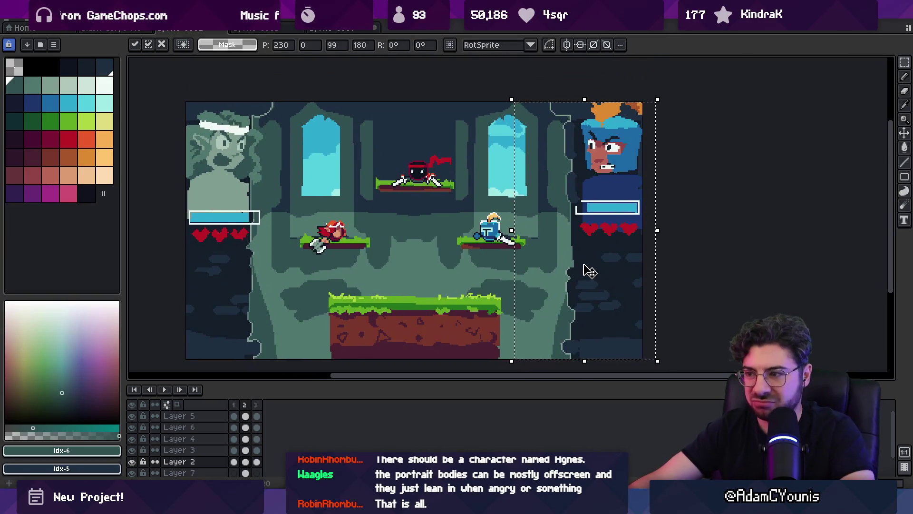
pyautogui.press('Return')
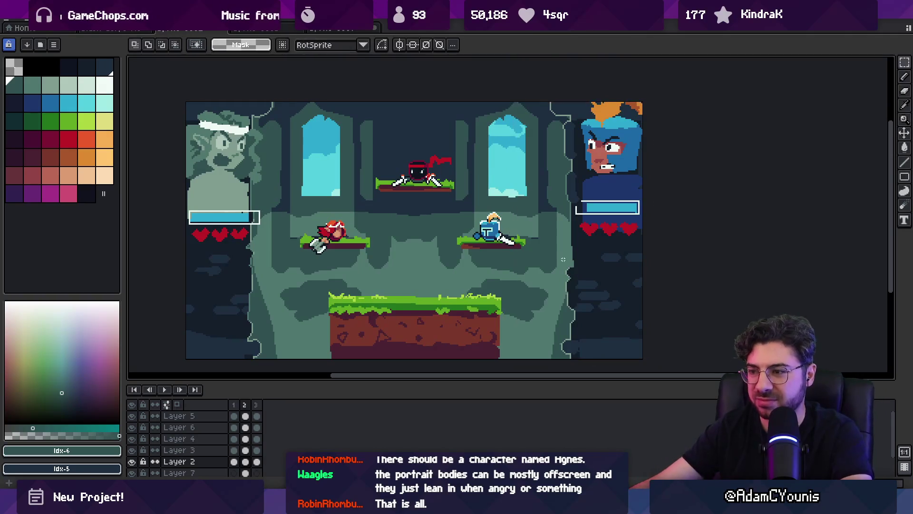
# Step: Paint the light wall strip beside the left statue dark blue
pyautogui.click(547, 181)
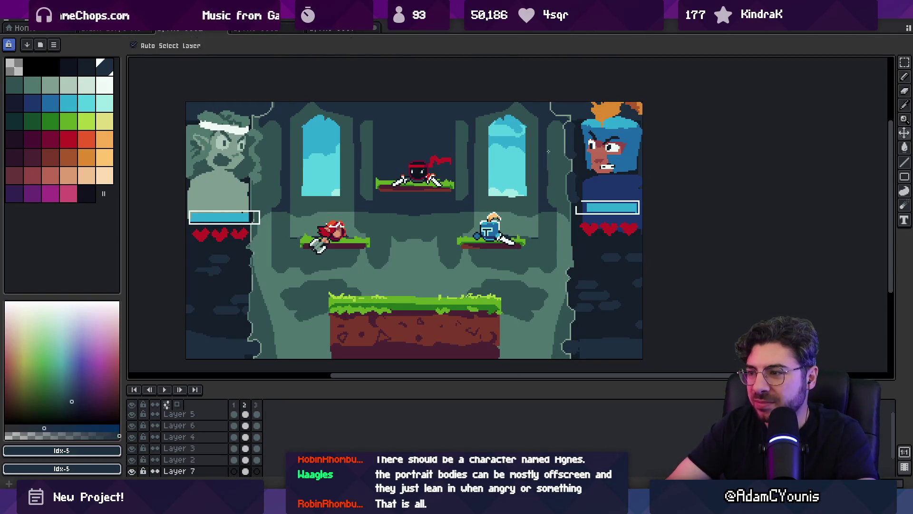
pyautogui.press('b')
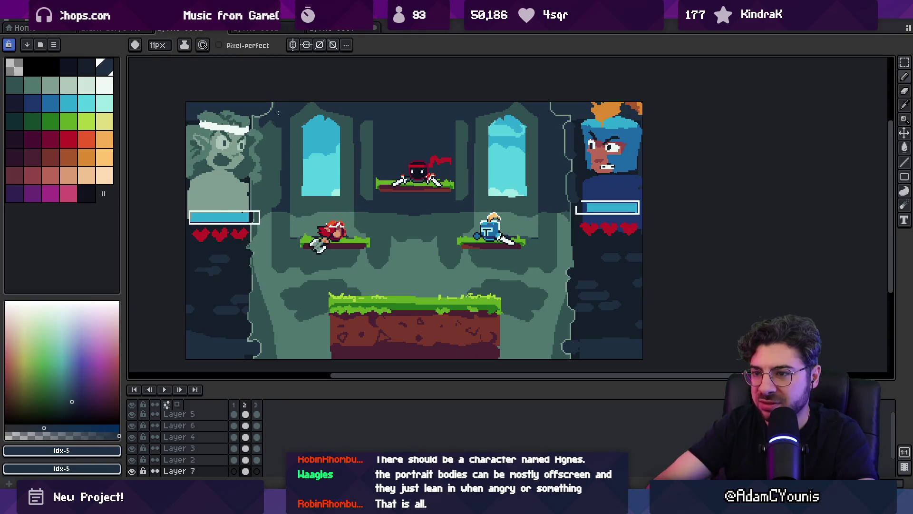
pyautogui.moveTo(278, 113); pyautogui.dragTo(265, 172)
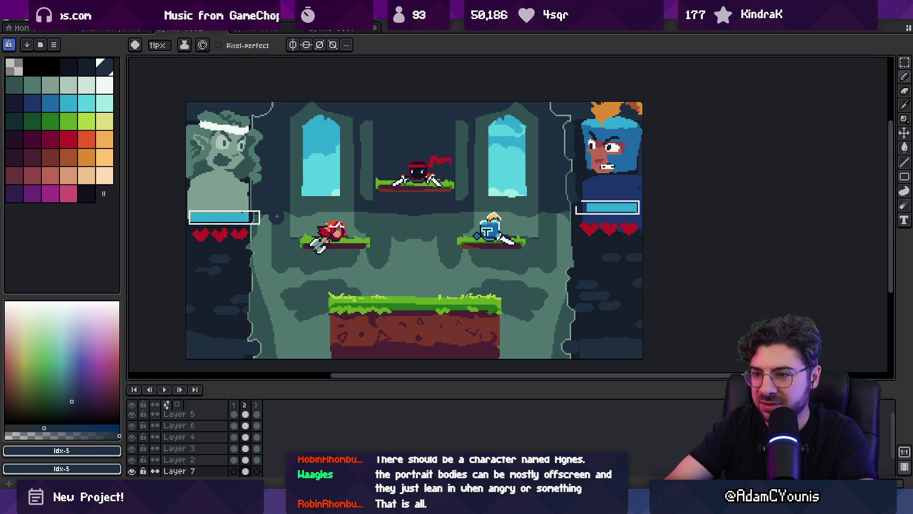
pyautogui.scroll(-2, 453, 230)
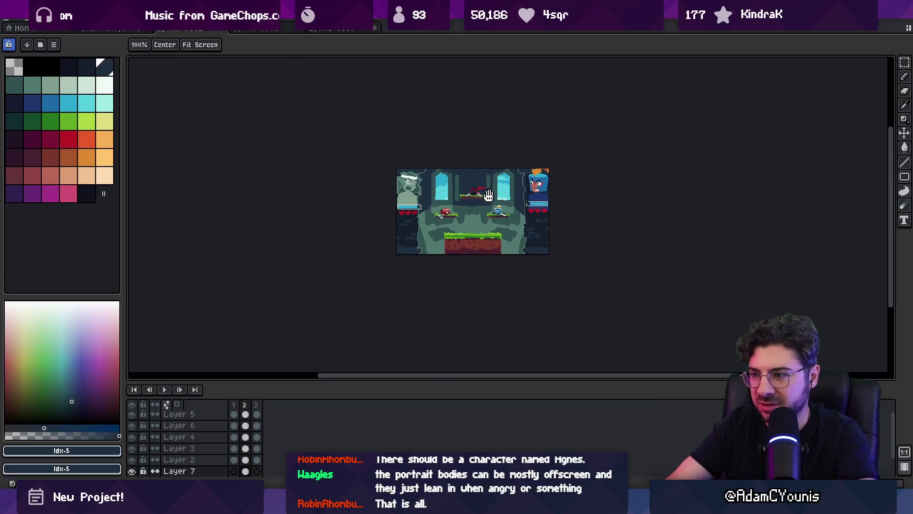
pyautogui.scroll(2, 454, 230)
pyautogui.moveTo(454, 259); pyautogui.dragTo(454, 229)
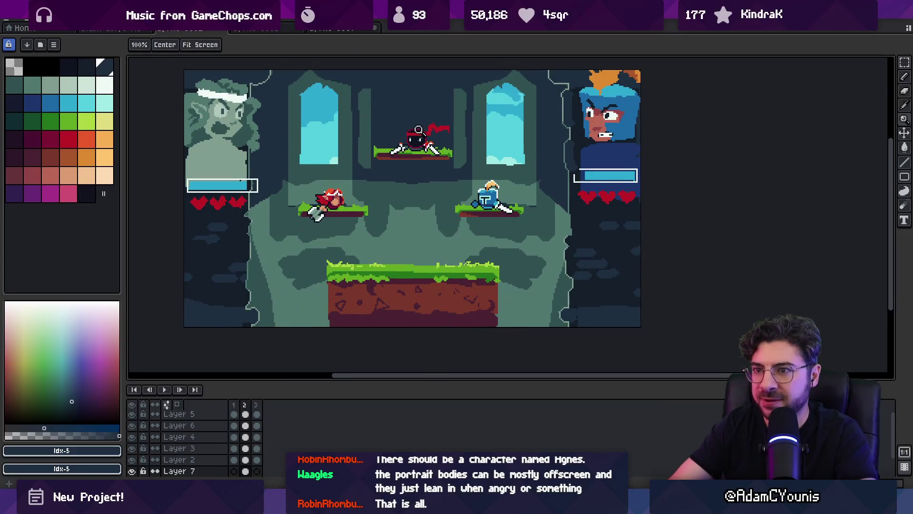
# Step: Select the ninja on the top platform; a one-pixel nudge is undone
pyautogui.click(435, 137)
pyautogui.keyDown('ctrl'); pyautogui.click(414, 122); pyautogui.keyUp('ctrl')
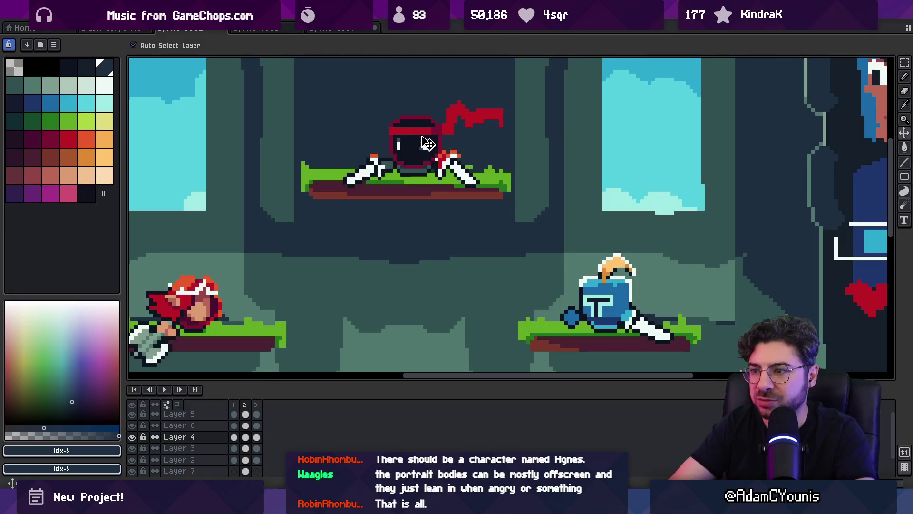
pyautogui.moveTo(316, 96); pyautogui.dragTo(428, 210)
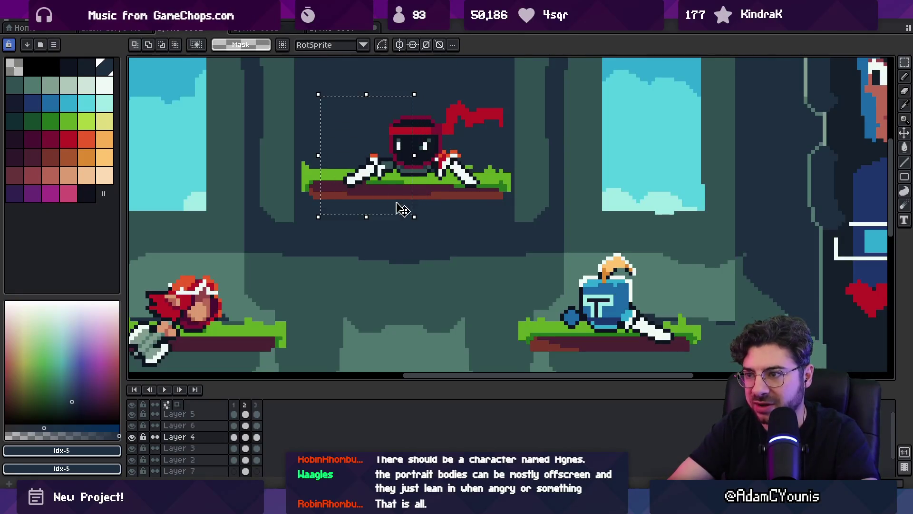
pyautogui.press('Right')
pyautogui.hotkey('ctrl', 'd')
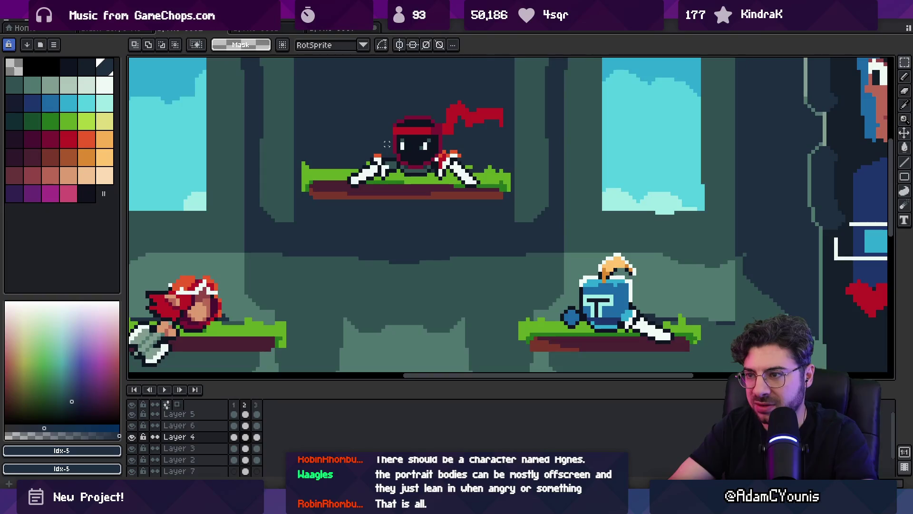
pyautogui.hotkey('ctrl', 'z')
pyautogui.hotkey('ctrl', 'z')
pyautogui.hotkey('ctrl', 'z')
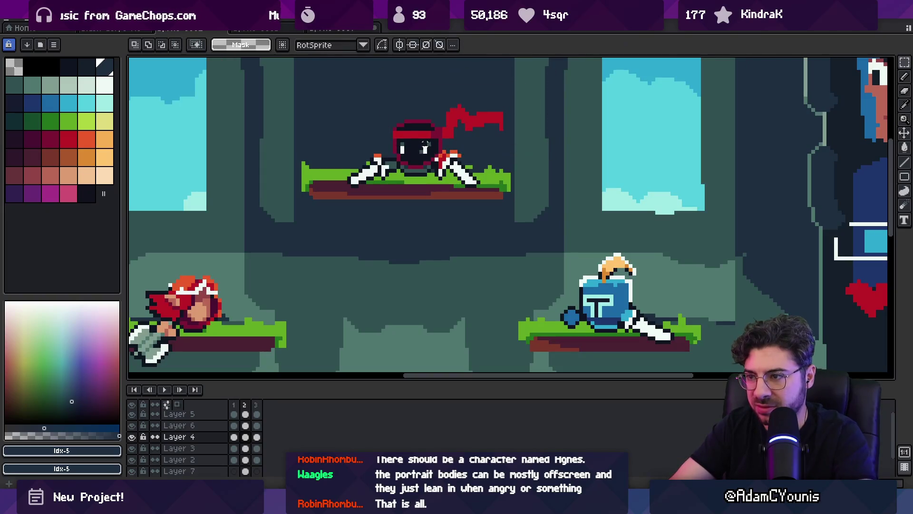
pyautogui.scroll(-1, 419, 145)
pyautogui.scroll(-1, 417, 150)
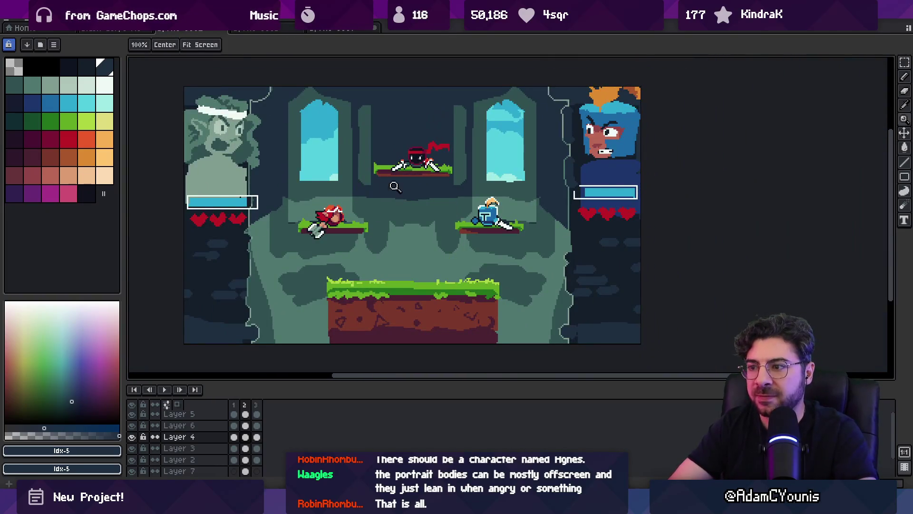
pyautogui.scroll(1, 395, 187)
# Step: Lasso the black ninja and drag it onto the left platform beside the red ninja
pyautogui.press('q')
pyautogui.moveTo(333, 162)
pyautogui.mouseDown()
pyautogui.moveTo(300, 238)
pyautogui.moveTo(328, 201)
pyautogui.mouseUp()
pyautogui.click(450, 108)
pyautogui.moveTo(483, 156); pyautogui.dragTo(497, 91)
pyautogui.moveTo(454, 119); pyautogui.dragTo(363, 195)
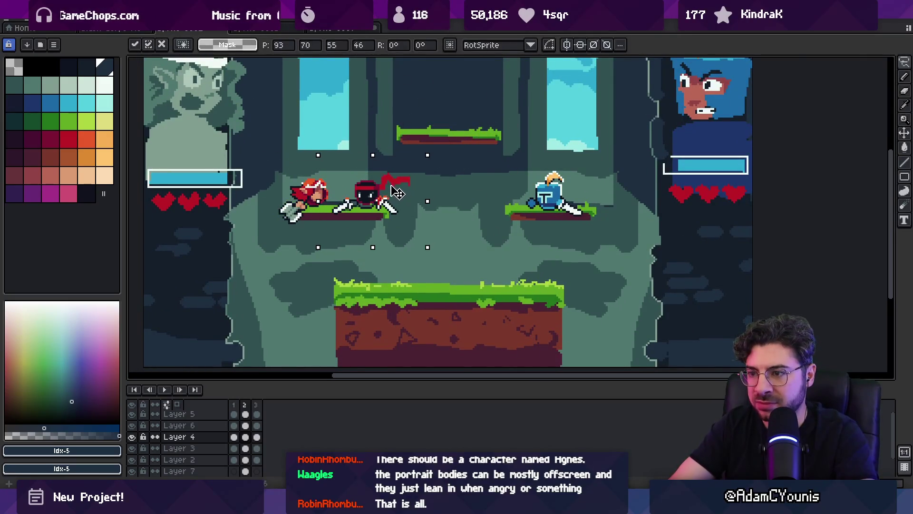
pyautogui.press('z')
pyautogui.scroll(-2, 379, 199)
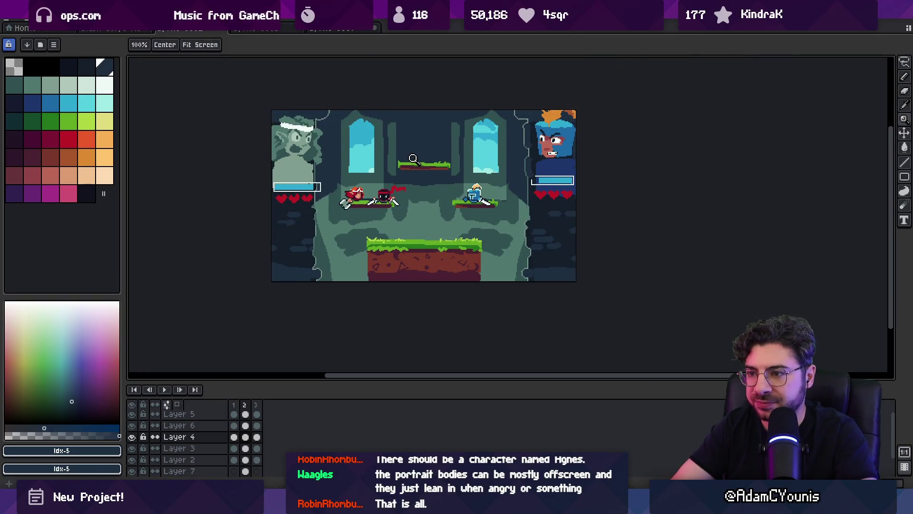
pyautogui.scroll(2, 411, 165)
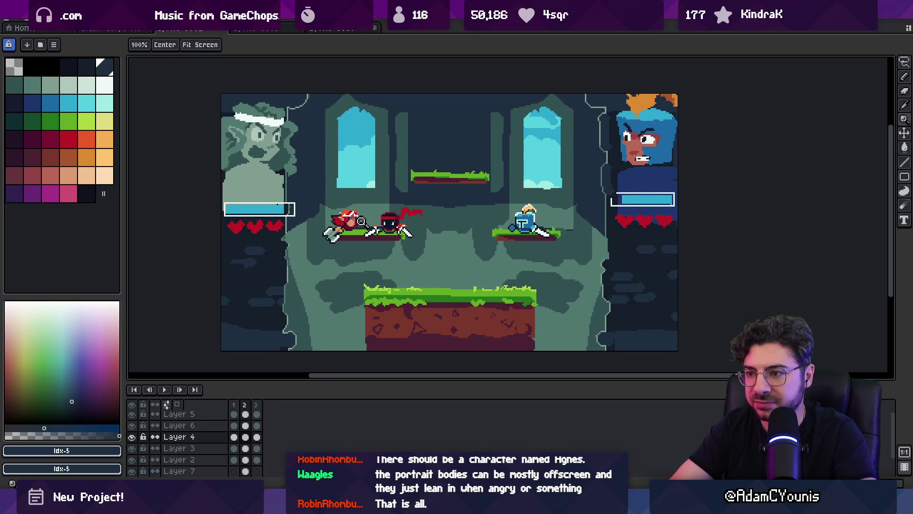
pyautogui.moveTo(340, 204); pyautogui.dragTo(336, 215)
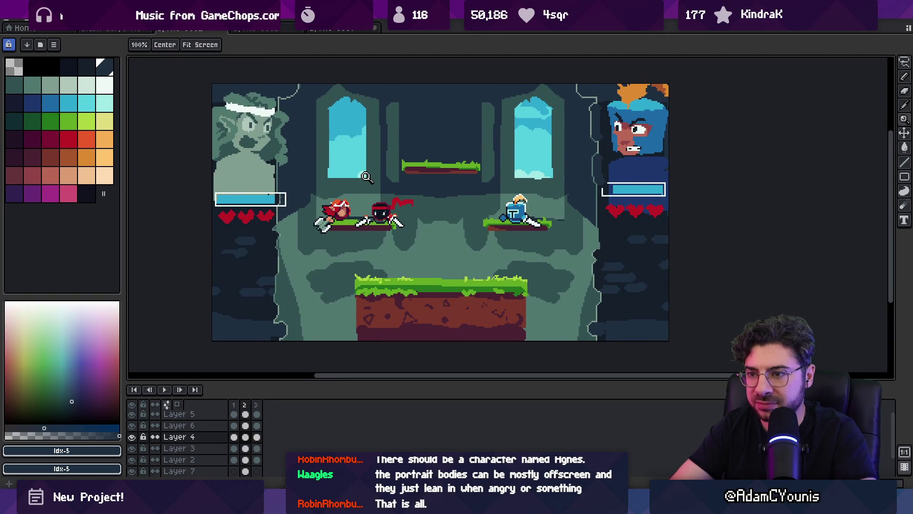
# Step: Make the right portrait's layer active with the Move tool
pyautogui.press('v')
pyautogui.click(314, 257)
pyautogui.click(578, 281)
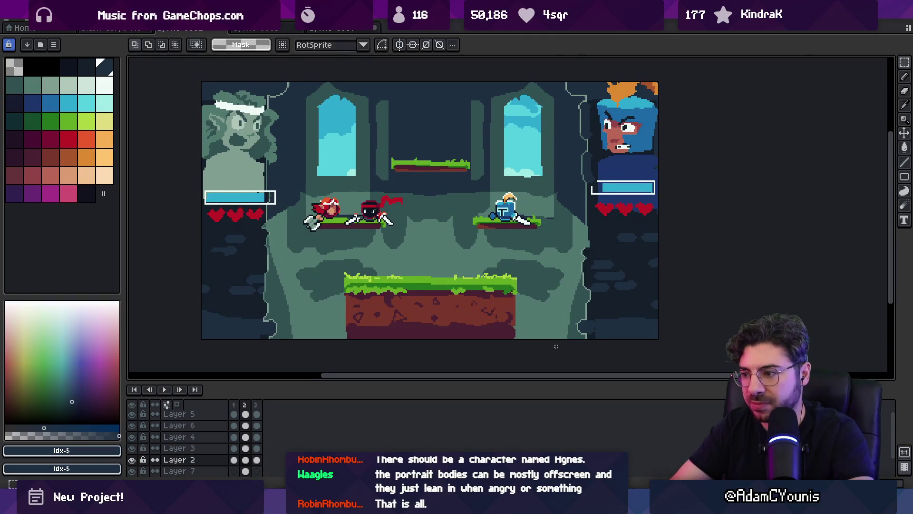
# Step: Shift the right portrait 2 px to the right
pyautogui.scroll(-3, 579, 275)
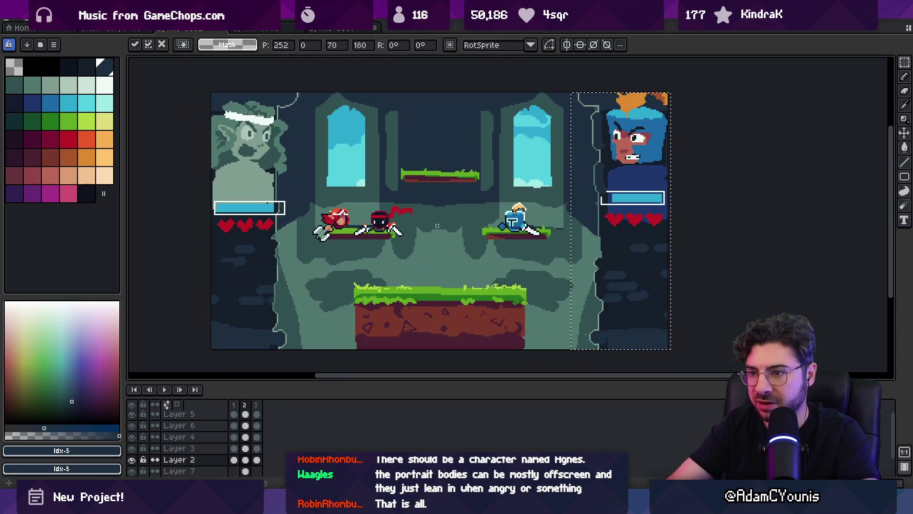
pyautogui.moveTo(630, 294); pyautogui.dragTo(634, 285)
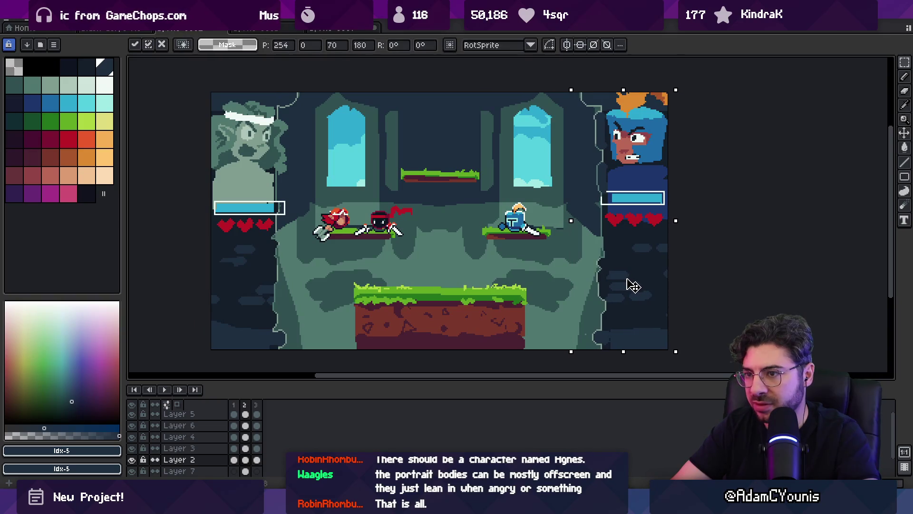
pyautogui.press('Return')
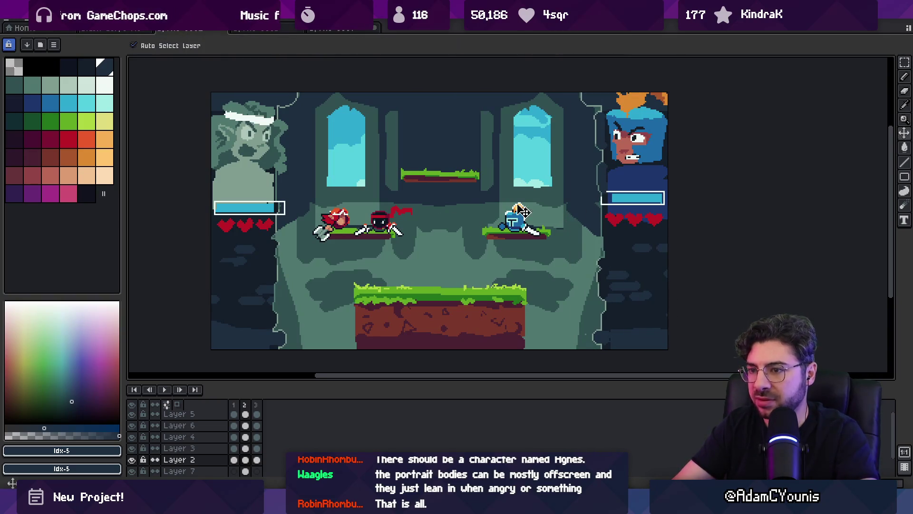
# Step: Select both health bars on their layer and raise them slightly
pyautogui.keyDown('ctrl'); pyautogui.click(265, 210); pyautogui.keyUp('ctrl')
pyautogui.moveTo(282, 188)
pyautogui.mouseDown()
pyautogui.moveTo(259, 185)
pyautogui.moveTo(285, 188)
pyautogui.mouseUp()
pyautogui.moveTo(656, 234)
pyautogui.mouseDown()
pyautogui.moveTo(668, 200)
pyautogui.moveTo(664, 157)
pyautogui.moveTo(623, 175)
pyautogui.mouseUp()
pyautogui.moveTo(652, 203); pyautogui.dragTo(643, 194)
pyautogui.hotkey('ctrl', 'd')
pyautogui.click(527, 209)
pyautogui.press('b')
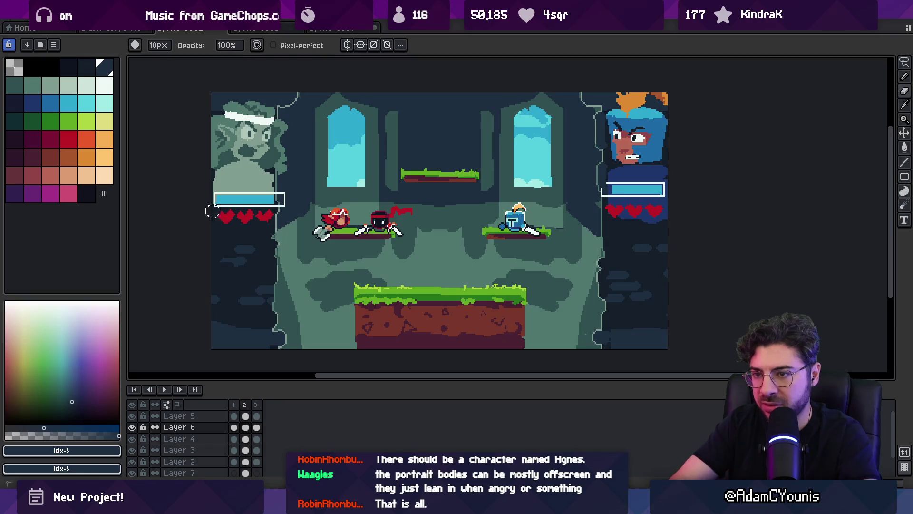
pyautogui.press('v')
pyautogui.hscroll(2, 428, 214)
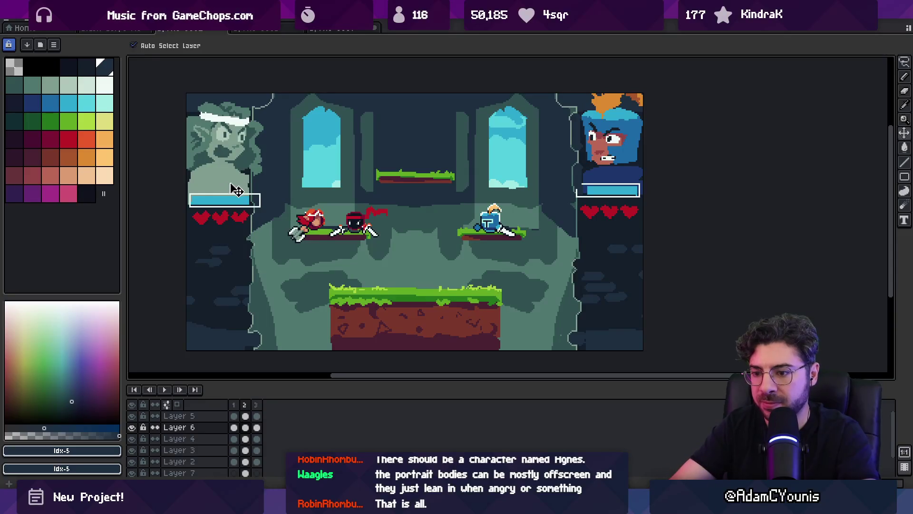
# Step: Paste a horizontally flipped copy of the left portrait into the bottom-right corner
pyautogui.hotkey('ctrl', 'v')
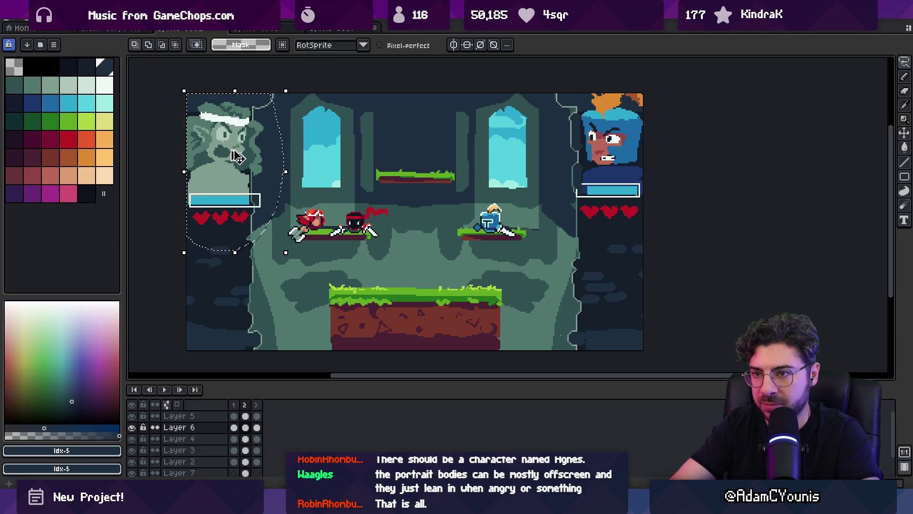
pyautogui.moveTo(234, 155)
pyautogui.mouseDown()
pyautogui.moveTo(230, 292)
pyautogui.moveTo(604, 296)
pyautogui.mouseUp()
pyautogui.click(27, 14)
pyautogui.click(71, 165)
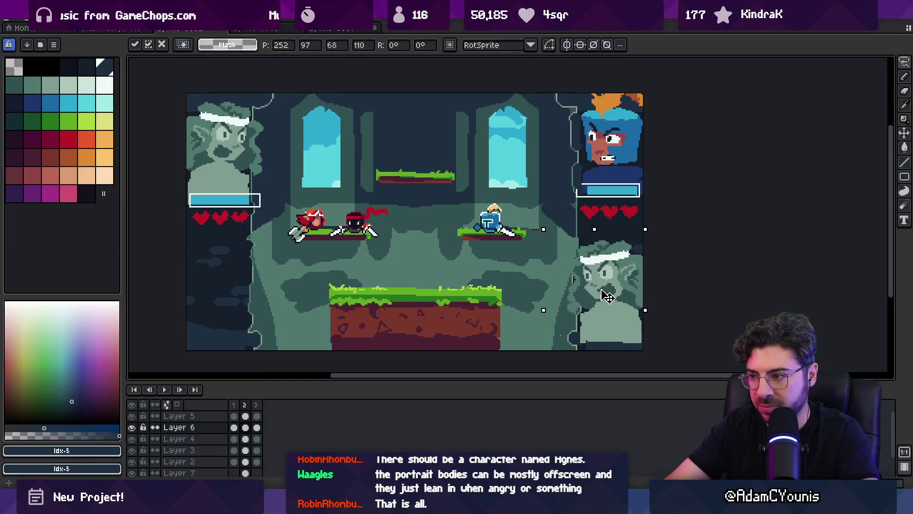
pyautogui.press('Return')
# Step: Copy the top-right blue portrait, flip it horizontally, and place it bottom-left
pyautogui.moveTo(561, 93); pyautogui.dragTo(592, 229)
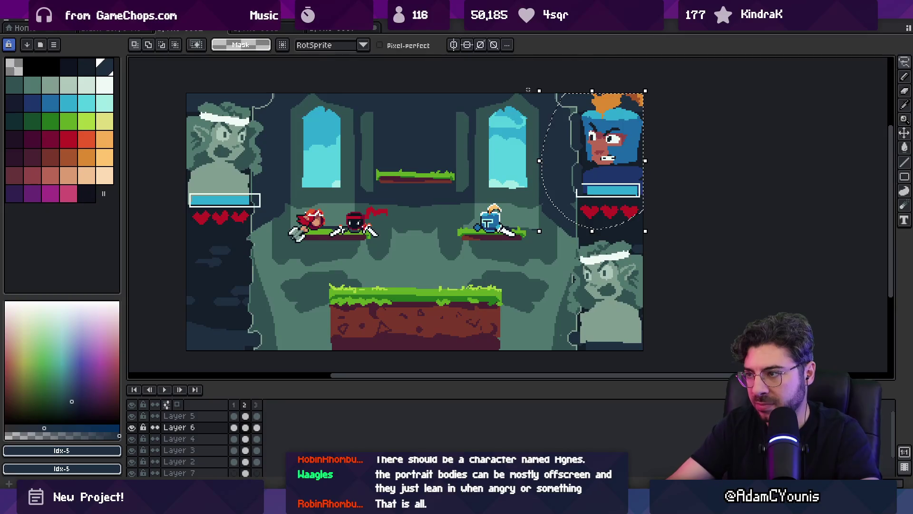
pyautogui.click(27, 14)
pyautogui.click(61, 165)
pyautogui.moveTo(338, 236); pyautogui.dragTo(225, 290)
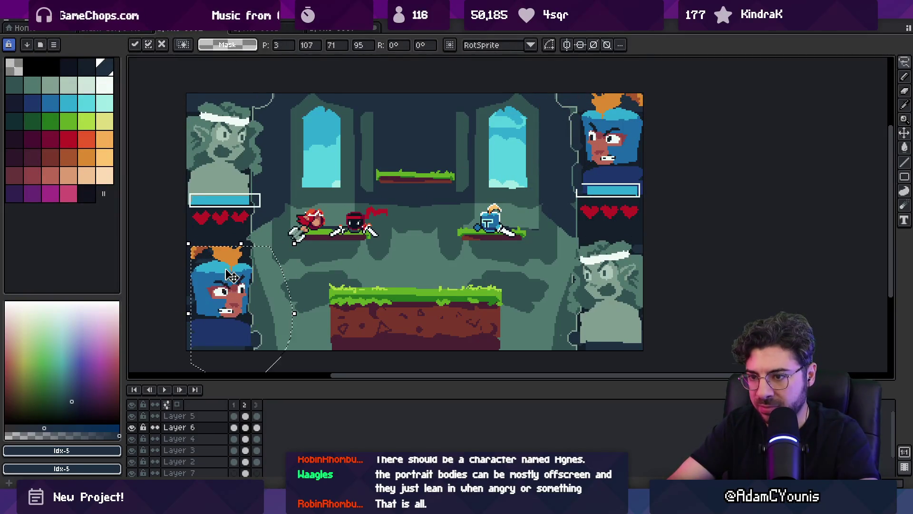
pyautogui.press('b')
# Step: Duplicate both health bars and hearts beneath the lower portraits
pyautogui.keyDown('alt'); pyautogui.click(200, 243); pyautogui.keyUp('alt')
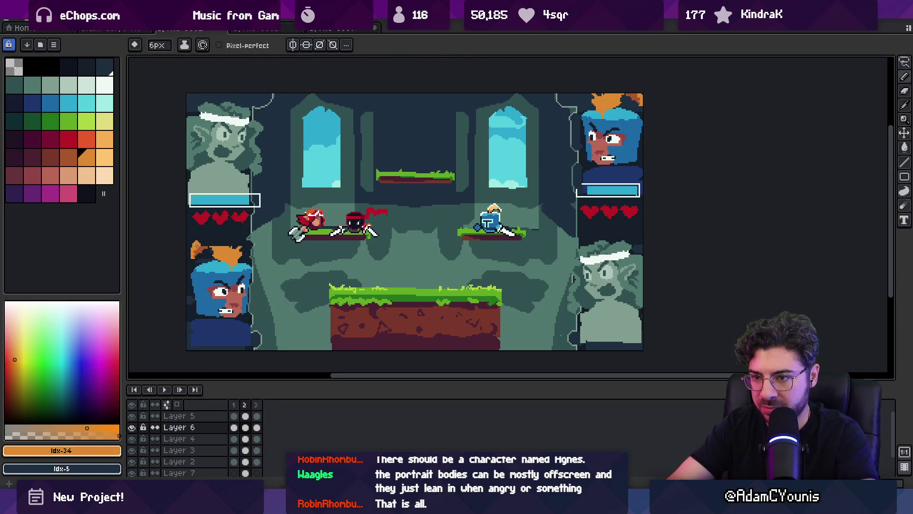
pyautogui.press('q')
pyautogui.press('Up')
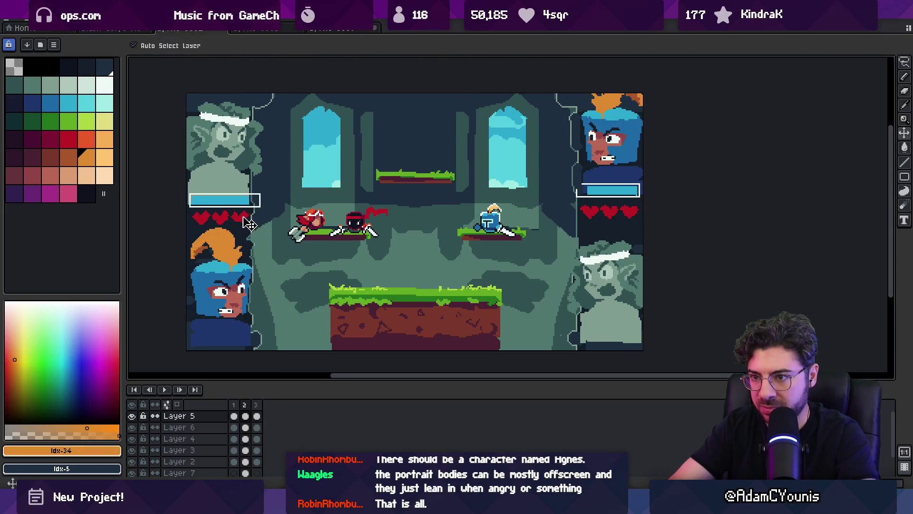
pyautogui.moveTo(225, 176); pyautogui.dragTo(174, 202)
pyautogui.moveTo(267, 174); pyautogui.dragTo(226, 176)
pyautogui.keyDown('shift'); pyautogui.moveTo(578, 174); pyautogui.dragTo(573, 177); pyautogui.keyUp('shift')
pyautogui.moveTo(618, 202)
pyautogui.keyDown('ctrl'); pyautogui.mouseDown()
pyautogui.moveTo(618, 338)
pyautogui.moveTo(612, 323)
pyautogui.mouseUp(); pyautogui.keyUp('ctrl')
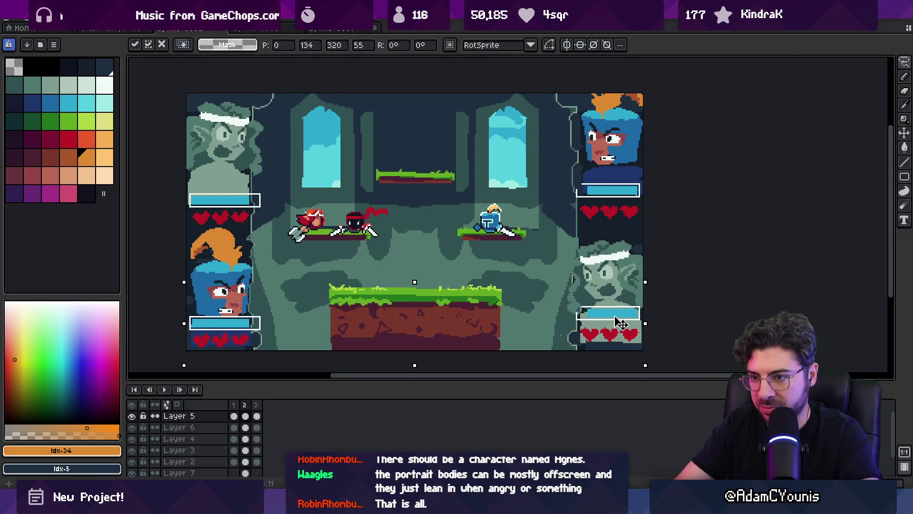
pyautogui.press('v')
# Step: Try raising the lower strip of portraits, then undo it
pyautogui.press('Down')
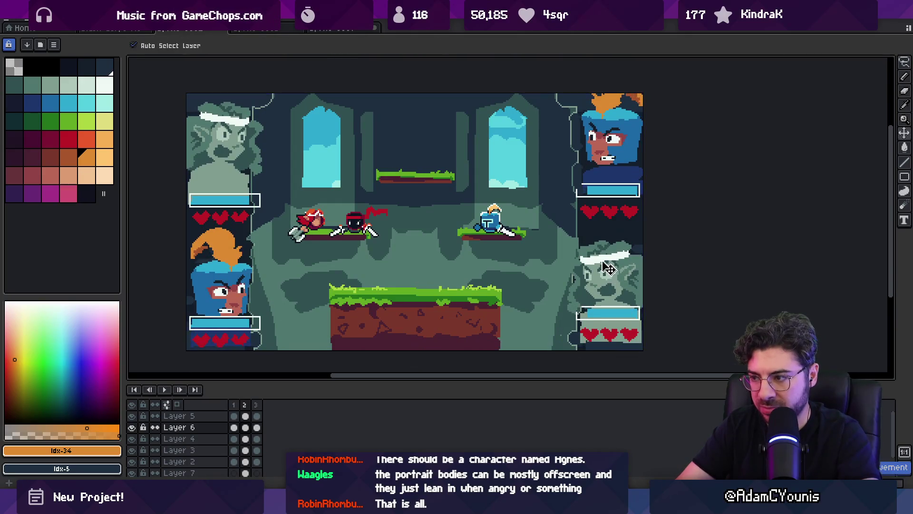
pyautogui.press('m')
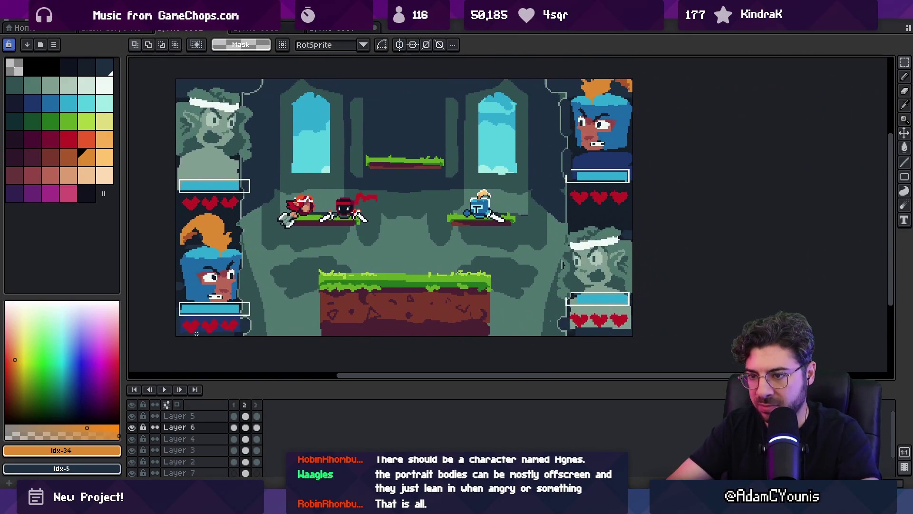
pyautogui.moveTo(196, 335)
pyautogui.mouseDown()
pyautogui.moveTo(601, 247)
pyautogui.moveTo(666, 210)
pyautogui.mouseUp()
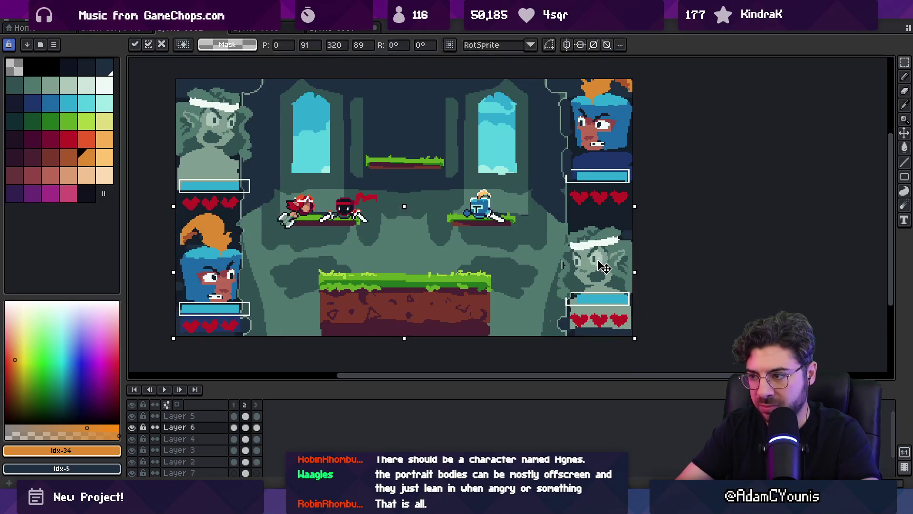
pyautogui.moveTo(607, 271); pyautogui.dragTo(607, 253)
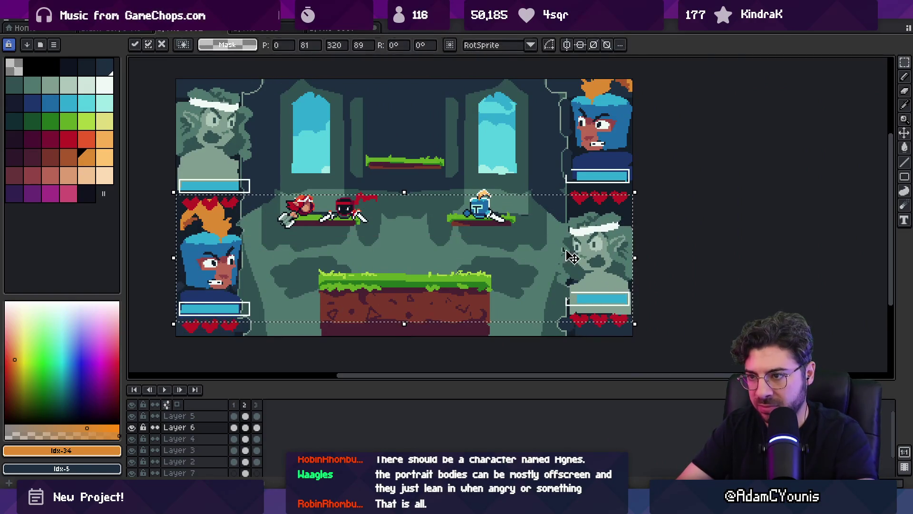
pyautogui.press('Return')
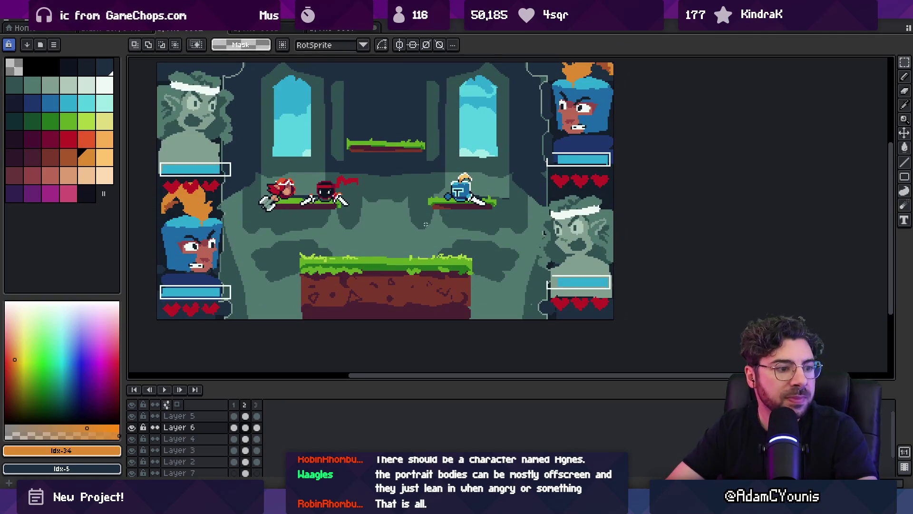
pyautogui.hotkey('ctrl', 'z')
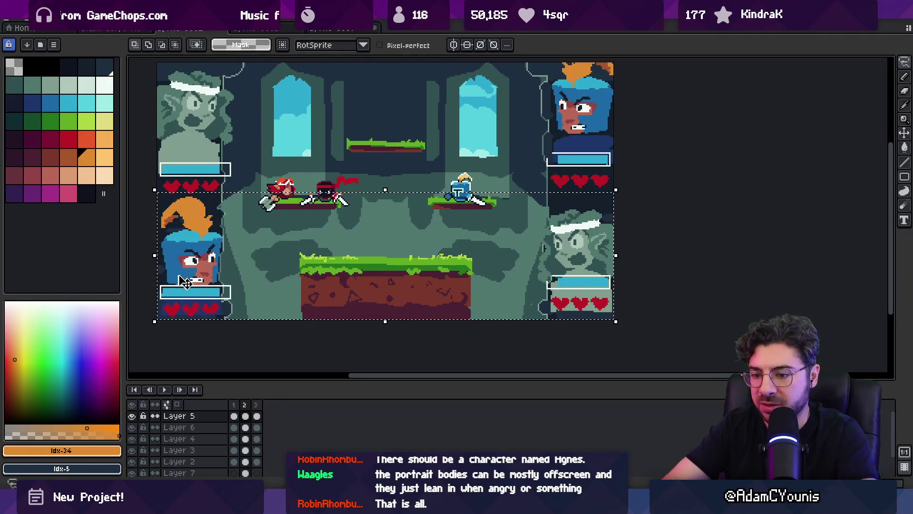
# Step: Adjust the lower bars, then shift all four portraits up a few pixels
pyautogui.moveTo(208, 303); pyautogui.dragTo(208, 227)
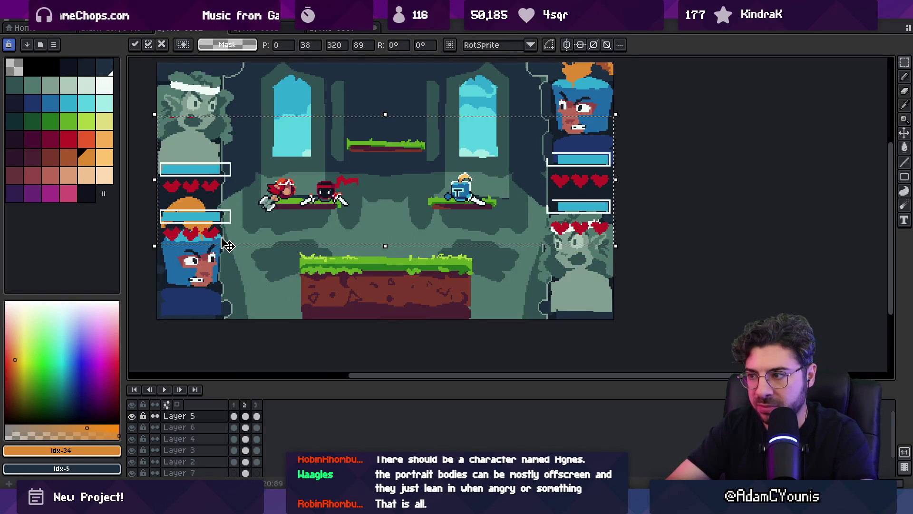
pyautogui.click(575, 267)
pyautogui.moveTo(576, 267); pyautogui.dragTo(576, 259)
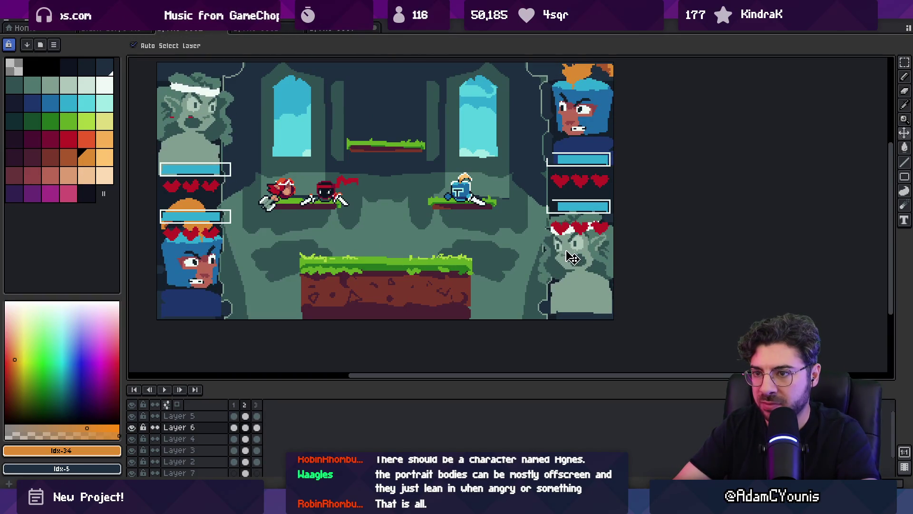
pyautogui.click(580, 211)
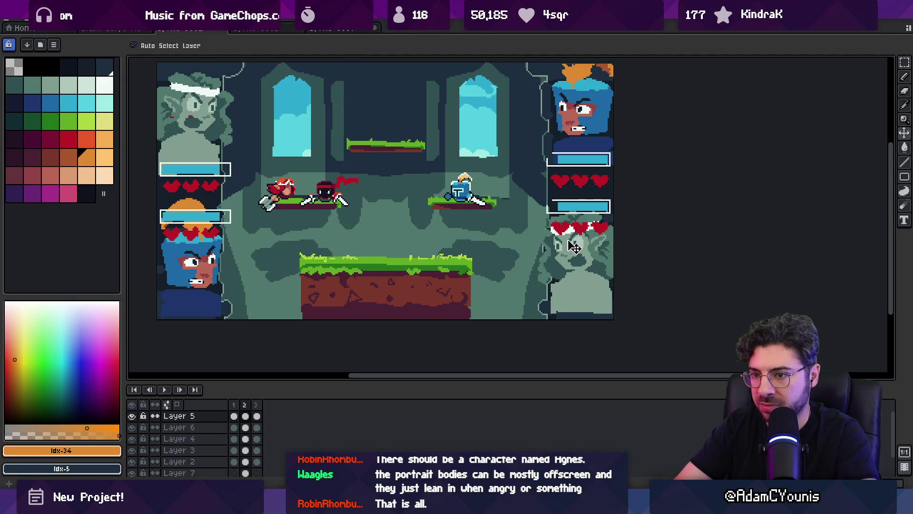
pyautogui.hotkey('ctrl', 'z')
pyautogui.hotkey('ctrl', 'z')
pyautogui.hotkey('ctrl', 'z')
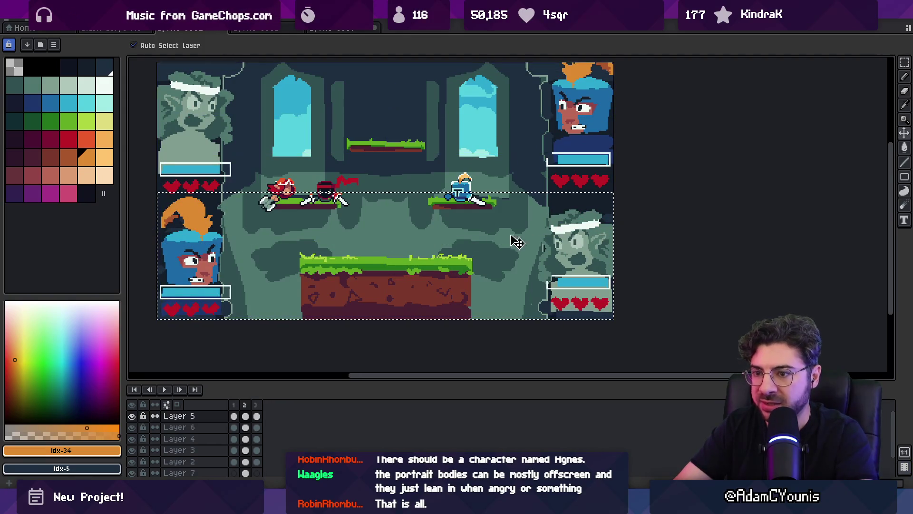
pyautogui.click(206, 251)
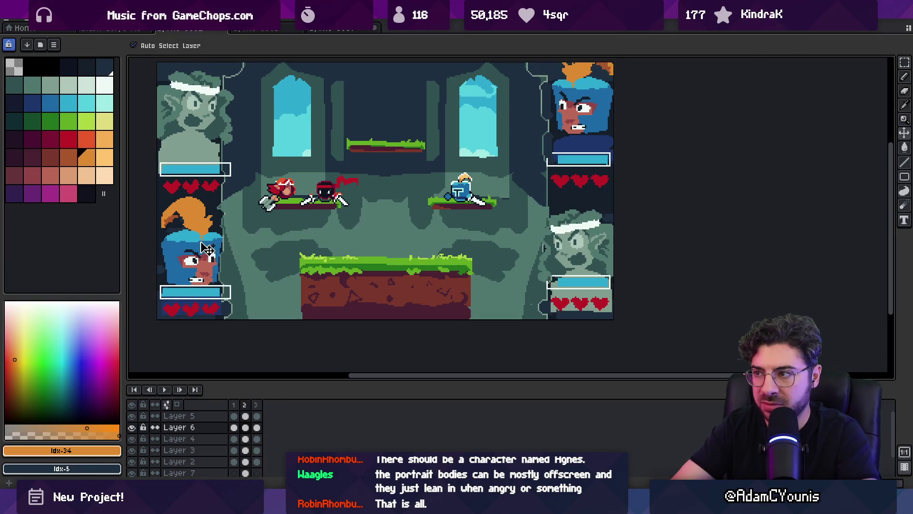
pyautogui.moveTo(205, 247); pyautogui.dragTo(204, 245)
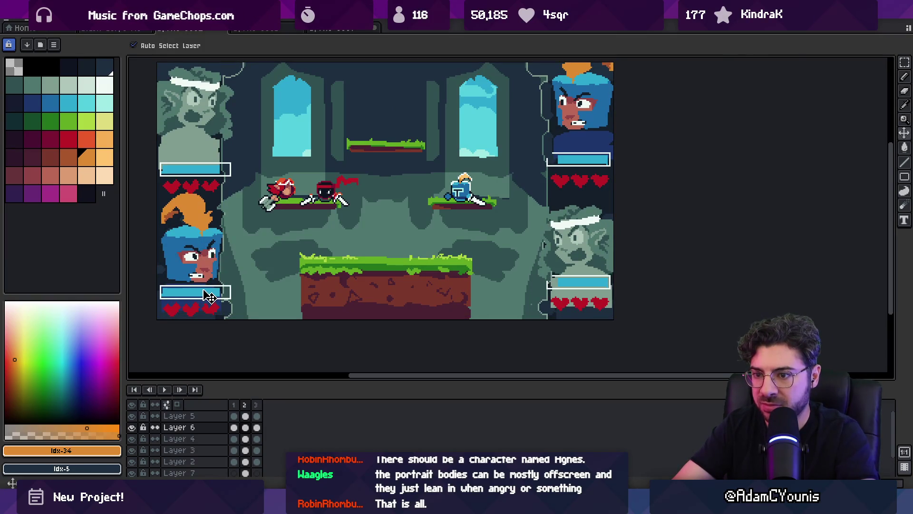
pyautogui.moveTo(333, 271)
pyautogui.mouseDown()
pyautogui.moveTo(359, 247)
pyautogui.moveTo(365, 265)
pyautogui.mouseUp()
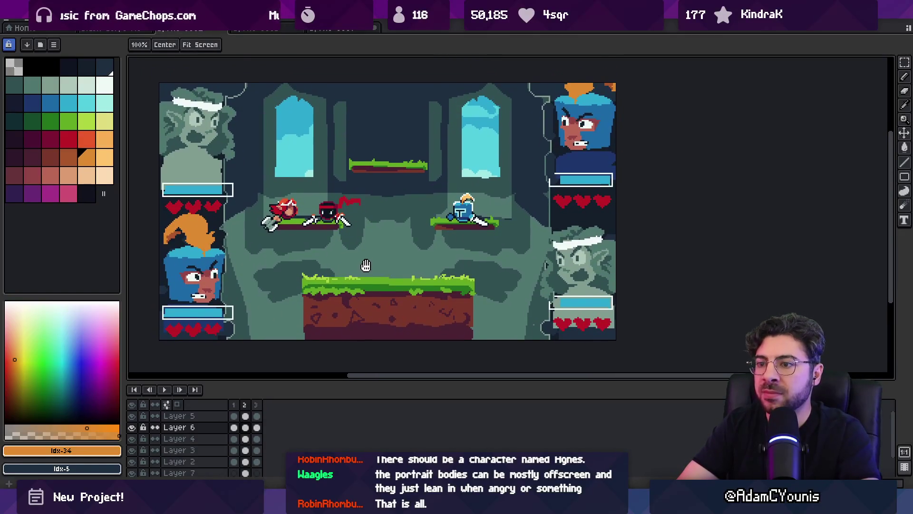
# Step: Zoom in on the red ninja and try selecting its head, then clear the selection
pyautogui.click(310, 220)
pyautogui.click(309, 219)
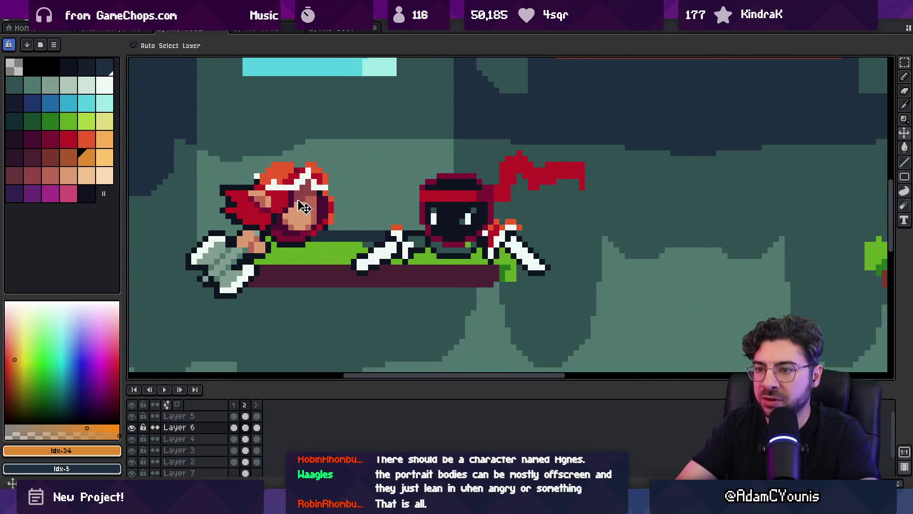
pyautogui.press('m')
pyautogui.press('q')
pyautogui.moveTo(303, 176); pyautogui.dragTo(286, 188)
pyautogui.press('m')
pyautogui.moveTo(216, 211)
pyautogui.mouseDown()
pyautogui.moveTo(298, 188)
pyautogui.moveTo(359, 137)
pyautogui.mouseUp()
pyautogui.hotkey('ctrl', 'd')
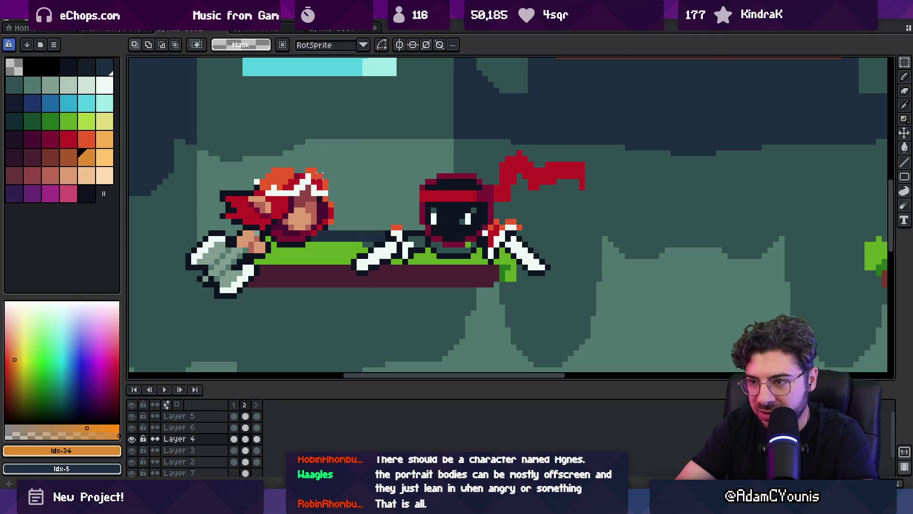
pyautogui.press('z')
pyautogui.scroll(-4, 331, 259)
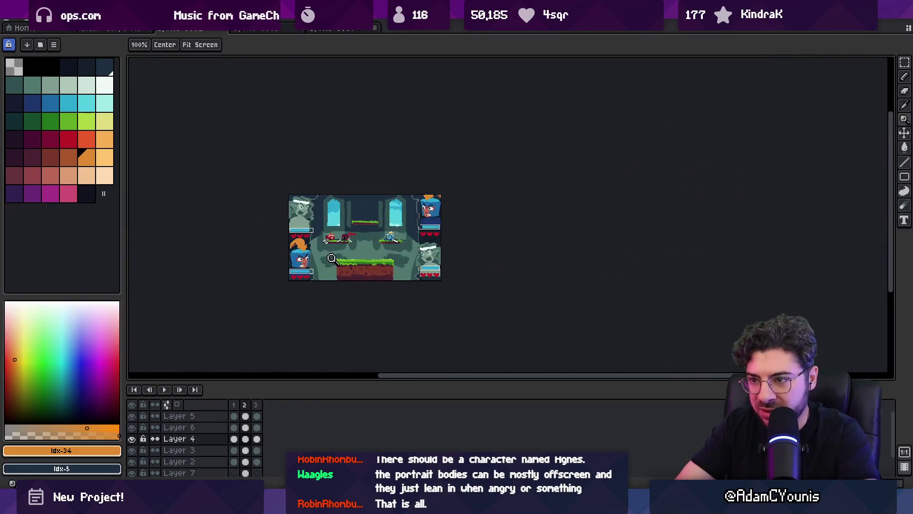
pyautogui.scroll(4, 351, 243)
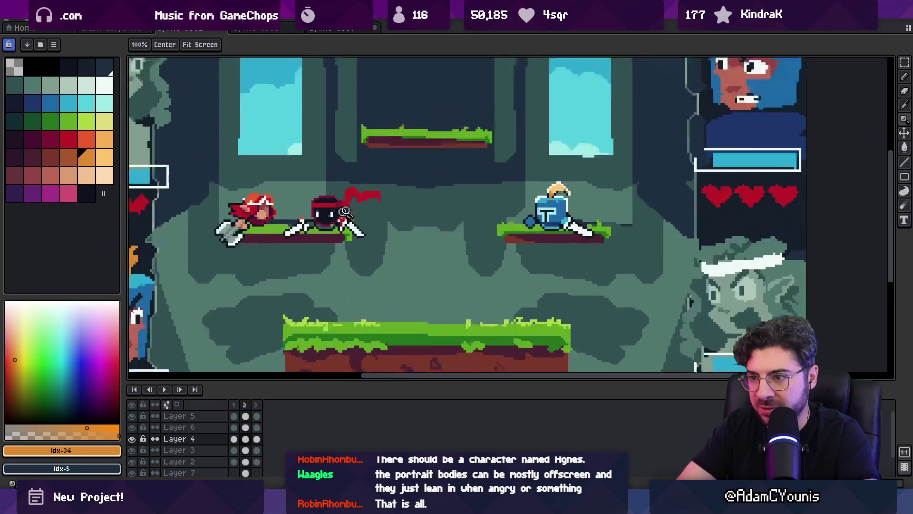
# Step: Select the left-platform ninja for a transform, cancel it, and undo the stray white line
pyautogui.press('v')
pyautogui.press('m')
pyautogui.moveTo(255, 263); pyautogui.dragTo(321, 159)
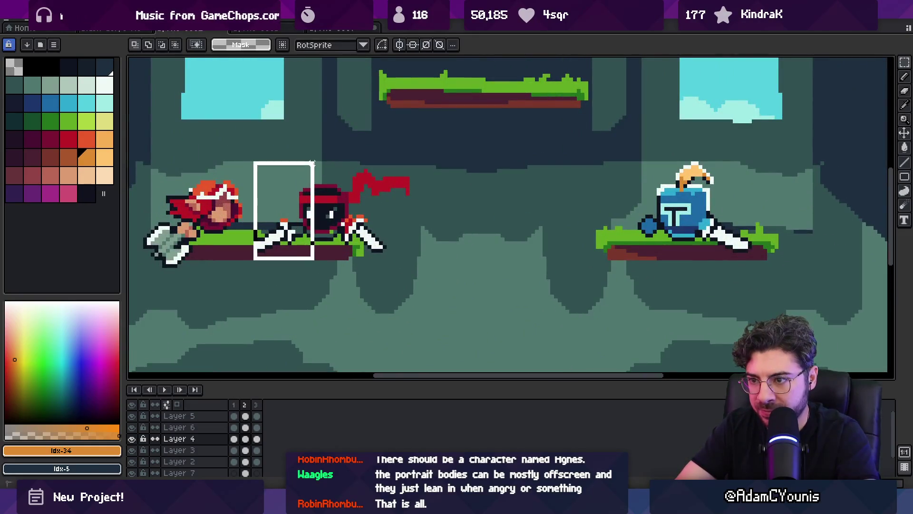
pyautogui.hotkey('ctrl', 't')
pyautogui.hotkey('ctrl', 'd')
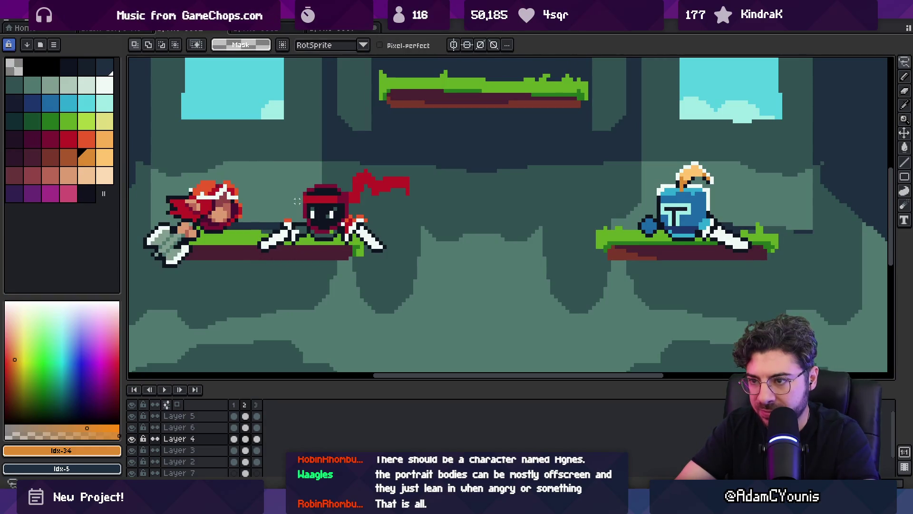
pyautogui.hotkey('ctrl', 'z')
pyautogui.press('m')
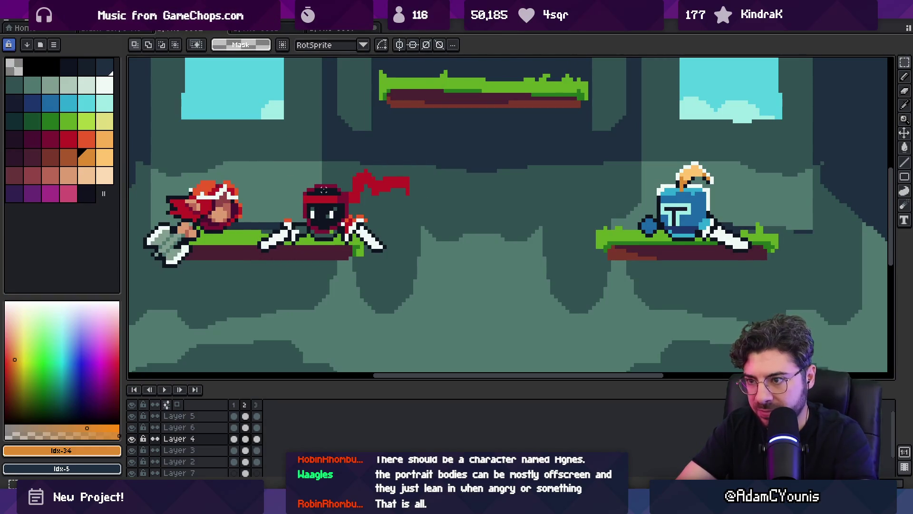
# Step: Erase the tip of the red ninja's scarf
pyautogui.press('e')
pyautogui.click(409, 185)
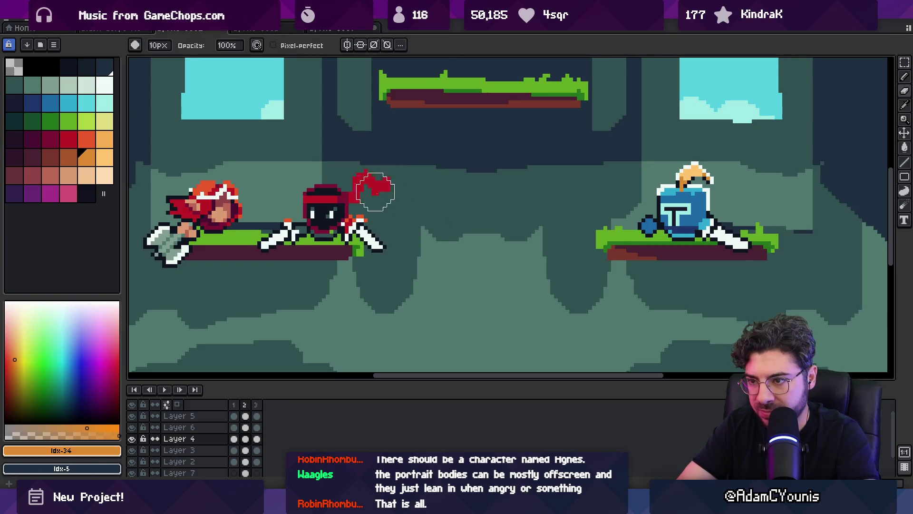
pyautogui.press('z')
pyautogui.scroll(-3, 376, 185)
pyautogui.scroll(5, 378, 176)
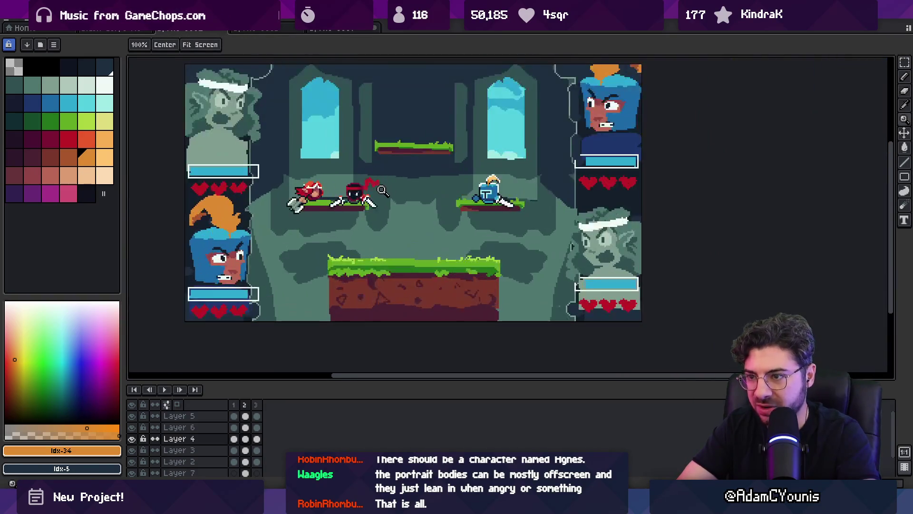
# Step: Lower the ninja's hat and scarf by one pixel
pyautogui.press('m')
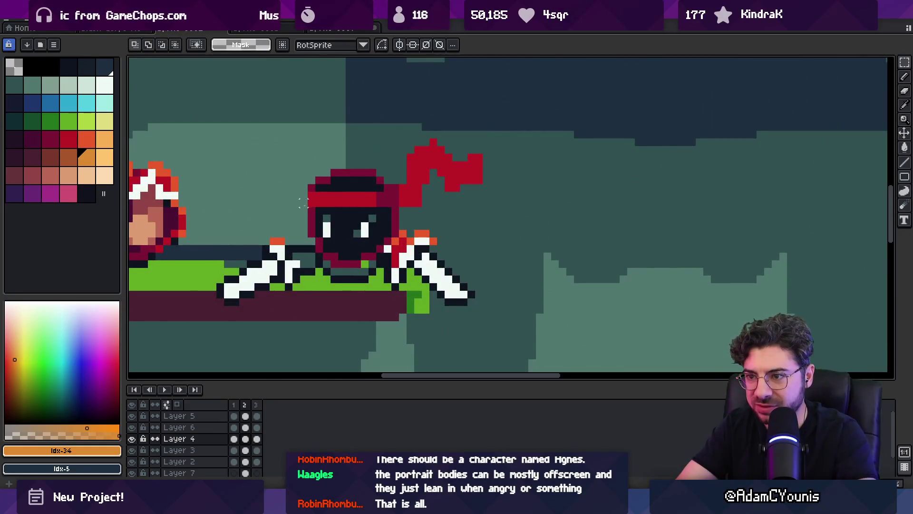
pyautogui.moveTo(299, 222); pyautogui.dragTo(515, 113)
pyautogui.moveTo(440, 165); pyautogui.dragTo(439, 173)
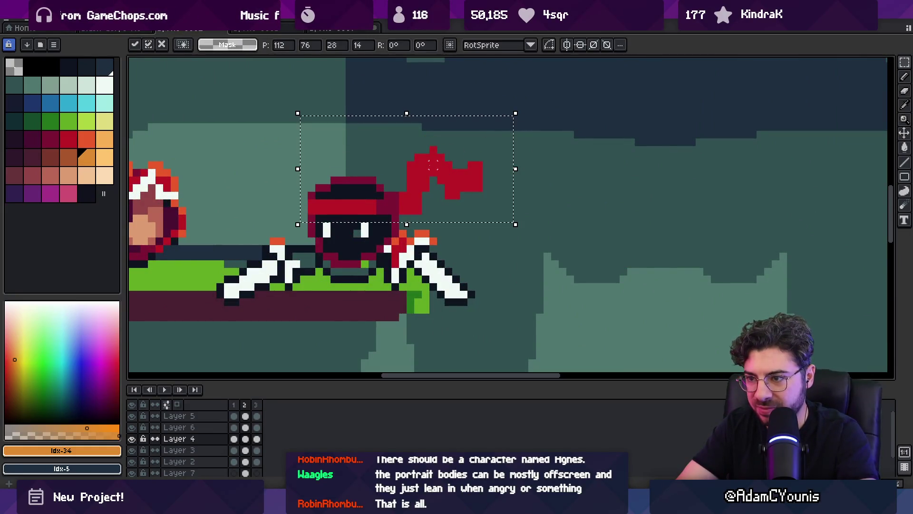
pyautogui.hotkey('ctrl', 'd')
pyautogui.hotkey('ctrl', 'z')
pyautogui.hotkey('ctrl', 'z')
pyautogui.hotkey('ctrl', 'z')
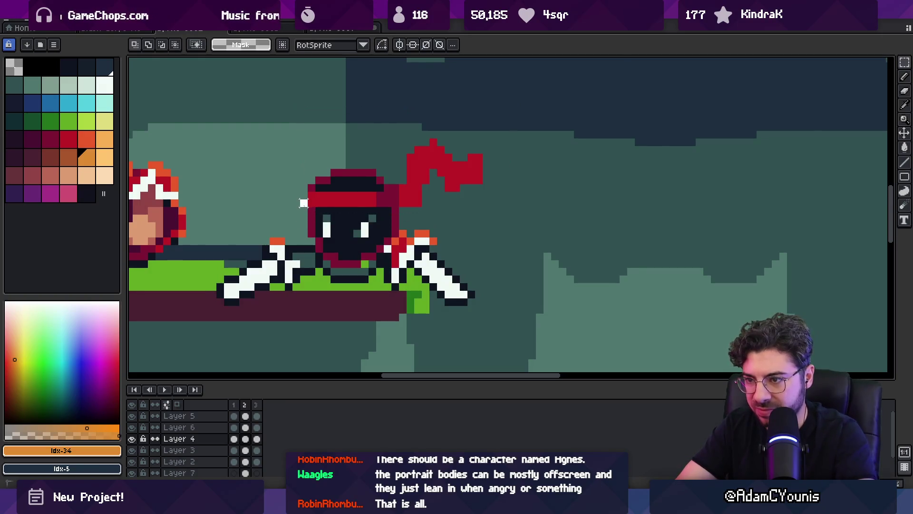
pyautogui.hotkey('ctrl', 'z')
# Step: Select the blue knight on the right platform and commit its transform
pyautogui.press('z')
pyautogui.scroll(-5, 353, 182)
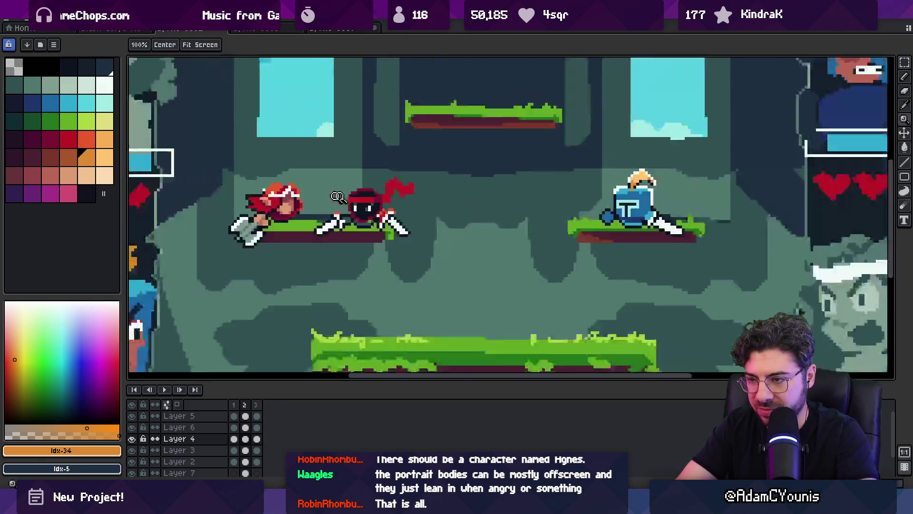
pyautogui.moveTo(452, 198); pyautogui.dragTo(449, 197)
pyautogui.scroll(1, 495, 179)
pyautogui.press('m')
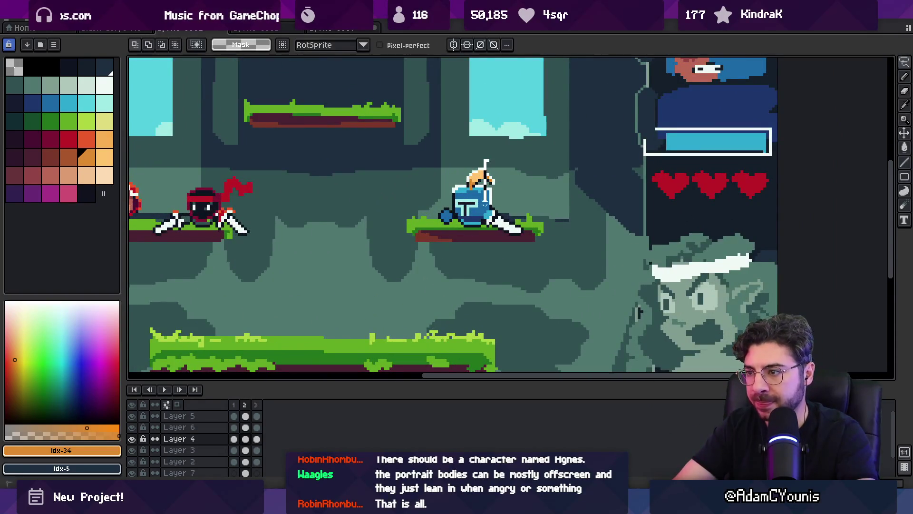
pyautogui.moveTo(441, 195); pyautogui.dragTo(525, 144)
pyautogui.press('Return')
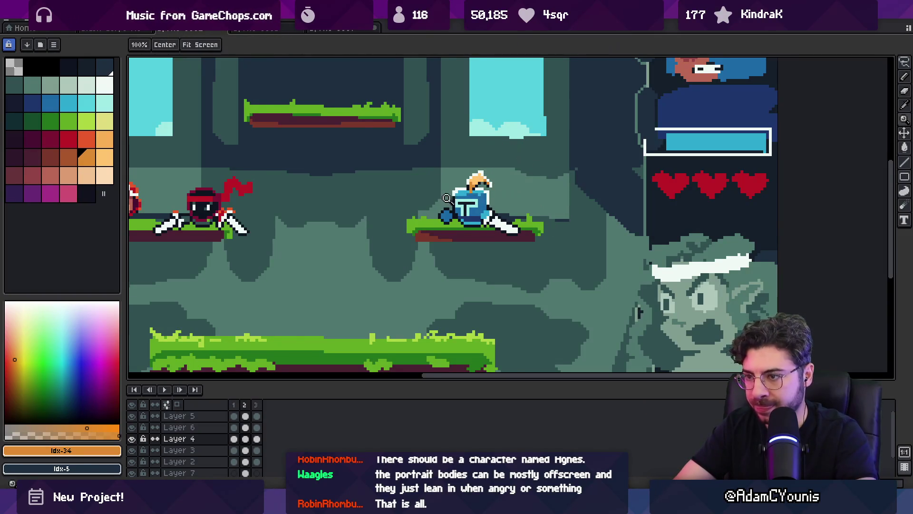
# Step: Zoom out and pan so the whole arena scene fits in view
pyautogui.scroll(1, 485, 177)
pyautogui.press('z')
pyautogui.scroll(-2, 408, 217)
pyautogui.scroll(-1, 455, 181)
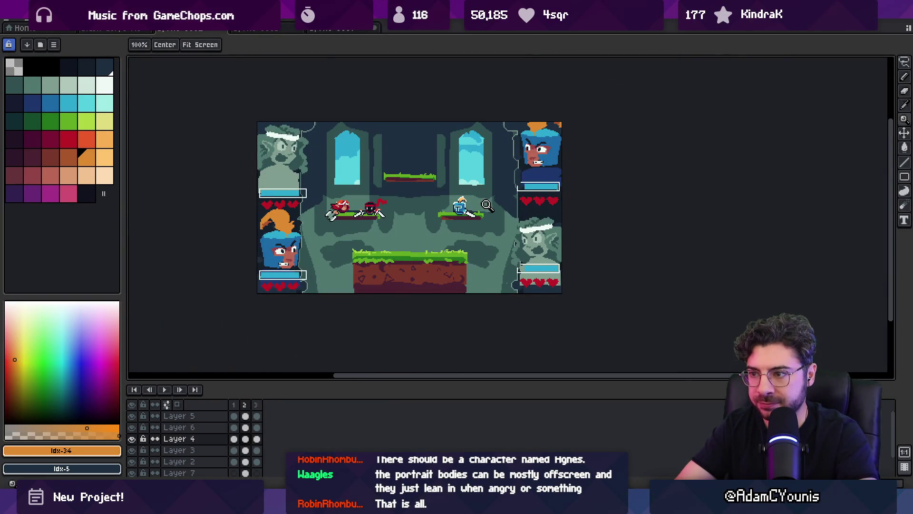
pyautogui.scroll(1, 436, 212)
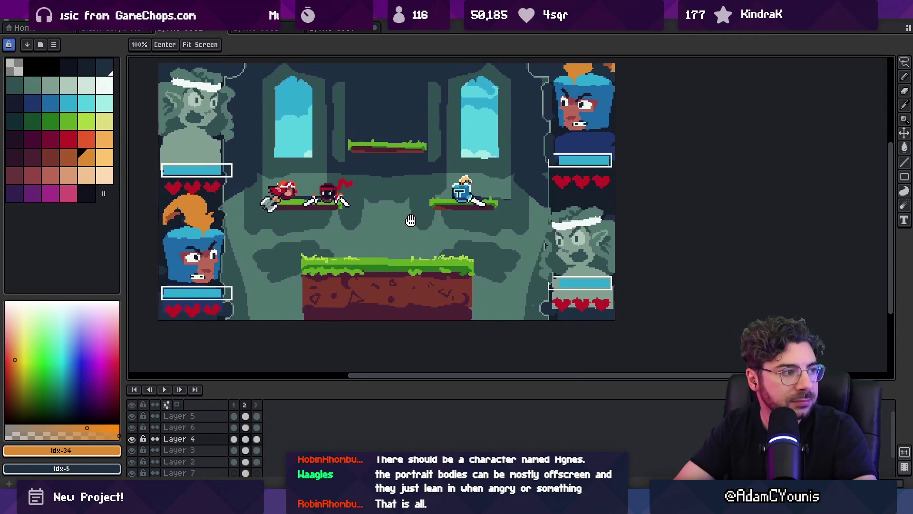
pyautogui.moveTo(284, 190); pyautogui.dragTo(305, 195)
pyautogui.moveTo(337, 179)
pyautogui.mouseDown()
pyautogui.moveTo(333, 207)
pyautogui.moveTo(346, 204)
pyautogui.mouseUp()
# Step: Enlarge the F8 full-screen preview and begin copying a ninja toward the bottom platform
pyautogui.press('F8')
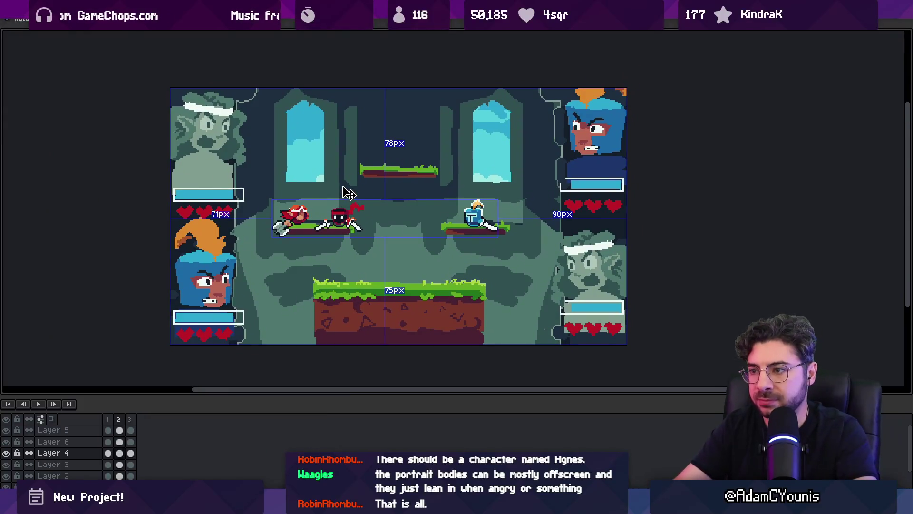
pyautogui.scroll(3, 352, 223)
pyautogui.scroll(3, 375, 257)
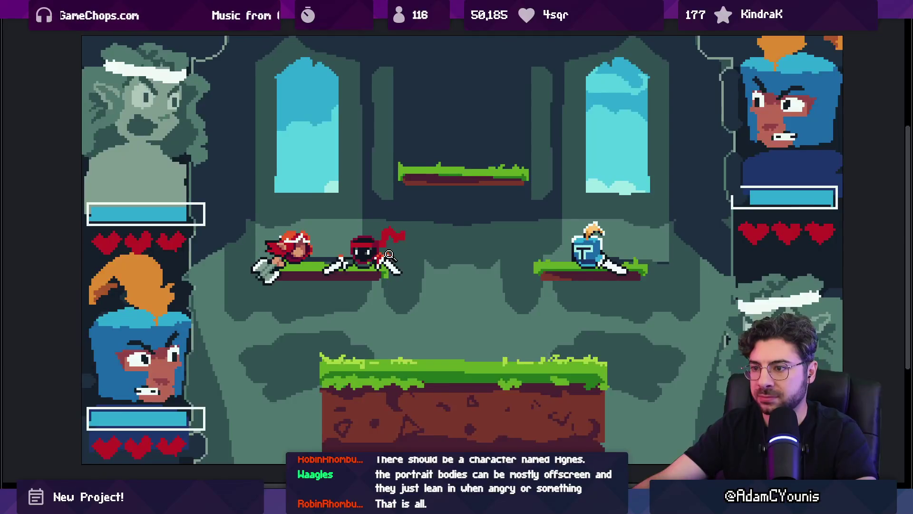
pyautogui.moveTo(373, 244); pyautogui.dragTo(370, 248)
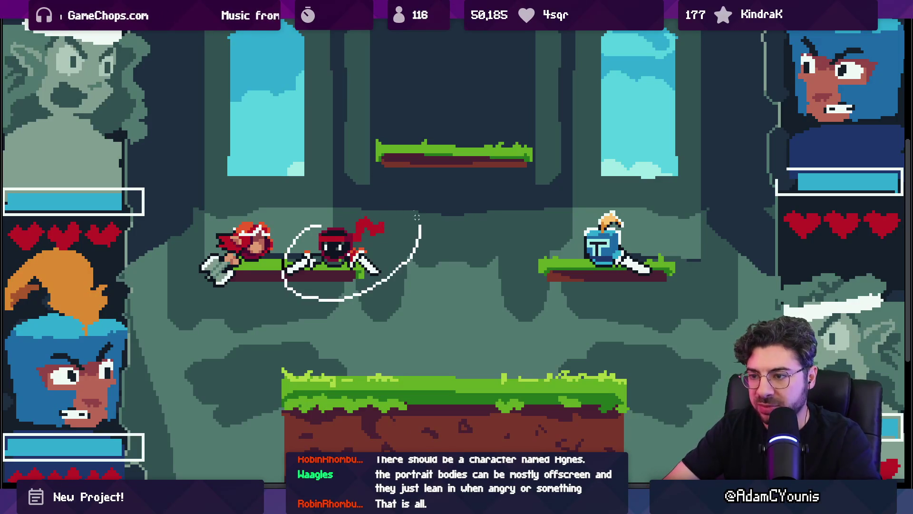
pyautogui.moveTo(333, 245)
pyautogui.mouseDown()
pyautogui.moveTo(483, 367)
pyautogui.moveTo(498, 366)
pyautogui.moveTo(428, 363)
pyautogui.mouseUp()
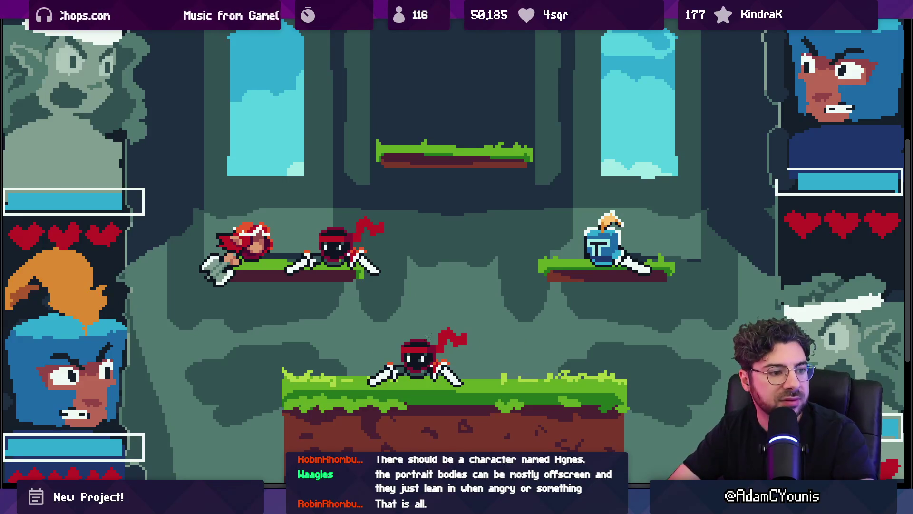
# Step: Finish lassoing the ninja and shift the bottom platform's right part left
pyautogui.moveTo(471, 294); pyautogui.dragTo(500, 353)
pyautogui.moveTo(525, 266); pyautogui.dragTo(524, 266)
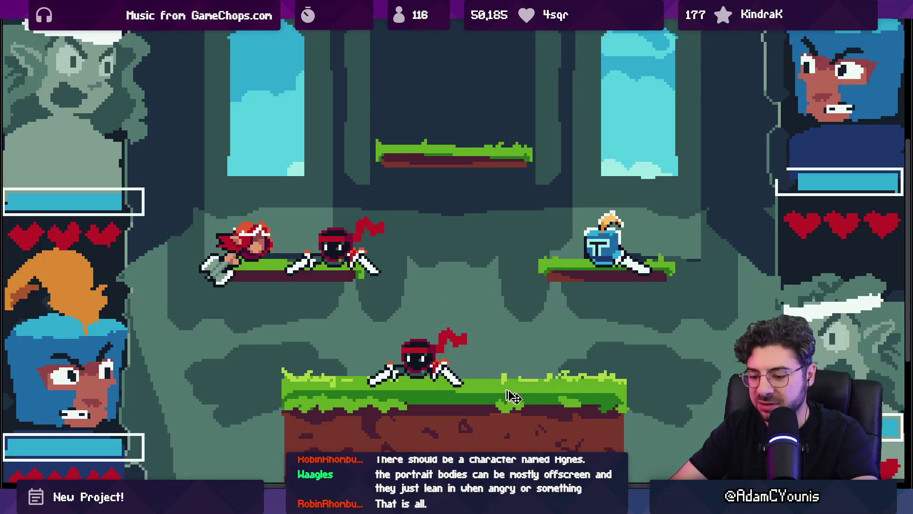
pyautogui.scroll(-5, 514, 397)
pyautogui.moveTo(488, 77); pyautogui.dragTo(658, 250)
pyautogui.moveTo(580, 205); pyautogui.dragTo(554, 204)
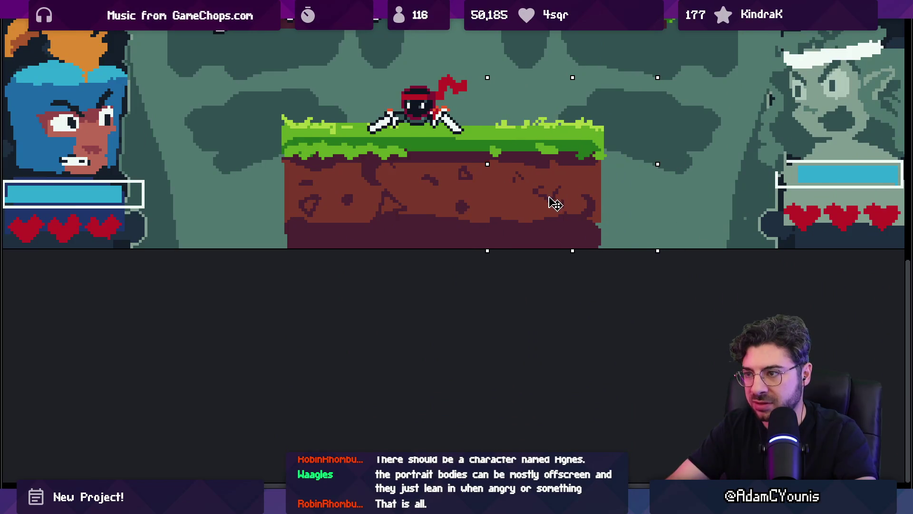
pyautogui.scroll(5, 480, 291)
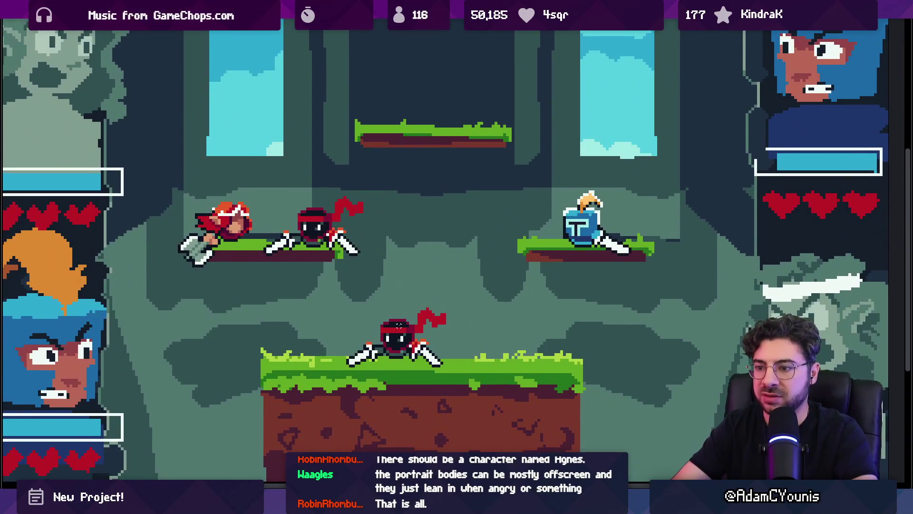
# Step: Try moving the red-haired fighter and ninja down onto the bottom platform, then undo
pyautogui.moveTo(230, 180)
pyautogui.mouseDown()
pyautogui.moveTo(214, 260)
pyautogui.moveTo(266, 177)
pyautogui.mouseUp()
pyautogui.moveTo(322, 228)
pyautogui.mouseDown()
pyautogui.moveTo(326, 291)
pyautogui.moveTo(464, 326)
pyautogui.moveTo(480, 342)
pyautogui.moveTo(460, 330)
pyautogui.moveTo(428, 336)
pyautogui.mouseUp()
pyautogui.hotkey('ctrl', 'z')
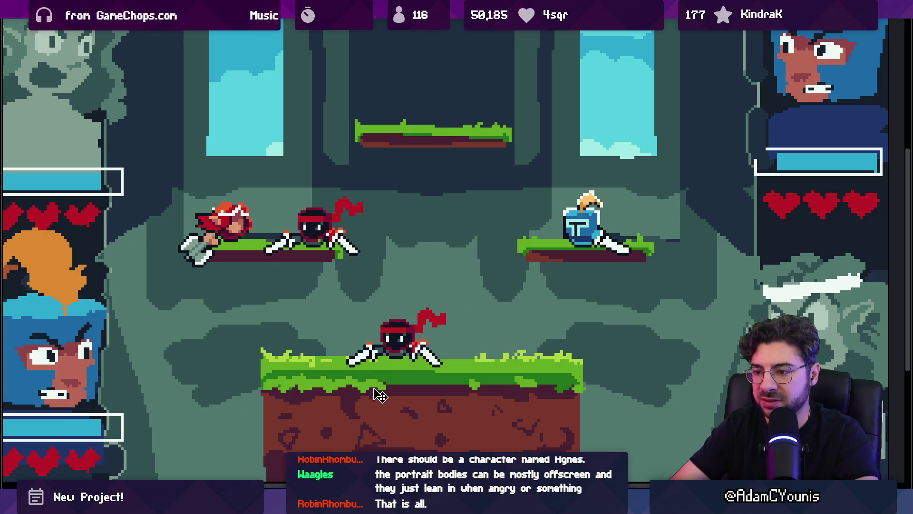
# Step: Select the whole bottom grass platform and move it about 98 px left
pyautogui.scroll(-2, 356, 389)
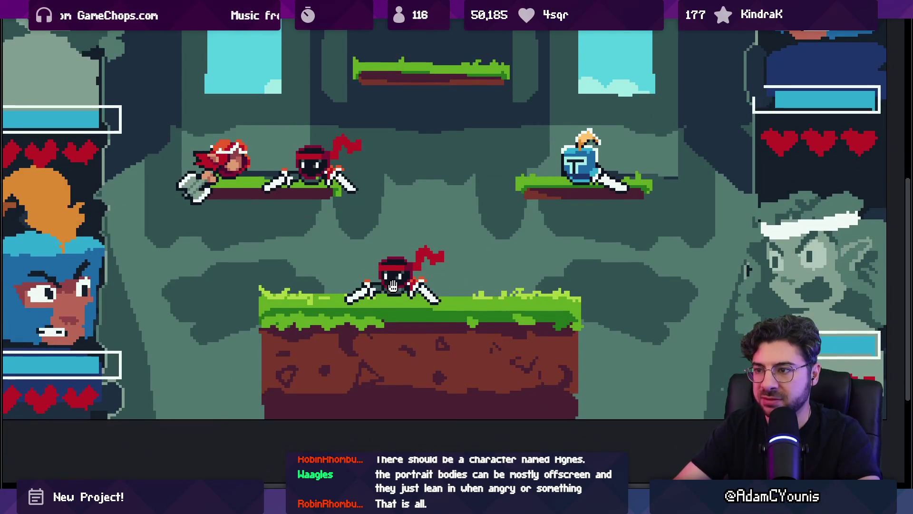
pyautogui.moveTo(393, 286); pyautogui.dragTo(383, 297)
pyautogui.moveTo(240, 275)
pyautogui.mouseDown()
pyautogui.moveTo(300, 362)
pyautogui.moveTo(514, 407)
pyautogui.moveTo(570, 432)
pyautogui.mouseUp()
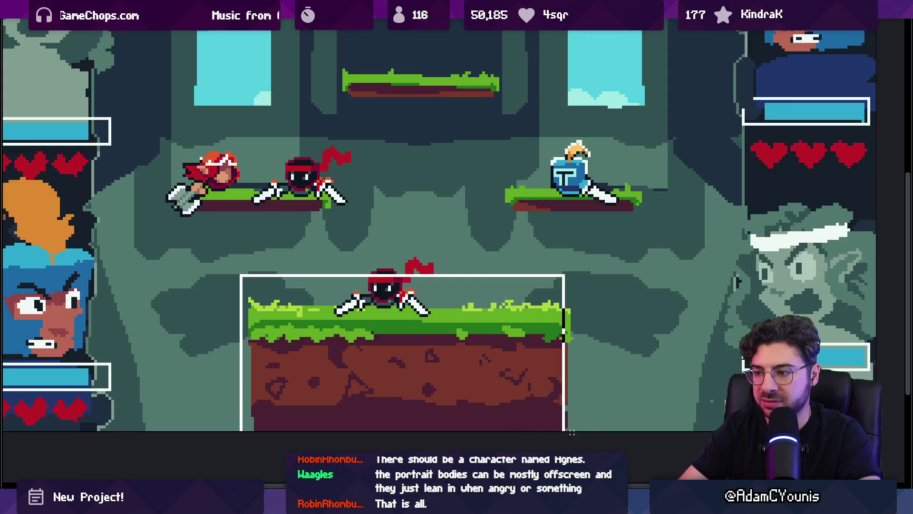
pyautogui.moveTo(499, 369); pyautogui.dragTo(508, 372)
pyautogui.moveTo(270, 269)
pyautogui.mouseDown()
pyautogui.moveTo(461, 398)
pyautogui.moveTo(466, 433)
pyautogui.mouseUp()
pyautogui.moveTo(424, 371); pyautogui.dragTo(373, 372)
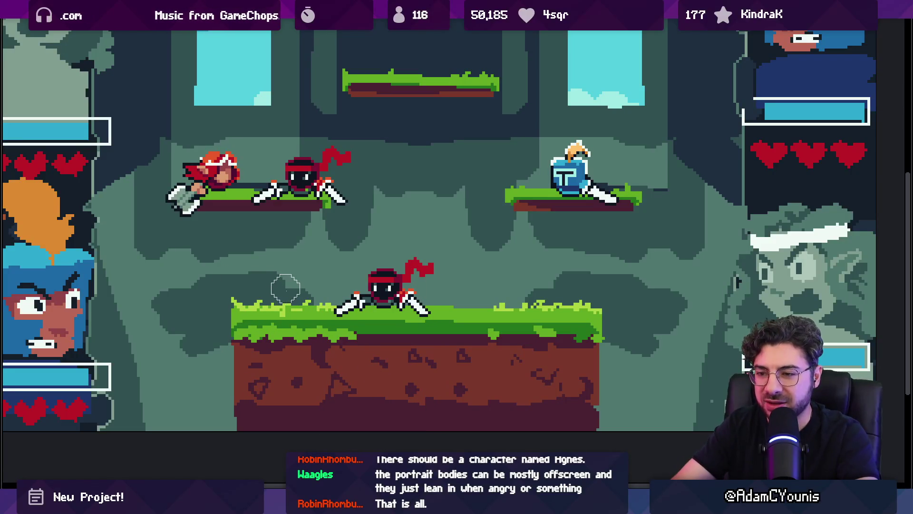
pyautogui.scroll(-3, 302, 291)
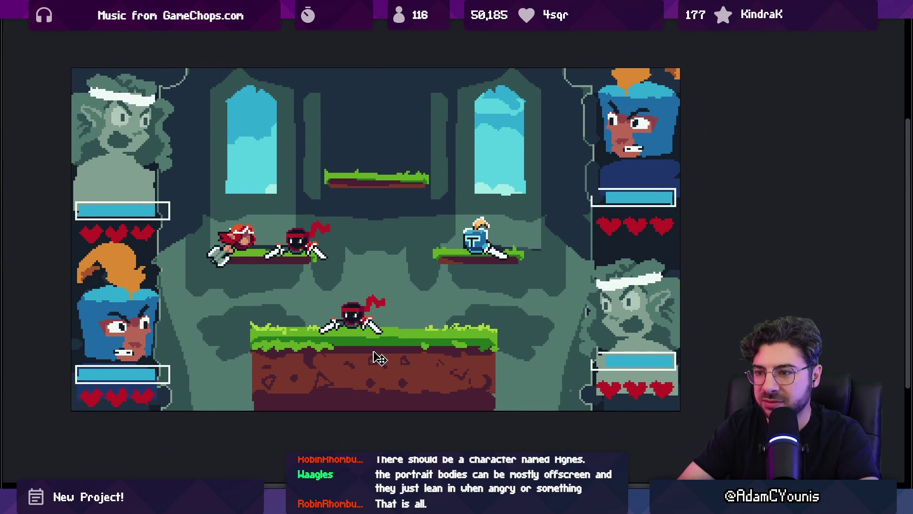
# Step: Leave the full-screen preview and bring back the editor panels
pyautogui.press('Escape')
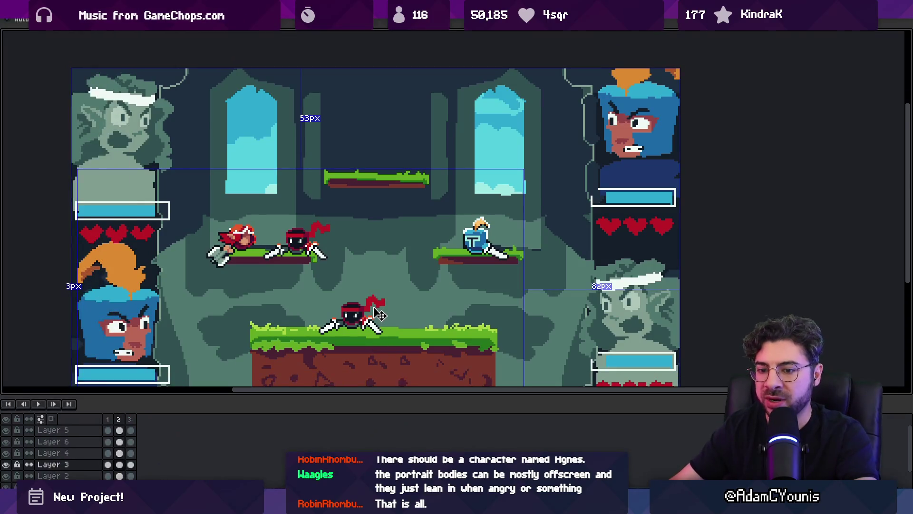
pyautogui.hotkey('ctrl', 'f')
pyautogui.scroll(-2, 388, 271)
pyautogui.scroll(1, 444, 254)
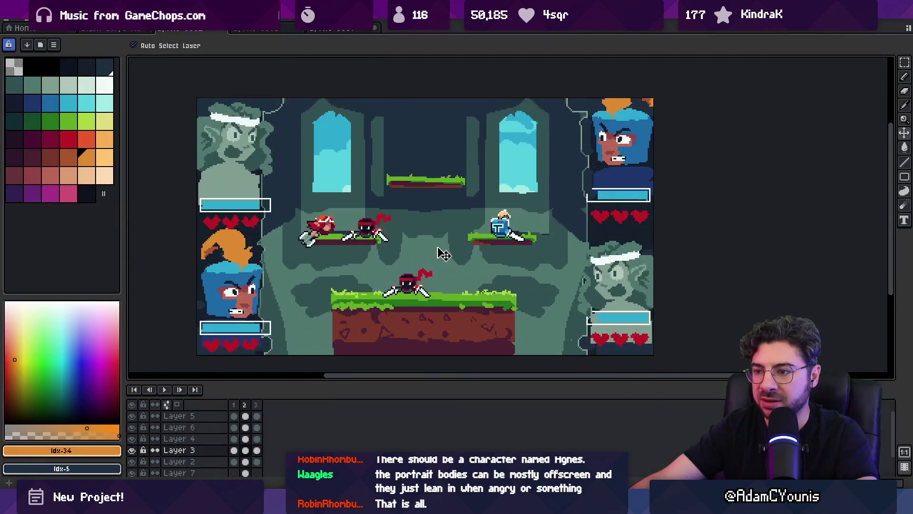
# Step: On Layer 4, re-angle the ground ninja's left leg and right foot
pyautogui.scroll(5, 398, 287)
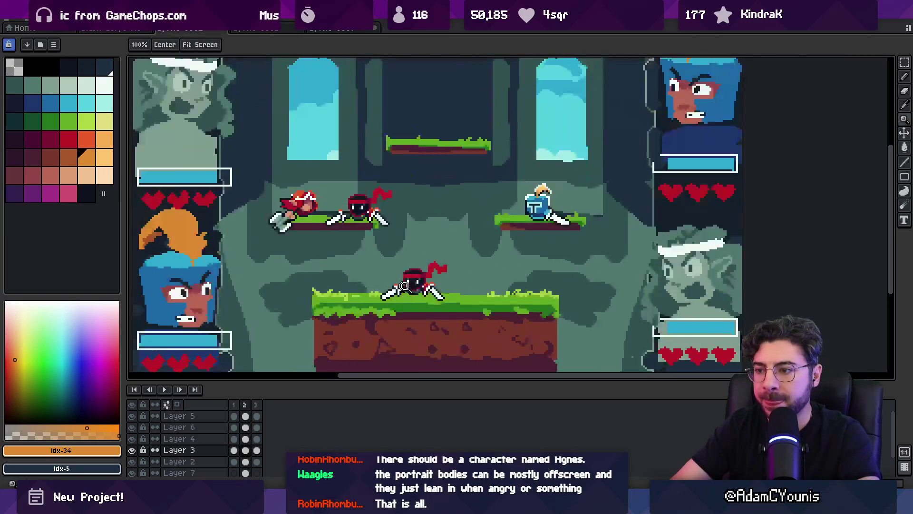
pyautogui.click(361, 303)
pyautogui.press('m')
pyautogui.moveTo(316, 334); pyautogui.dragTo(340, 329)
pyautogui.hotkey('ctrl', 'd')
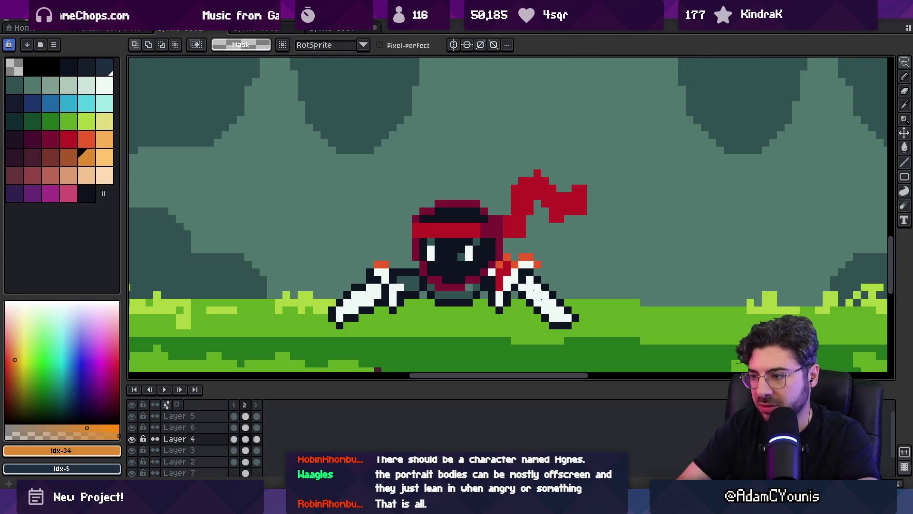
pyautogui.moveTo(543, 340)
pyautogui.mouseDown()
pyautogui.moveTo(578, 305)
pyautogui.moveTo(568, 317)
pyautogui.mouseUp()
pyautogui.hotkey('ctrl', 'd')
pyautogui.moveTo(515, 308); pyautogui.dragTo(486, 281)
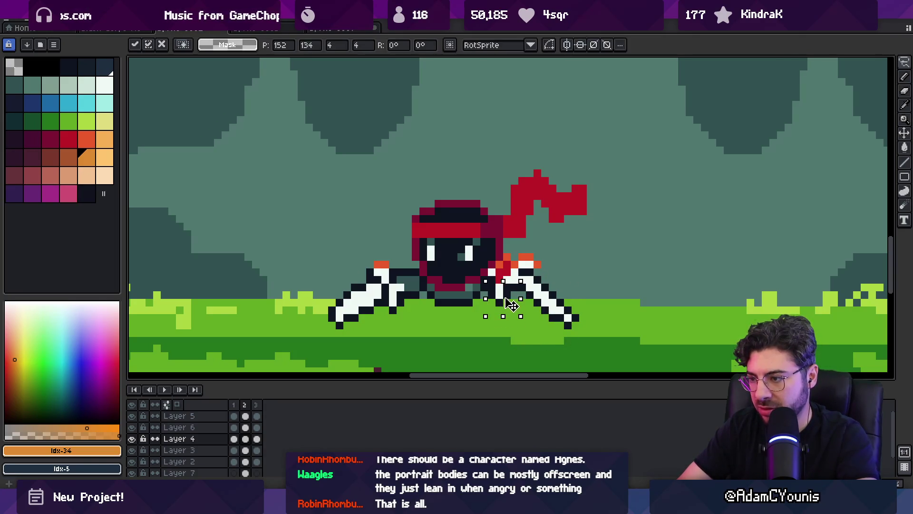
pyautogui.hotkey('ctrl', 'd')
# Step: Undo the extended leg pixels and draw a dark outline under the ninja's leg
pyautogui.press('b')
pyautogui.keyDown('alt'); pyautogui.click(531, 285); pyautogui.keyUp('alt')
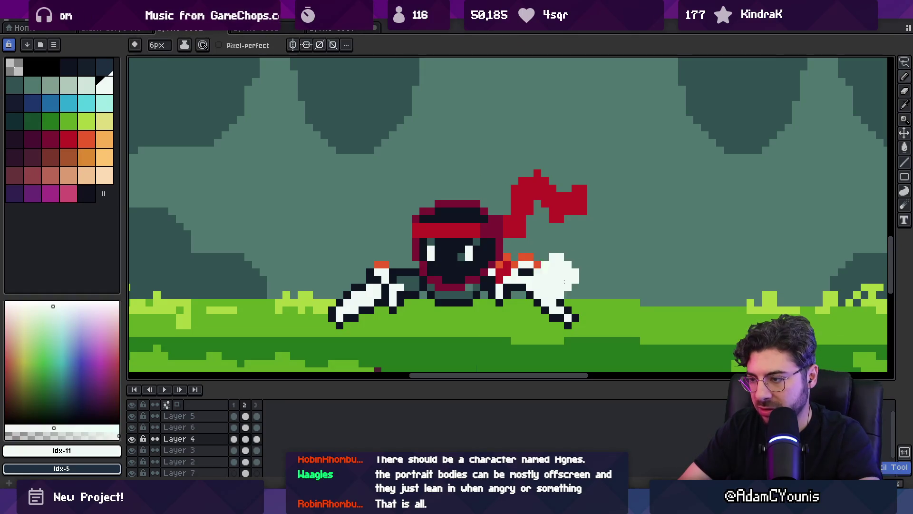
pyautogui.press('z')
pyautogui.scroll(-2, 513, 286)
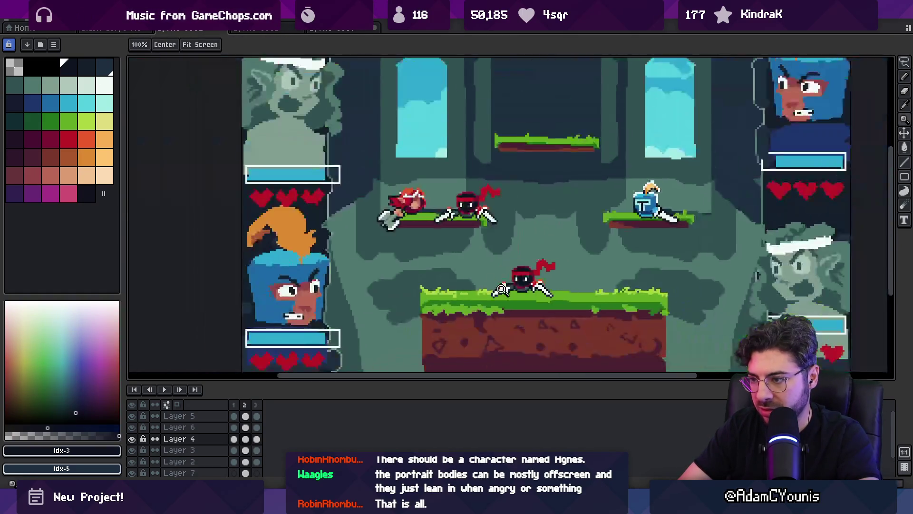
pyautogui.scroll(3, 512, 287)
pyautogui.hotkey('ctrl', 'z')
pyautogui.press('b')
pyautogui.keyDown('alt'); pyautogui.click(494, 293); pyautogui.keyUp('alt')
pyautogui.keyDown('alt'); pyautogui.click(464, 295); pyautogui.keyUp('alt')
pyautogui.moveTo(475, 307); pyautogui.dragTo(488, 307)
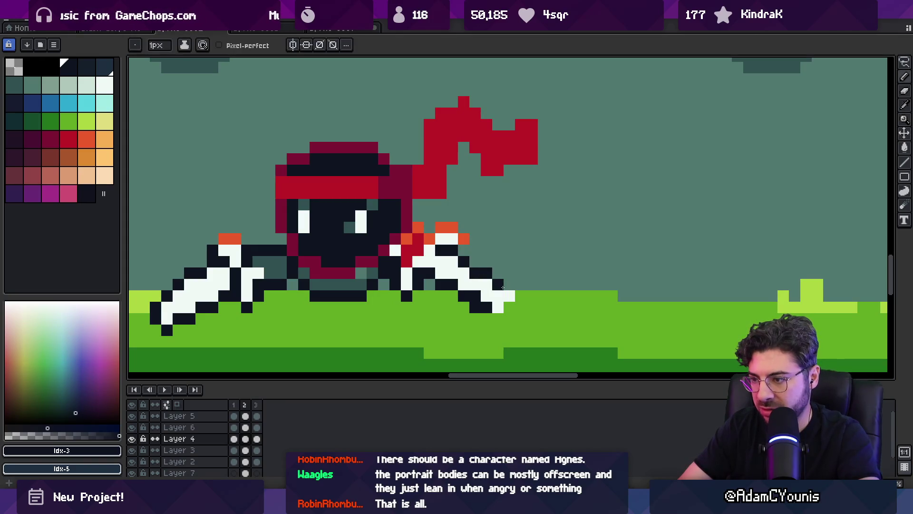
# Step: Sample the ninja's colours and add dark outline pixels to its right foot
pyautogui.press('z')
pyautogui.scroll(-7, 500, 263)
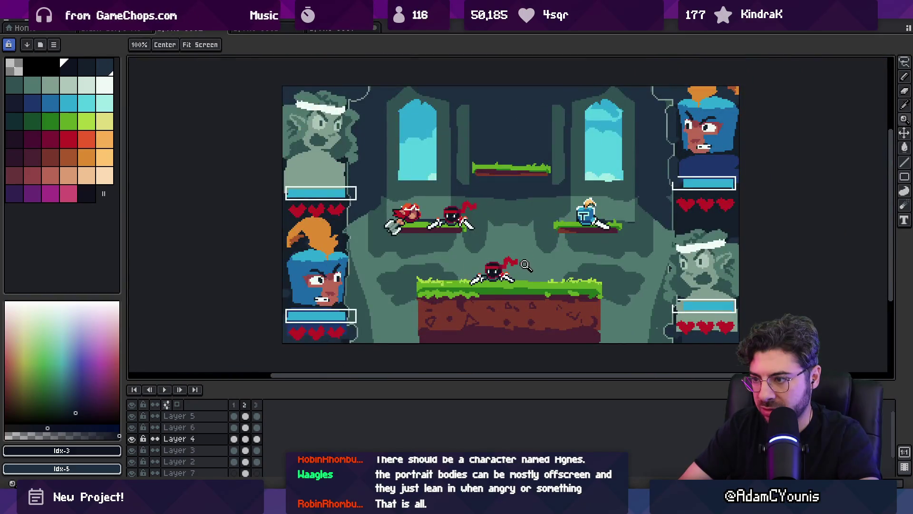
pyautogui.scroll(7, 526, 265)
pyautogui.press('b')
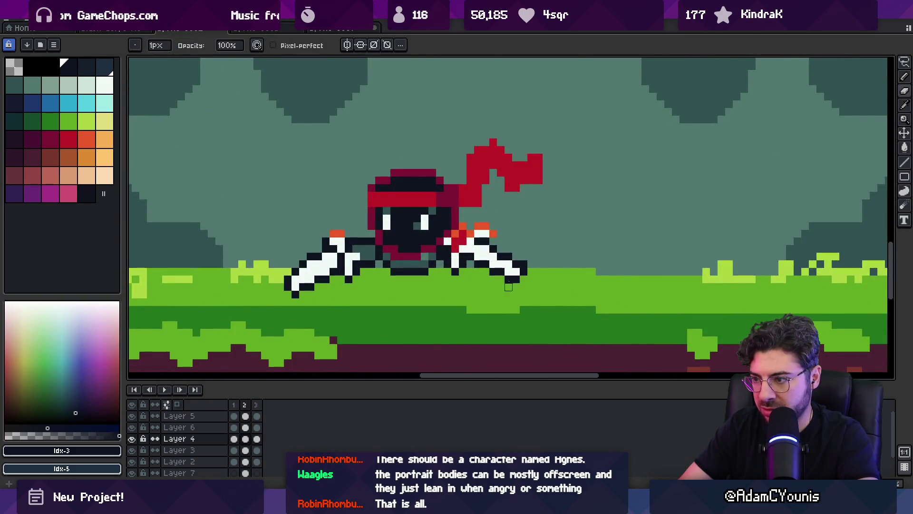
pyautogui.keyDown('alt'); pyautogui.click(517, 271); pyautogui.keyUp('alt')
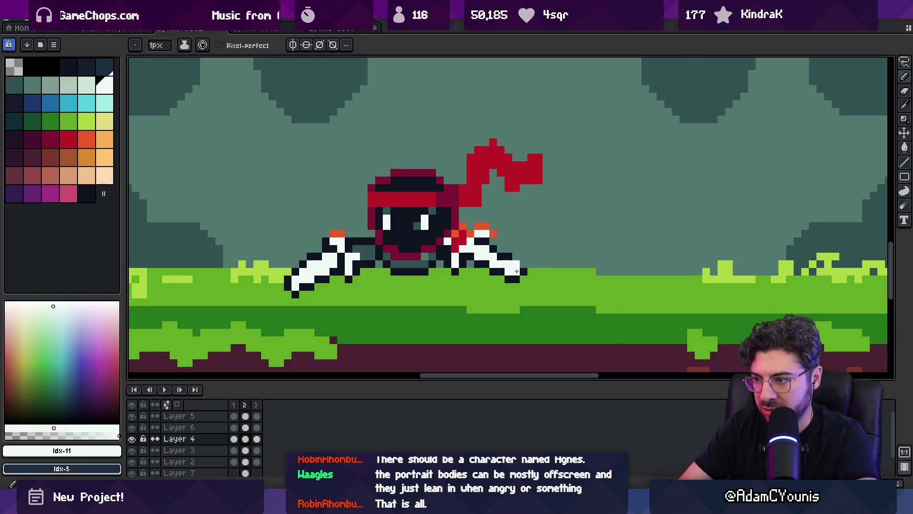
pyautogui.keyDown('alt'); pyautogui.click(516, 270); pyautogui.keyUp('alt')
pyautogui.keyDown('alt'); pyautogui.click(514, 267); pyautogui.keyUp('alt')
pyautogui.keyDown('alt'); pyautogui.click(518, 275); pyautogui.keyUp('alt')
pyautogui.click(531, 272)
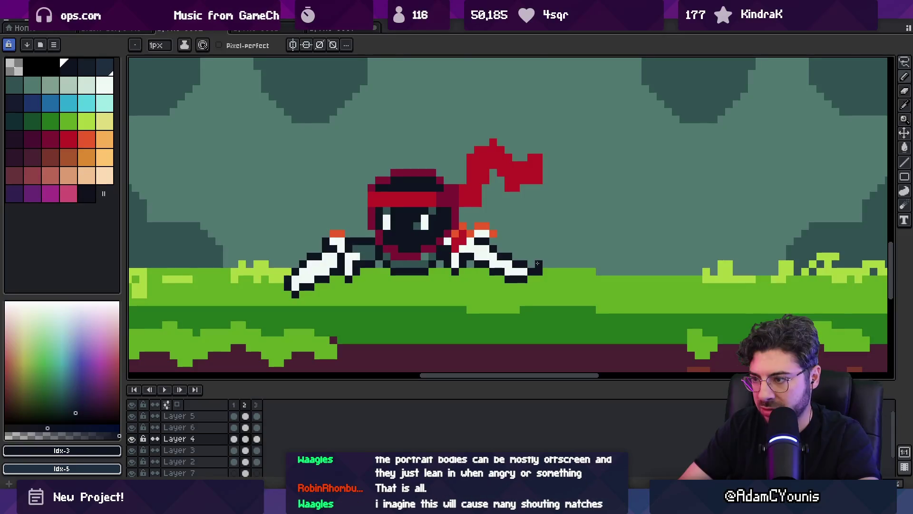
# Step: Darken pixels on the ninja's left foot, including its tip
pyautogui.press('z')
pyautogui.scroll(-5, 549, 276)
pyautogui.scroll(5, 442, 310)
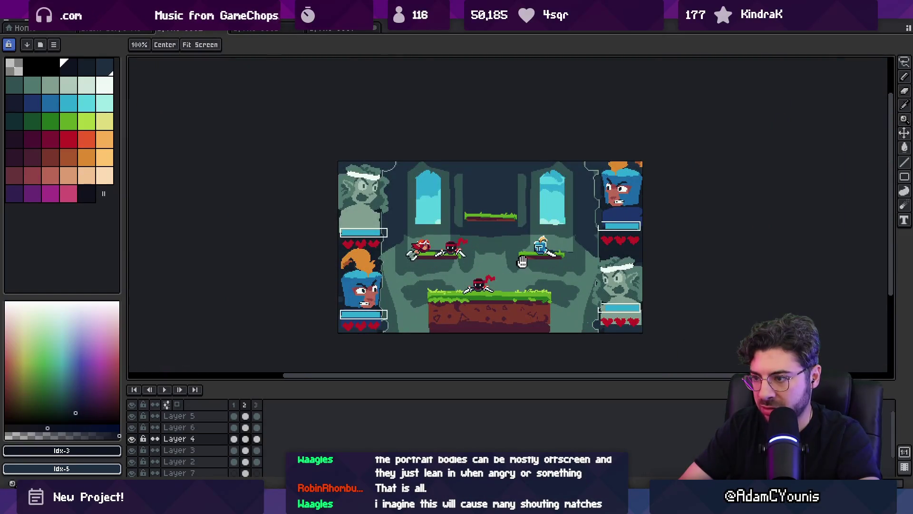
pyautogui.scroll(1, 423, 315)
pyautogui.press('b')
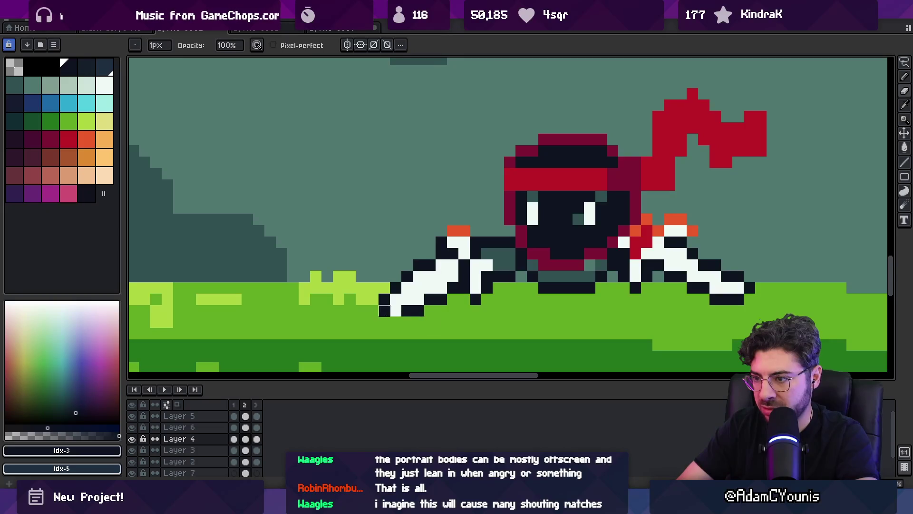
pyautogui.click(441, 288)
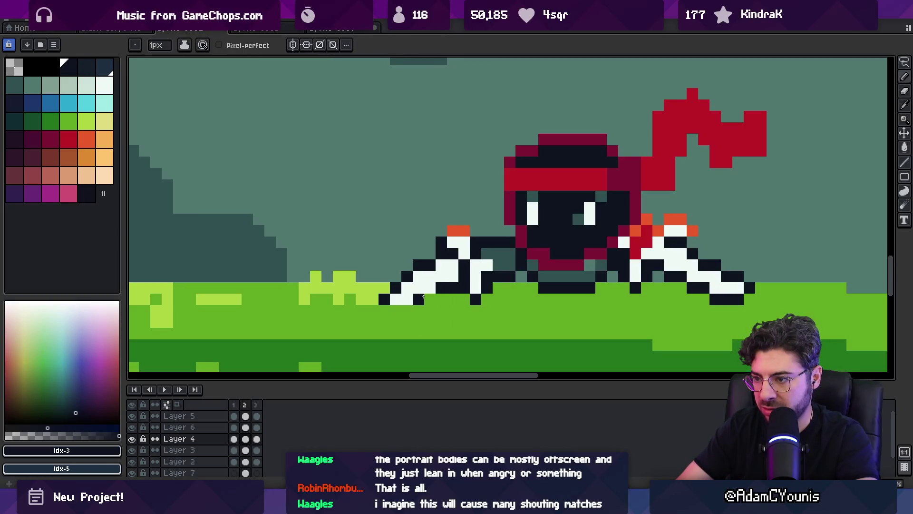
pyautogui.keyDown('alt'); pyautogui.click(406, 299); pyautogui.keyUp('alt')
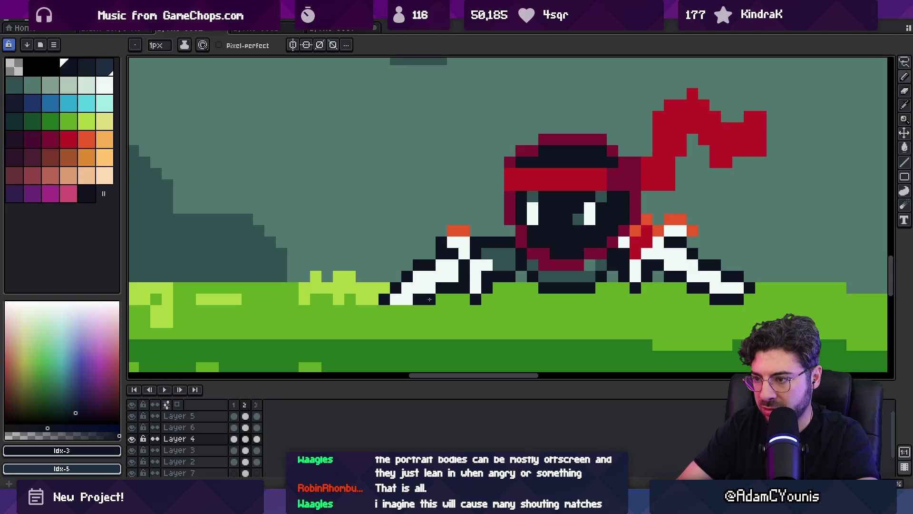
pyautogui.keyDown('alt'); pyautogui.click(419, 299); pyautogui.keyUp('alt')
pyautogui.click(405, 310)
pyautogui.press('z')
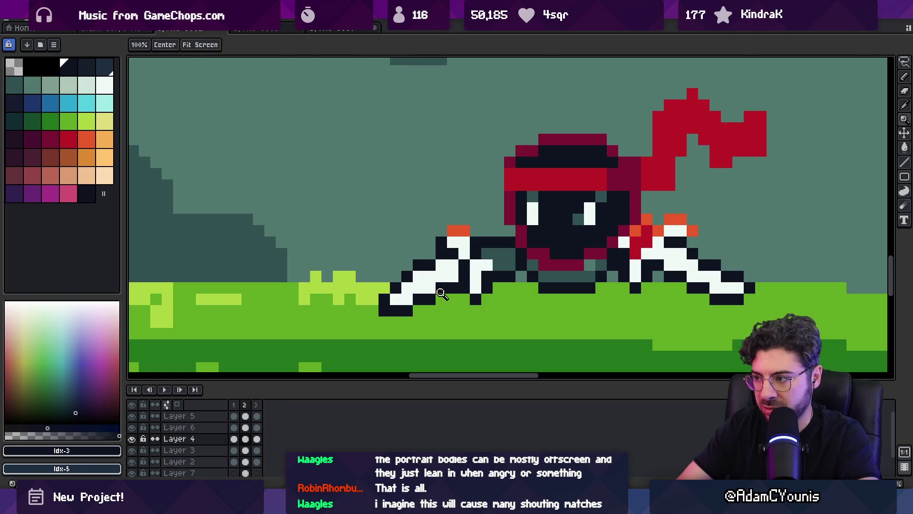
pyautogui.scroll(-8, 425, 264)
pyautogui.scroll(6, 440, 267)
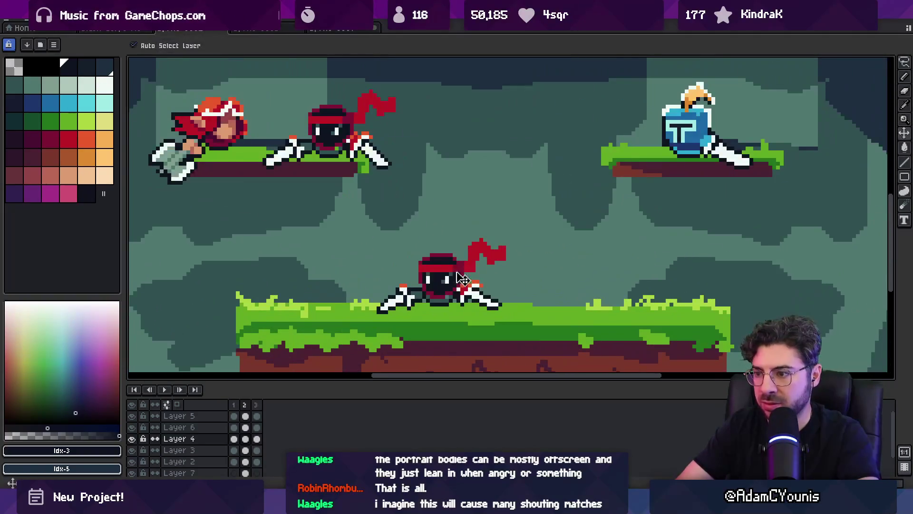
# Step: Marquee-select the whole ground ninja, then deselect it
pyautogui.press('m')
pyautogui.scroll(2, 466, 273)
pyautogui.moveTo(438, 358); pyautogui.dragTo(631, 171)
pyautogui.click(507, 256)
pyautogui.press('Return')
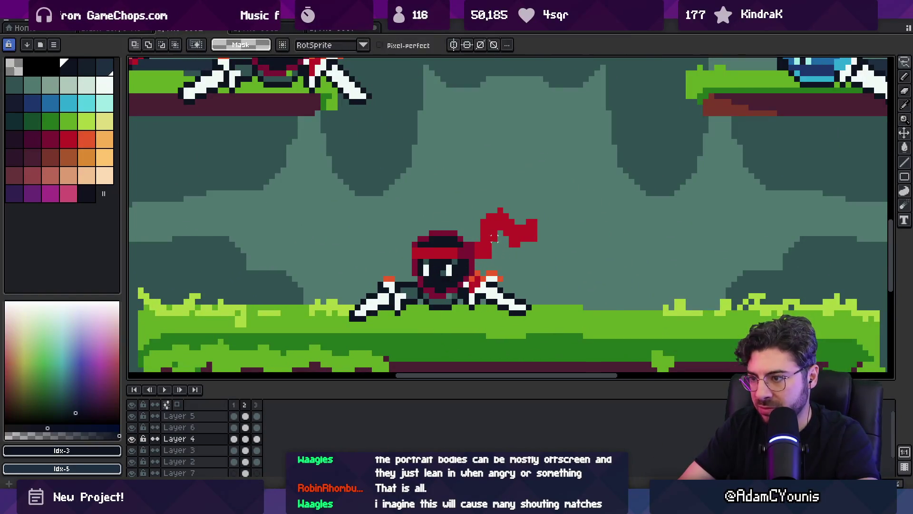
pyautogui.press('z')
pyautogui.scroll(-8, 458, 249)
pyautogui.scroll(2, 457, 249)
# Step: Copy the ground ninja onto the upper-left platform
pyautogui.press('m')
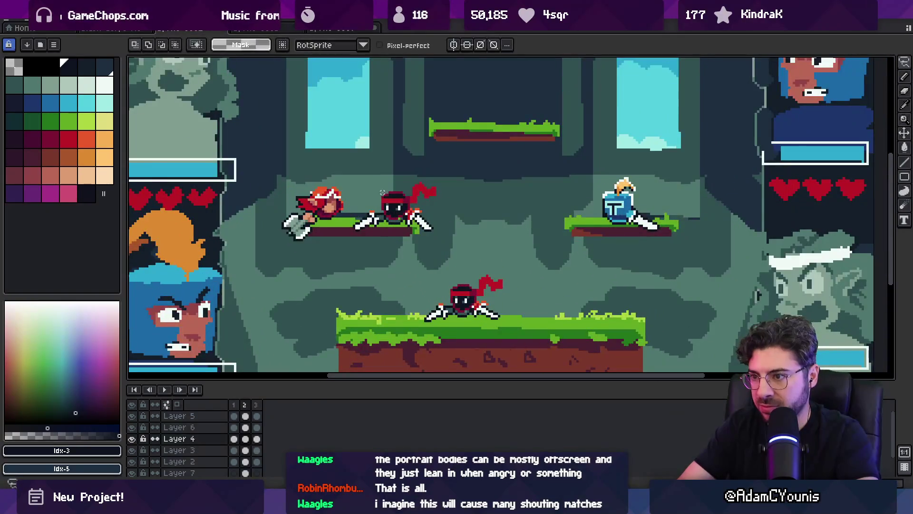
pyautogui.moveTo(447, 283); pyautogui.dragTo(449, 286)
pyautogui.moveTo(459, 316)
pyautogui.mouseDown()
pyautogui.moveTo(390, 209)
pyautogui.moveTo(383, 221)
pyautogui.moveTo(352, 212)
pyautogui.moveTo(383, 229)
pyautogui.mouseUp()
pyautogui.scroll(5, 383, 221)
pyautogui.press('z')
pyautogui.scroll(-5, 404, 223)
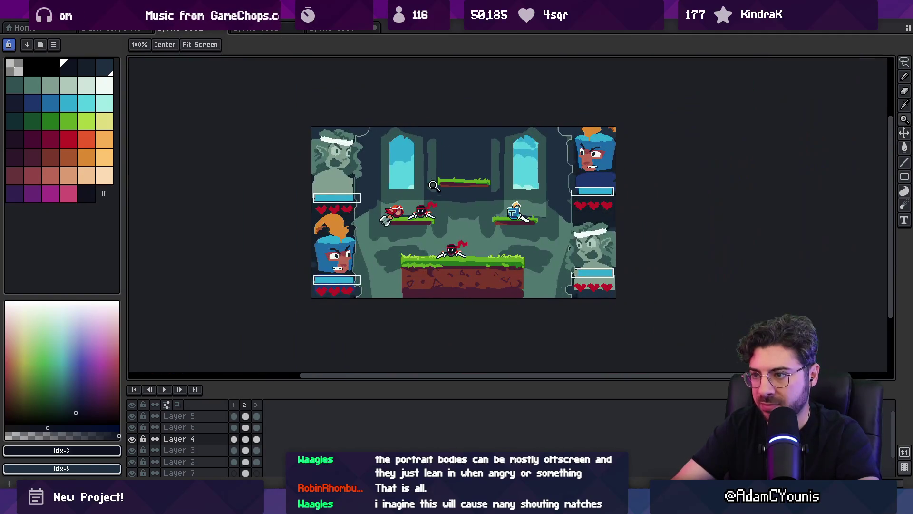
# Step: Zoom around the four-fighter arena, sample the ninja's dark red, then preview it full-screen with F8
pyautogui.scroll(1, 432, 222)
pyautogui.scroll(2, 432, 221)
pyautogui.scroll(-1, 425, 224)
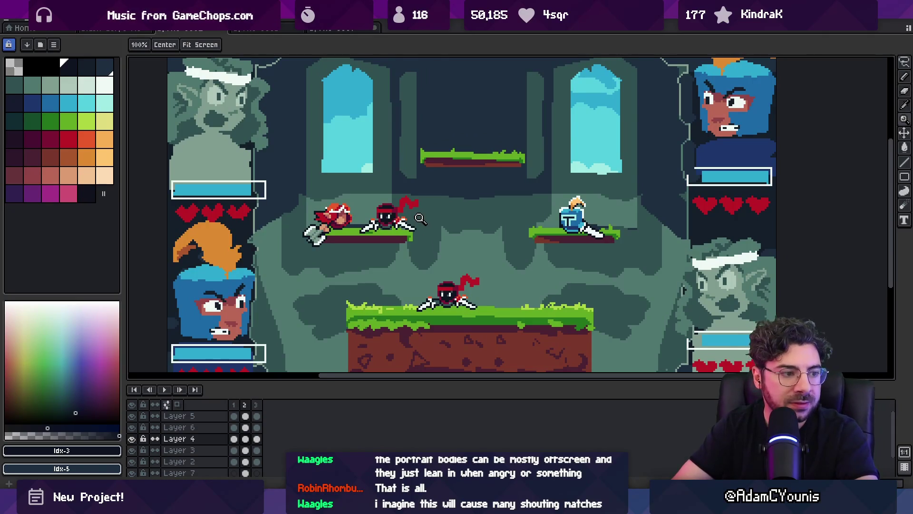
pyautogui.moveTo(423, 230); pyautogui.dragTo(404, 240)
pyautogui.scroll(3, 429, 315)
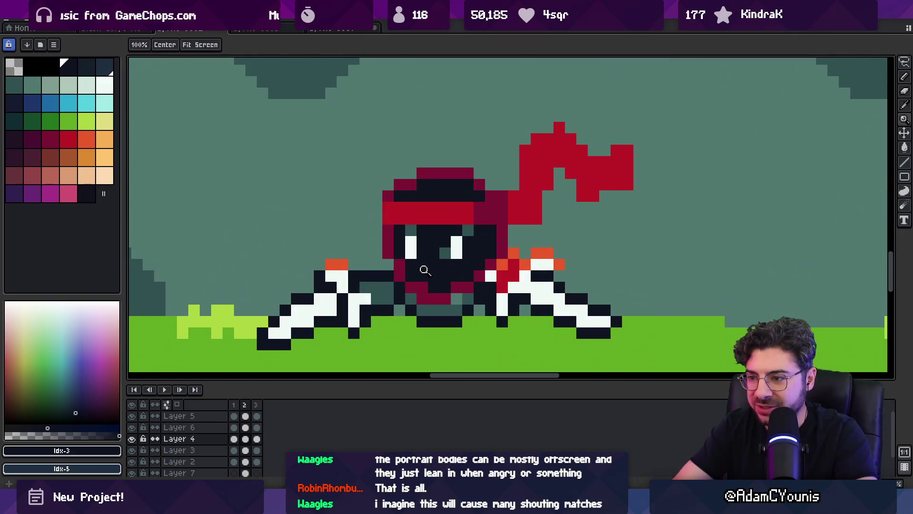
pyautogui.keyDown('alt'); pyautogui.click(422, 265); pyautogui.keyUp('alt')
pyautogui.scroll(-2, 389, 257)
pyautogui.scroll(-2, 389, 257)
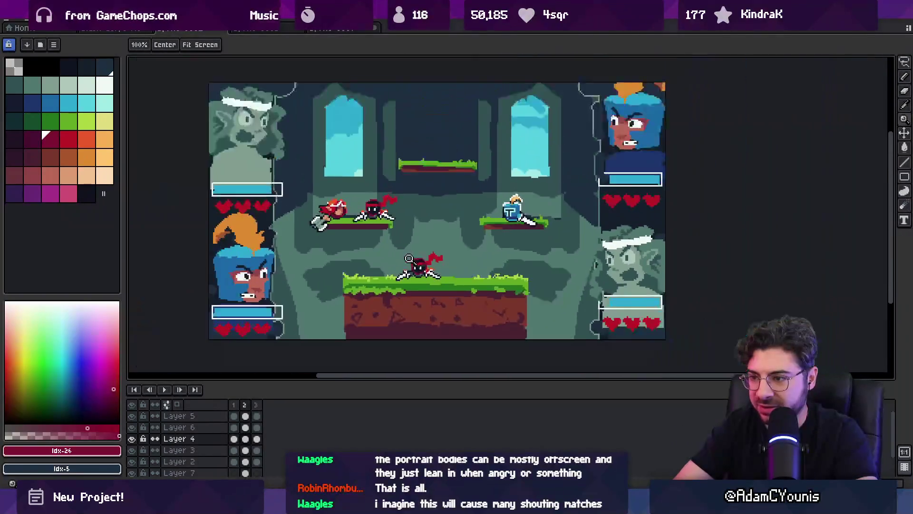
pyautogui.scroll(1, 393, 230)
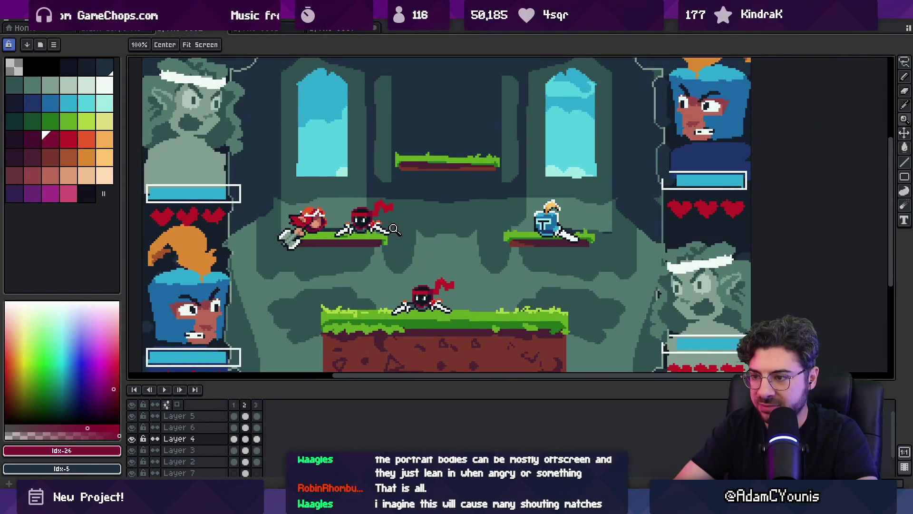
pyautogui.scroll(-2, 423, 241)
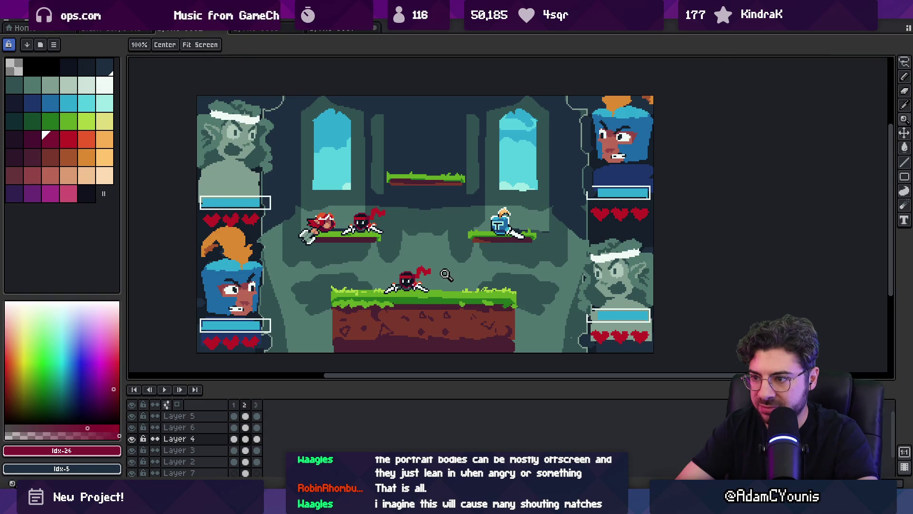
pyautogui.scroll(2, 445, 275)
pyautogui.press('F8')
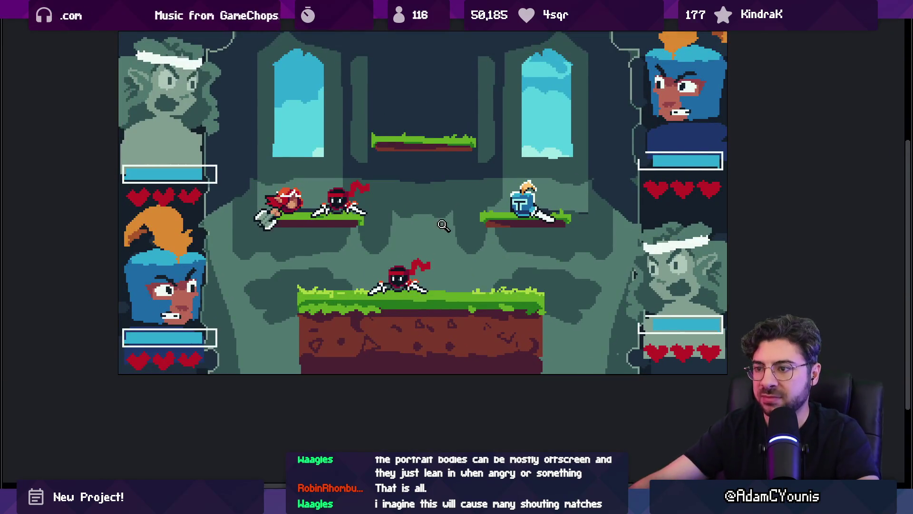
# Step: Zoom and pan around the full-screen preview of the arena mockup, then exit back to the editor
pyautogui.scroll(2, 443, 226)
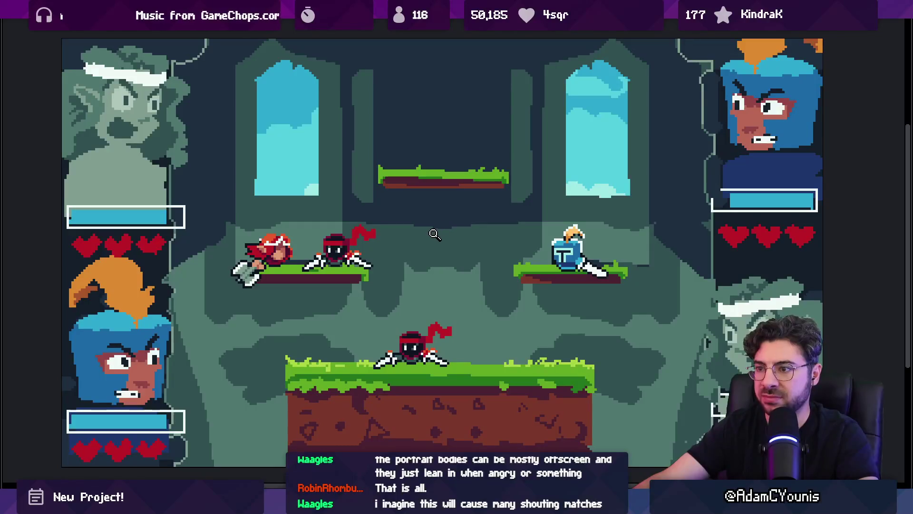
pyautogui.moveTo(434, 234); pyautogui.dragTo(439, 208)
pyautogui.scroll(1, 440, 209)
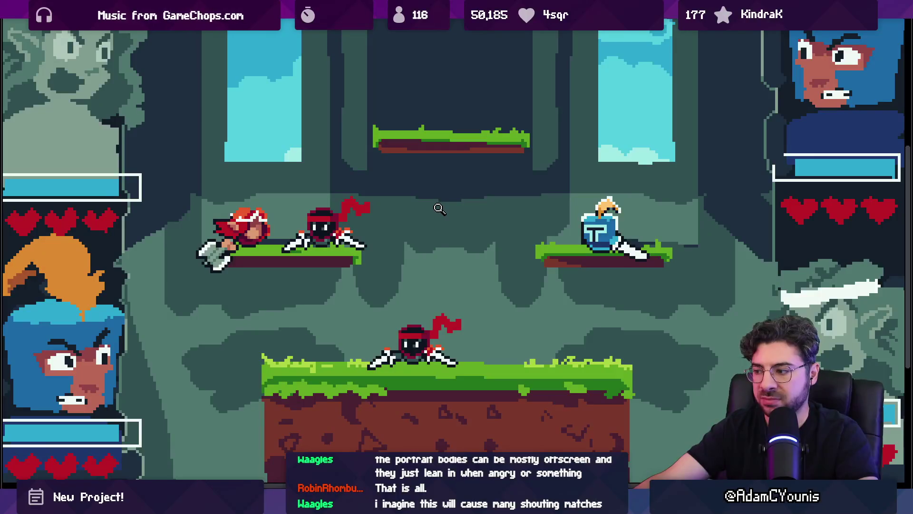
pyautogui.scroll(-2, 439, 209)
pyautogui.scroll(1, 440, 209)
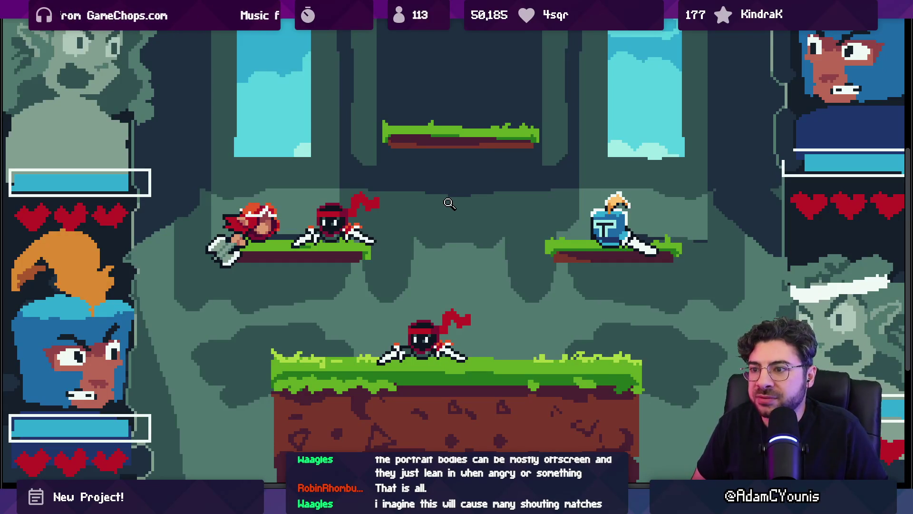
pyautogui.scroll(-1, 442, 212)
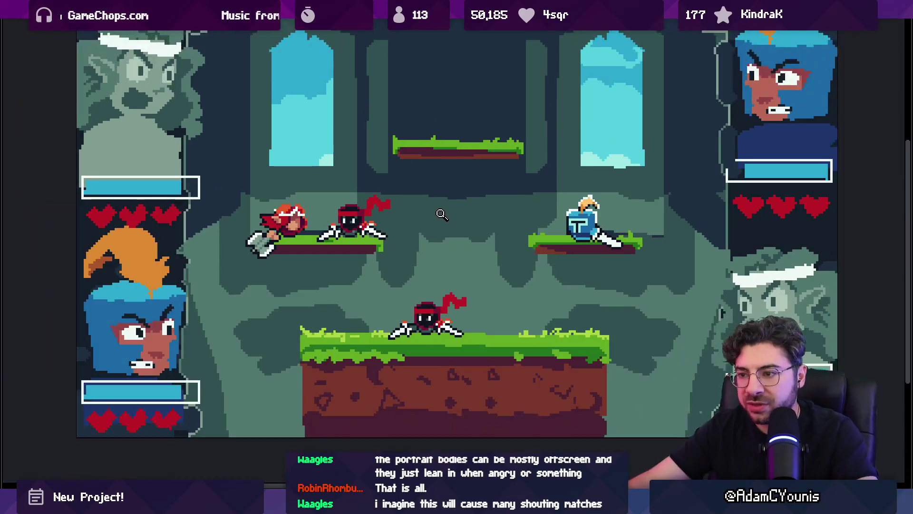
pyautogui.press('Escape')
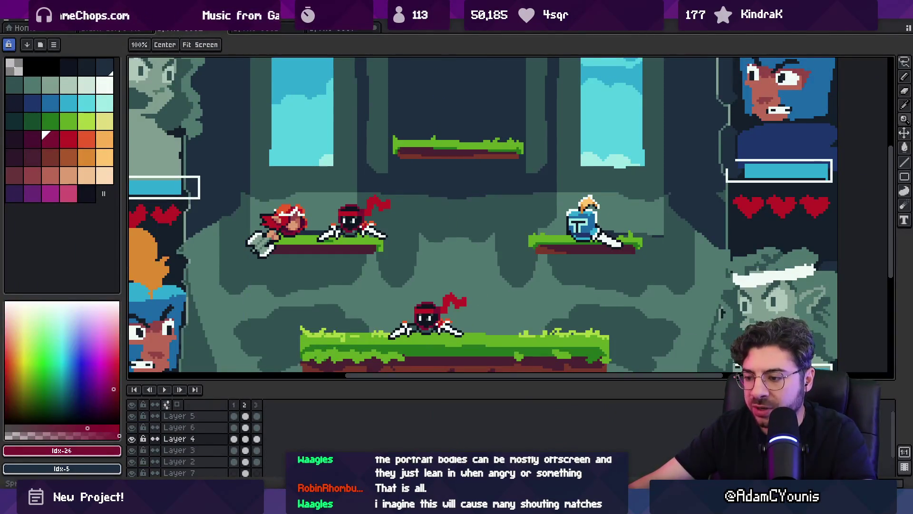
# Step: Search the web for 'towerfall screenshot' in the browser
pyautogui.moveTo(458, 429)
pyautogui.click(533, 440)
pyautogui.click(178, 30)
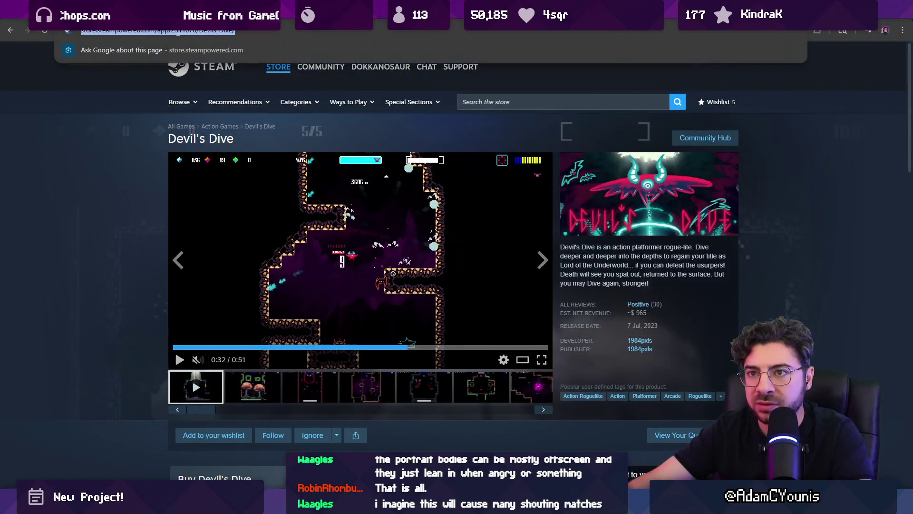
pyautogui.write('towerfall screenshot')
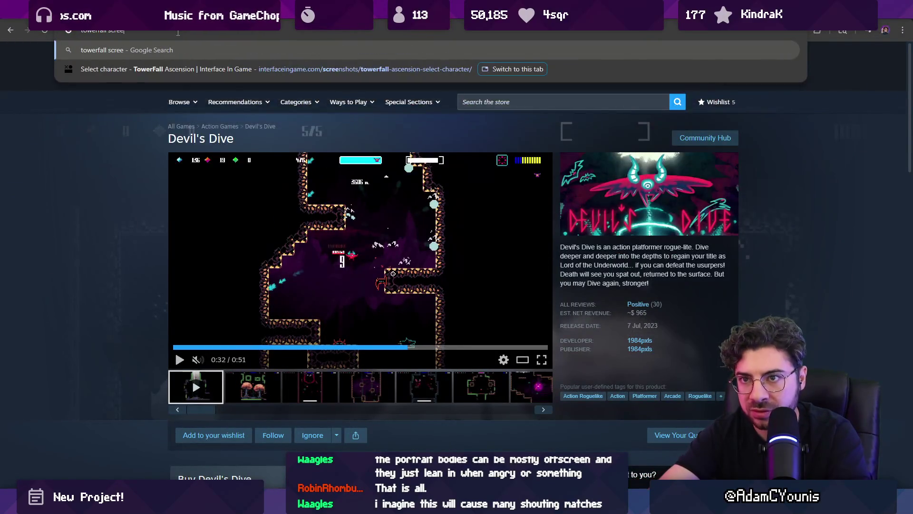
pyautogui.press('Return')
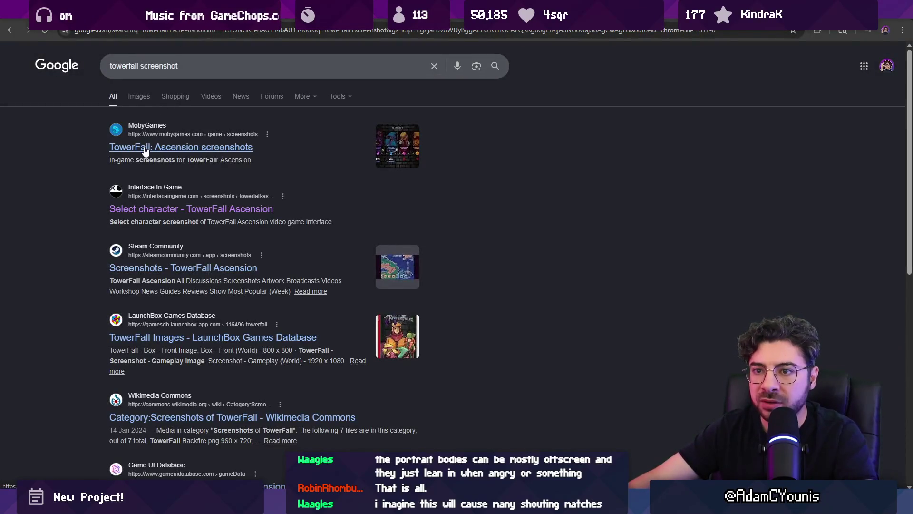
# Step: Check the MobyGames TowerFall screenshots, then open the LaunchBox TowerFall images page
pyautogui.click(145, 148)
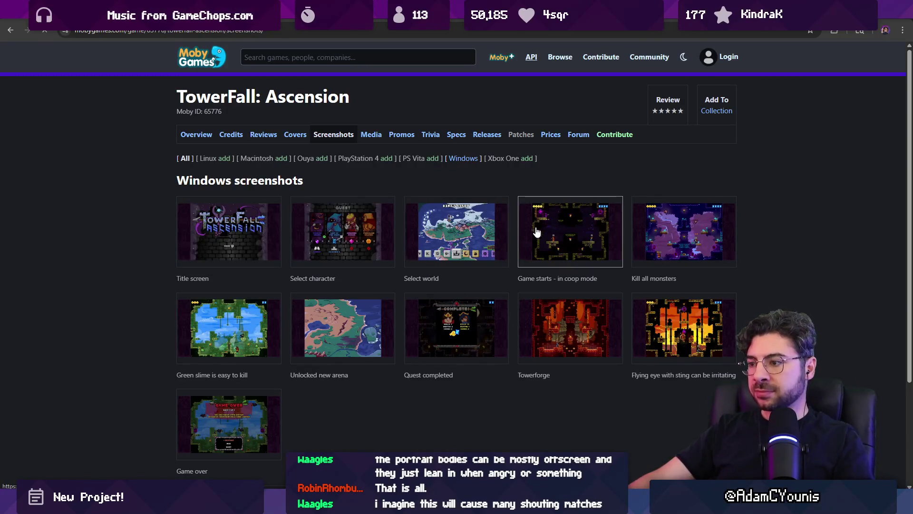
pyautogui.click(539, 247)
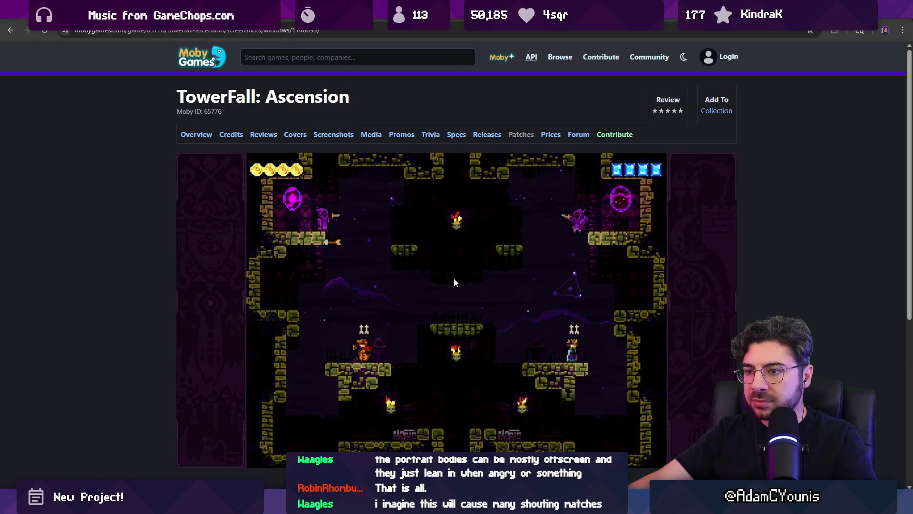
pyautogui.click(13, 32)
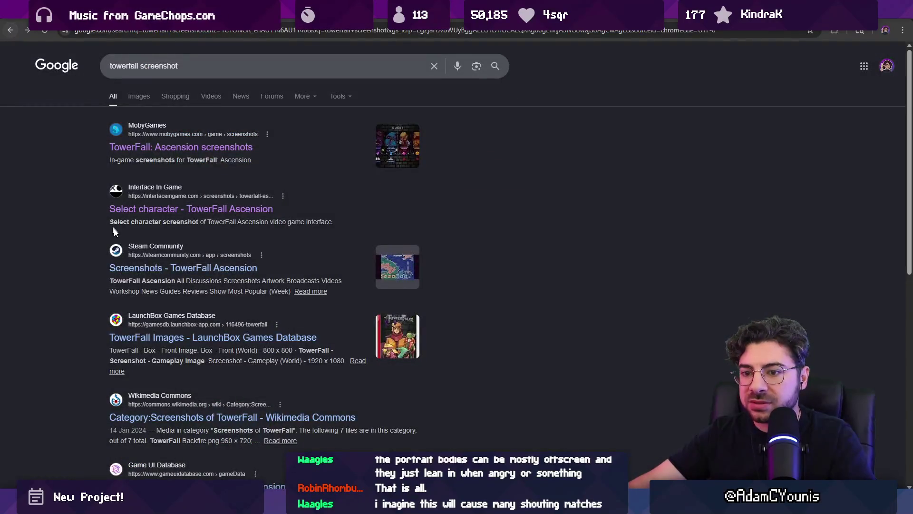
pyautogui.click(221, 338)
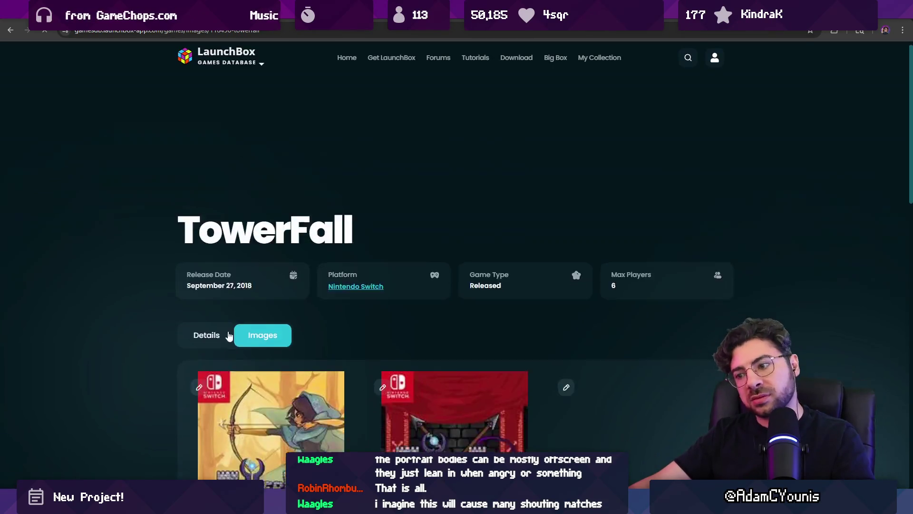
# Step: Enlarge the TowerFall level screenshot on LaunchBox and copy the image to the clipboard
pyautogui.scroll(-5, 240, 327)
pyautogui.scroll(-10, 240, 327)
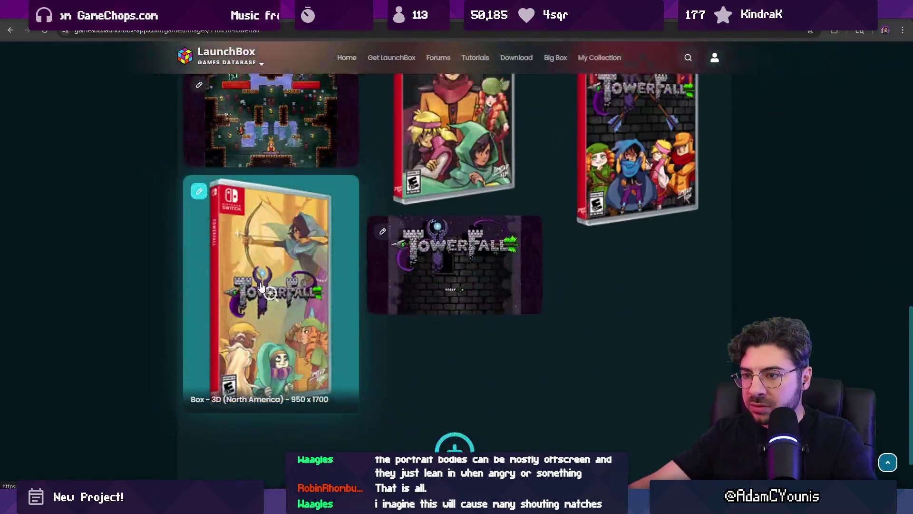
pyautogui.scroll(4, 264, 290)
pyautogui.click(264, 287)
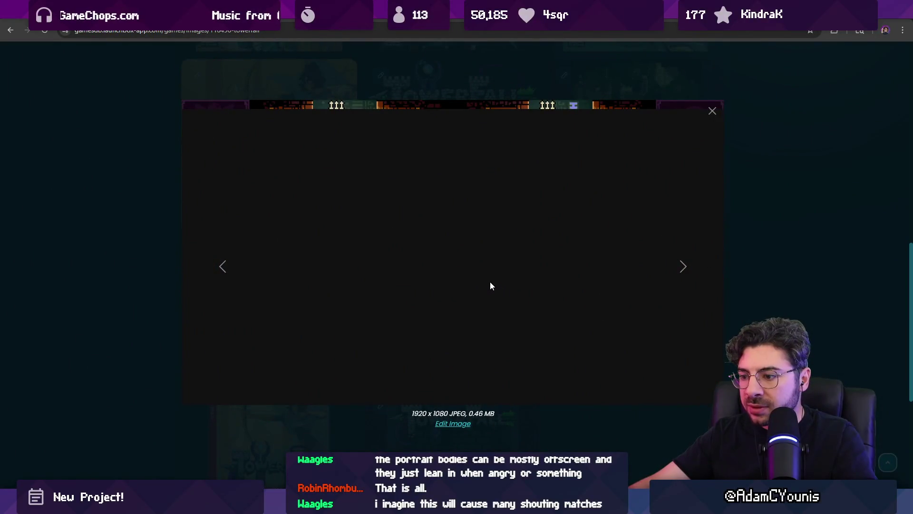
pyautogui.rightClick(490, 281)
pyautogui.click(511, 304)
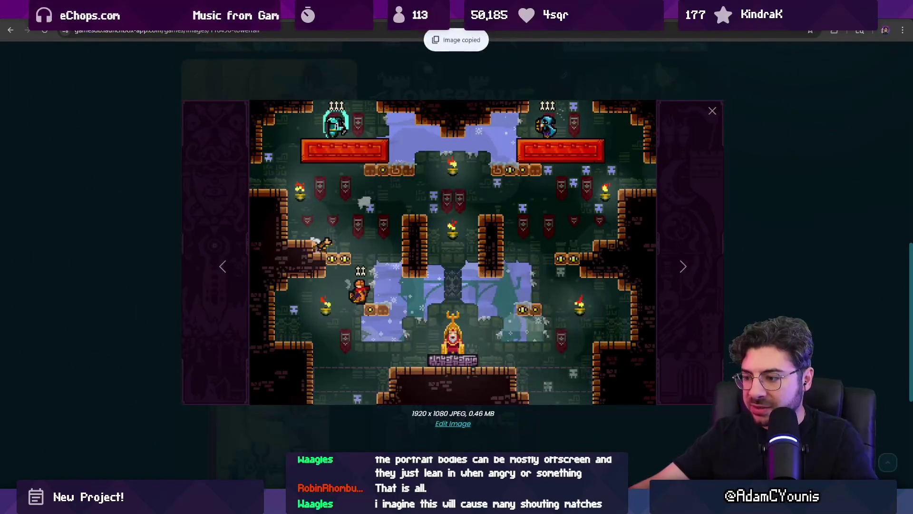
pyautogui.hotkey('alt', 'Tab')
pyautogui.click(21, 18)
# Step: Create a new sprite and paste the TowerFall screenshot into it
pyautogui.click(19, 41)
pyautogui.click(429, 349)
pyautogui.hotkey('ctrl', 'v')
pyautogui.press('Return')
# Step: Zoom in and measure one game pixel as a 4x4 block with a temporary selection
pyautogui.scroll(-2, 471, 276)
pyautogui.scroll(2, 470, 276)
pyautogui.scroll(-2, 470, 276)
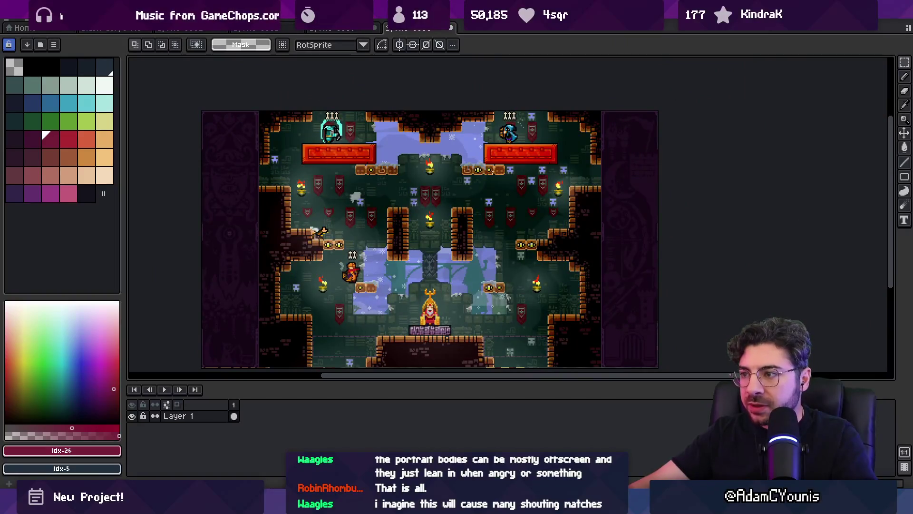
pyautogui.scroll(3, 491, 171)
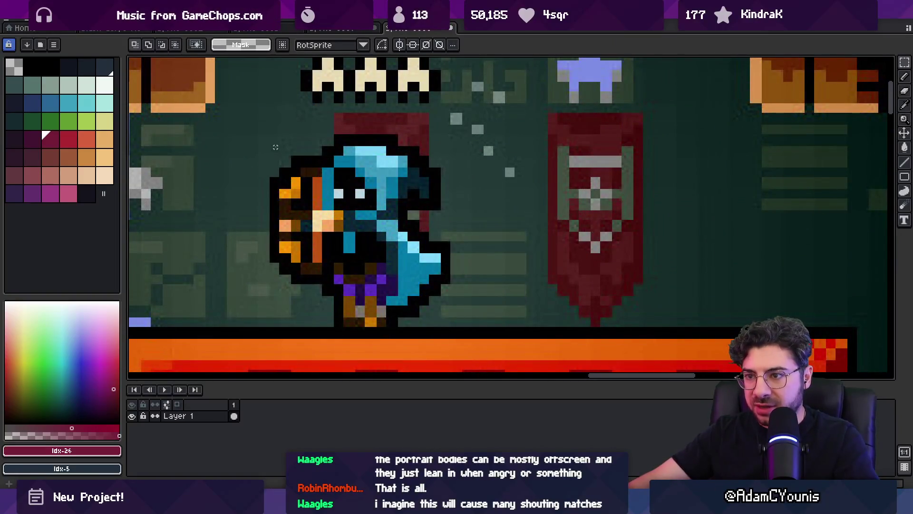
pyautogui.scroll(3, 330, 143)
pyautogui.moveTo(272, 157); pyautogui.dragTo(342, 228)
pyautogui.hotkey('ctrl', 'd')
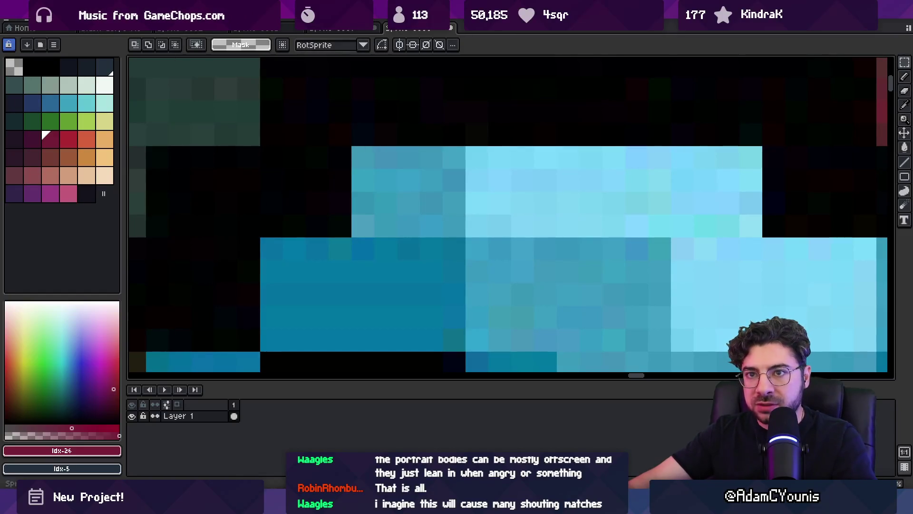
# Step: Resize the sprite to 25% width, then return to the ninja mockup document
pyautogui.click(57, 19)
pyautogui.click(92, 70)
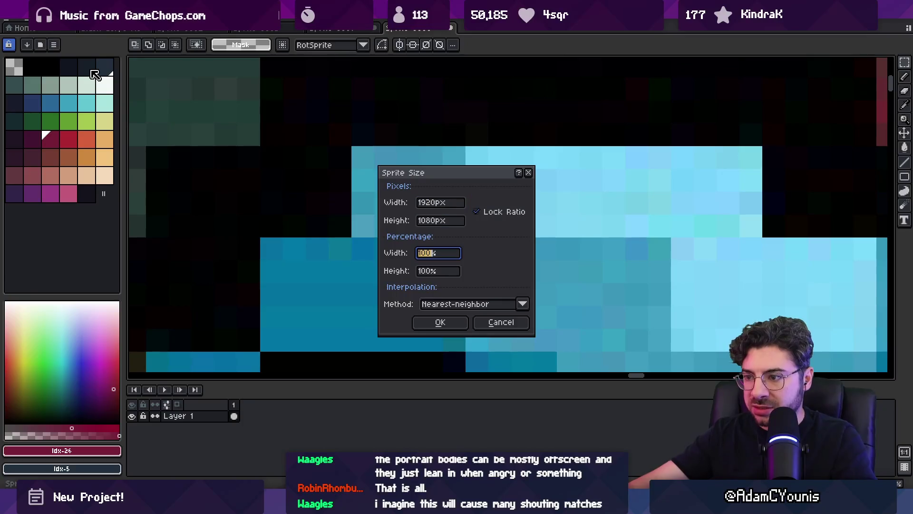
pyautogui.write('25')
pyautogui.press('Return')
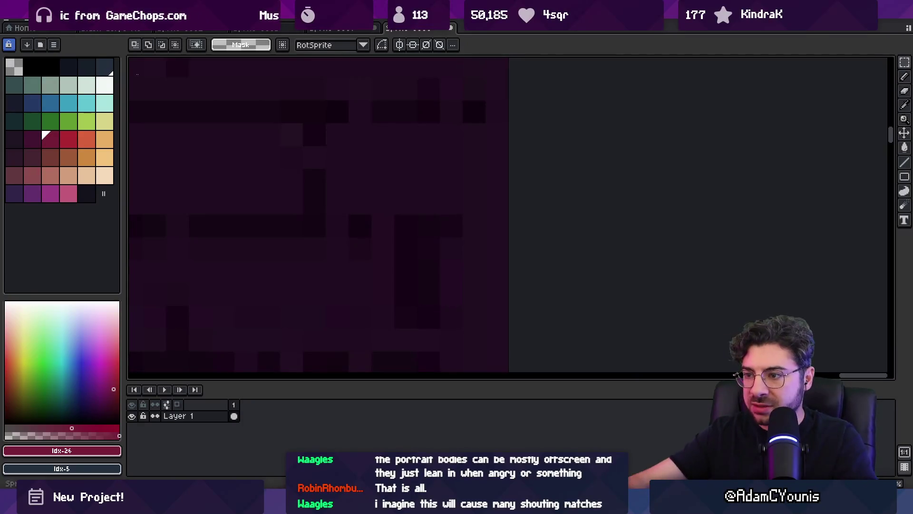
pyautogui.scroll(-3, 415, 195)
pyautogui.scroll(2, 415, 195)
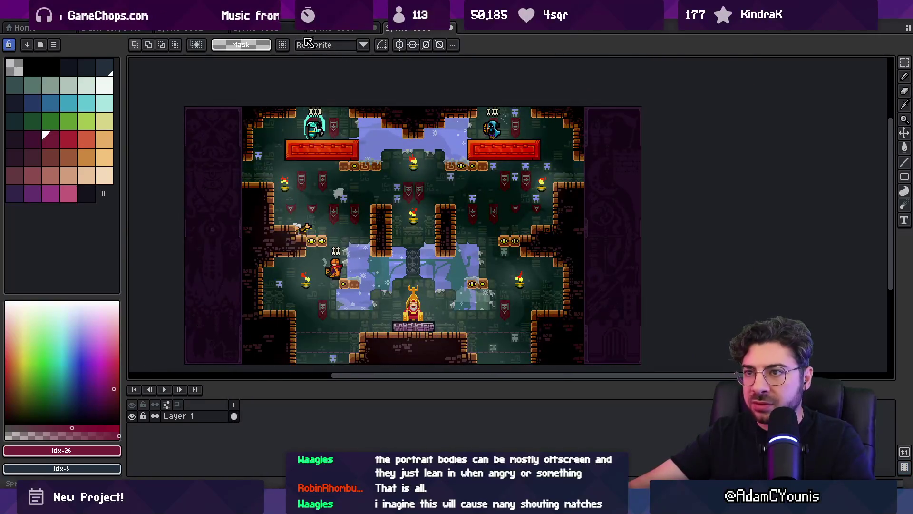
pyautogui.click(176, 28)
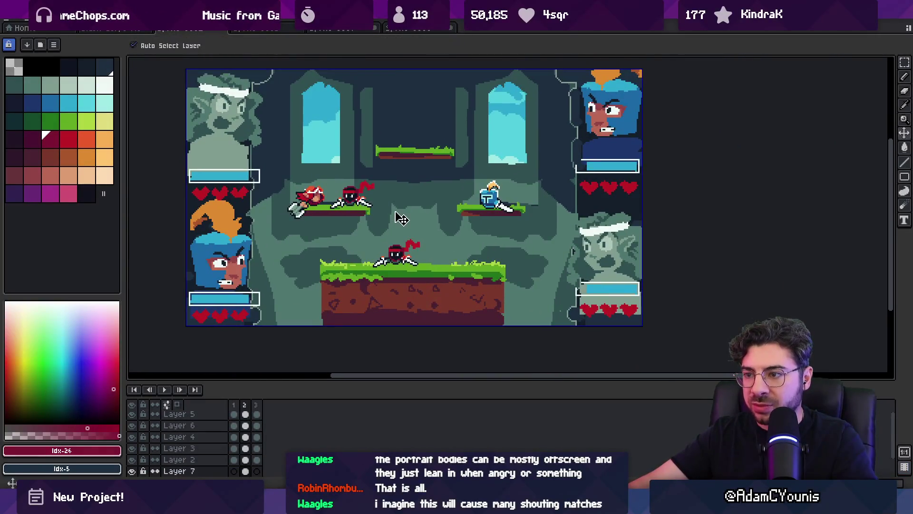
# Step: Paste the downscaled TowerFall level into the mockup, shifted up and to the left
pyautogui.hotkey('ctrl', 'v')
pyautogui.moveTo(391, 191)
pyautogui.mouseDown()
pyautogui.moveTo(342, 143)
pyautogui.moveTo(300, 76)
pyautogui.moveTo(306, 124)
pyautogui.mouseUp()
pyautogui.press('Return')
pyautogui.scroll(-3, 383, 148)
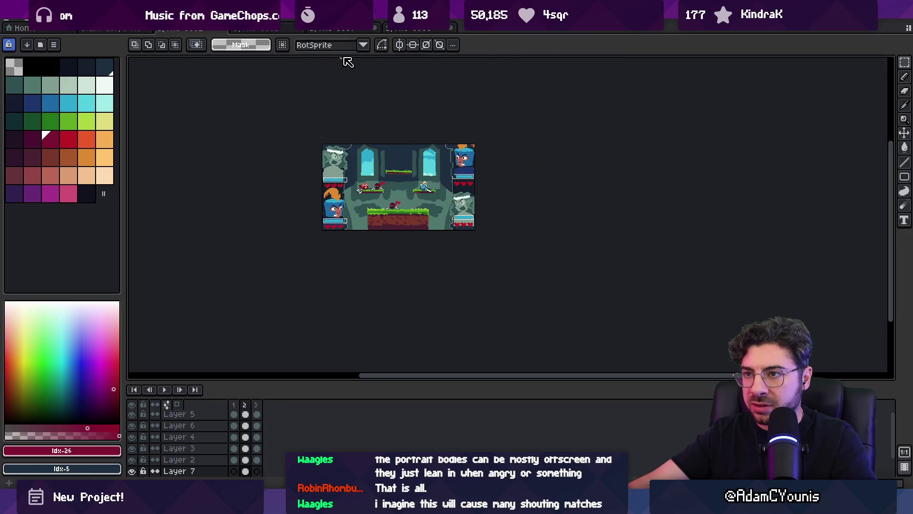
# Step: In the TowerFall document, select the orange archer with a rectangular selection
pyautogui.click(409, 29)
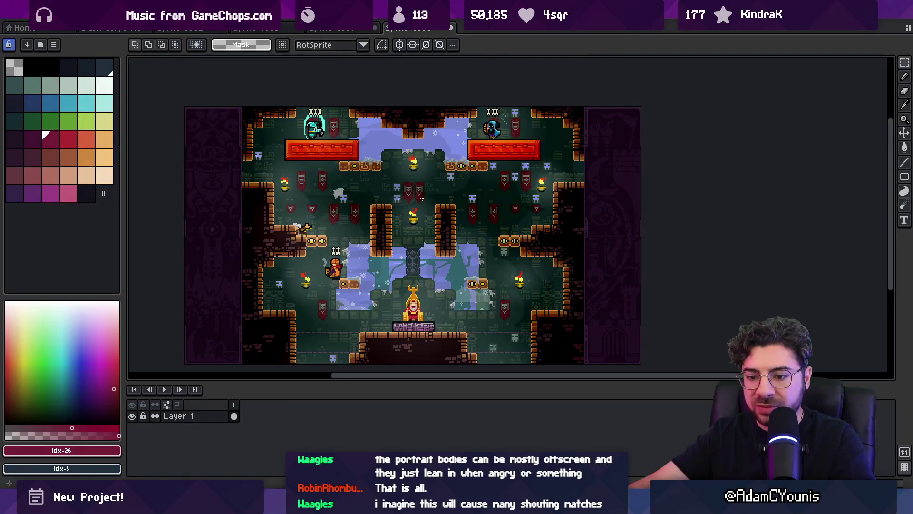
pyautogui.scroll(5, 367, 206)
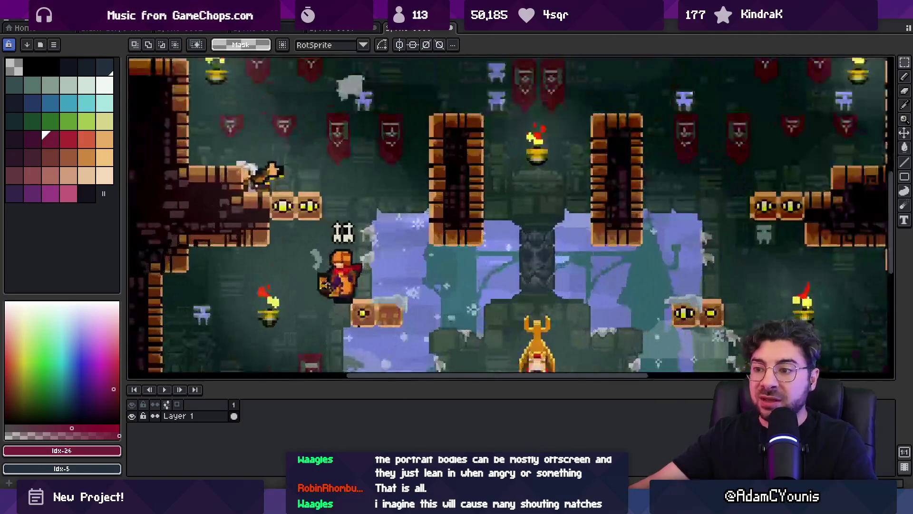
pyautogui.scroll(-3, 359, 263)
pyautogui.scroll(4, 359, 263)
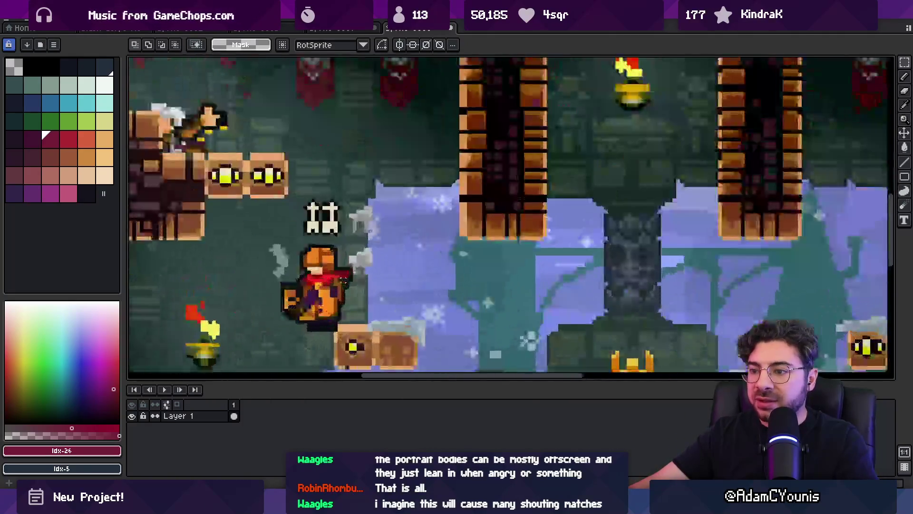
pyautogui.press('m')
pyautogui.moveTo(270, 164); pyautogui.dragTo(394, 300)
# Step: Paste the orange archer onto the bottom grass platform beside the ninja to compare scale
pyautogui.click(162, 28)
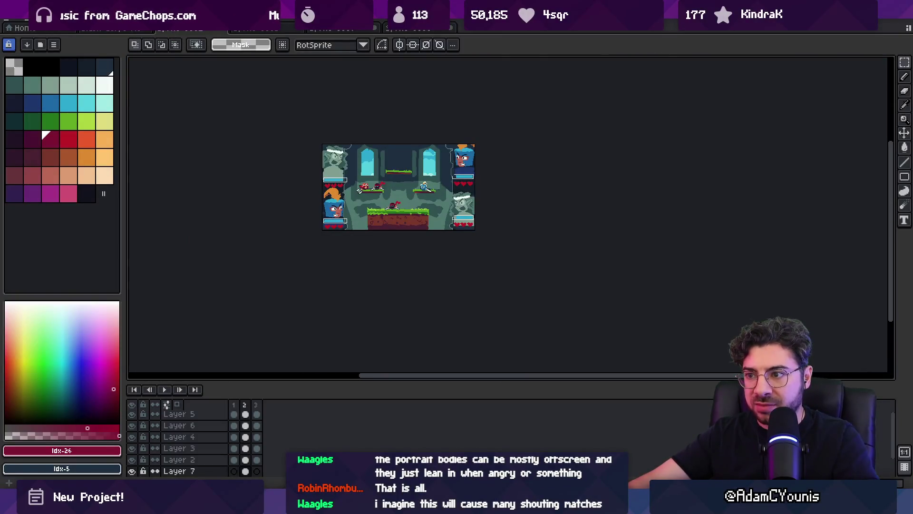
pyautogui.scroll(4, 404, 185)
pyautogui.hotkey('ctrl', 'v')
pyautogui.moveTo(378, 333)
pyautogui.mouseDown()
pyautogui.moveTo(403, 260)
pyautogui.moveTo(414, 259)
pyautogui.mouseUp()
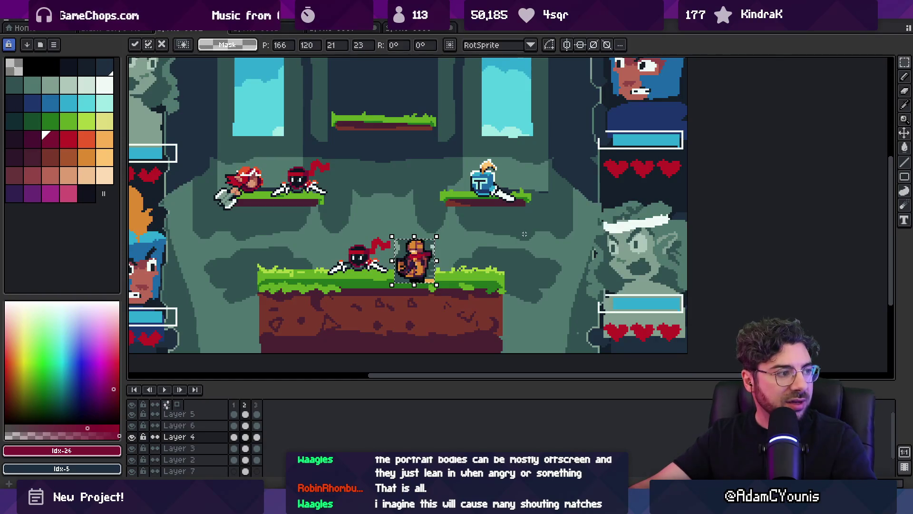
pyautogui.press('Return')
pyautogui.scroll(-3, 524, 234)
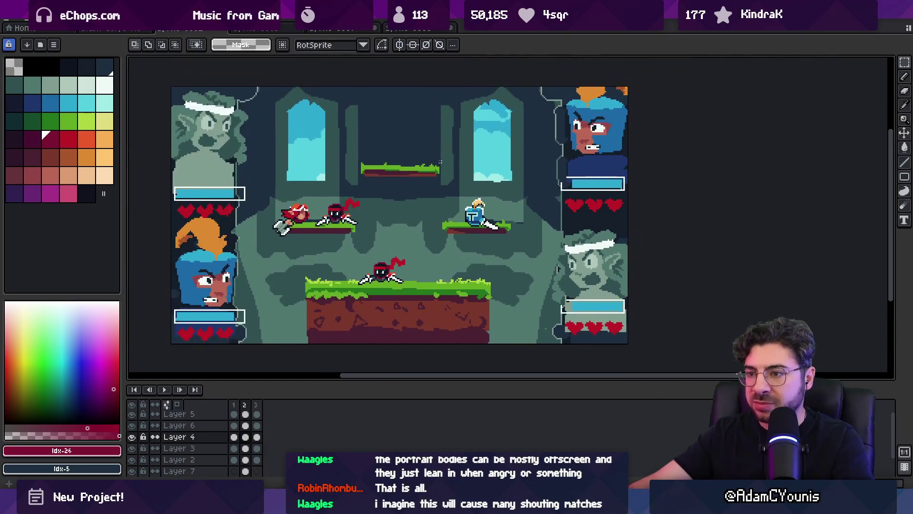
pyautogui.click(409, 28)
pyautogui.scroll(-5, 404, 149)
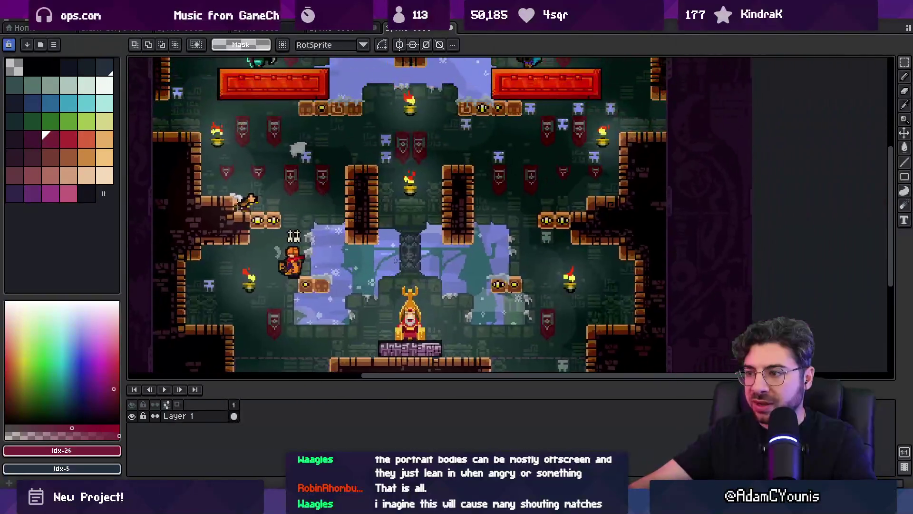
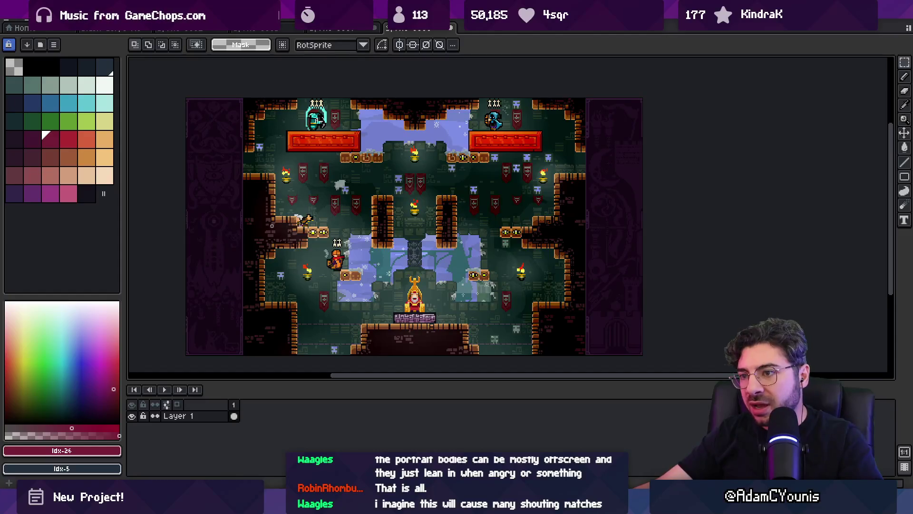
# Step: Look over the current arena, briefly selecting and dropping a few red-platform pixels
pyautogui.scroll(2, 312, 199)
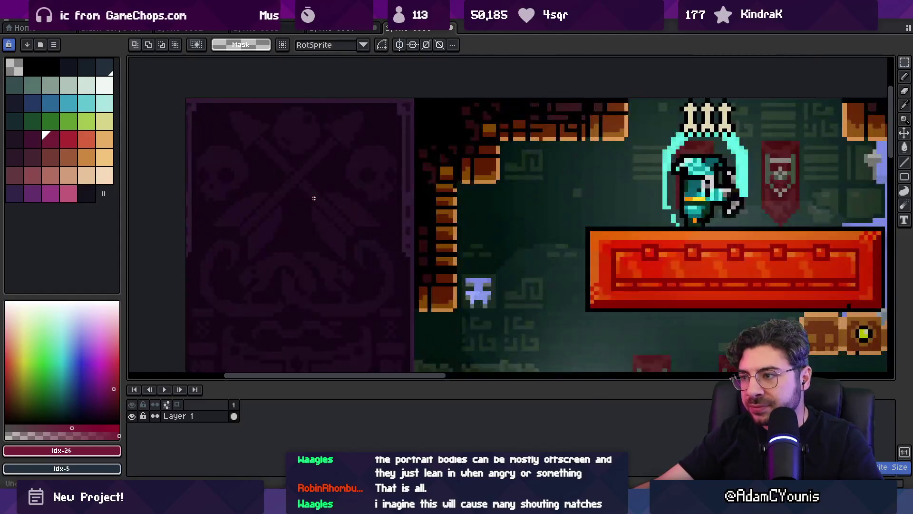
pyautogui.scroll(-4, 355, 204)
pyautogui.scroll(1, 455, 222)
pyautogui.scroll(3, 448, 196)
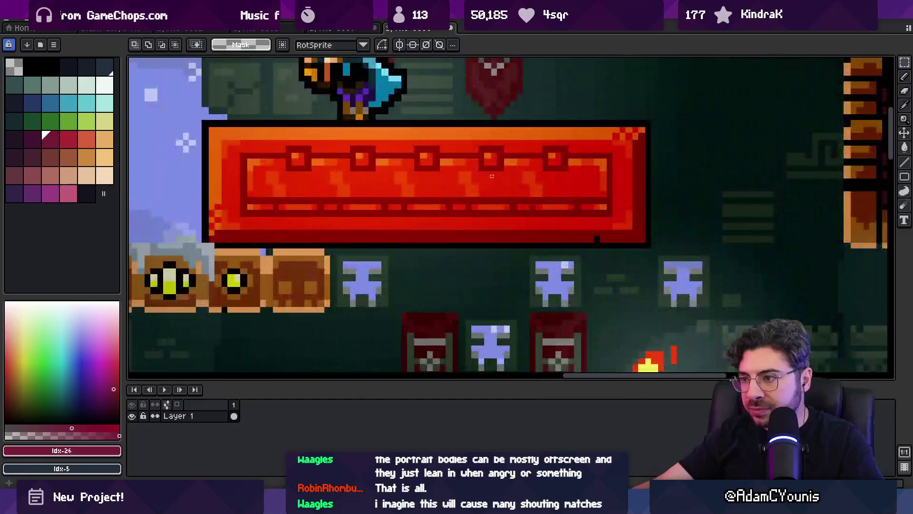
pyautogui.scroll(4, 499, 171)
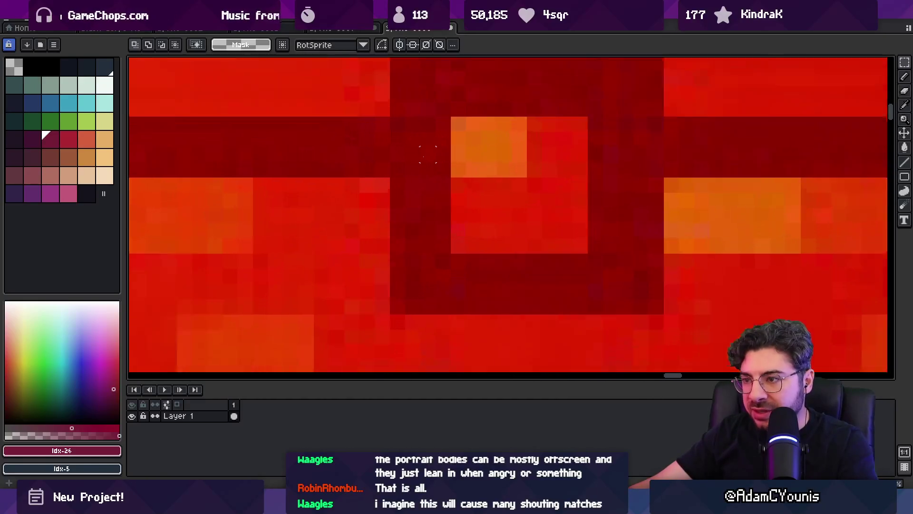
pyautogui.moveTo(385, 176)
pyautogui.mouseDown()
pyautogui.moveTo(450, 179)
pyautogui.moveTo(430, 177)
pyautogui.mouseUp()
pyautogui.press('Return')
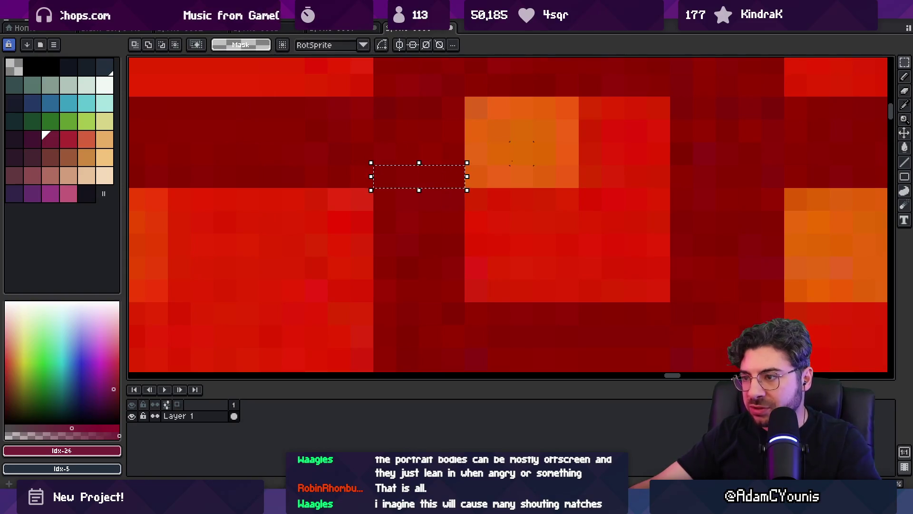
pyautogui.scroll(-5, 485, 181)
pyautogui.scroll(-4, 485, 181)
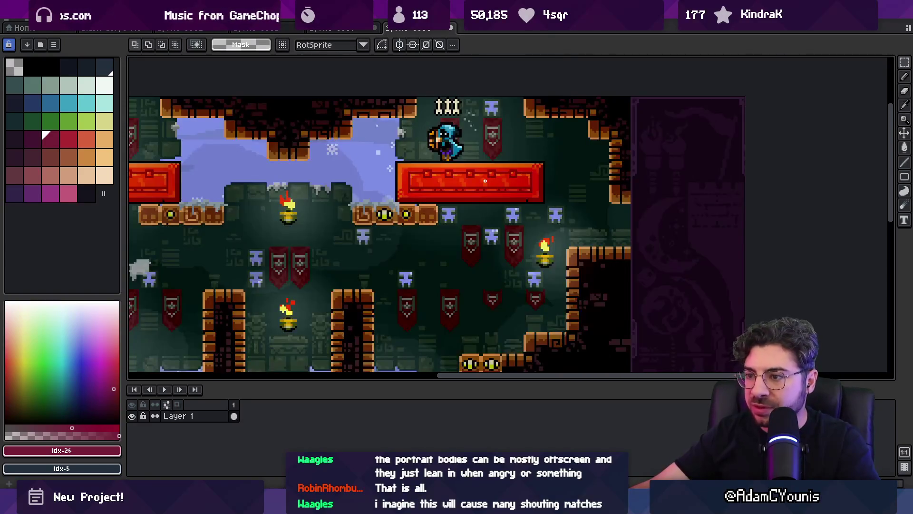
pyautogui.scroll(8, 431, 278)
pyautogui.scroll(-5, 431, 277)
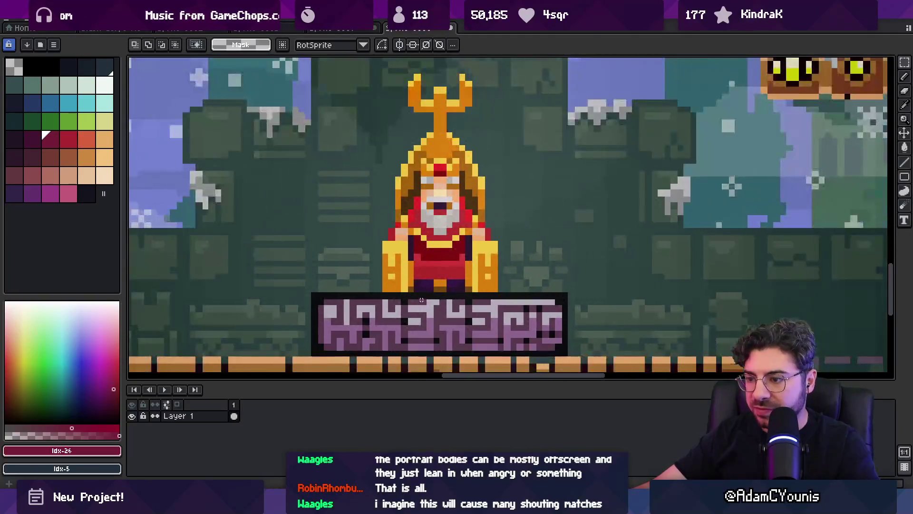
pyautogui.scroll(2, 423, 301)
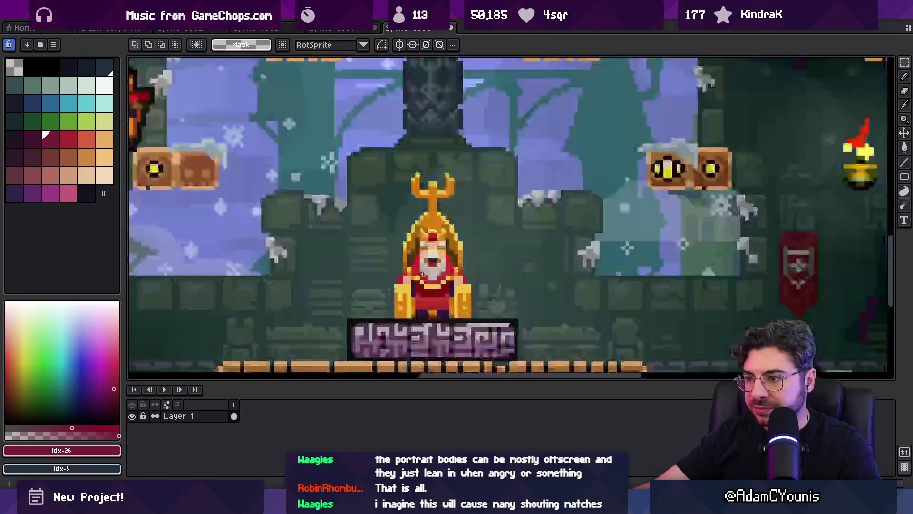
pyautogui.scroll(-5, 436, 226)
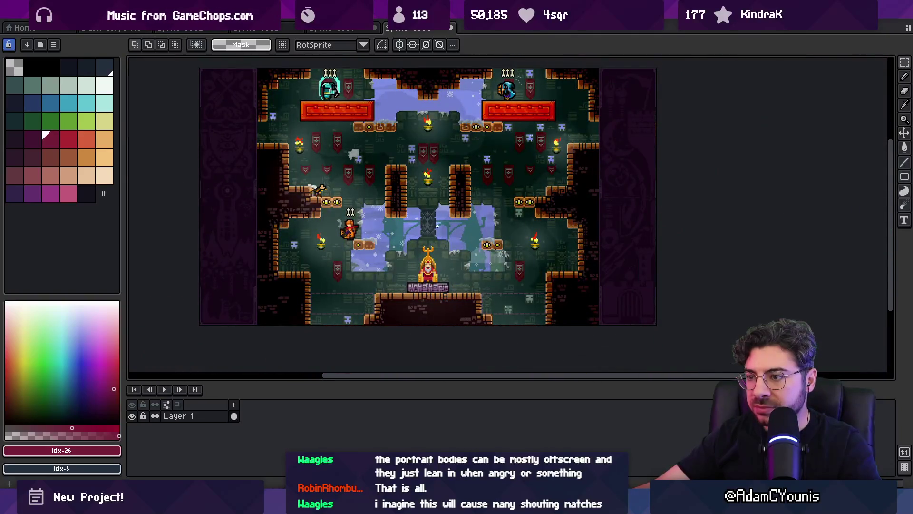
# Step: Switch through the open documents to the four-portrait arena mockup
pyautogui.click(340, 29)
pyautogui.click(258, 30)
pyautogui.click(197, 30)
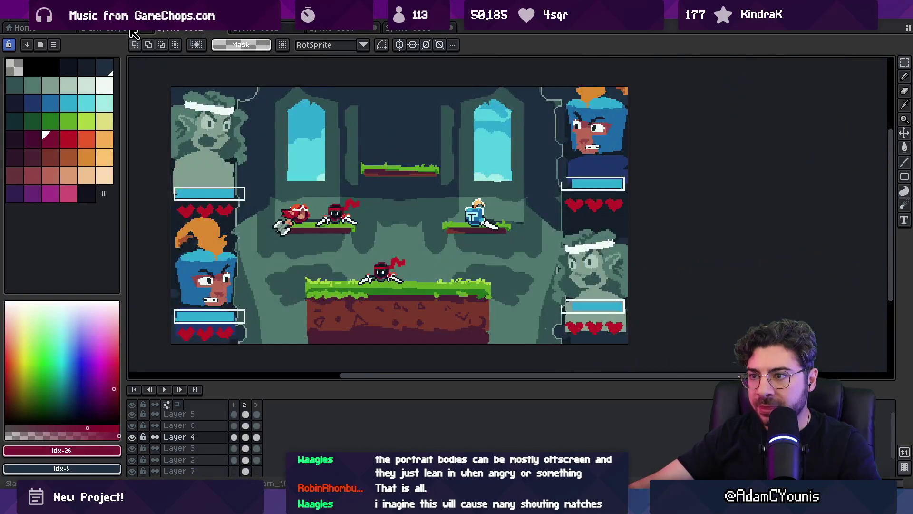
pyautogui.click(133, 29)
pyautogui.click(209, 29)
# Step: Paint a sky stroke across the top middle, then undo it
pyautogui.scroll(-1, 375, 181)
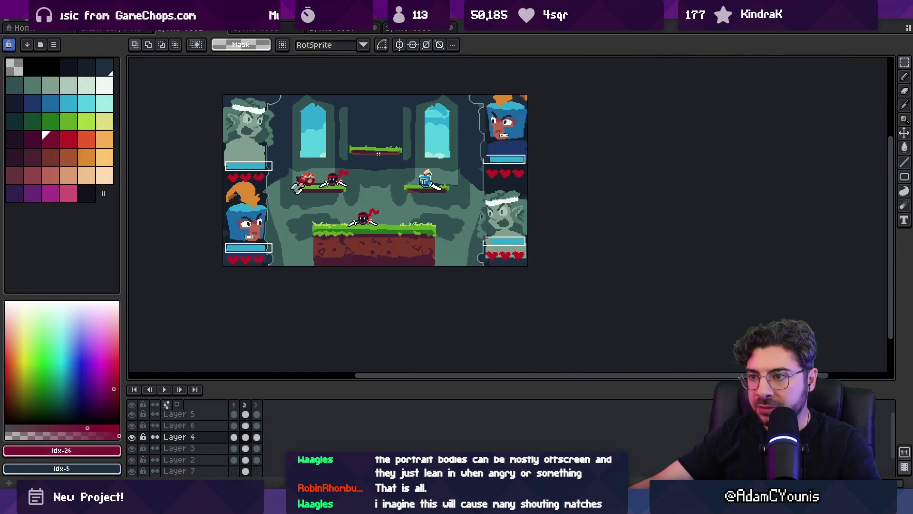
pyautogui.press('v')
pyautogui.press('b')
pyautogui.scroll(5, 419, 115)
pyautogui.moveTo(414, 109)
pyautogui.mouseDown()
pyautogui.moveTo(375, 112)
pyautogui.moveTo(482, 111)
pyautogui.mouseUp()
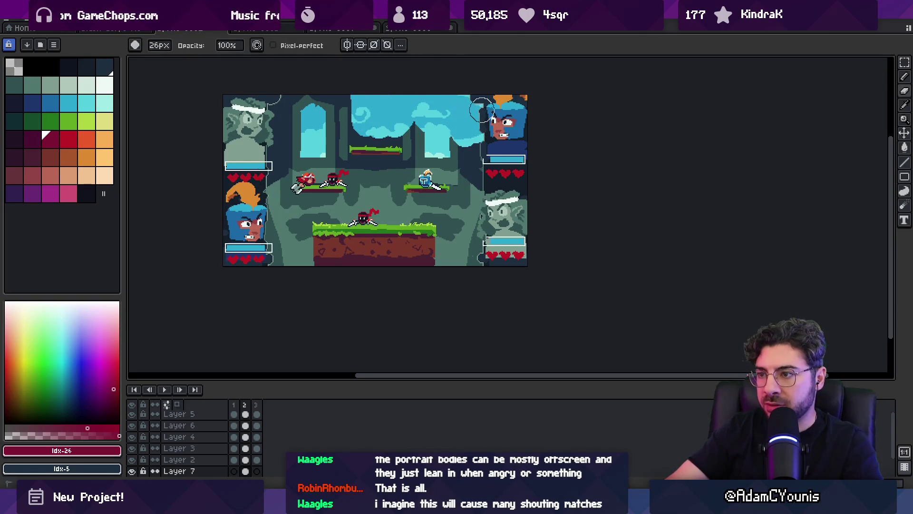
pyautogui.hotkey('ctrl', 'z')
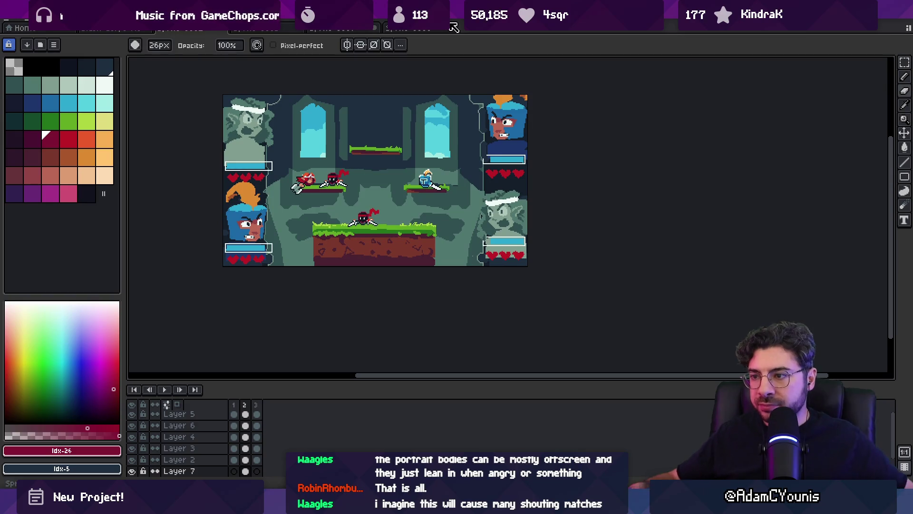
# Step: Zoom in on the ninja and repaint its body and mouth rows in black on Layer 4
pyautogui.press('z')
pyautogui.click(388, 180)
pyautogui.press('b')
pyautogui.keyDown('alt'); pyautogui.click(366, 171); pyautogui.keyUp('alt')
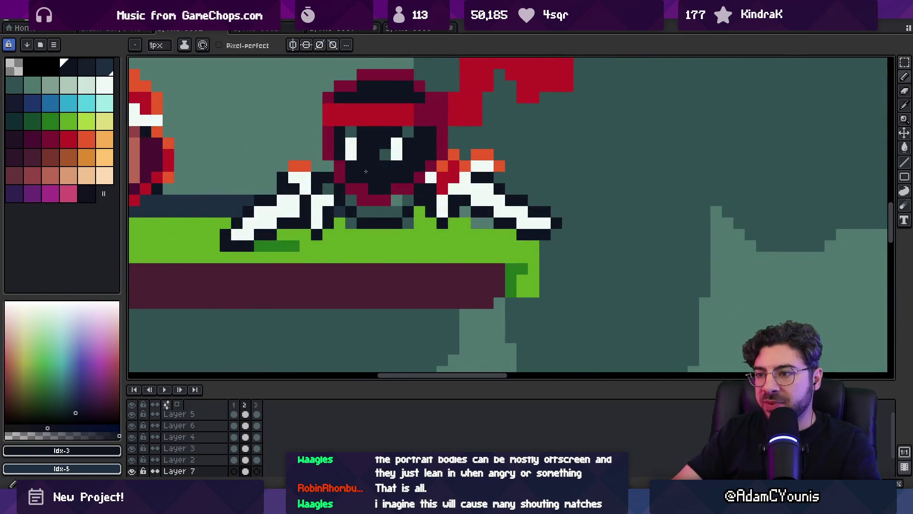
pyautogui.click(374, 200)
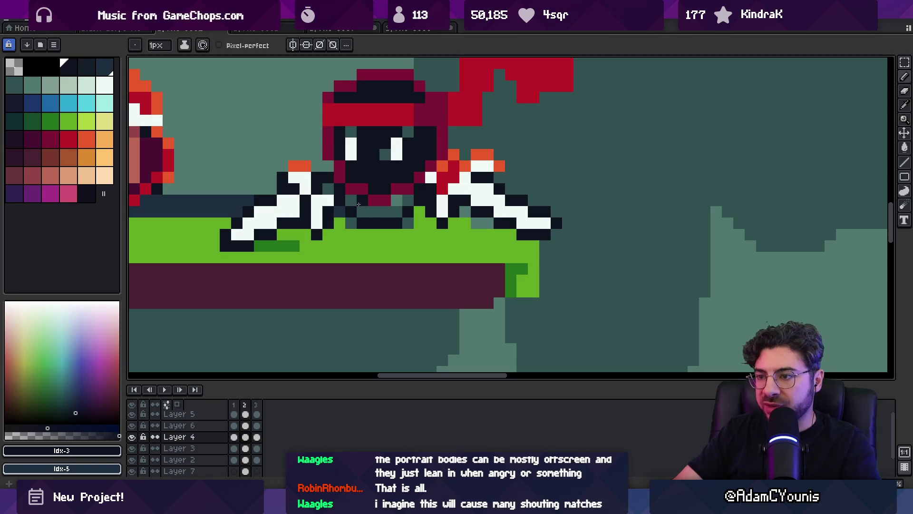
pyautogui.keyDown('alt'); pyautogui.click(358, 204); pyautogui.keyUp('alt')
pyautogui.moveTo(358, 200); pyautogui.dragTo(396, 200)
pyautogui.keyDown('alt'); pyautogui.click(378, 183); pyautogui.keyUp('alt')
pyautogui.click(363, 189)
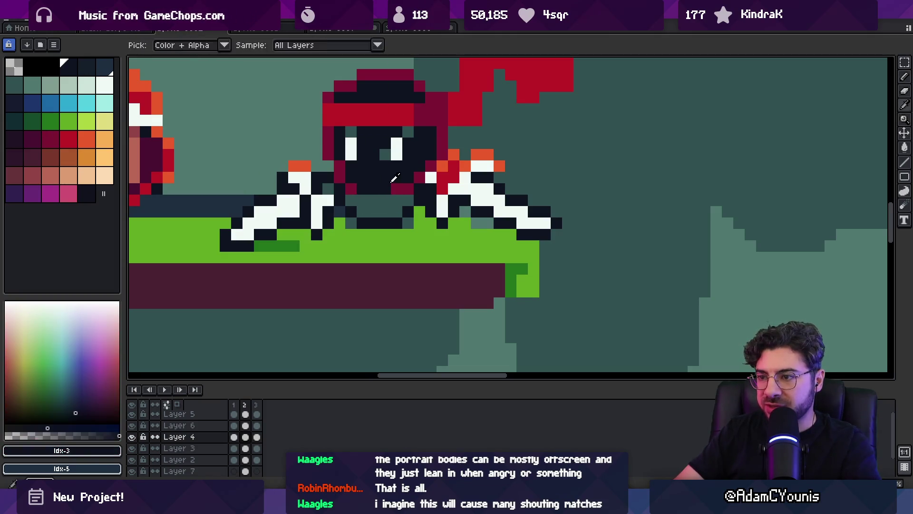
# Step: Repaint the pixel row beneath the ninja's face
pyautogui.press('z')
pyautogui.scroll(-6, 408, 179)
pyautogui.scroll(3, 411, 179)
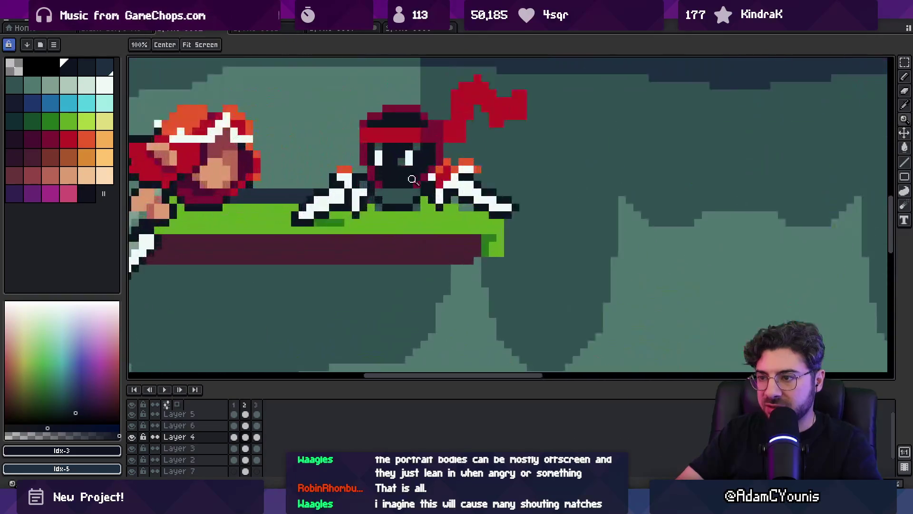
pyautogui.scroll(1, 412, 179)
pyautogui.press('b')
pyautogui.moveTo(378, 208); pyautogui.dragTo(418, 208)
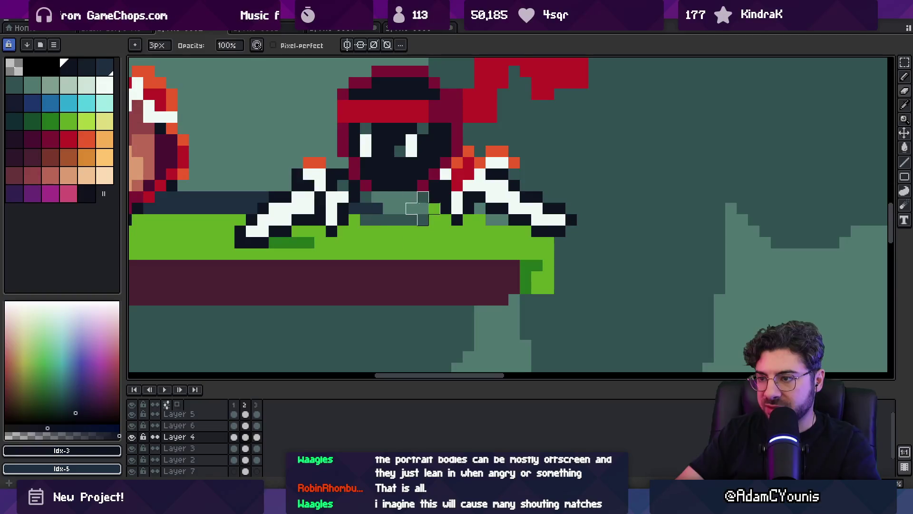
pyautogui.keyDown('alt'); pyautogui.click(424, 185); pyautogui.keyUp('alt')
# Step: Add a bright red pixel on the ninja
pyautogui.press('z')
pyautogui.scroll(-4, 432, 152)
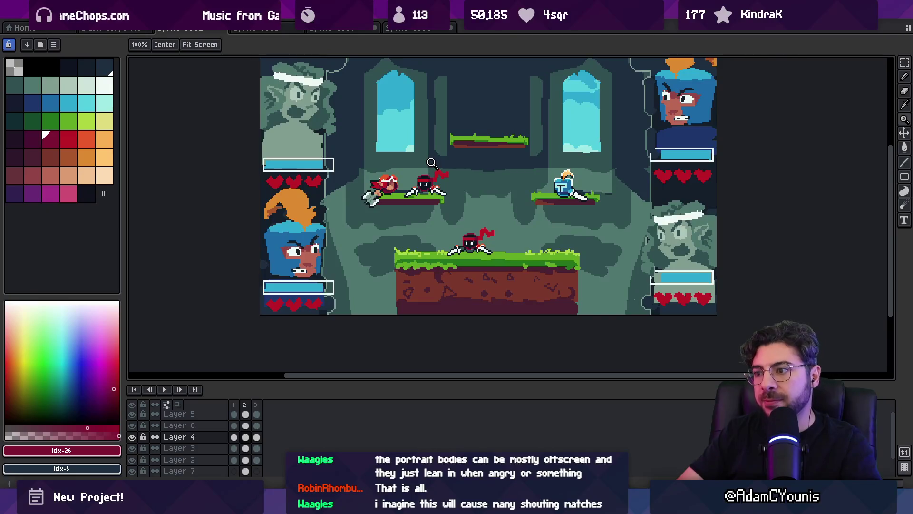
pyautogui.press('m')
pyautogui.press('z')
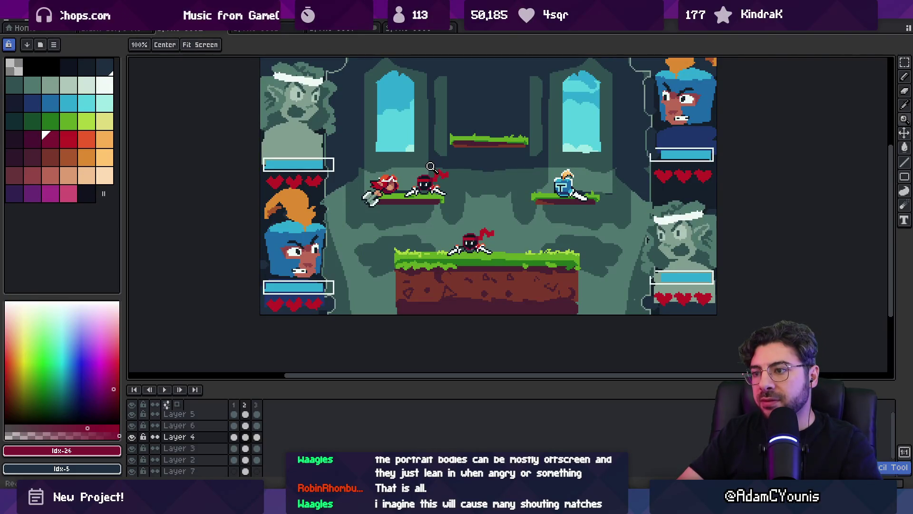
pyautogui.scroll(4, 430, 169)
pyautogui.press('b')
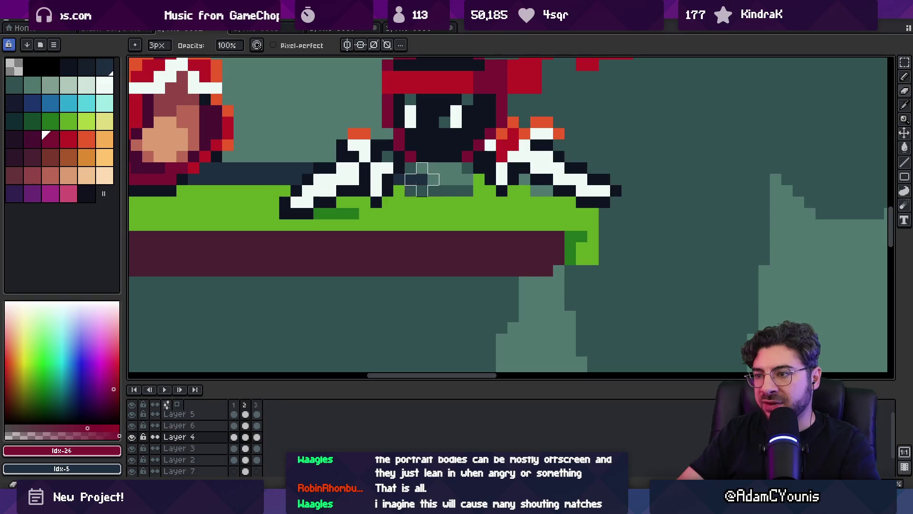
pyautogui.keyDown('alt'); pyautogui.click(501, 159); pyautogui.keyUp('alt')
pyautogui.click(439, 168)
# Step: Zoom back out to view the whole arena
pyautogui.press('z')
pyautogui.scroll(-4, 429, 162)
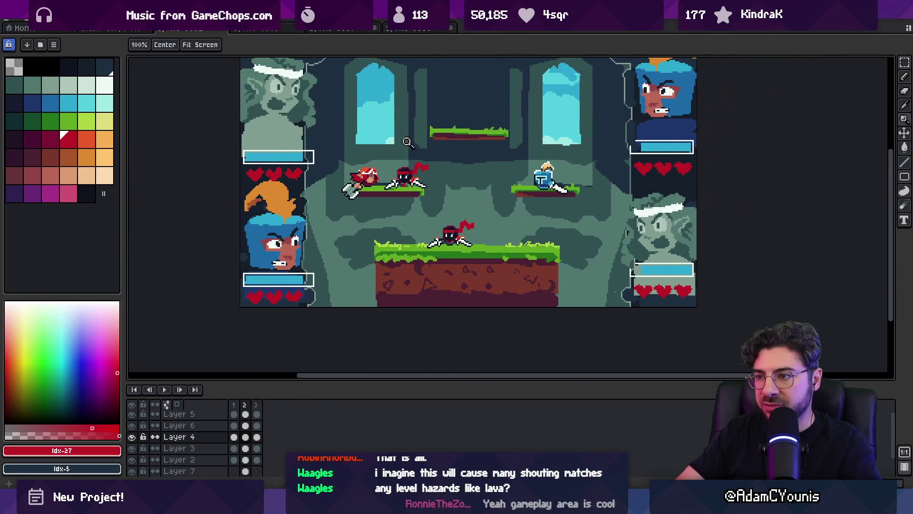
pyautogui.press('v')
pyautogui.press('z')
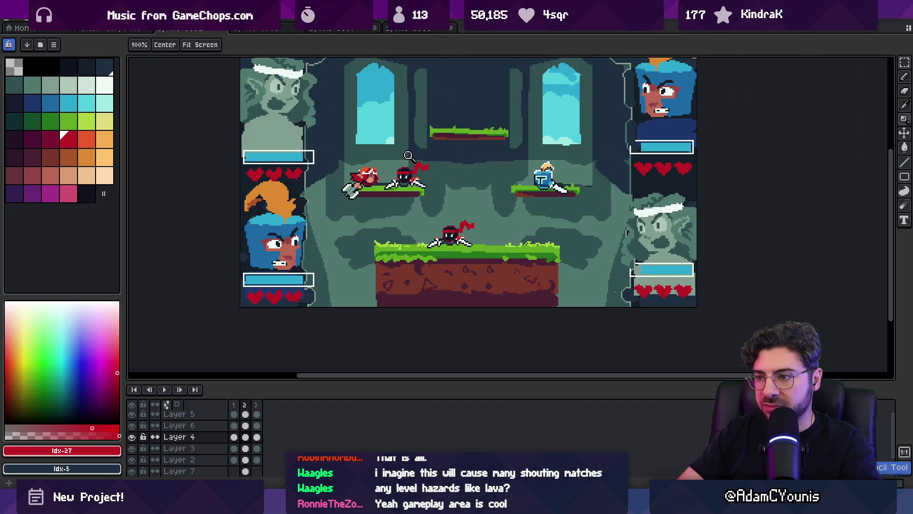
pyautogui.scroll(-1, 406, 140)
pyautogui.scroll(1, 412, 167)
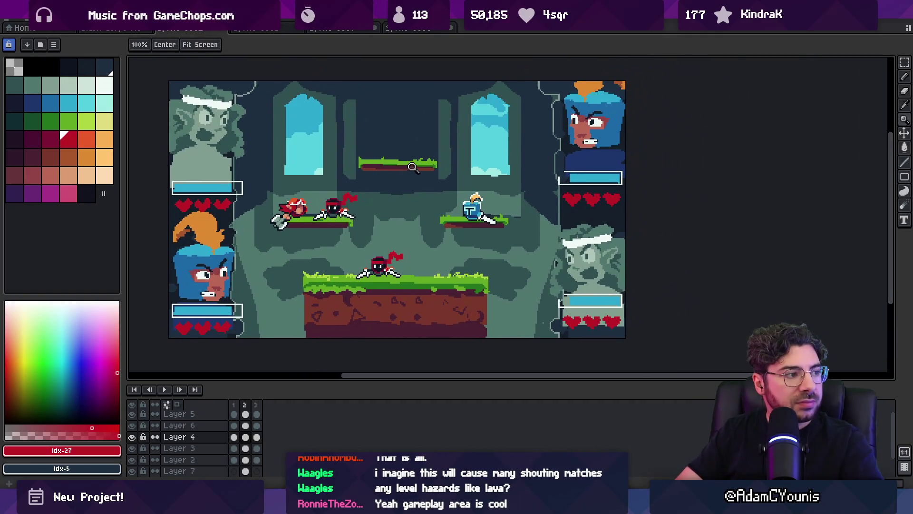
# Step: Check the dungeon, grass-platform and blue-sky documents, then return to the fighting arena
pyautogui.press('v')
pyautogui.click(581, 220)
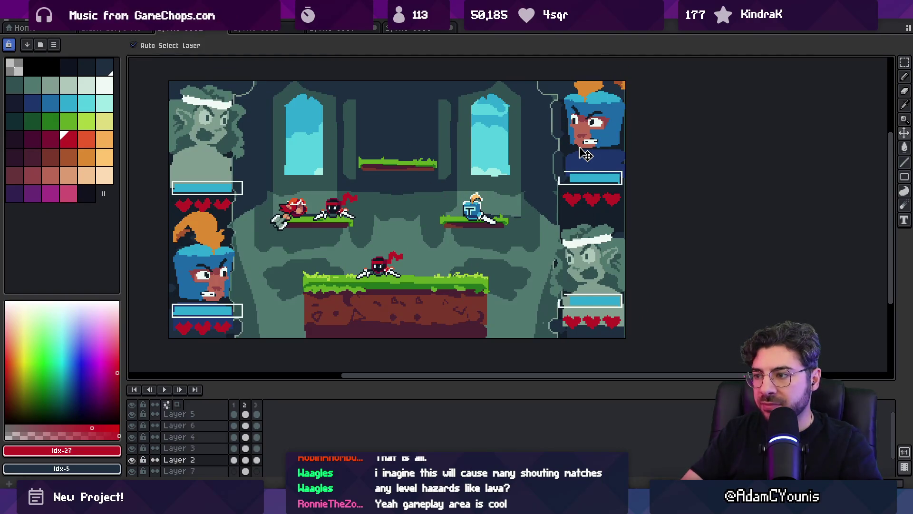
pyautogui.click(413, 27)
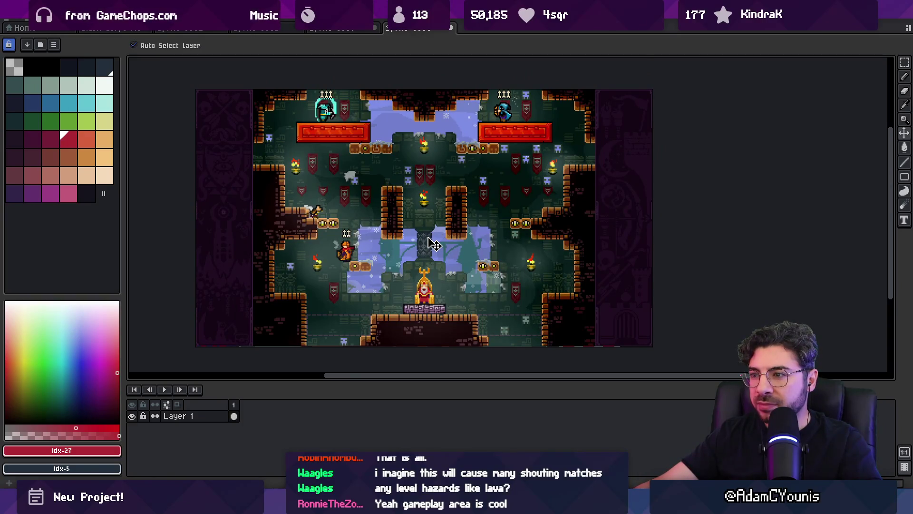
pyautogui.click(326, 29)
pyautogui.click(281, 28)
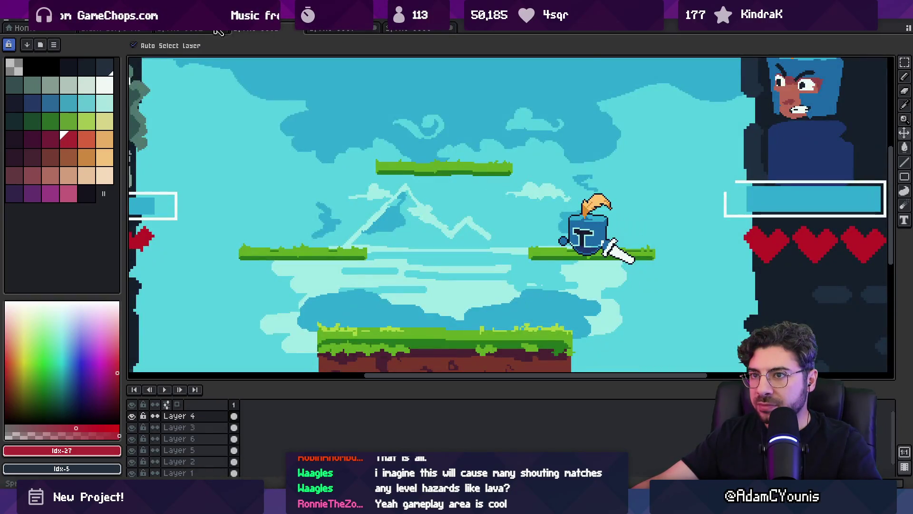
pyautogui.click(196, 29)
pyautogui.scroll(-1, 414, 180)
pyautogui.scroll(1, 414, 205)
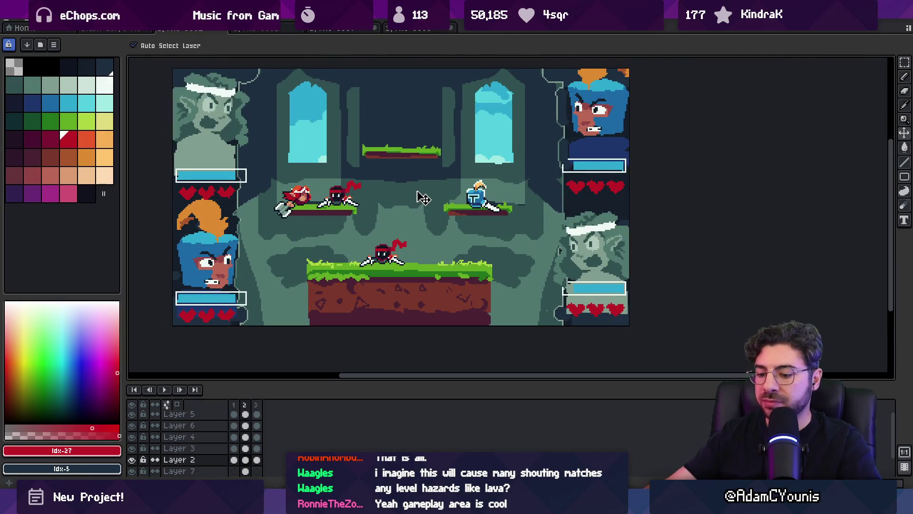
# Step: Add a new frame with Alt+N, then clear the platform artwork on Layer 3
pyautogui.hotkey('alt', 'n')
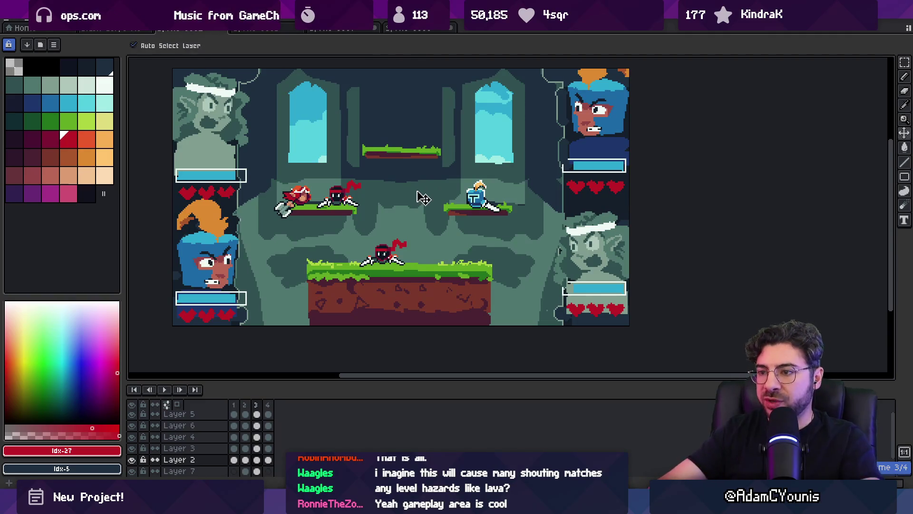
pyautogui.press('z')
pyautogui.scroll(-1, 388, 292)
pyautogui.press('v')
pyautogui.press('Up')
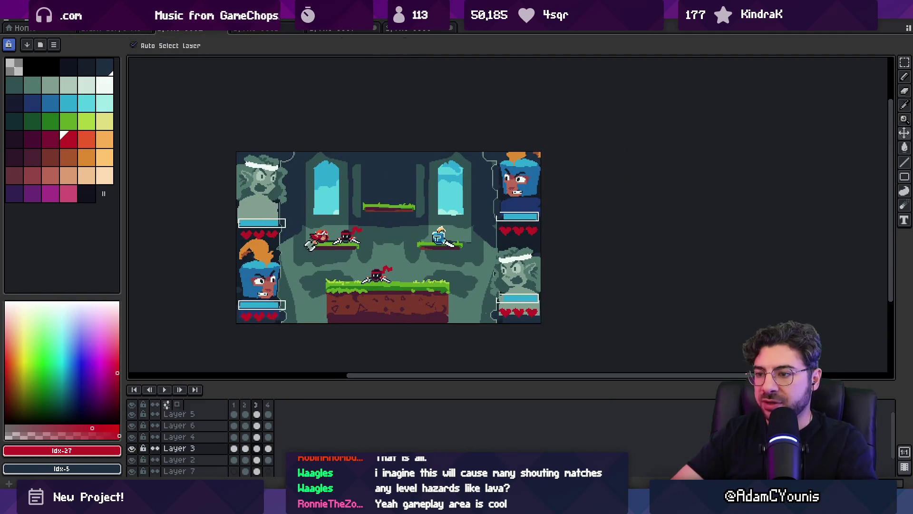
pyautogui.press('b')
pyautogui.press('Delete')
# Step: Lasso and delete the extra character sprite
pyautogui.press('v')
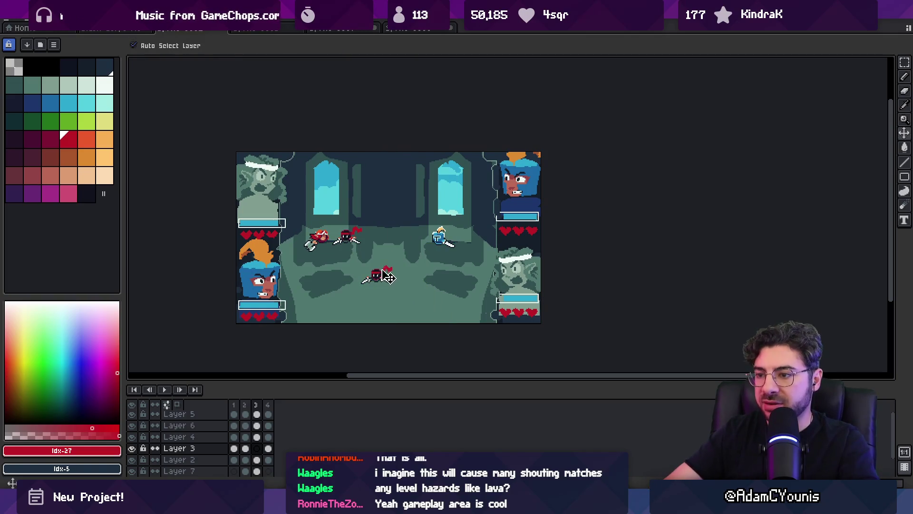
pyautogui.click(356, 245)
pyautogui.press('q')
pyautogui.moveTo(371, 208); pyautogui.dragTo(361, 199)
pyautogui.press('Delete')
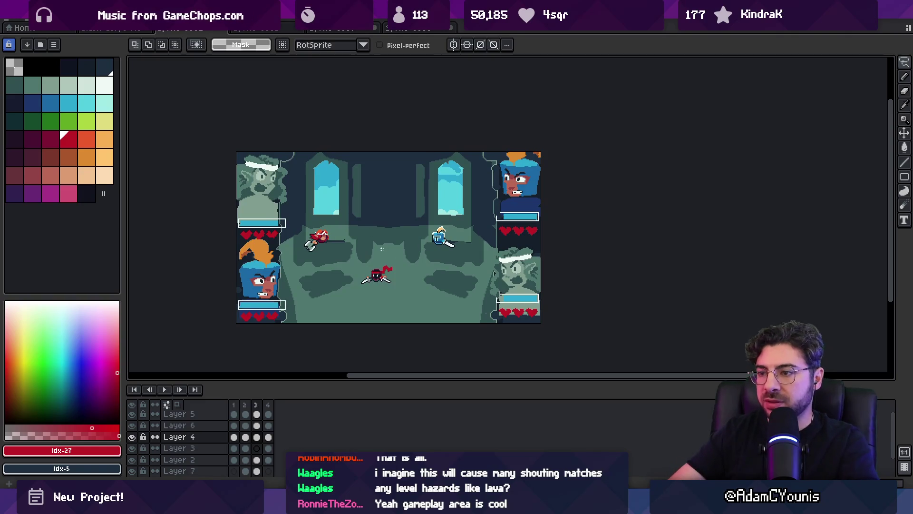
pyautogui.press('v')
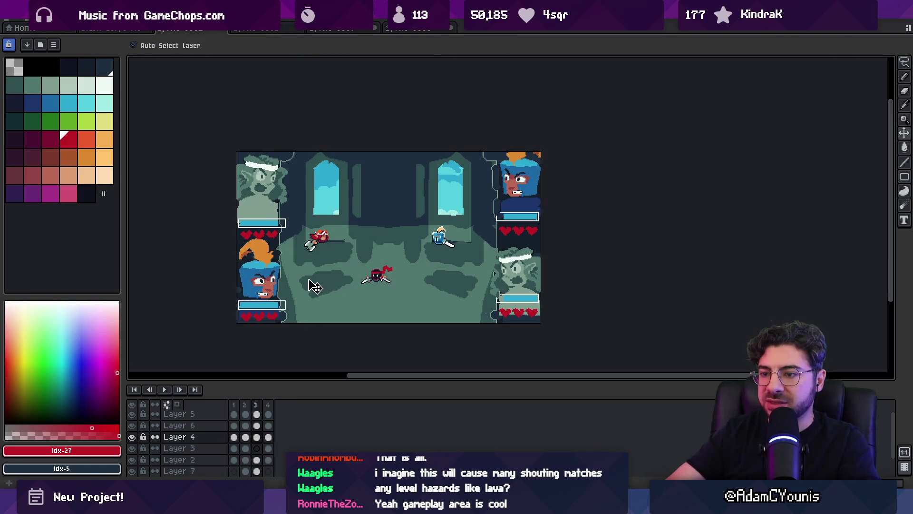
# Step: Paint thick light mint borders along the top, right and bottom of the arena
pyautogui.click(257, 448)
pyautogui.press('b')
pyautogui.click(92, 90)
pyautogui.press('+')
pyautogui.press('+')
pyautogui.moveTo(282, 180)
pyautogui.mouseDown()
pyautogui.moveTo(281, 309)
pyautogui.moveTo(283, 157)
pyautogui.moveTo(286, 331)
pyautogui.moveTo(490, 316)
pyautogui.mouseUp()
pyautogui.hotkey('ctrl', 'z')
pyautogui.moveTo(491, 157); pyautogui.dragTo(491, 318)
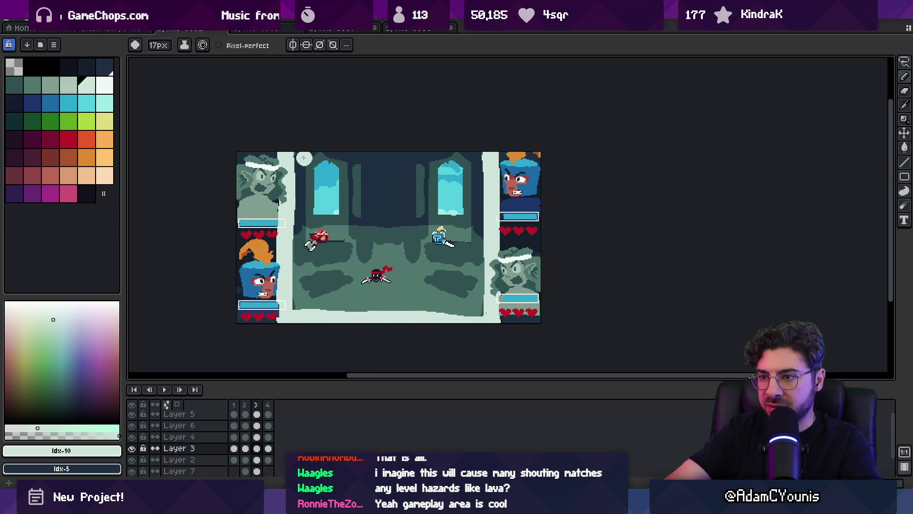
pyautogui.moveTo(303, 153); pyautogui.dragTo(484, 153)
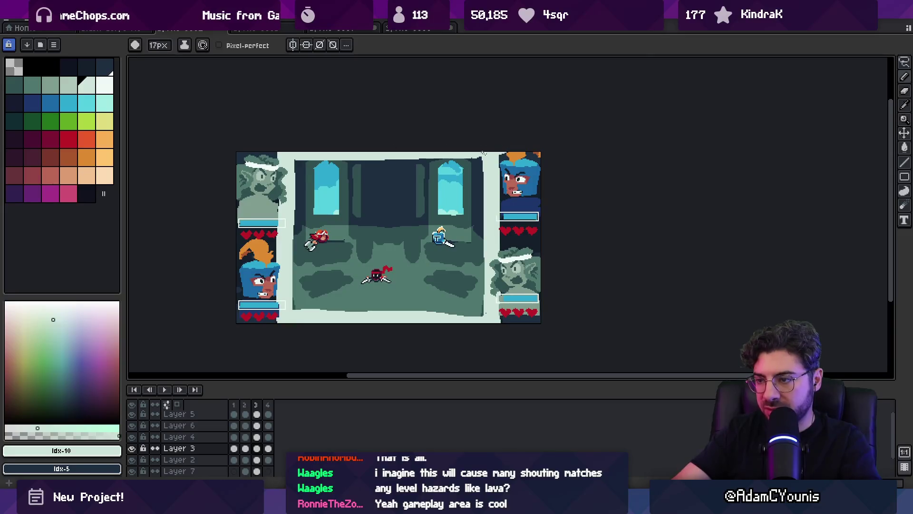
pyautogui.moveTo(472, 310); pyautogui.dragTo(483, 314)
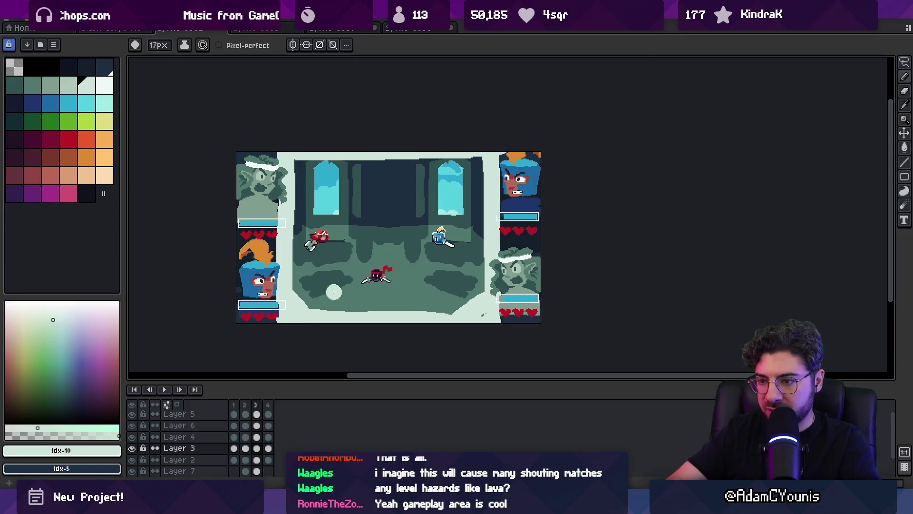
# Step: Paint light ledges for the red and blue fighters, move them up, and lower the ninja
pyautogui.moveTo(441, 227); pyautogui.dragTo(482, 226)
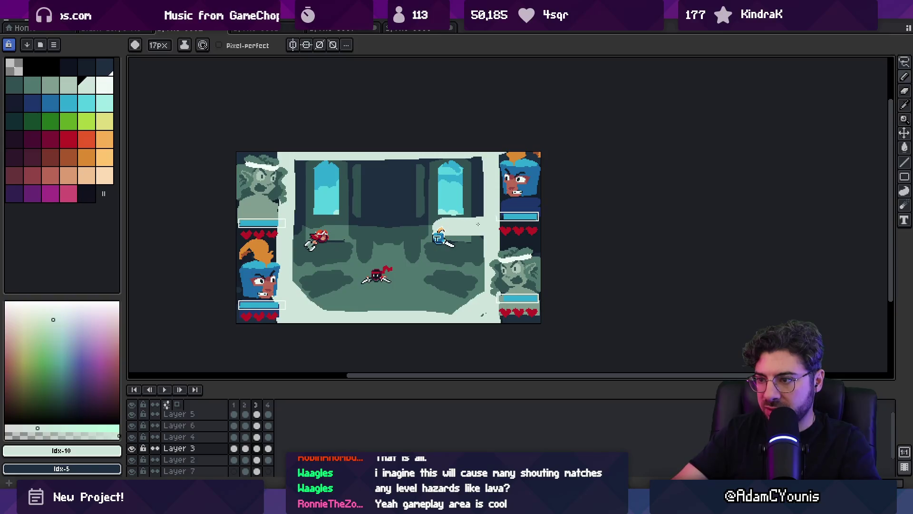
pyautogui.moveTo(313, 233)
pyautogui.mouseDown()
pyautogui.moveTo(300, 228)
pyautogui.moveTo(319, 207)
pyautogui.mouseUp()
pyautogui.keyDown('ctrl'); pyautogui.click(319, 237); pyautogui.keyUp('ctrl')
pyautogui.moveTo(432, 265); pyautogui.dragTo(440, 213)
pyautogui.moveTo(441, 238); pyautogui.dragTo(458, 216)
pyautogui.moveTo(388, 251); pyautogui.dragTo(386, 250)
pyautogui.moveTo(393, 290)
pyautogui.mouseDown()
pyautogui.moveTo(388, 316)
pyautogui.moveTo(399, 294)
pyautogui.moveTo(377, 291)
pyautogui.mouseUp()
pyautogui.press('Return')
pyautogui.press('b')
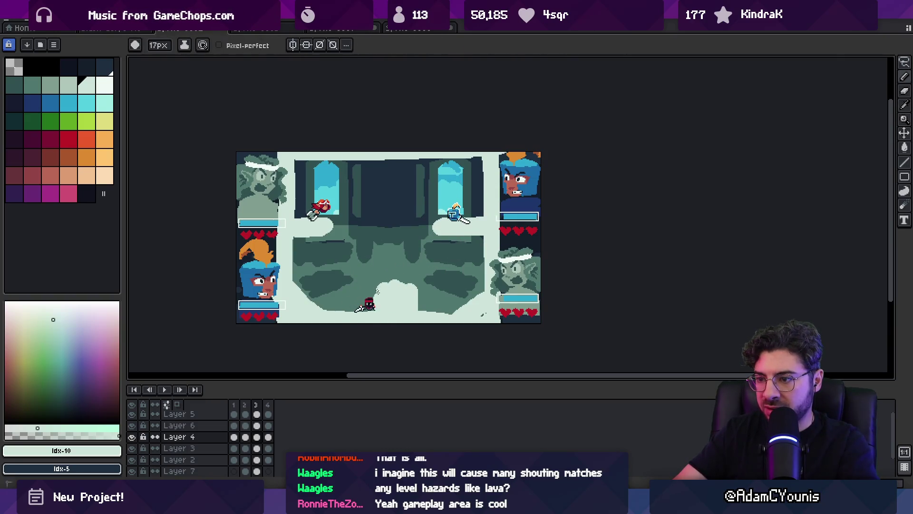
pyautogui.hotkey('ctrl', 'z')
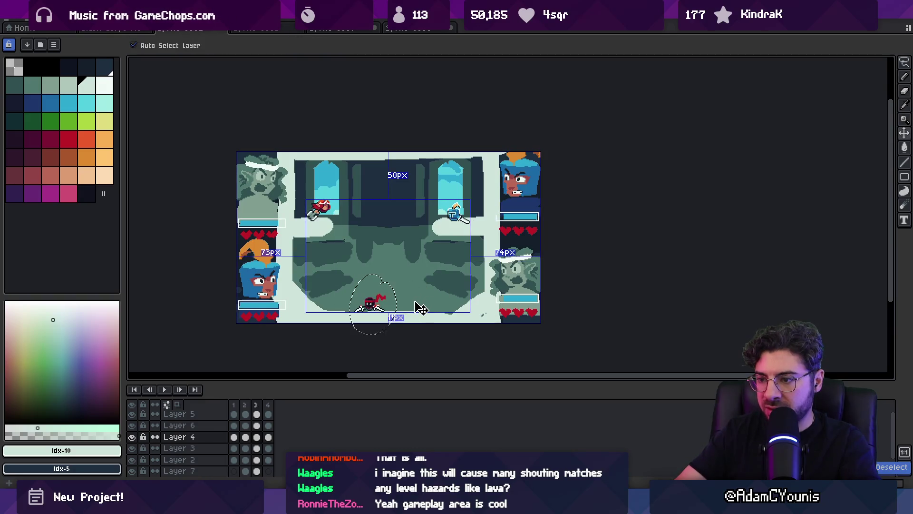
# Step: Paint a light platform under the ninja and move the ninja onto it
pyautogui.press('b')
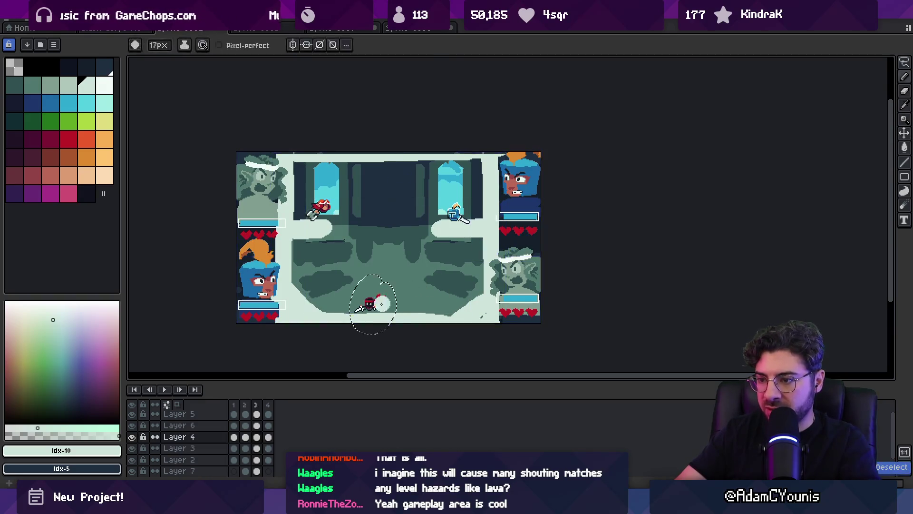
pyautogui.press('v')
pyautogui.click(402, 321)
pyautogui.press('b')
pyautogui.moveTo(381, 307)
pyautogui.mouseDown()
pyautogui.moveTo(376, 286)
pyautogui.moveTo(404, 298)
pyautogui.moveTo(381, 285)
pyautogui.moveTo(383, 265)
pyautogui.mouseUp()
pyautogui.press('v')
pyautogui.click(399, 303)
pyautogui.press('b')
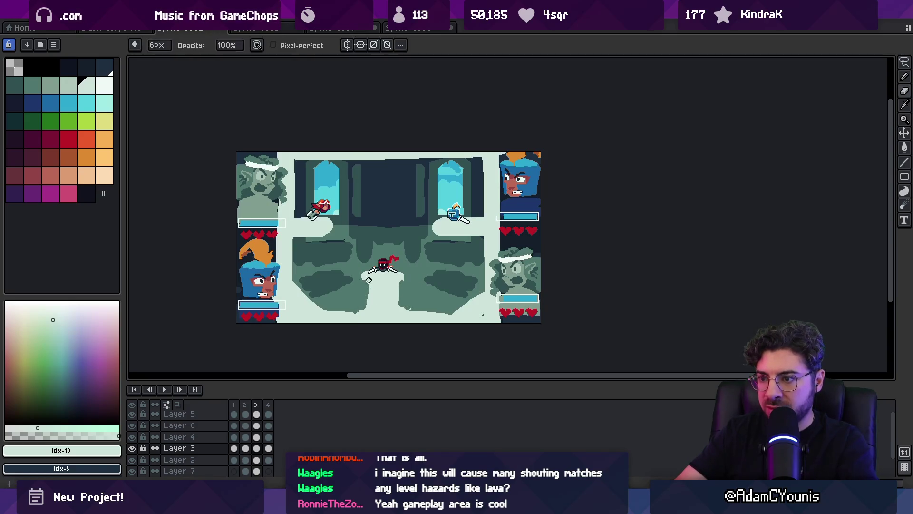
# Step: Cover the light top border strip with dark paint and reframe the arena view
pyautogui.press('e')
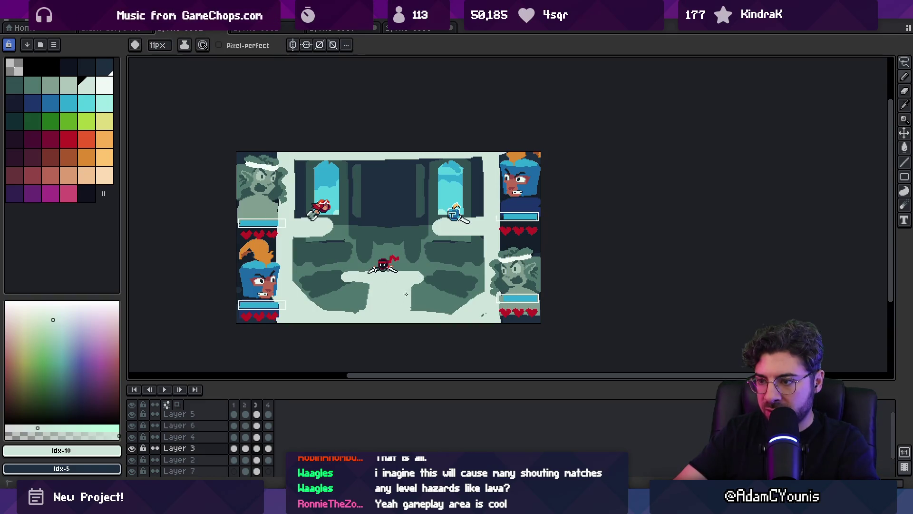
pyautogui.press('b')
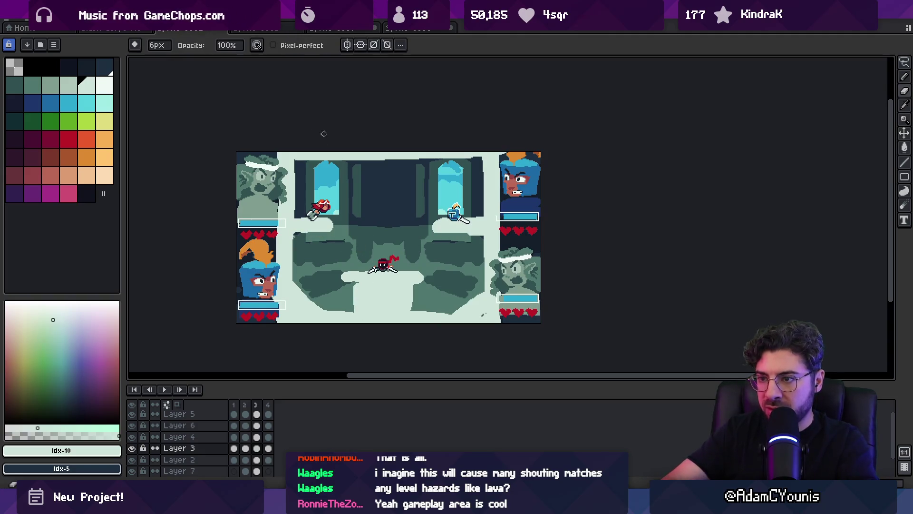
pyautogui.moveTo(336, 139)
pyautogui.mouseDown()
pyautogui.moveTo(402, 137)
pyautogui.moveTo(387, 152)
pyautogui.mouseUp()
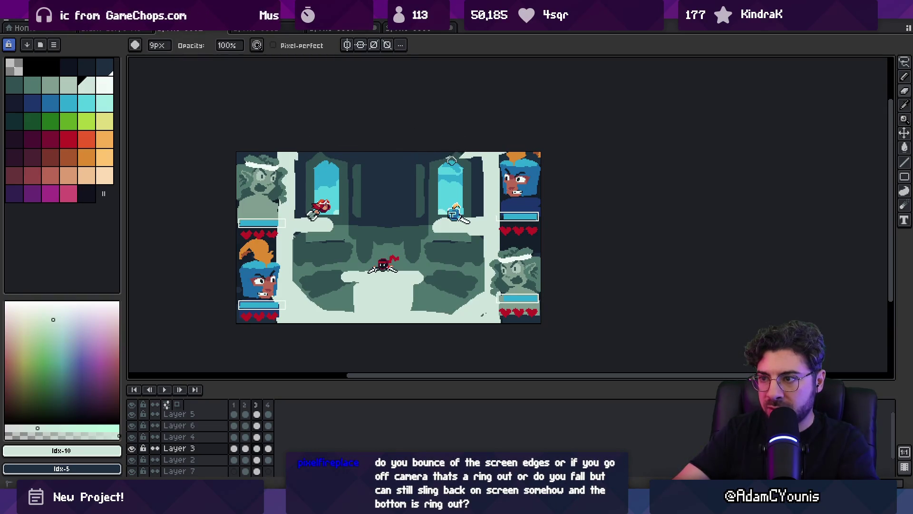
pyautogui.scroll(-1, 428, 214)
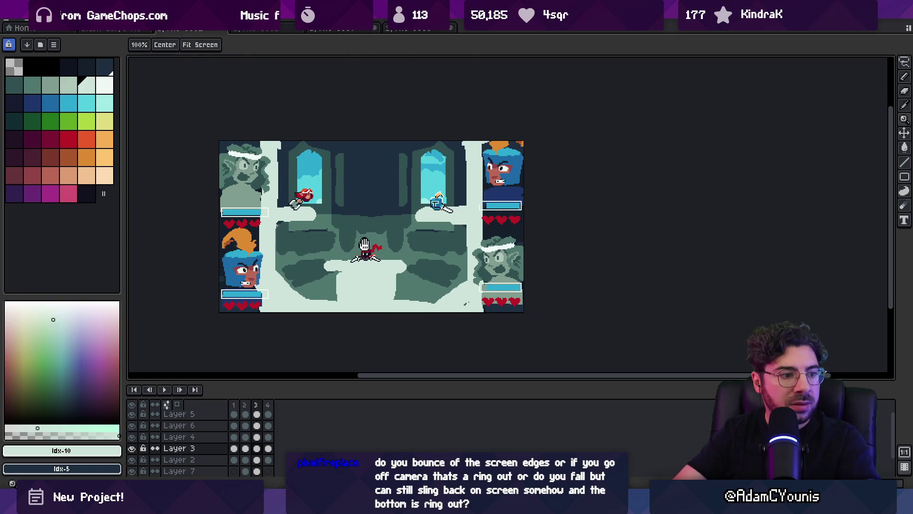
pyautogui.scroll(-1, 394, 247)
pyautogui.scroll(1, 383, 266)
pyautogui.press('b')
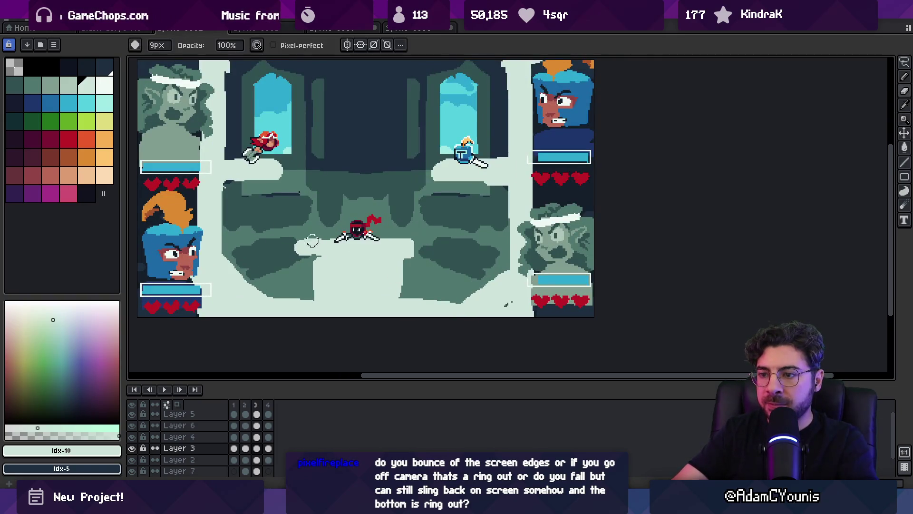
pyautogui.scroll(-2, 295, 285)
pyautogui.moveTo(361, 247); pyautogui.dragTo(370, 241)
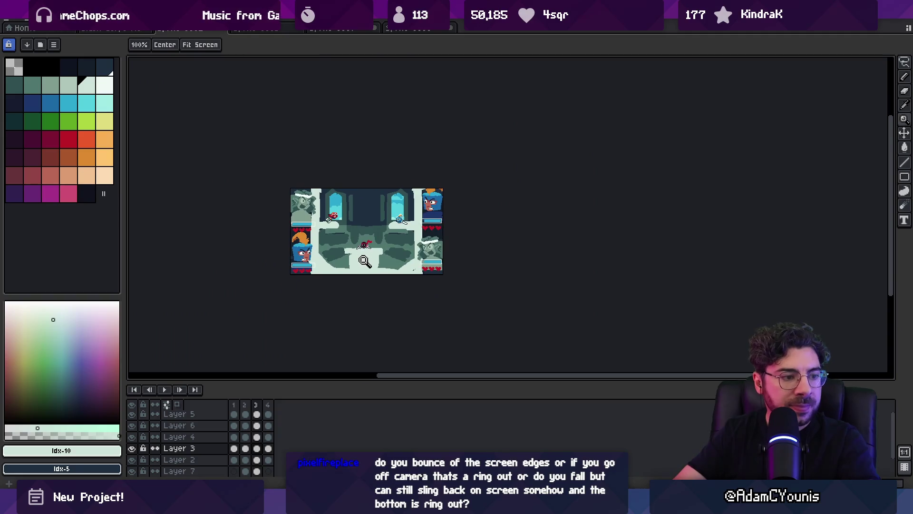
pyautogui.click(365, 261)
# Step: Fill the light shapes black and apply an Outline effect in light green index 9
pyautogui.press('v')
pyautogui.click(51, 68)
pyautogui.press('g')
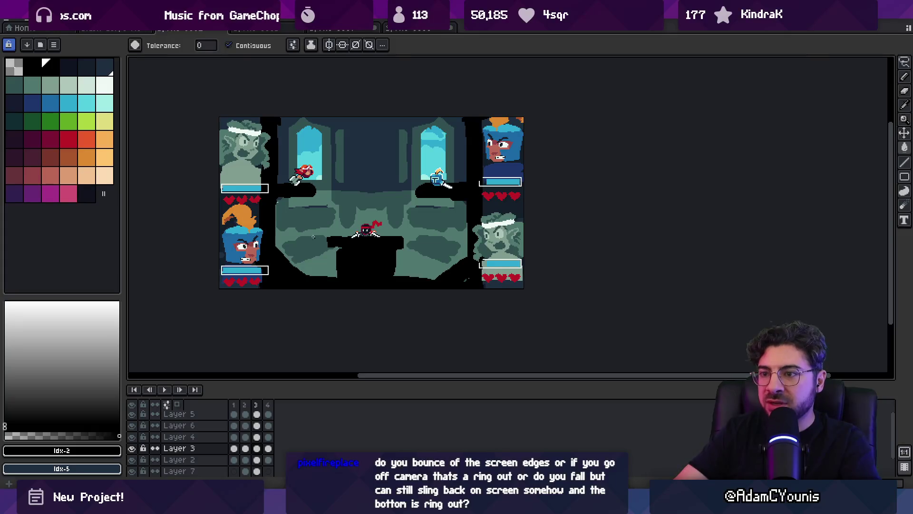
pyautogui.hotkey('shift', 'o')
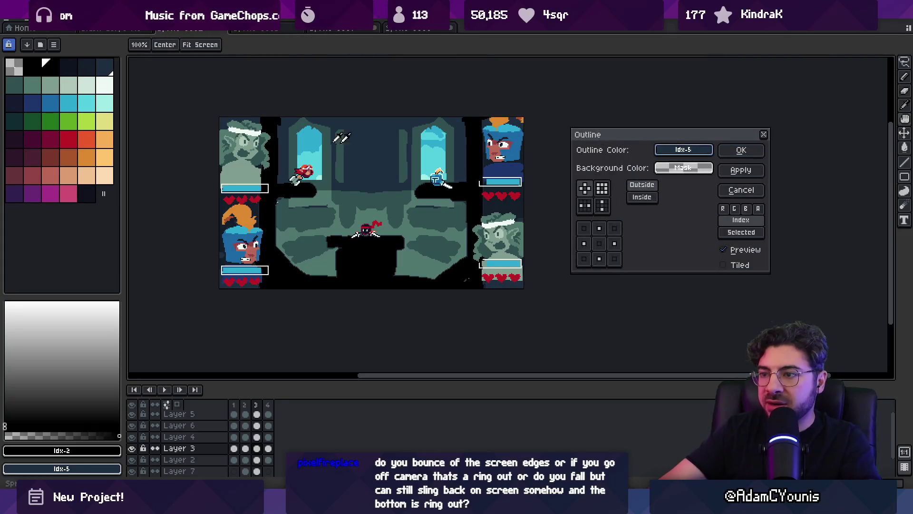
pyautogui.click(68, 85)
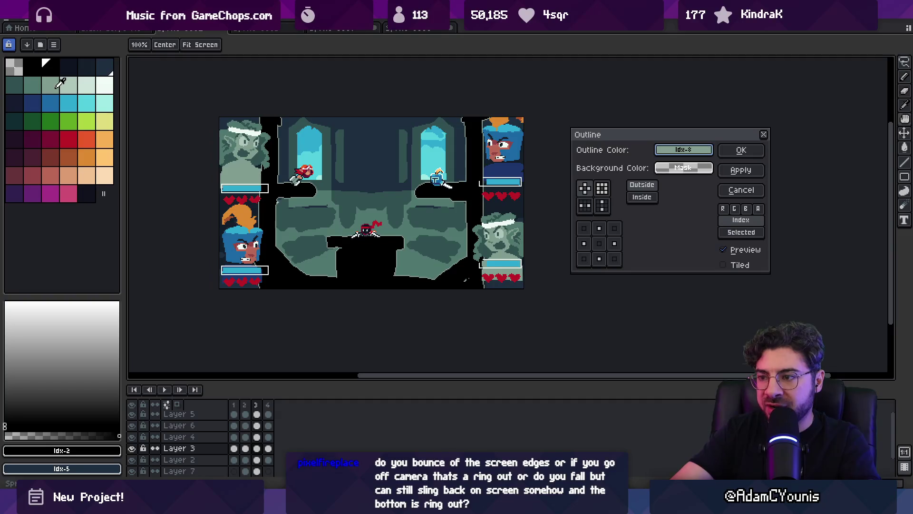
pyautogui.click(742, 151)
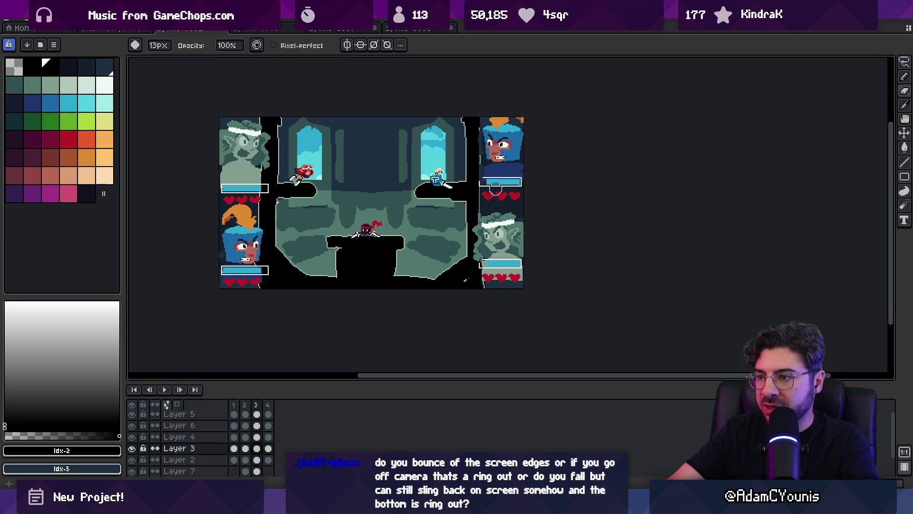
# Step: Touch up the outline, painting black over the pale left end of the right ledge
pyautogui.press('e')
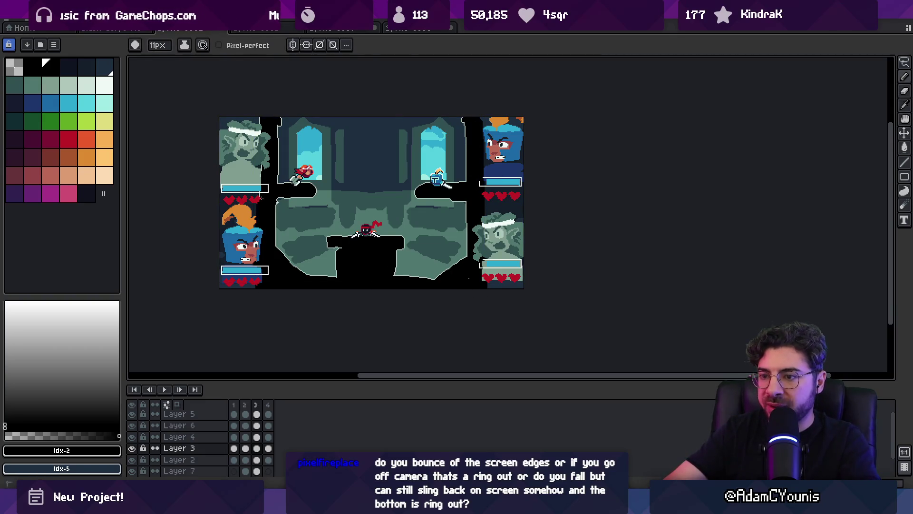
pyautogui.scroll(1, 348, 199)
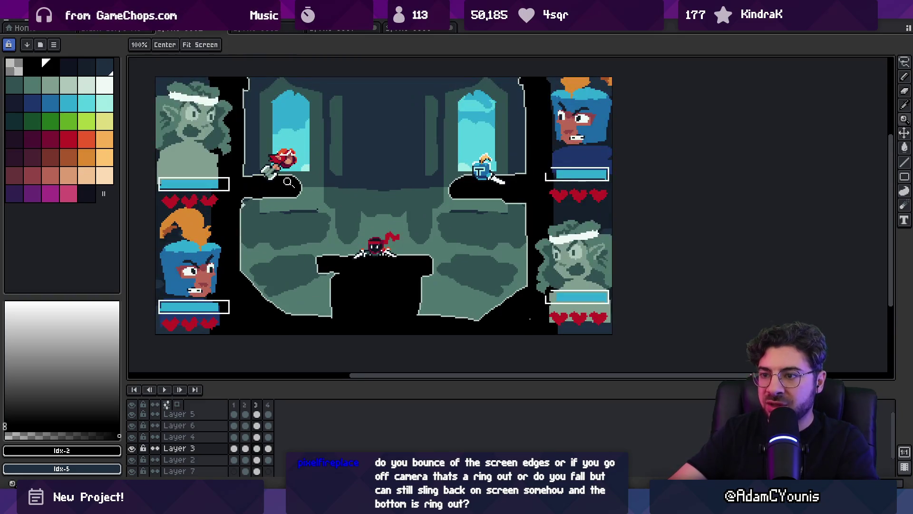
pyautogui.press('b')
pyautogui.press('i')
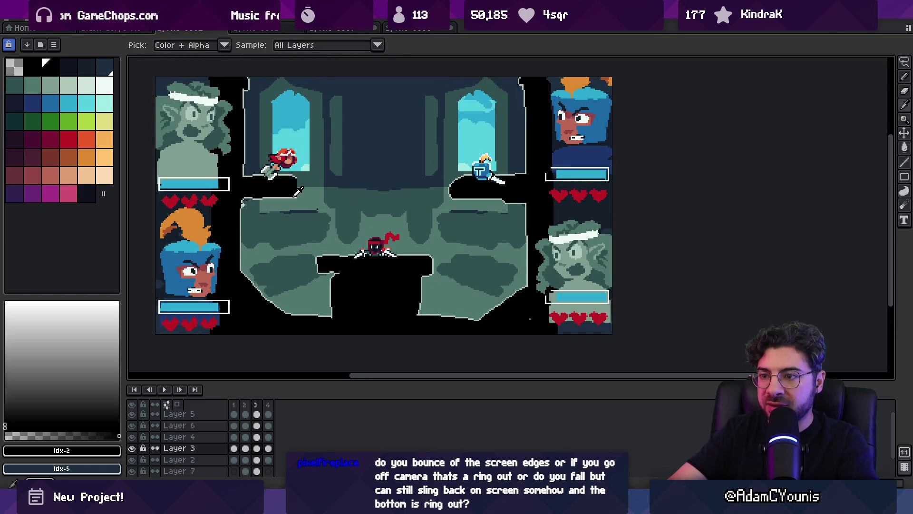
pyautogui.click(299, 191)
pyautogui.press('b')
pyautogui.scroll(1, 298, 192)
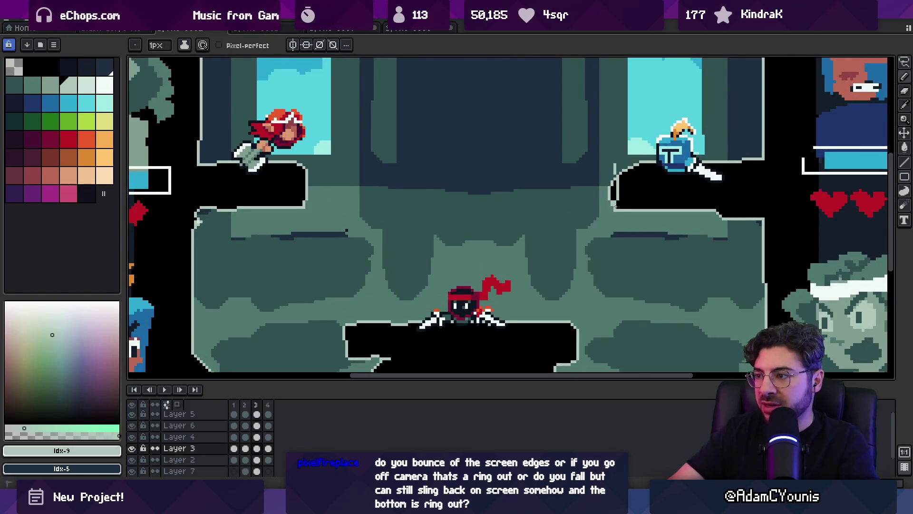
pyautogui.press('b')
pyautogui.press('b')
pyautogui.press('b')
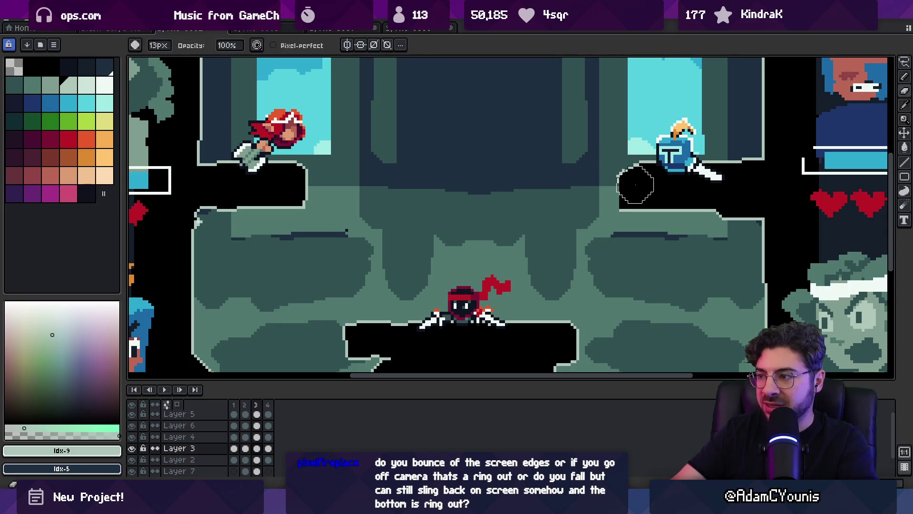
pyautogui.keyDown('alt'); pyautogui.click(628, 171); pyautogui.keyUp('alt')
pyautogui.press('b')
pyautogui.keyDown('alt'); pyautogui.click(618, 176); pyautogui.keyUp('alt')
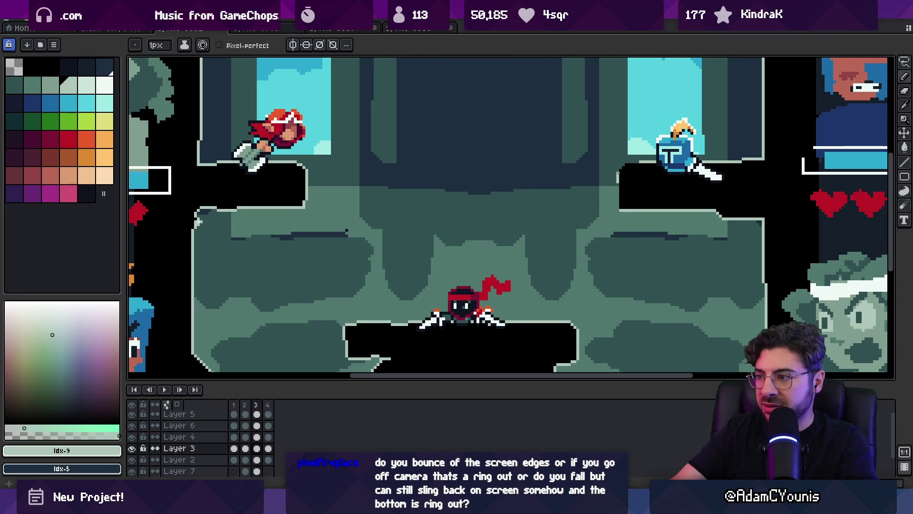
pyautogui.press('z')
pyautogui.scroll(-2, 616, 208)
pyautogui.moveTo(616, 207); pyautogui.dragTo(472, 242)
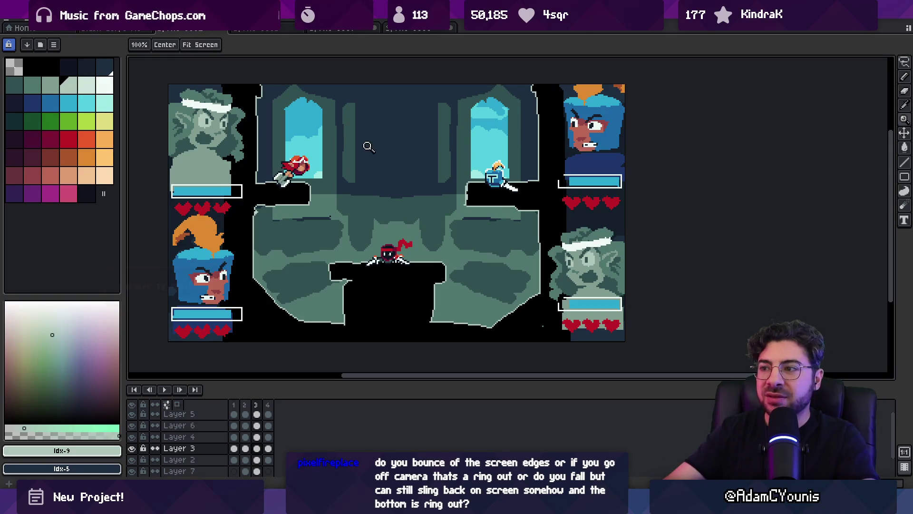
pyautogui.scroll(1, 391, 195)
pyautogui.scroll(-2, 390, 198)
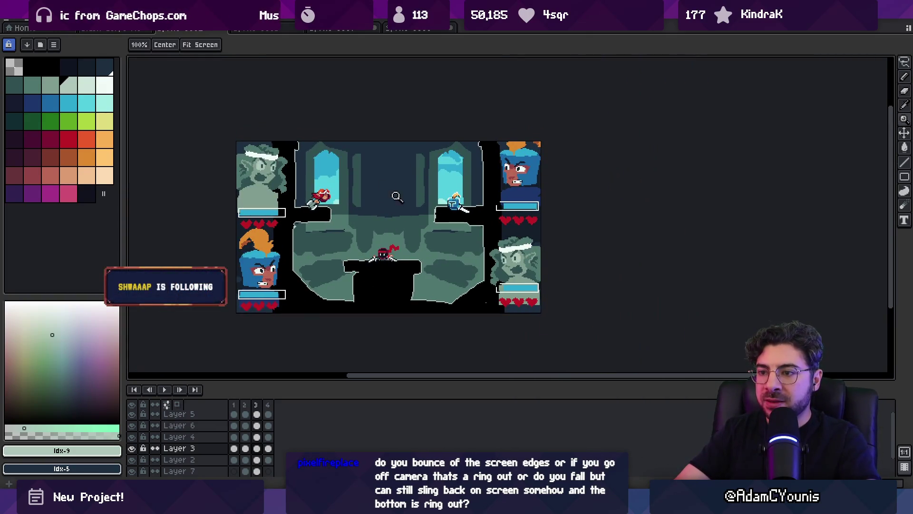
pyautogui.scroll(1, 396, 196)
pyautogui.press('alt')
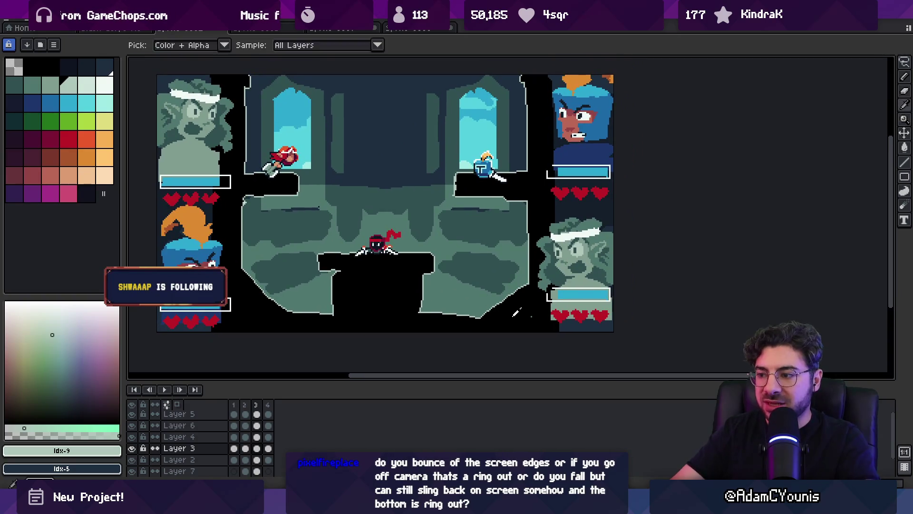
pyautogui.keyDown('alt'); pyautogui.click(513, 315); pyautogui.keyUp('alt')
pyautogui.scroll(2, 530, 317)
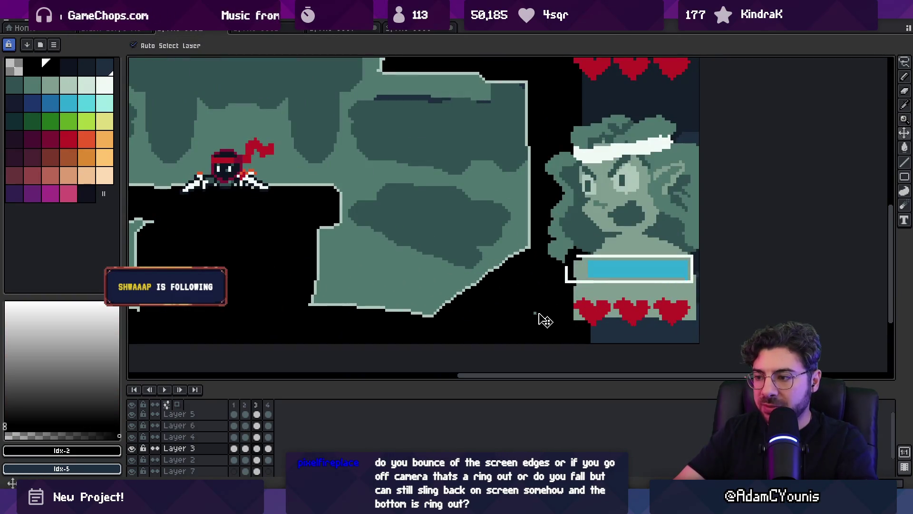
pyautogui.keyDown('ctrl'); pyautogui.click(545, 320); pyautogui.keyUp('ctrl')
pyautogui.scroll(-3, 520, 308)
pyautogui.scroll(1, 435, 299)
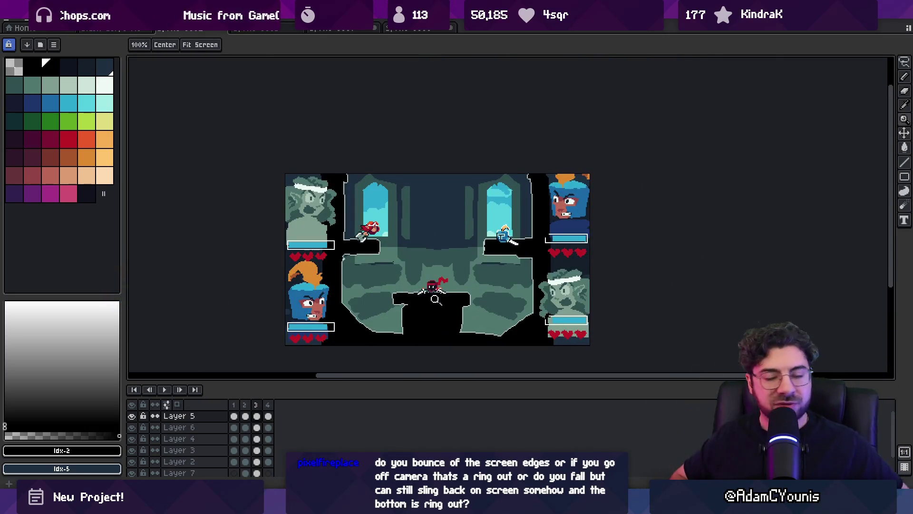
pyautogui.press('v')
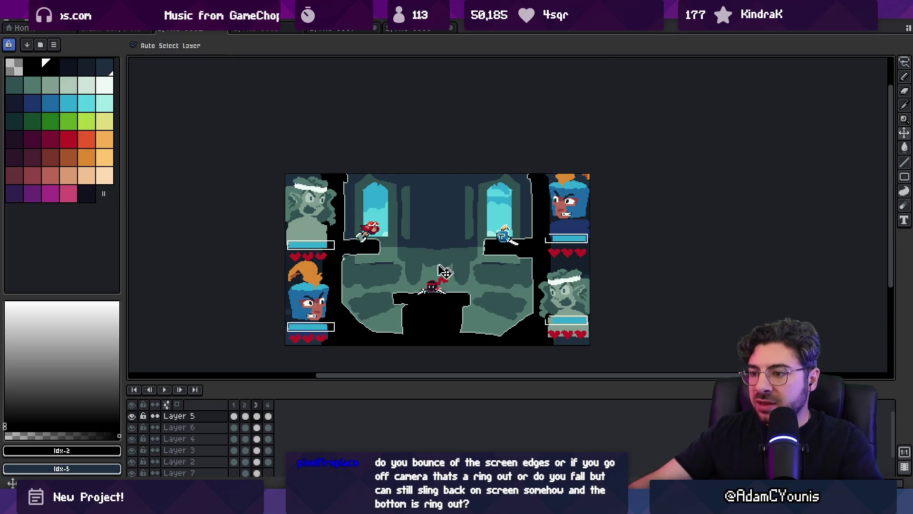
pyautogui.scroll(2, 336, 211)
pyautogui.scroll(-1, 434, 240)
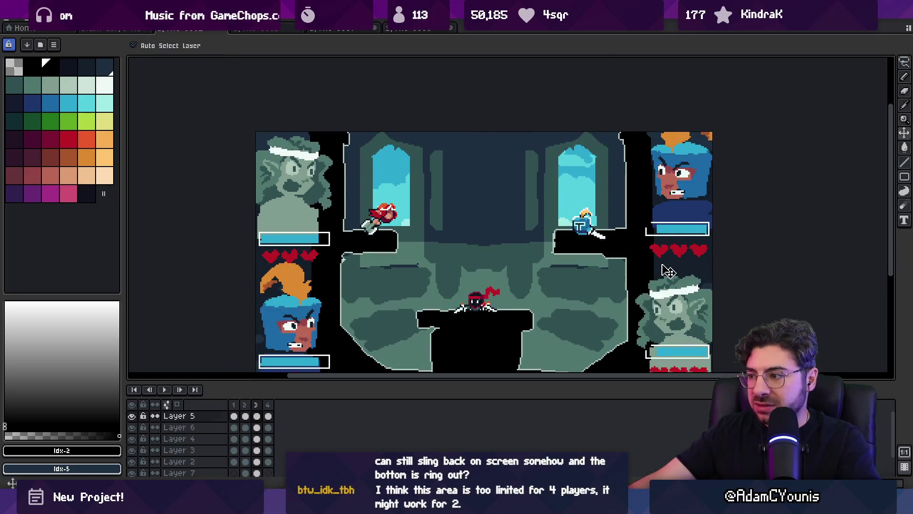
pyautogui.moveTo(690, 273); pyautogui.dragTo(623, 260)
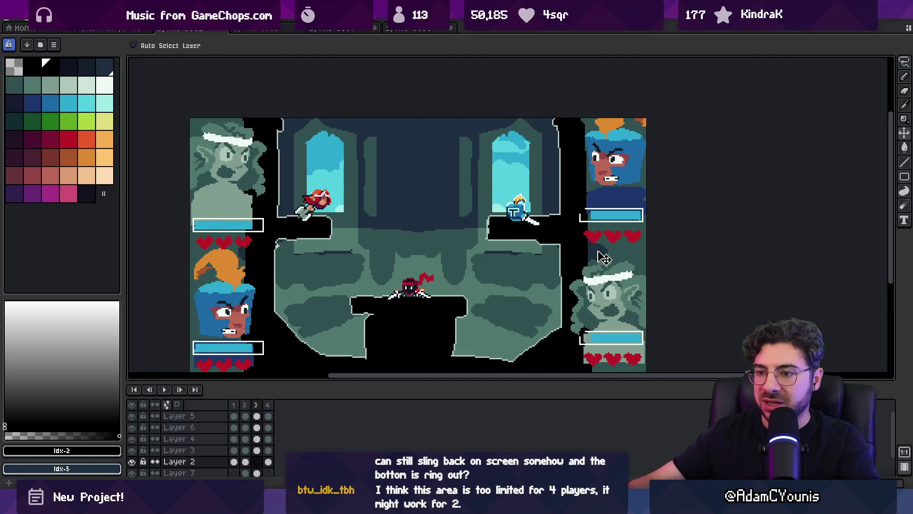
pyautogui.press('g')
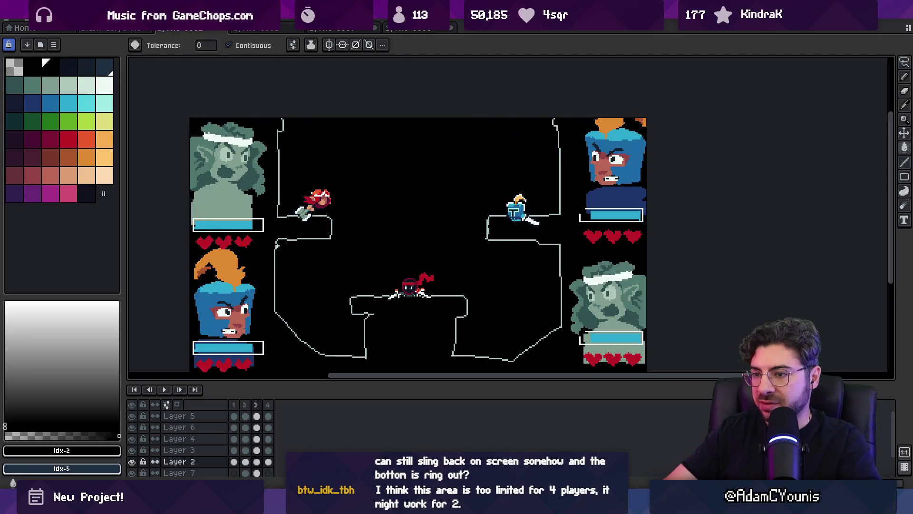
pyautogui.press('v')
pyautogui.scroll(-2, 542, 316)
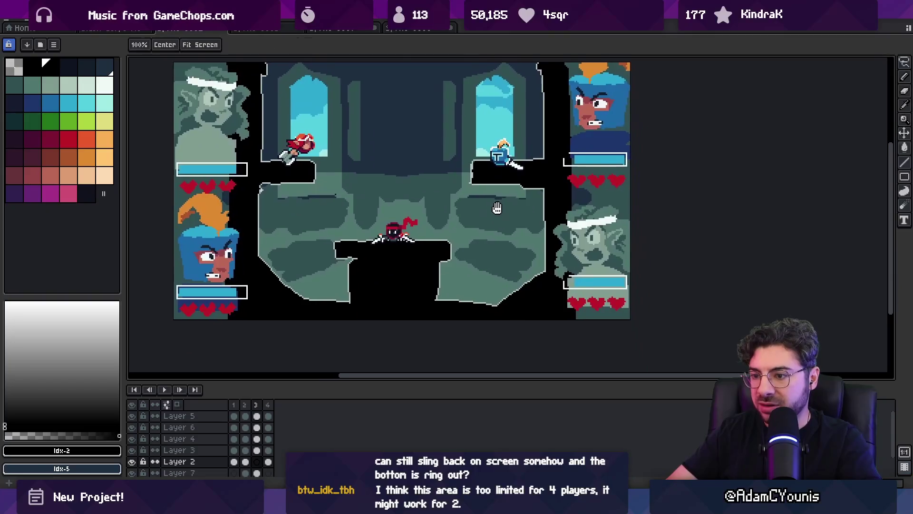
pyautogui.click(530, 290)
pyautogui.press('g')
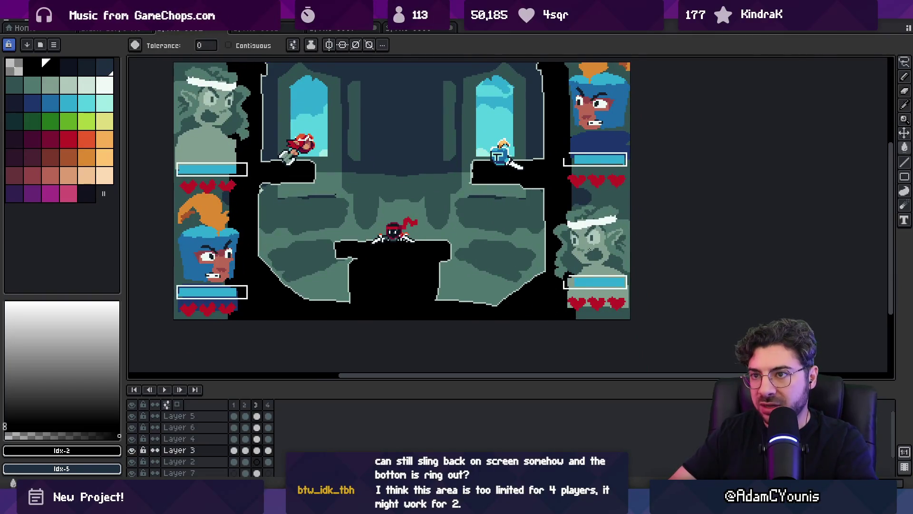
pyautogui.scroll(-1, 347, 232)
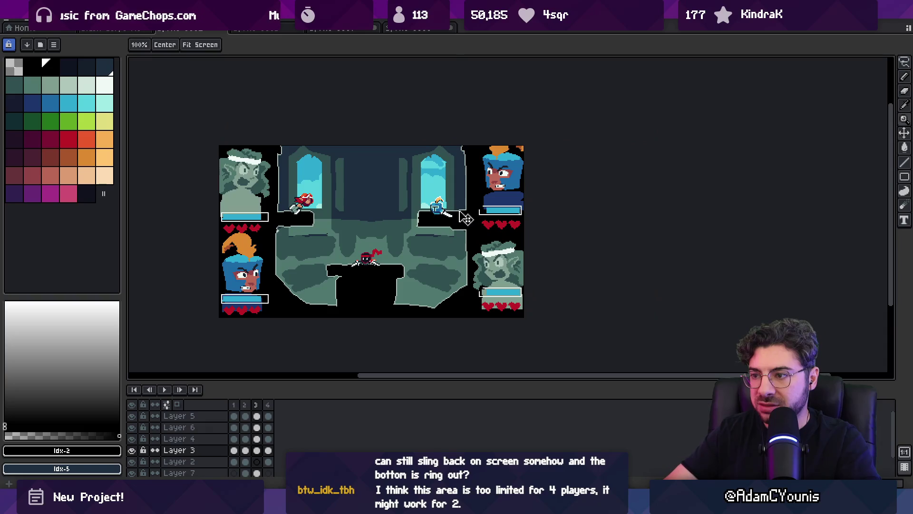
pyautogui.press('m')
# Step: Move the arena's right half rightward and its left half leftward, then deselect
pyautogui.moveTo(408, 144)
pyautogui.mouseDown()
pyautogui.moveTo(479, 320)
pyautogui.moveTo(455, 303)
pyautogui.mouseUp()
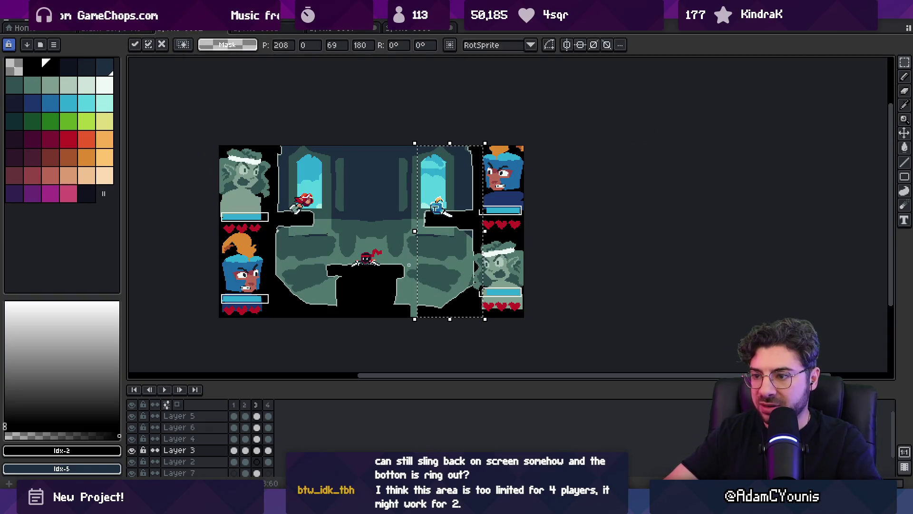
pyautogui.moveTo(256, 143); pyautogui.dragTo(322, 320)
pyautogui.moveTo(291, 283); pyautogui.dragTo(283, 283)
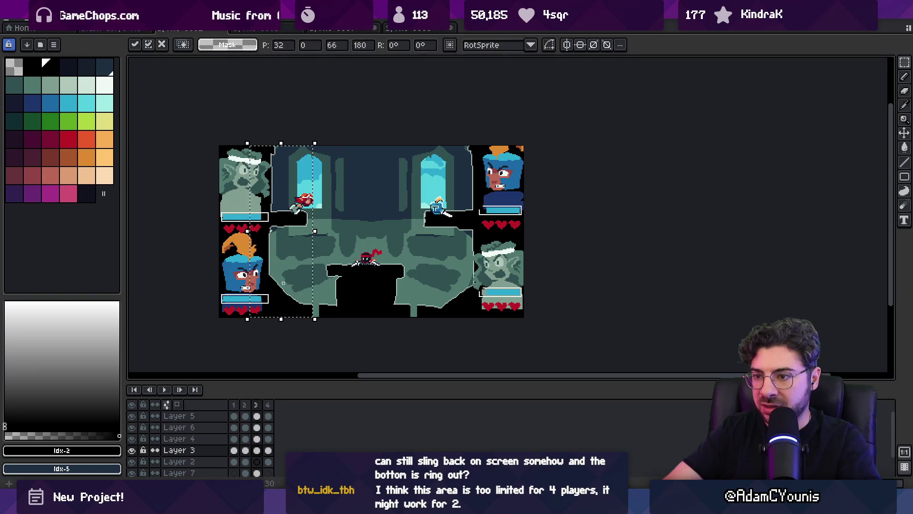
pyautogui.hotkey('ctrl', 'd')
# Step: Zoom into the lower-left floor and brush its edge in the arena's light teal at 13px
pyautogui.press('b')
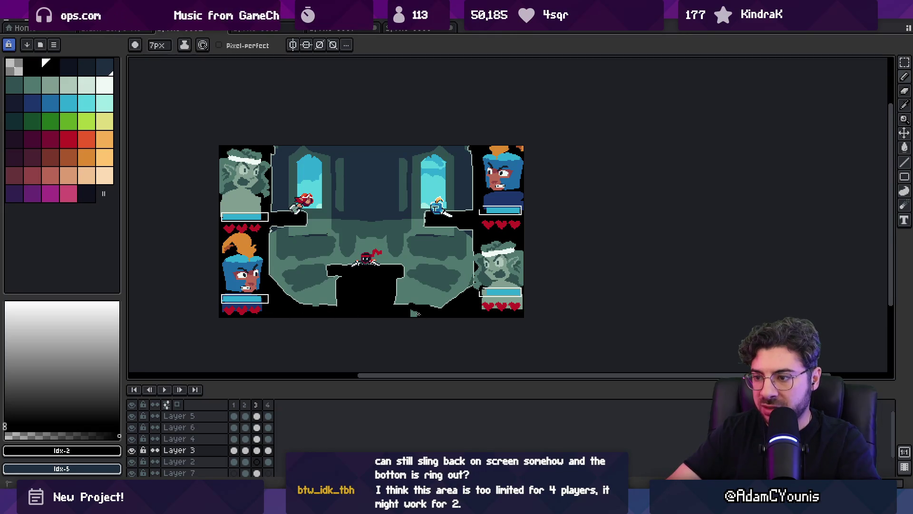
pyautogui.moveTo(417, 315); pyautogui.dragTo(414, 280)
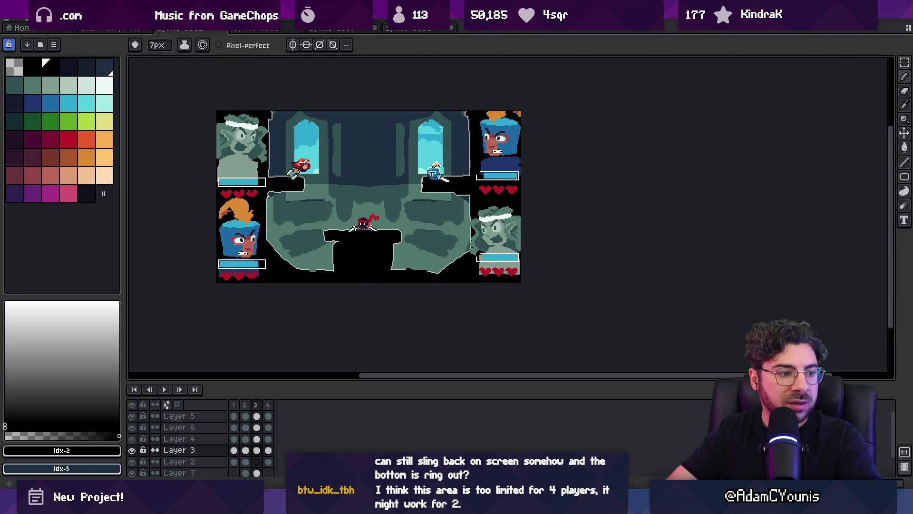
pyautogui.press('z')
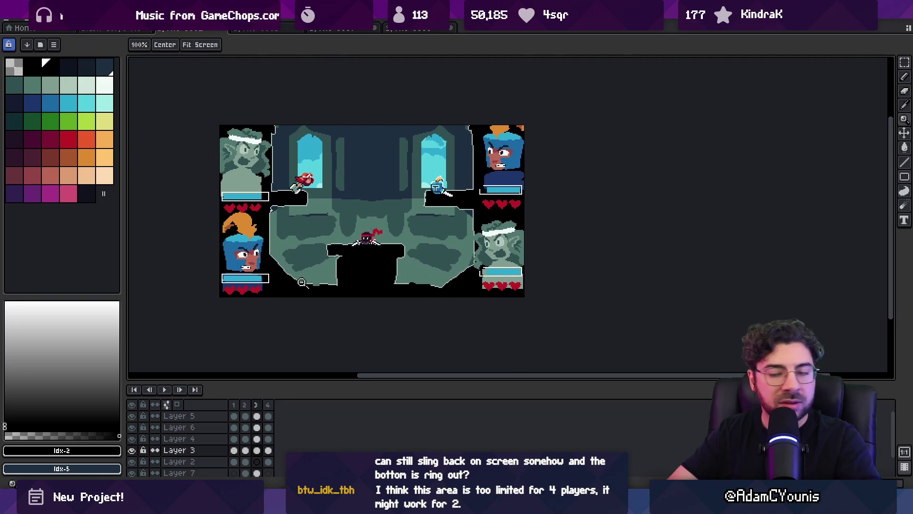
pyautogui.click(285, 299)
pyautogui.press('b')
pyautogui.keyDown('alt'); pyautogui.click(327, 280); pyautogui.keyUp('alt')
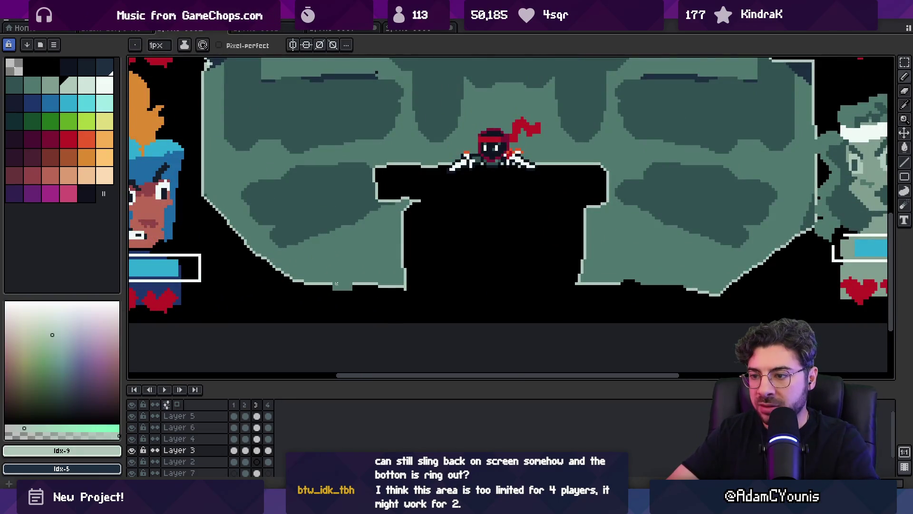
pyautogui.hscroll(5, 523, 284)
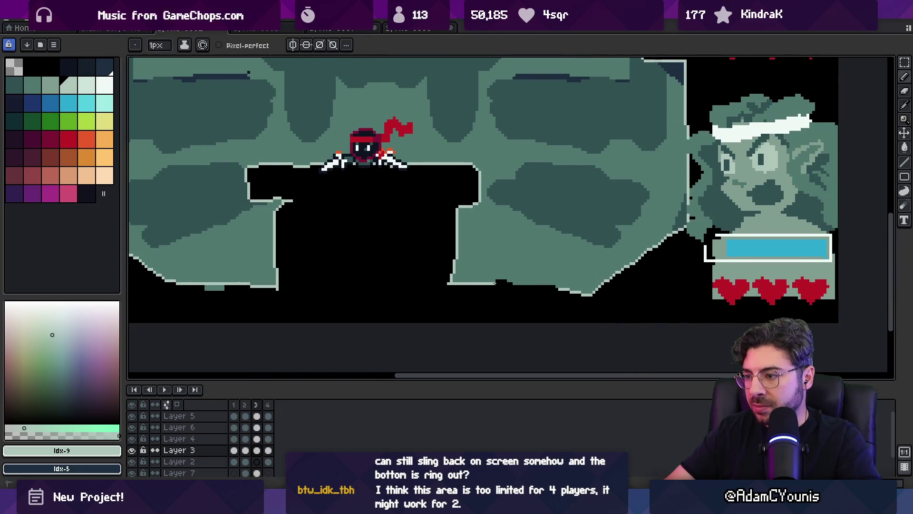
pyautogui.press('b')
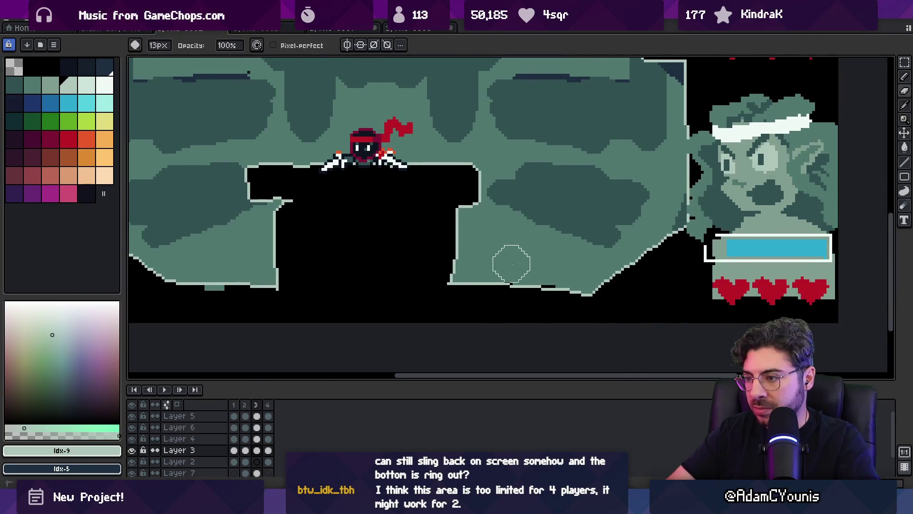
pyautogui.scroll(-3, 512, 264)
pyautogui.scroll(1, 456, 260)
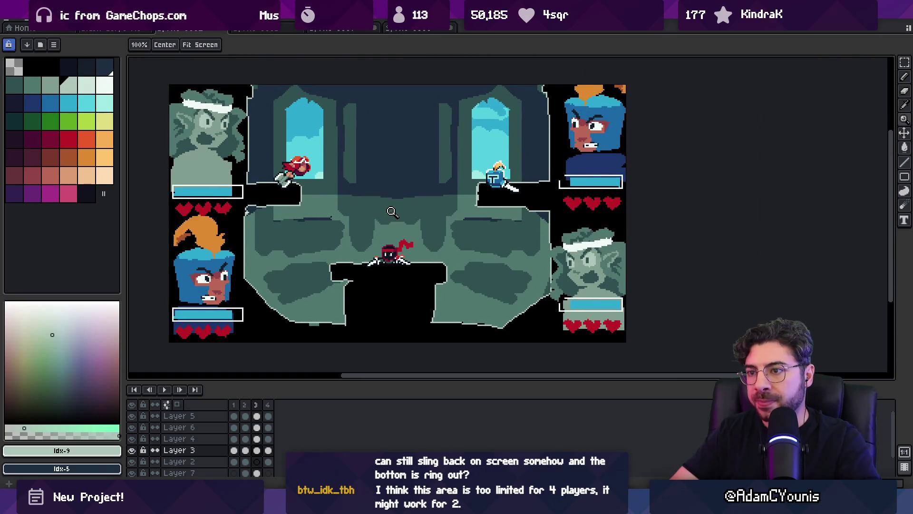
pyautogui.scroll(-1, 208, 157)
# Step: Marquee-select the left portrait column and the right portrait column
pyautogui.press('m')
pyautogui.moveTo(215, 152); pyautogui.dragTo(281, 254)
pyautogui.moveTo(214, 329)
pyautogui.mouseDown()
pyautogui.moveTo(280, 276)
pyautogui.moveTo(282, 245)
pyautogui.mouseUp()
pyautogui.moveTo(459, 154)
pyautogui.mouseDown()
pyautogui.moveTo(478, 327)
pyautogui.moveTo(523, 328)
pyautogui.mouseUp()
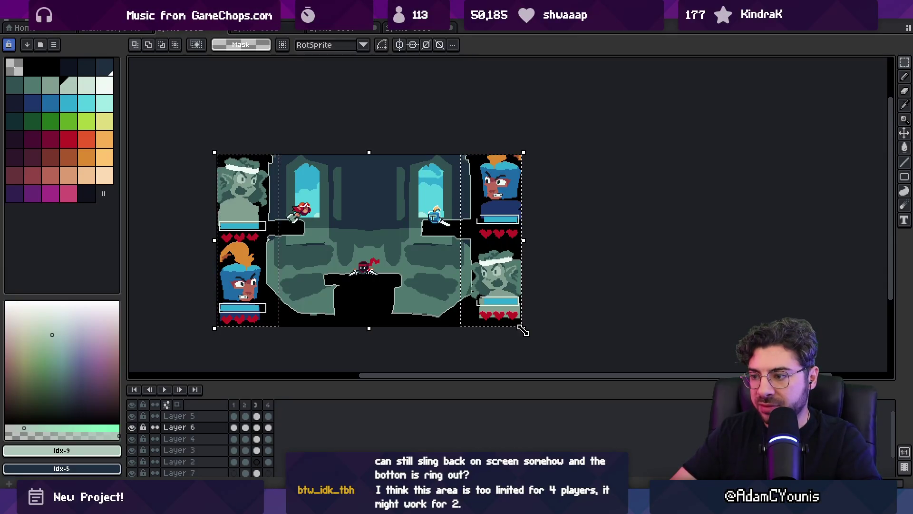
# Step: Flip the selected portraits horizontally with Shift+H and shrink them slightly
pyautogui.hotkey('shift', 'h')
pyautogui.moveTo(516, 325); pyautogui.dragTo(507, 319)
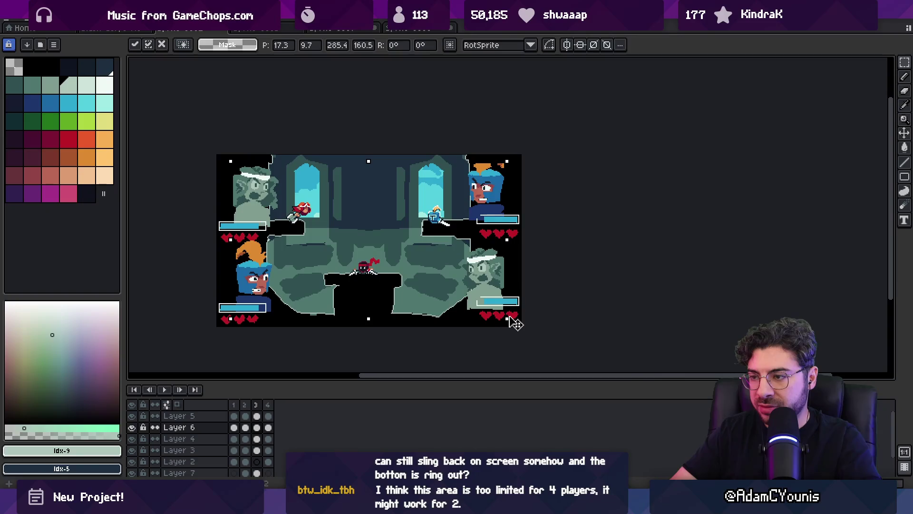
pyautogui.click(221, 167)
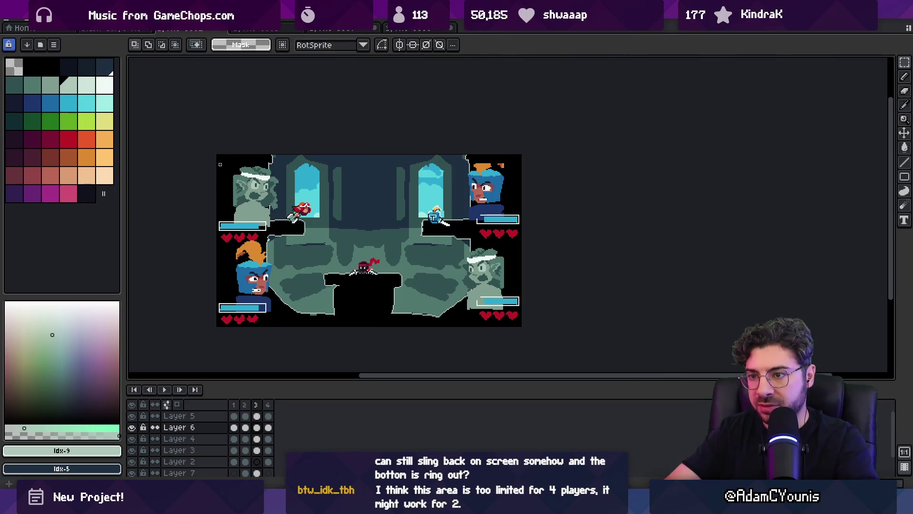
# Step: Move the top-left and bottom-left portraits left toward the canvas edge
pyautogui.moveTo(233, 170); pyautogui.dragTo(280, 226)
pyautogui.moveTo(253, 190); pyautogui.dragTo(237, 191)
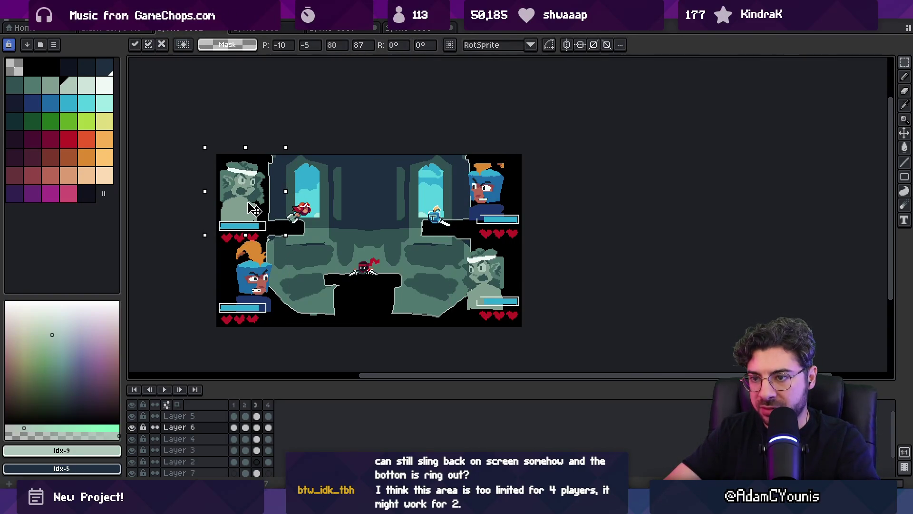
pyautogui.click(223, 258)
pyautogui.moveTo(292, 240); pyautogui.dragTo(296, 328)
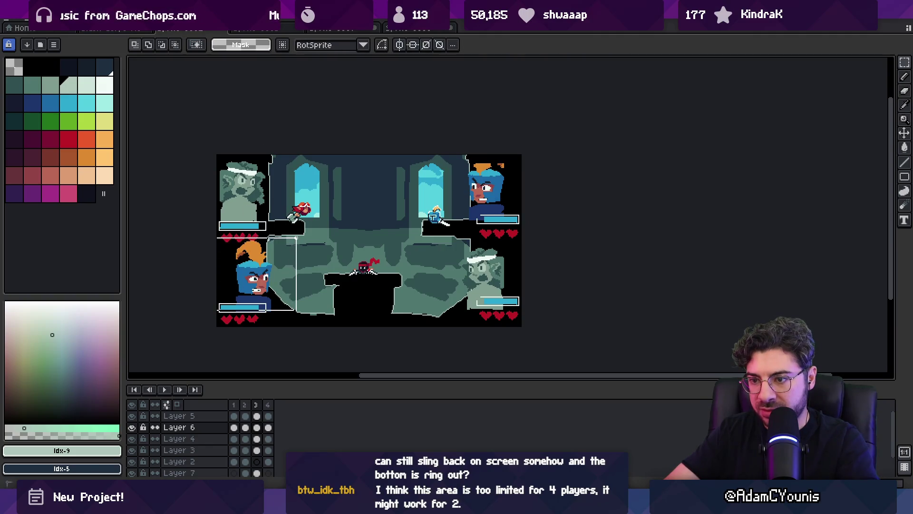
pyautogui.moveTo(274, 298); pyautogui.dragTo(262, 301)
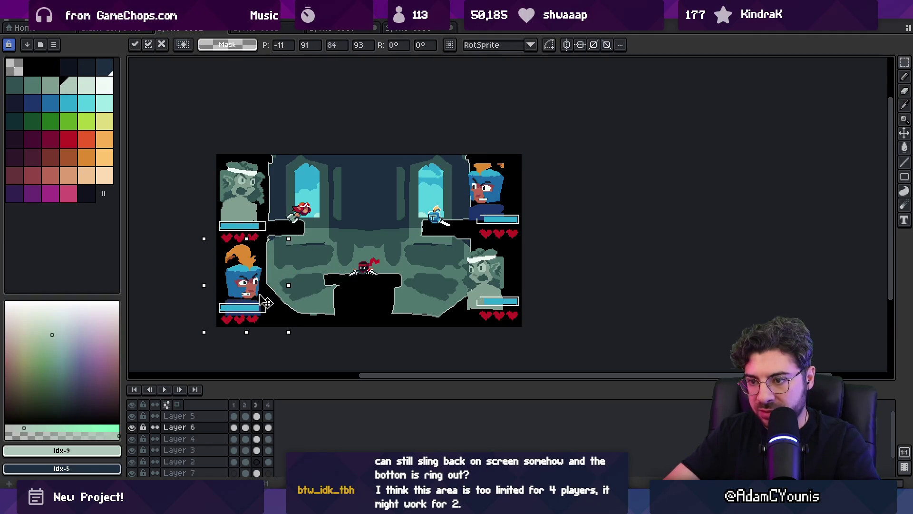
pyautogui.press('Return')
# Step: Move the top-right and bottom-right portraits right toward the canvas edge
pyautogui.moveTo(449, 147); pyautogui.dragTo(525, 244)
pyautogui.moveTo(498, 211); pyautogui.dragTo(510, 211)
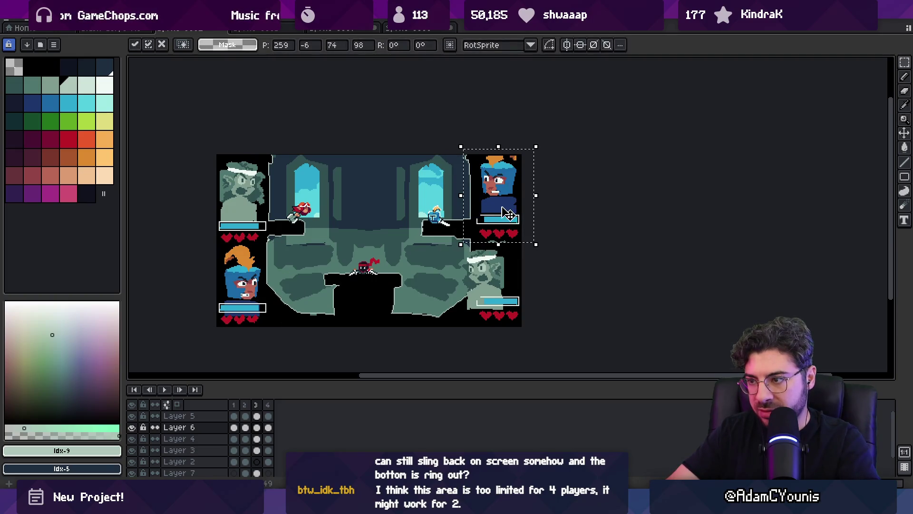
pyautogui.press('Return')
pyautogui.moveTo(449, 231); pyautogui.dragTo(523, 319)
pyautogui.moveTo(498, 277); pyautogui.dragTo(503, 277)
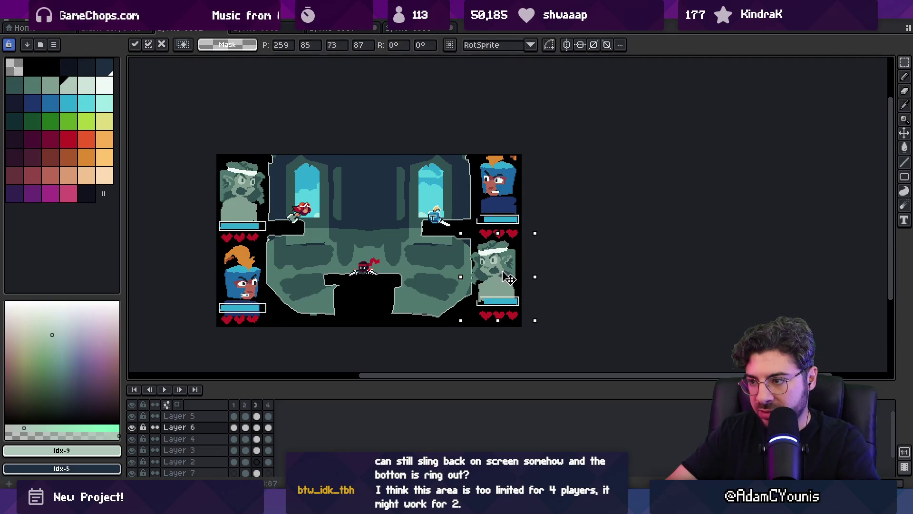
pyautogui.press('Return')
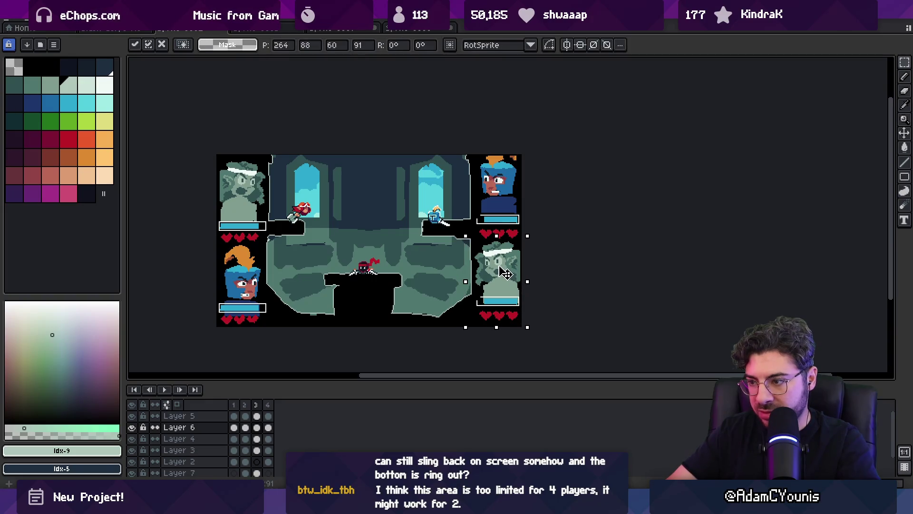
# Step: Zoom in on the centre platform and pick its dark colour for the pencil
pyautogui.press('z')
pyautogui.rightClick(373, 260)
pyautogui.click(373, 260)
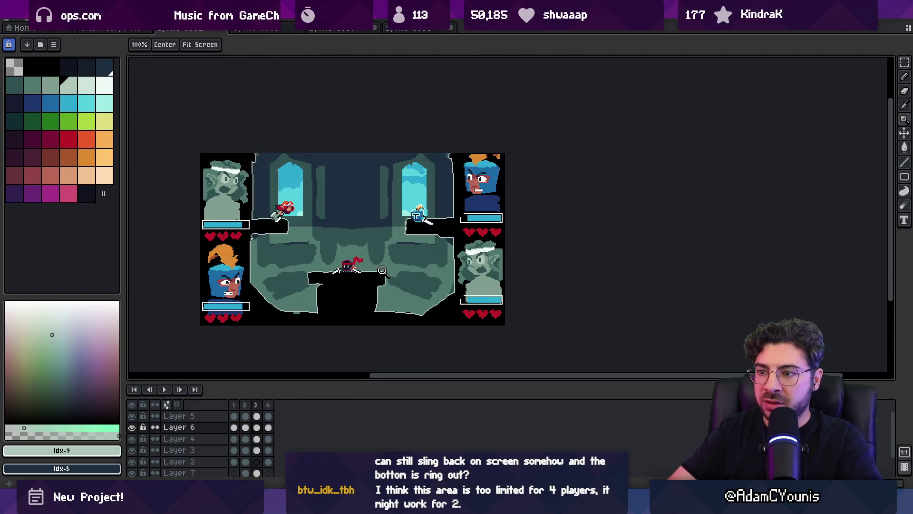
pyautogui.click(364, 271)
pyautogui.press('b')
pyautogui.keyDown('ctrl'); pyautogui.click(359, 292); pyautogui.keyUp('ctrl')
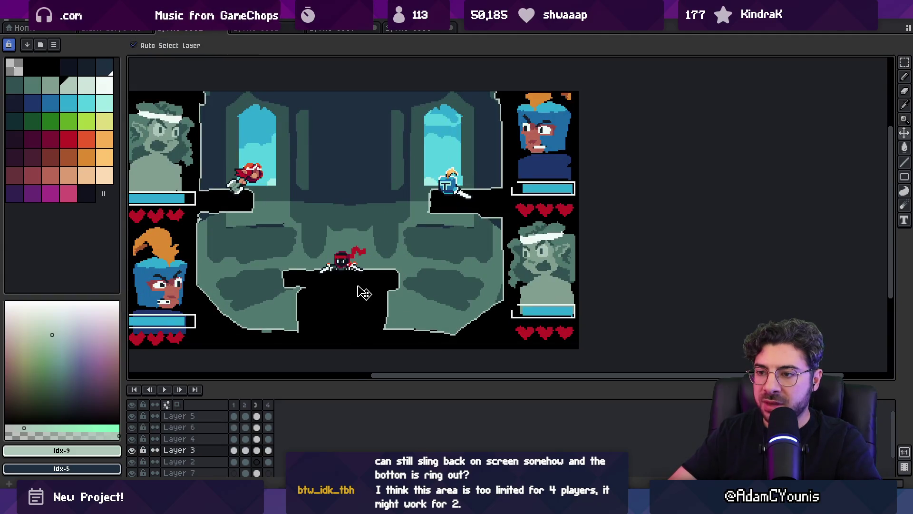
# Step: Restore the black floating platform and give it a light teal outline with the Outline effect
pyautogui.keyDown('alt'); pyautogui.click(349, 257); pyautogui.keyUp('alt')
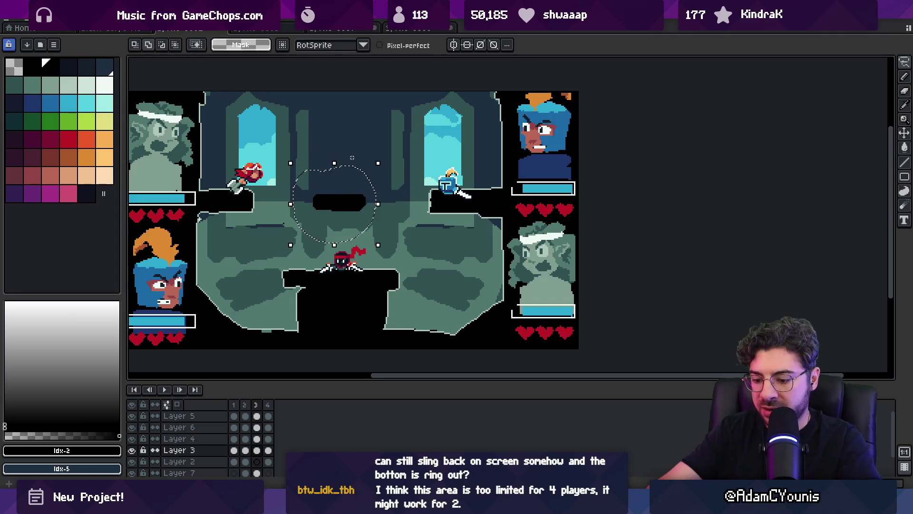
pyautogui.press('v')
pyautogui.hotkey('ctrl', 'z')
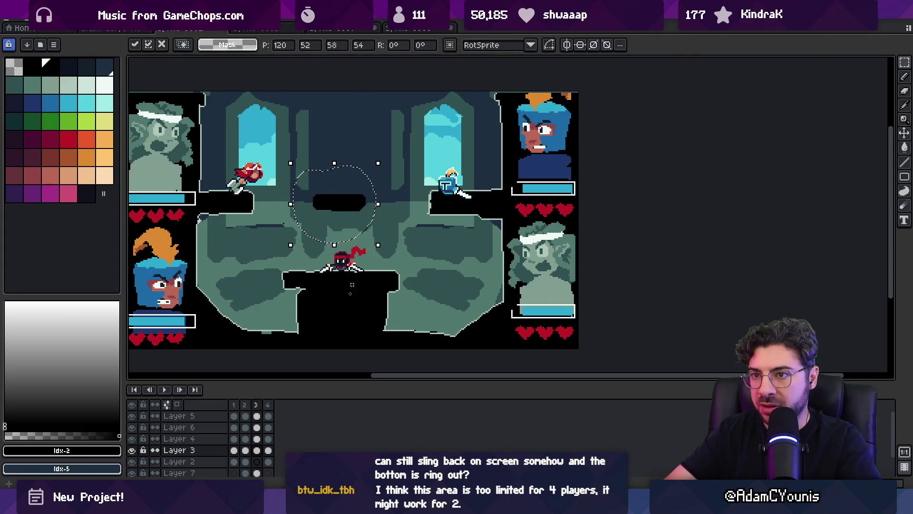
pyautogui.hotkey('shift', 'o')
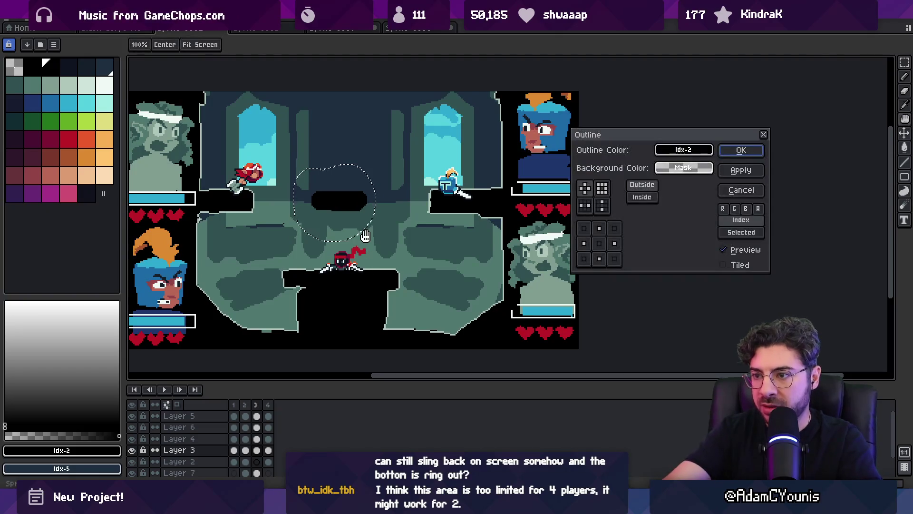
pyautogui.click(507, 164)
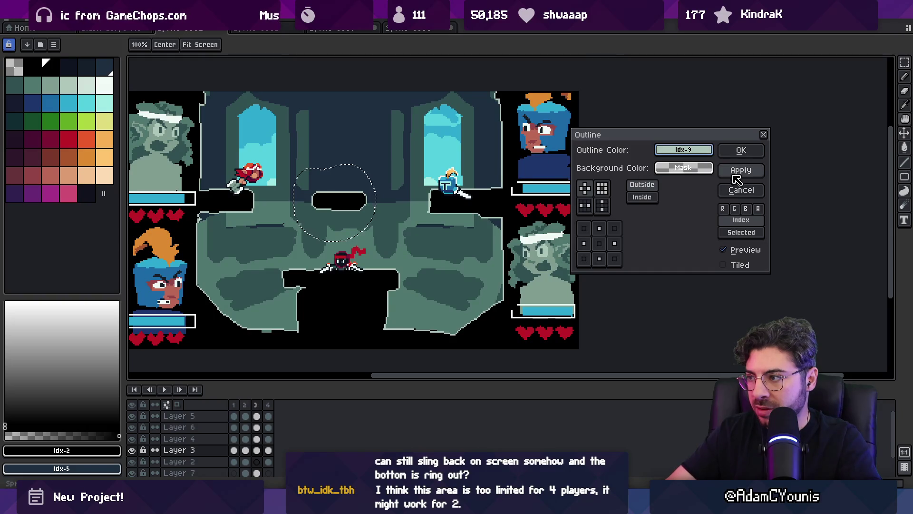
pyautogui.click(739, 152)
pyautogui.hotkey('ctrl', 'd')
pyautogui.press('z')
pyautogui.scroll(-1, 387, 218)
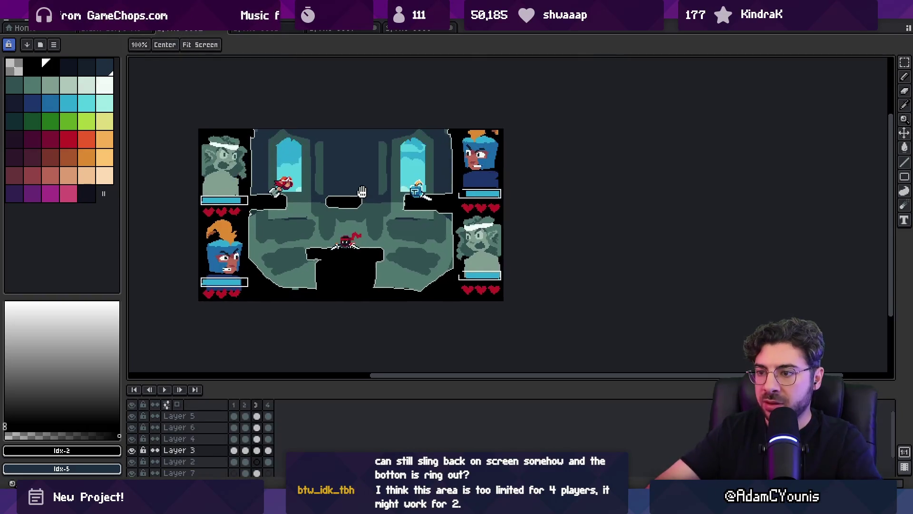
pyautogui.scroll(1, 334, 216)
# Step: Lasso the red fighter on the lower-right slope and flip it horizontally
pyautogui.press('q')
pyautogui.moveTo(260, 152)
pyautogui.mouseDown()
pyautogui.moveTo(223, 200)
pyautogui.moveTo(261, 176)
pyautogui.moveTo(490, 300)
pyautogui.moveTo(451, 317)
pyautogui.mouseUp()
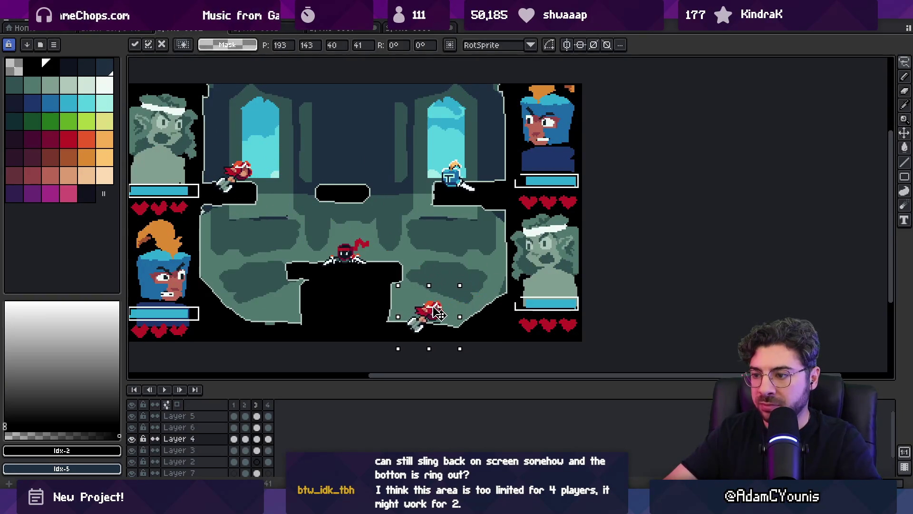
pyautogui.hotkey('alt', 'e')
pyautogui.click(90, 166)
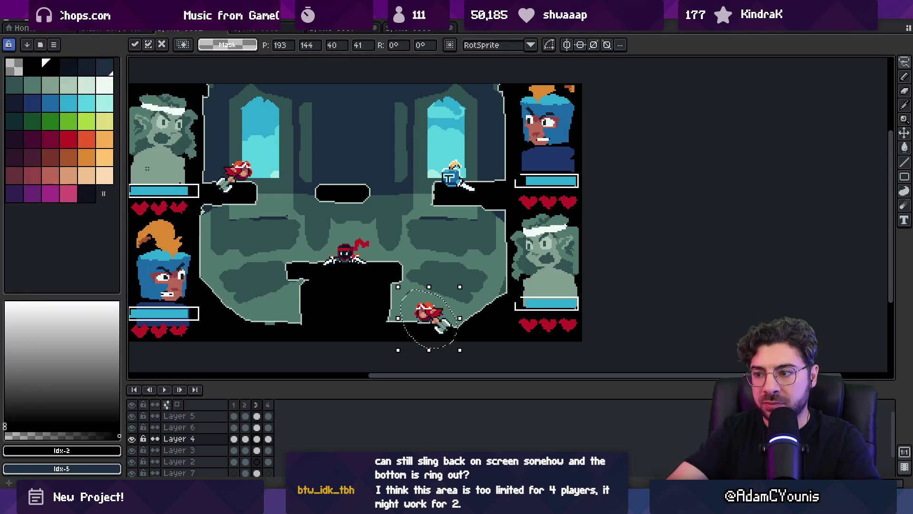
pyautogui.press('Return')
# Step: Select the strip of upper platforms and nudge it down with the Down arrow
pyautogui.moveTo(359, 199); pyautogui.dragTo(422, 248)
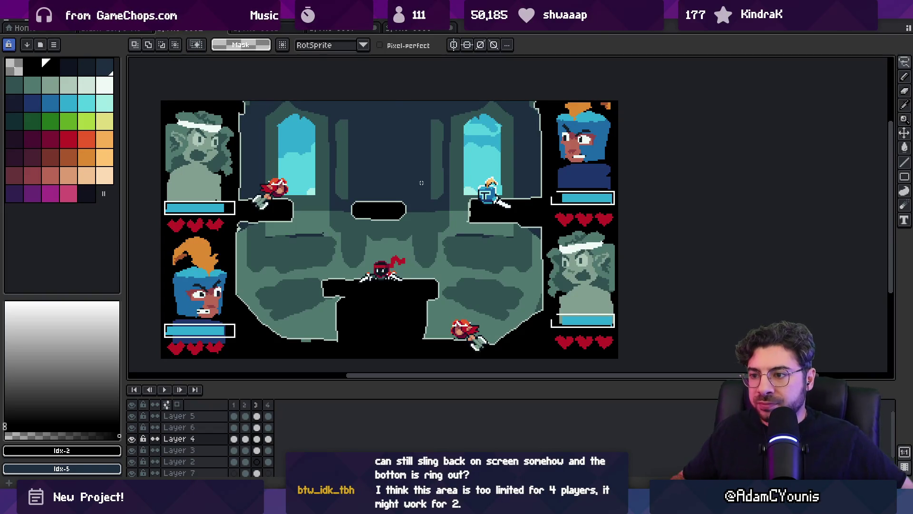
pyautogui.moveTo(377, 237); pyautogui.dragTo(382, 254)
pyautogui.scroll(1, 382, 254)
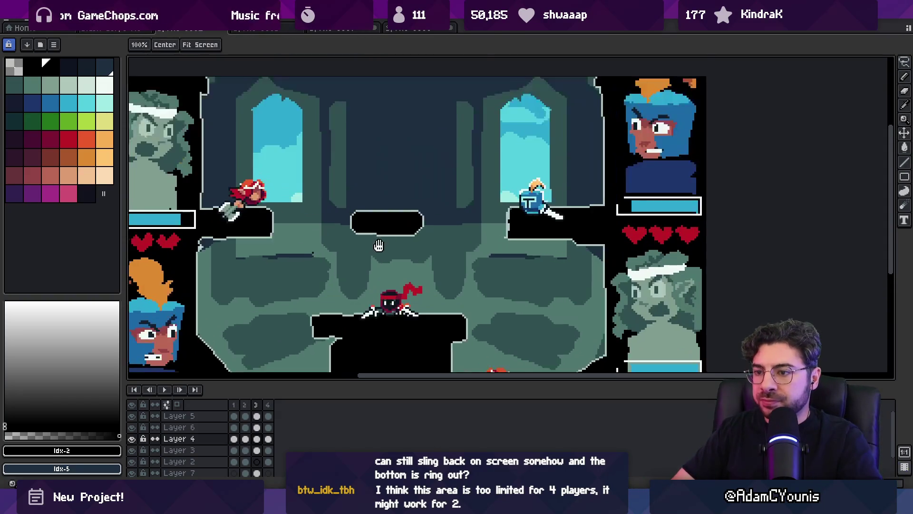
pyautogui.press('v')
pyautogui.click(400, 187)
pyautogui.press('m')
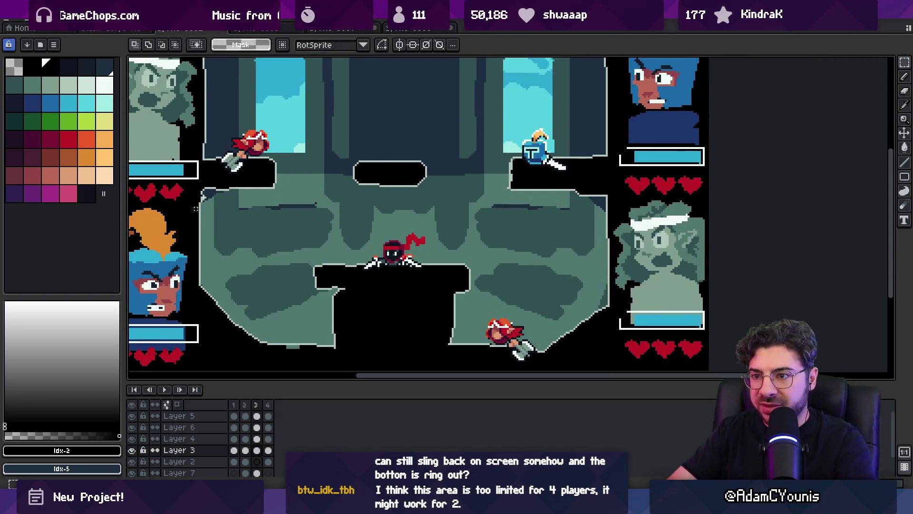
pyautogui.moveTo(208, 207)
pyautogui.mouseDown()
pyautogui.moveTo(585, 182)
pyautogui.moveTo(609, 170)
pyautogui.mouseUp()
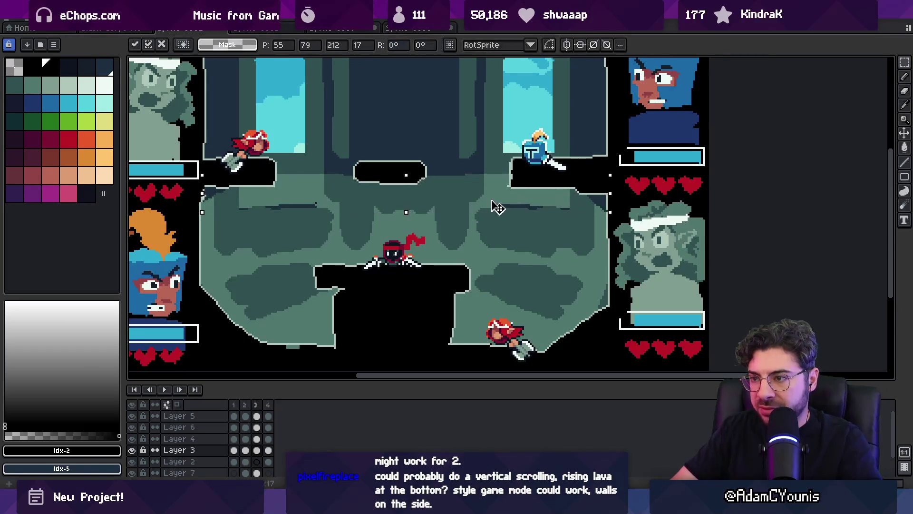
pyautogui.press('Down')
pyautogui.press('Down')
pyautogui.press('Down')
pyautogui.click(212, 178)
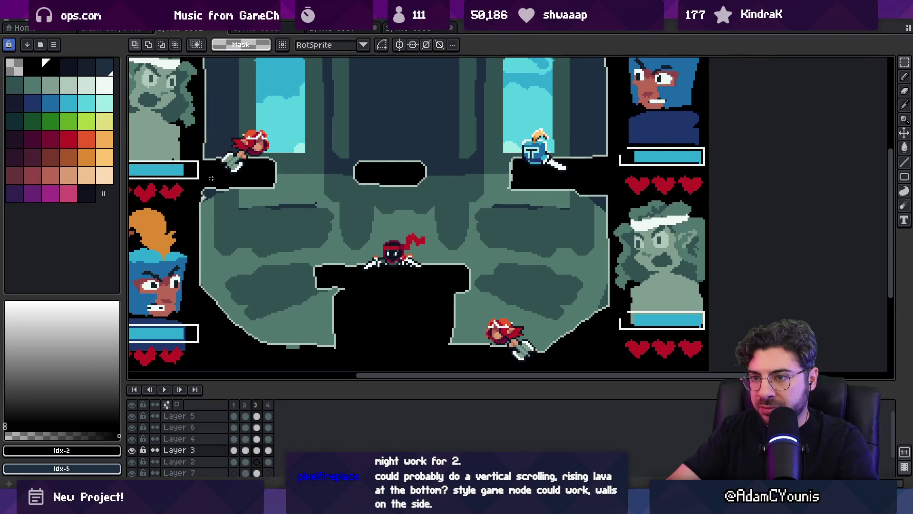
# Step: Reselect the upper platform strip, fine-tune its position with the arrow keys, then select the central platform
pyautogui.moveTo(203, 172); pyautogui.dragTo(607, 236)
pyautogui.press('Up')
pyautogui.press('Up')
pyautogui.press('Up')
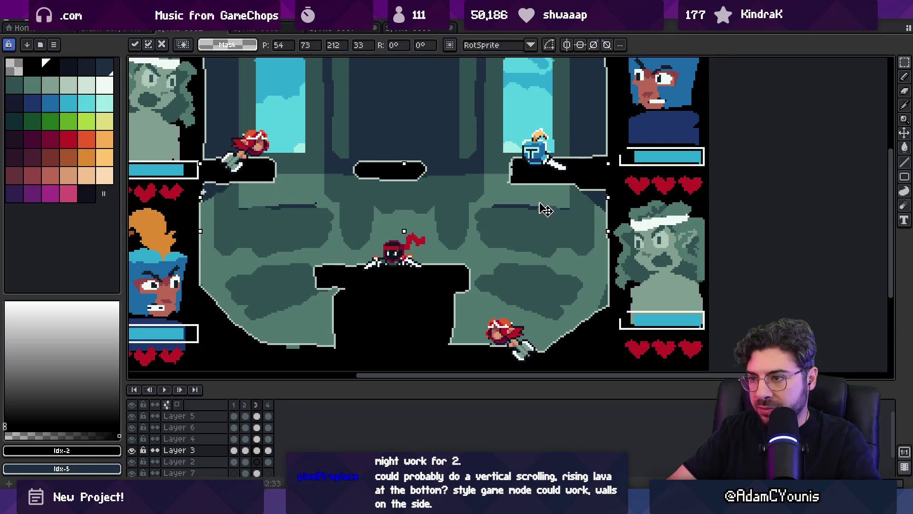
pyautogui.press('Down')
pyautogui.click(203, 192)
pyautogui.moveTo(297, 249)
pyautogui.mouseDown()
pyautogui.moveTo(490, 266)
pyautogui.moveTo(491, 281)
pyautogui.mouseUp()
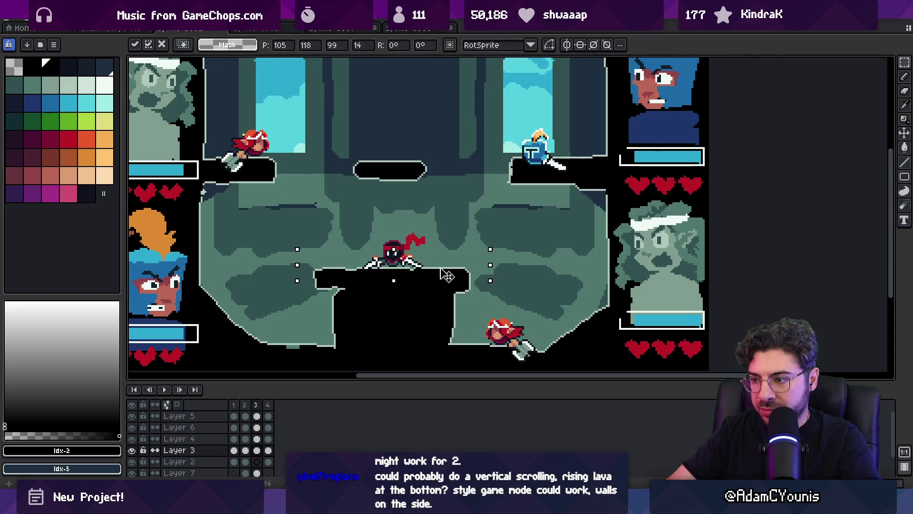
pyautogui.press('z')
pyautogui.scroll(-3, 392, 256)
pyautogui.scroll(2, 391, 255)
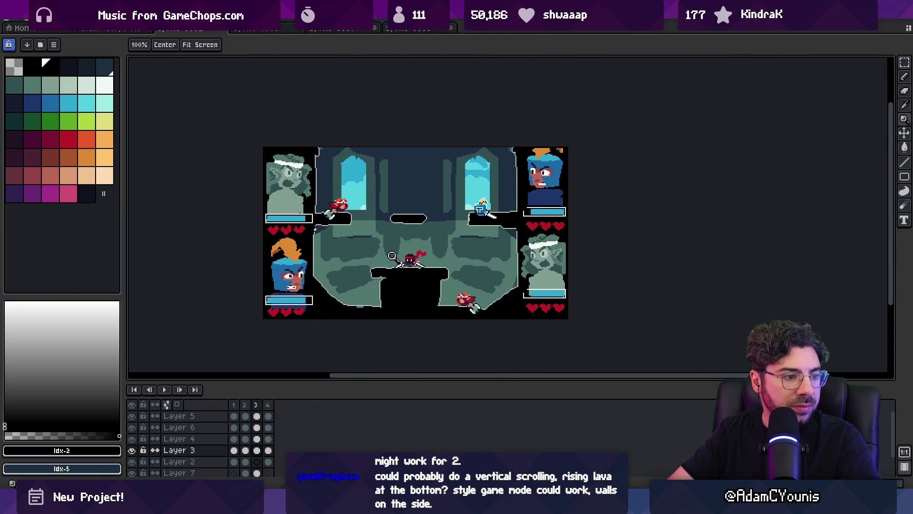
# Step: Square off the central platform's rounded outline corners, alternating light outline and black pixels
pyautogui.scroll(1, 392, 255)
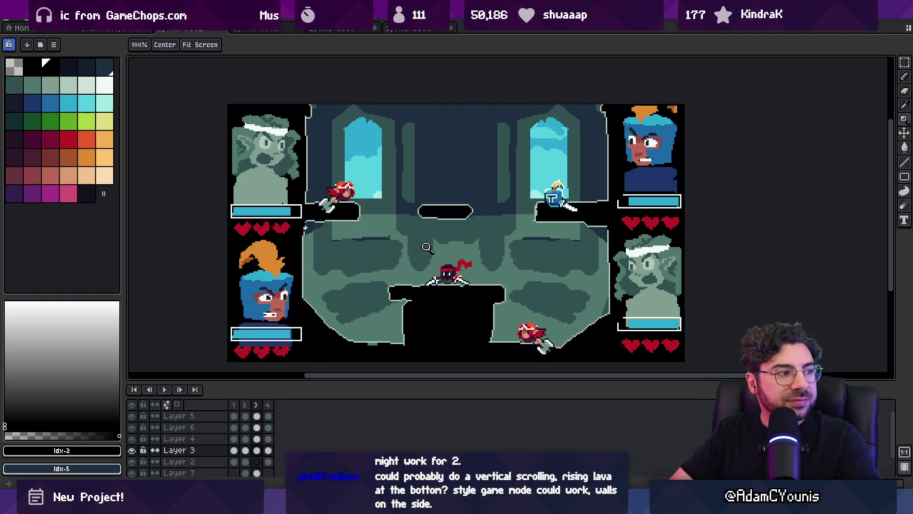
pyautogui.press('b')
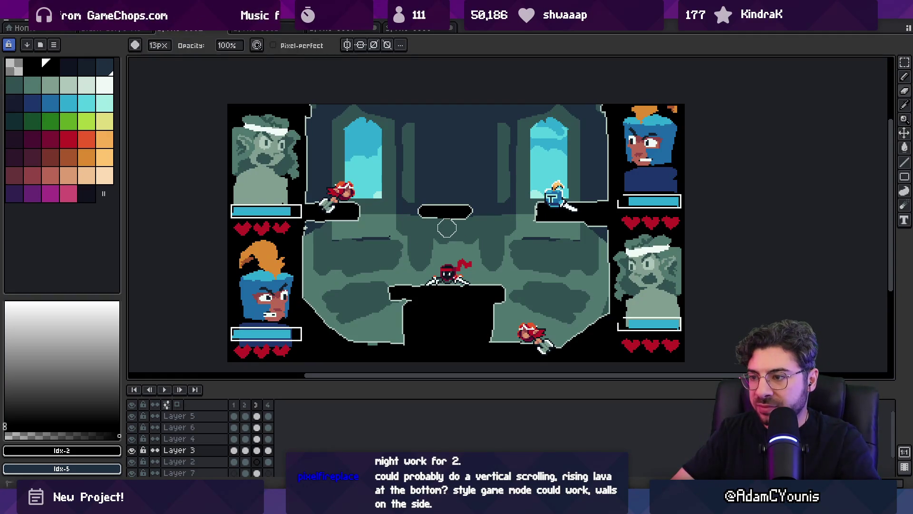
pyautogui.scroll(3, 449, 228)
pyautogui.keyDown('alt'); pyautogui.click(402, 213); pyautogui.keyUp('alt')
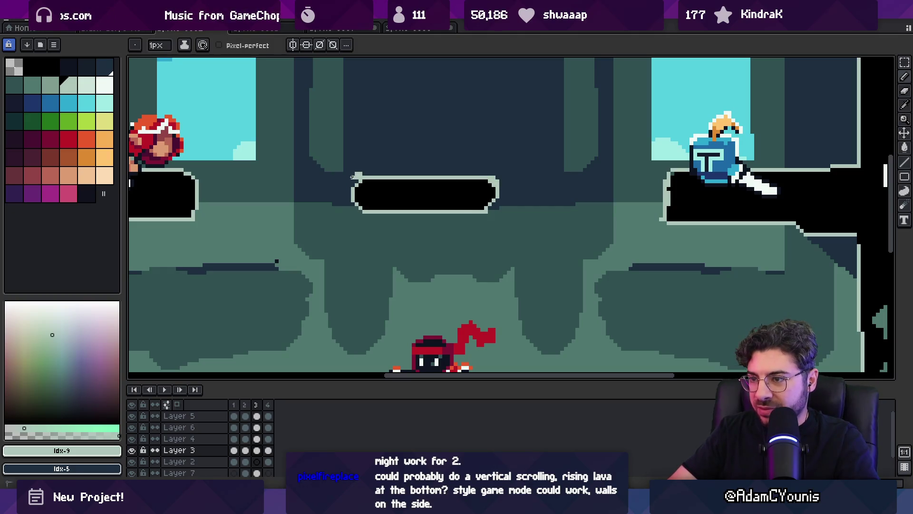
pyautogui.press('e')
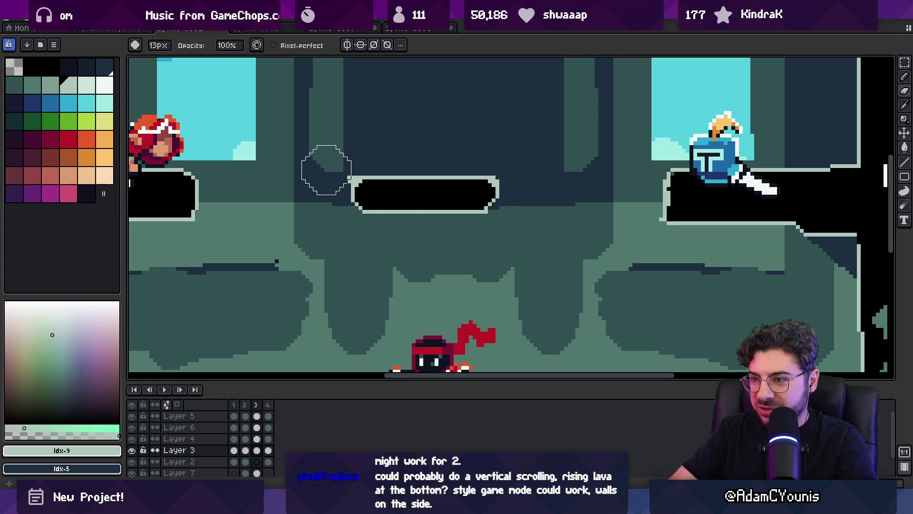
pyautogui.press('b')
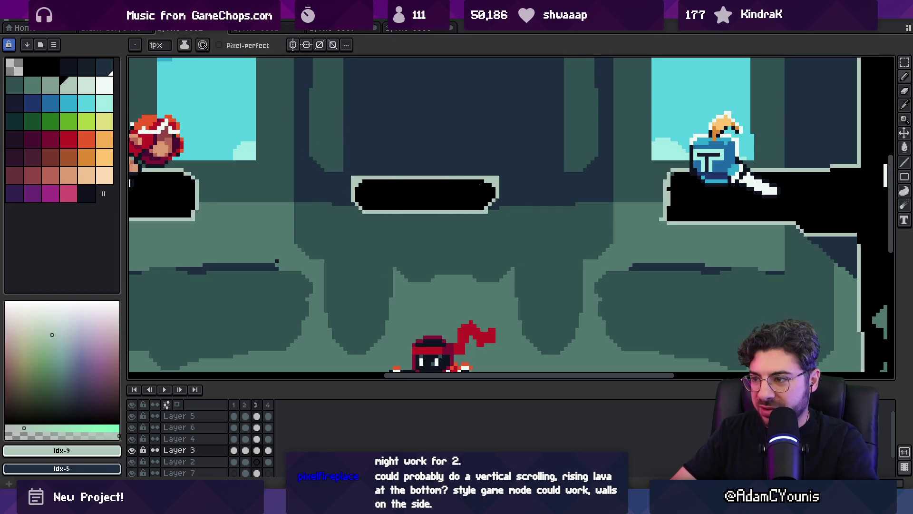
pyautogui.keyDown('alt'); pyautogui.click(365, 186); pyautogui.keyUp('alt')
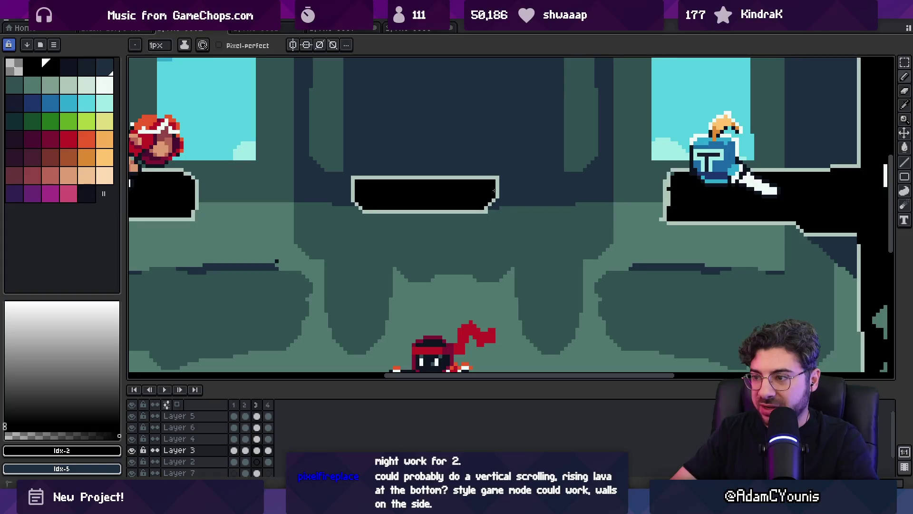
pyautogui.keyDown('alt'); pyautogui.click(493, 207); pyautogui.keyUp('alt')
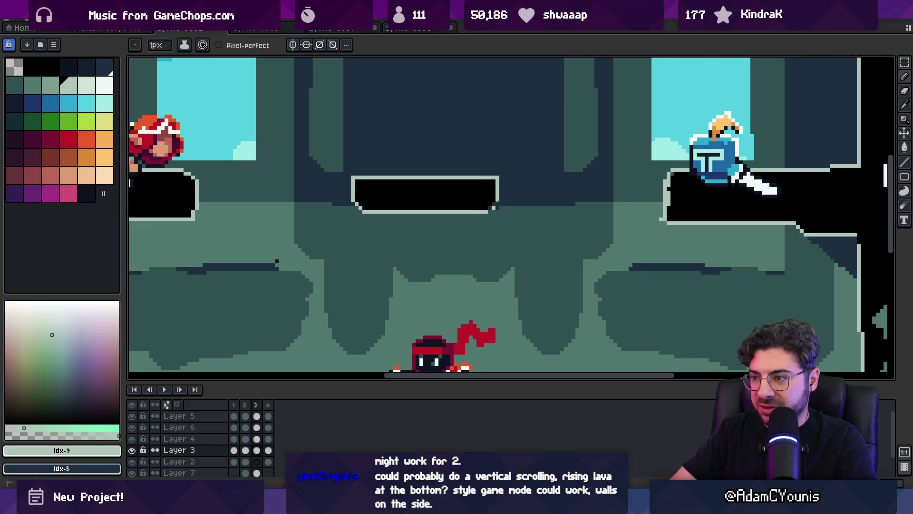
pyautogui.keyDown('alt'); pyautogui.click(490, 208); pyautogui.keyUp('alt')
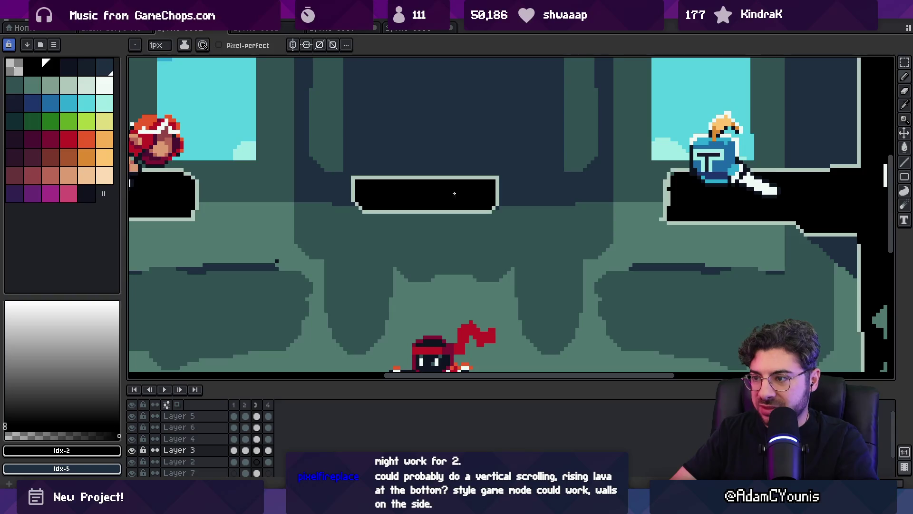
pyautogui.keyDown('alt'); pyautogui.click(353, 204); pyautogui.keyUp('alt')
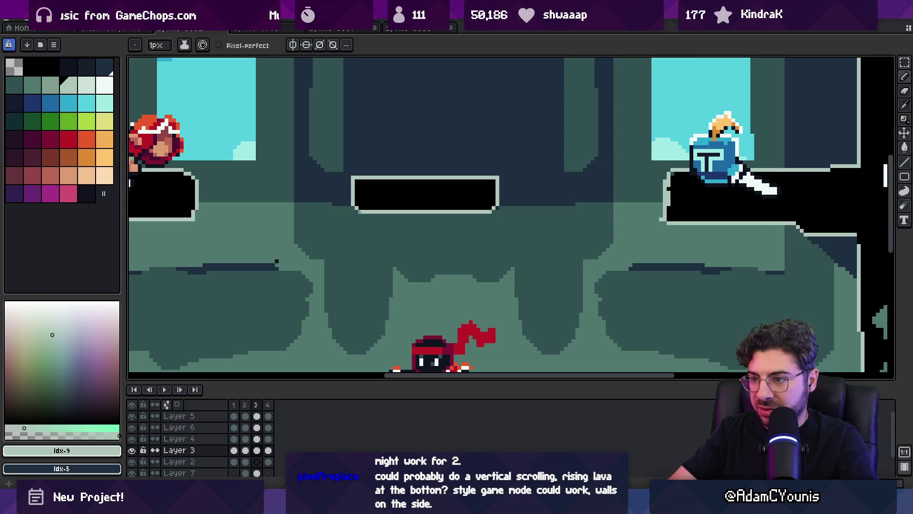
pyautogui.scroll(-4, 409, 165)
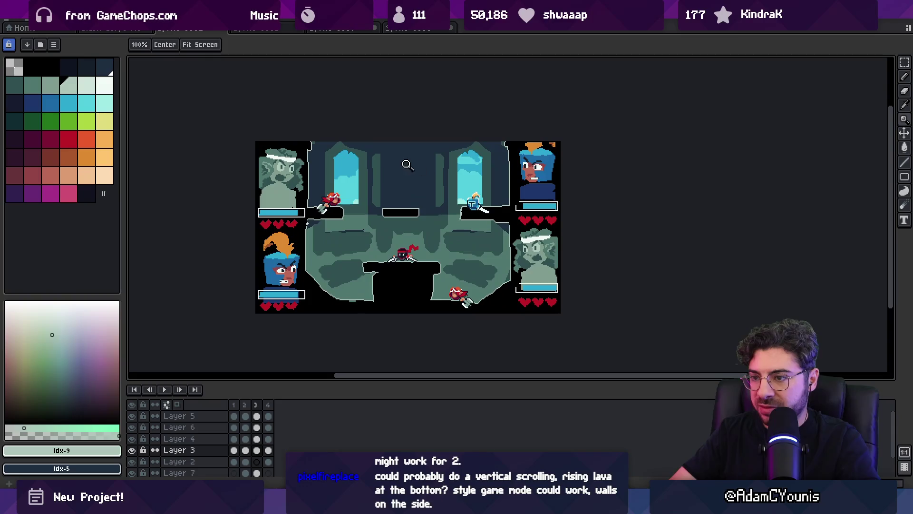
pyautogui.scroll(3, 333, 217)
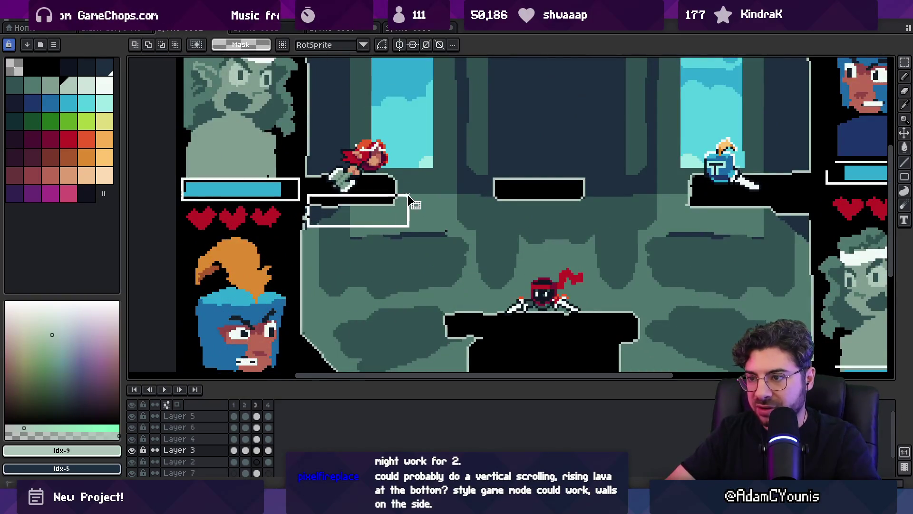
# Step: Zoom in on the arena and add a light outline pixel on the lower-right slope
pyautogui.moveTo(691, 219)
pyautogui.mouseDown()
pyautogui.moveTo(598, 223)
pyautogui.moveTo(720, 190)
pyautogui.mouseUp()
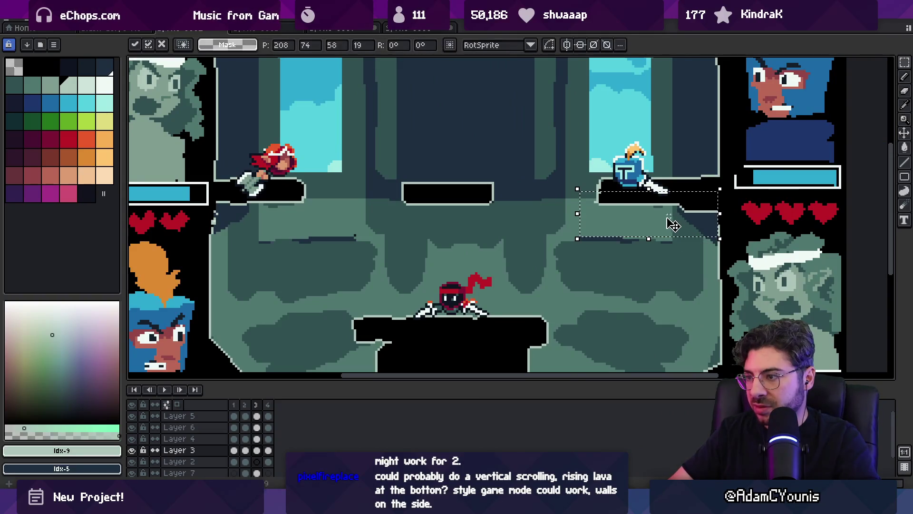
pyautogui.press('z')
pyautogui.scroll(-3, 439, 224)
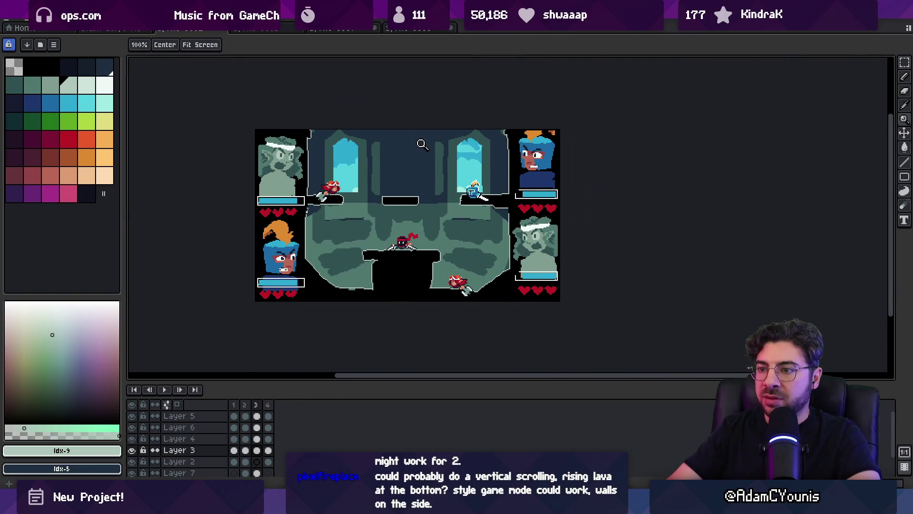
pyautogui.click(410, 240)
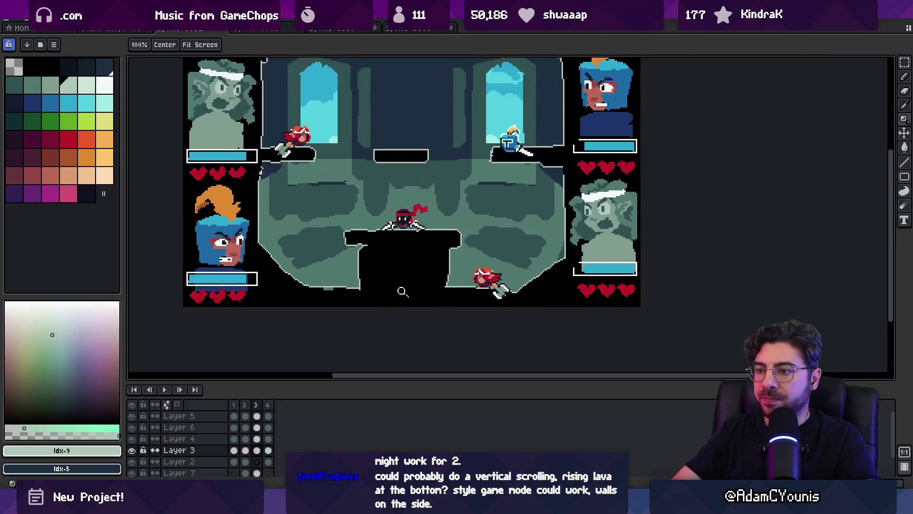
pyautogui.moveTo(393, 276); pyautogui.dragTo(372, 278)
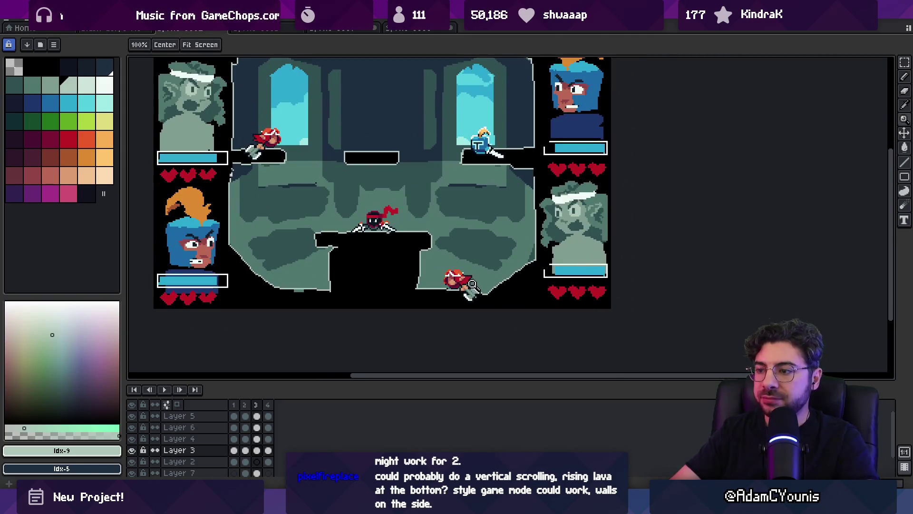
pyautogui.press('b')
pyautogui.press('v')
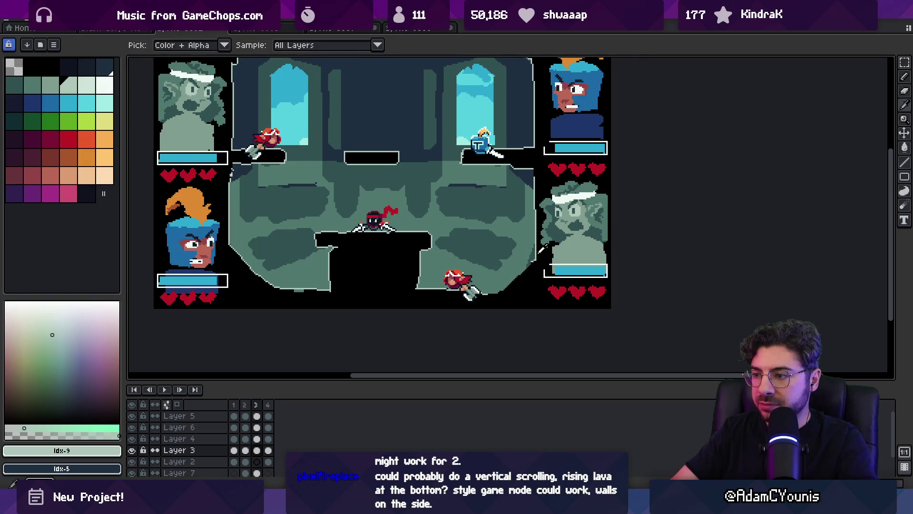
pyautogui.press('b')
pyautogui.keyDown('shift'); pyautogui.click(537, 260); pyautogui.keyUp('shift')
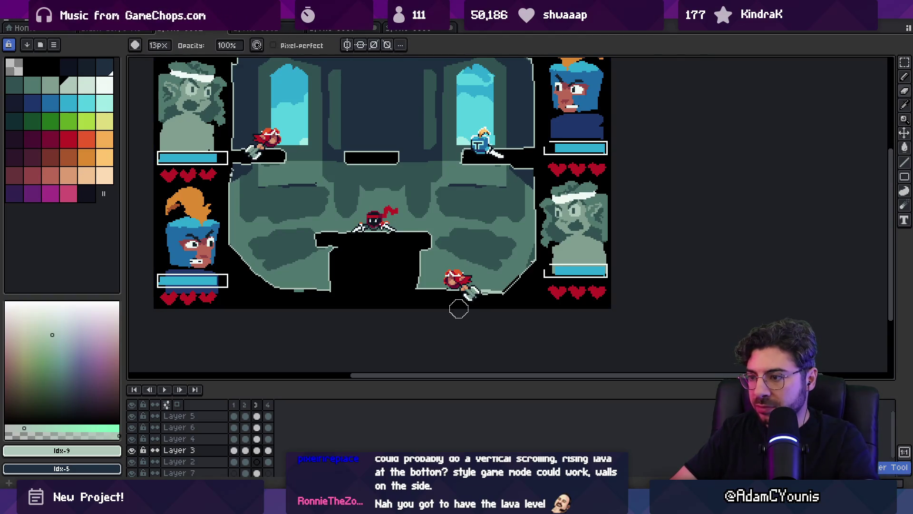
# Step: Redraw the light green outline along the lower-left diagonal cave edge with the 1px pencil
pyautogui.keyDown('alt'); pyautogui.click(503, 300); pyautogui.keyUp('alt')
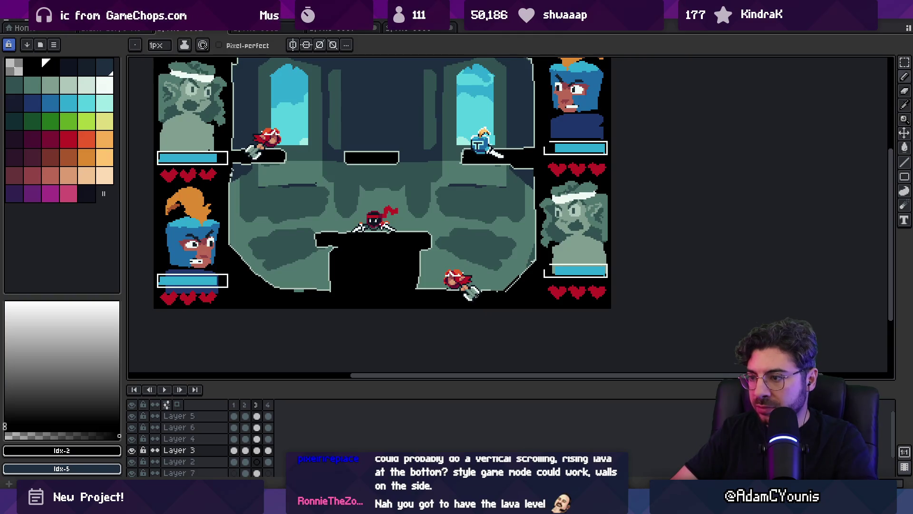
pyautogui.press('e')
pyautogui.hscroll(-2, 319, 290)
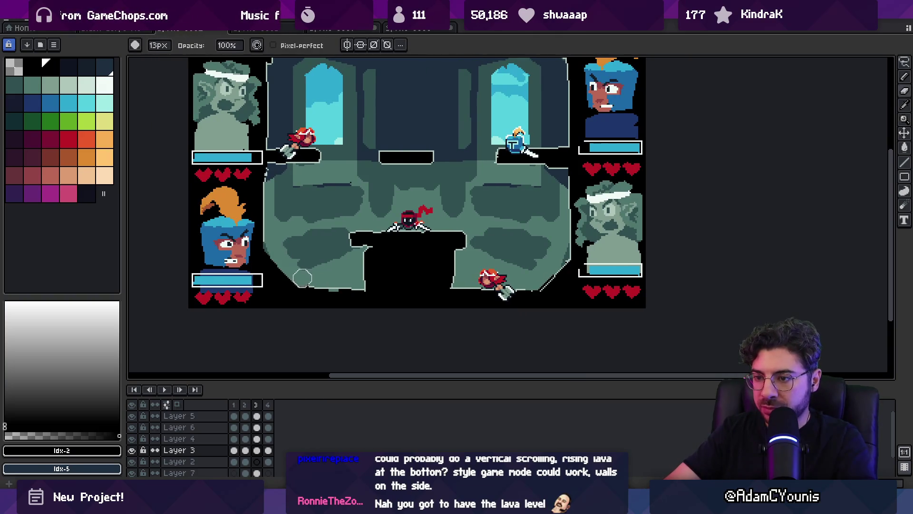
pyautogui.keyDown('alt'); pyautogui.click(269, 233); pyautogui.keyUp('alt')
pyautogui.press('b')
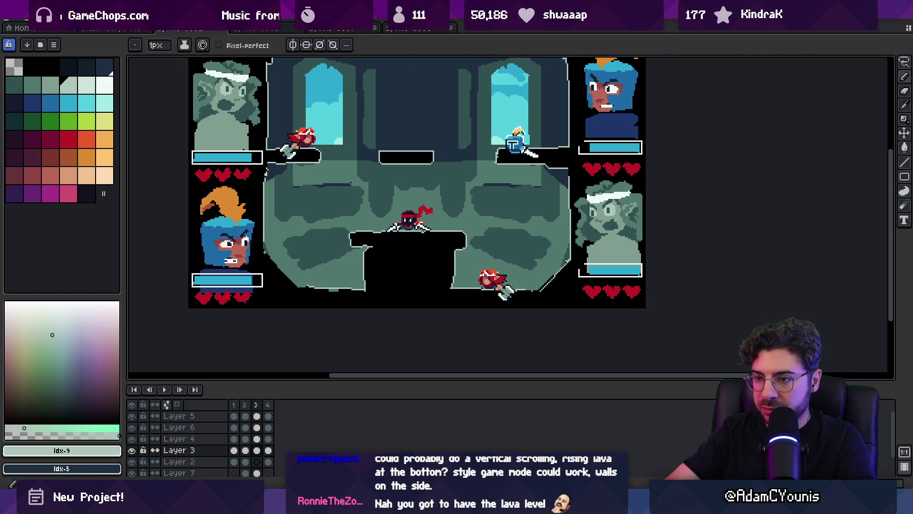
pyautogui.press('alt')
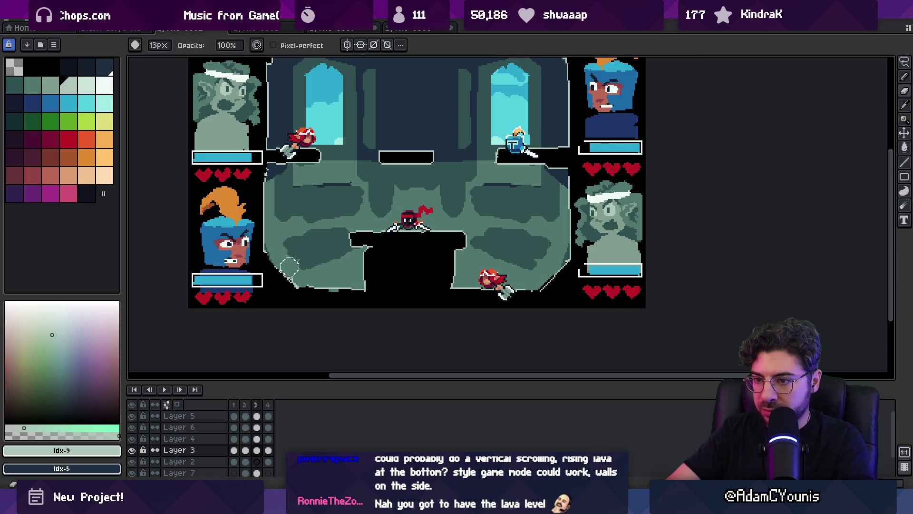
pyautogui.press('alt')
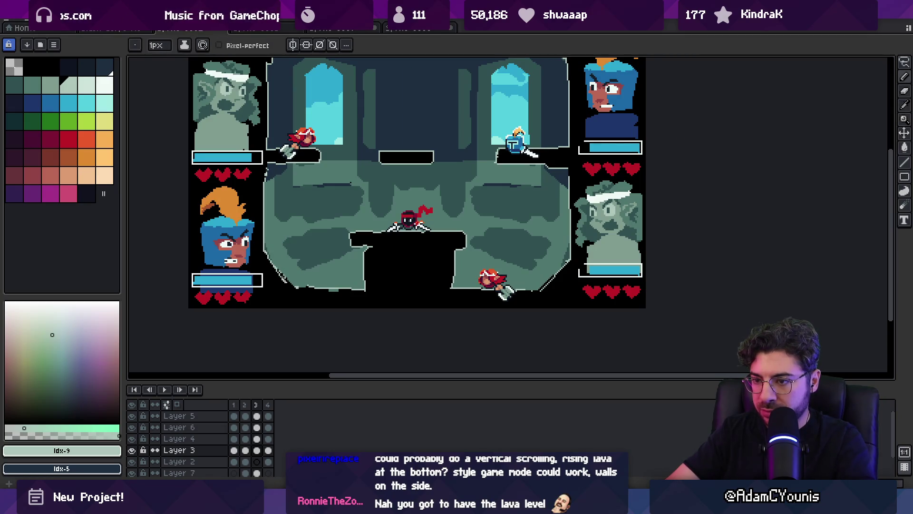
pyautogui.keyDown('alt'); pyautogui.click(273, 279); pyautogui.keyUp('alt')
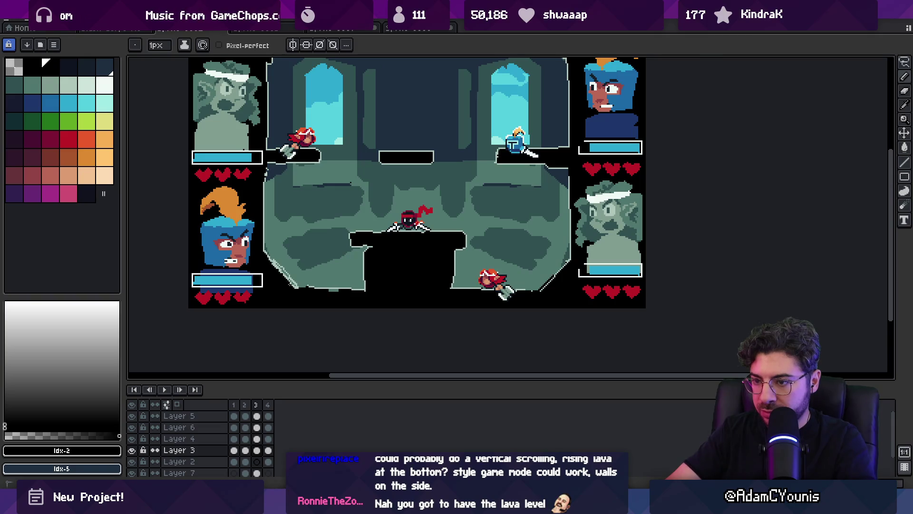
pyautogui.press('e')
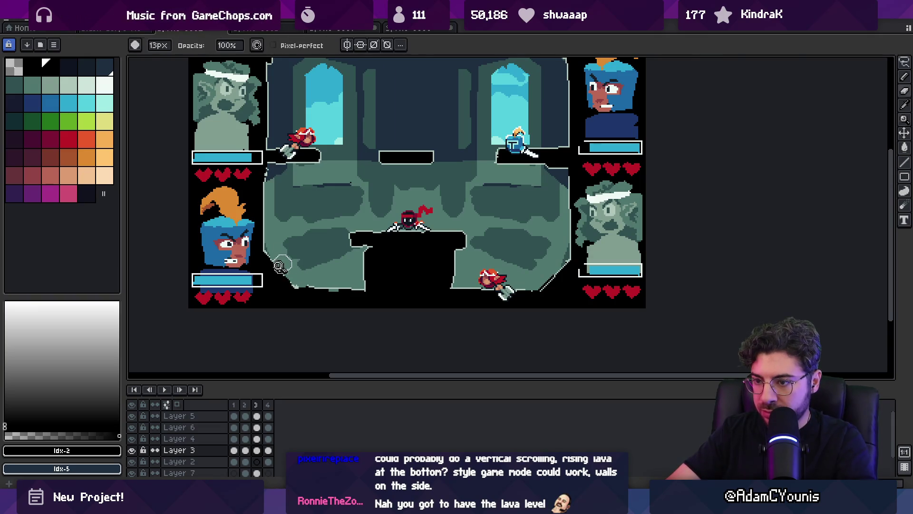
pyautogui.scroll(3, 282, 262)
pyautogui.keyDown('alt'); pyautogui.click(279, 230); pyautogui.keyUp('alt')
pyautogui.press('b')
pyautogui.moveTo(324, 289); pyautogui.dragTo(342, 306)
pyautogui.hotkey('ctrl', 'z')
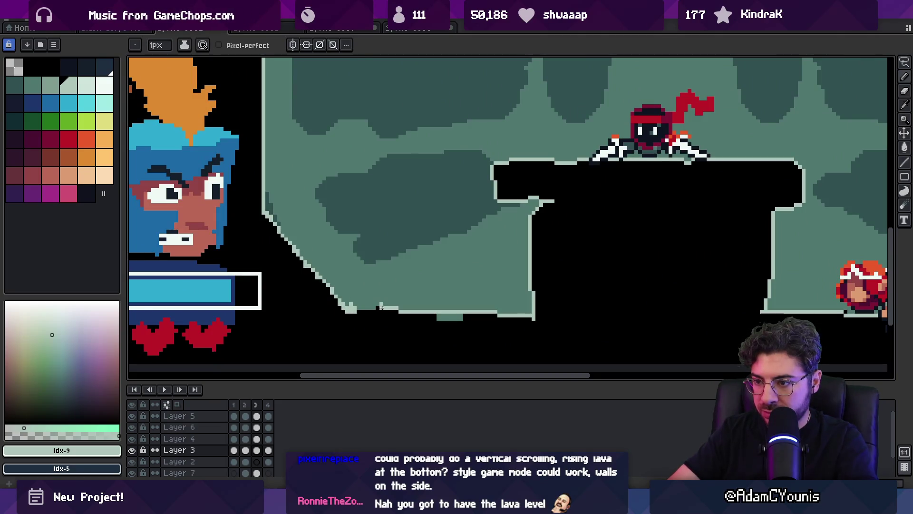
pyautogui.click(379, 307)
# Step: Paint black over the light bump on the cave floor, then view the whole scene
pyautogui.press('e')
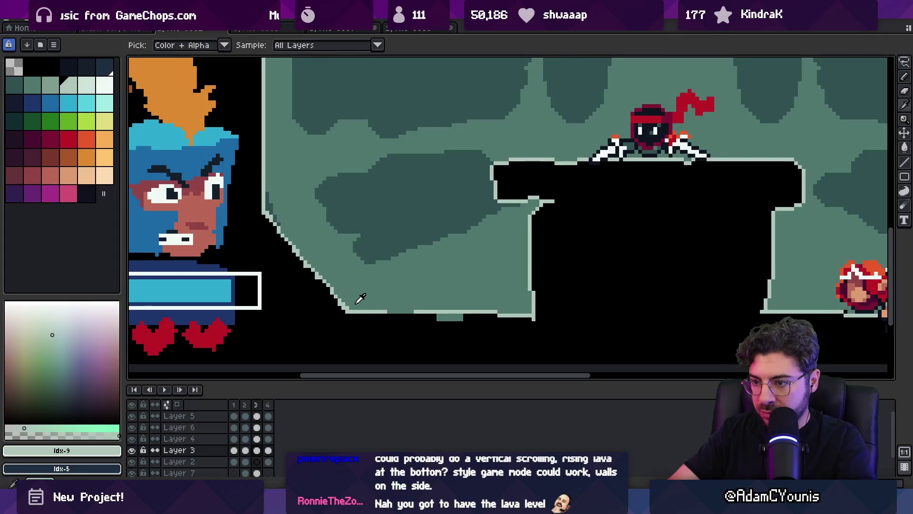
pyautogui.press('b')
pyautogui.keyDown('alt'); pyautogui.click(419, 316); pyautogui.keyUp('alt')
pyautogui.moveTo(462, 317); pyautogui.dragTo(444, 317)
pyautogui.keyDown('alt'); pyautogui.click(439, 311); pyautogui.keyUp('alt')
pyautogui.scroll(-3, 513, 291)
pyautogui.moveTo(513, 290)
pyautogui.mouseDown()
pyautogui.moveTo(386, 297)
pyautogui.moveTo(377, 228)
pyautogui.mouseUp()
pyautogui.scroll(1, 386, 298)
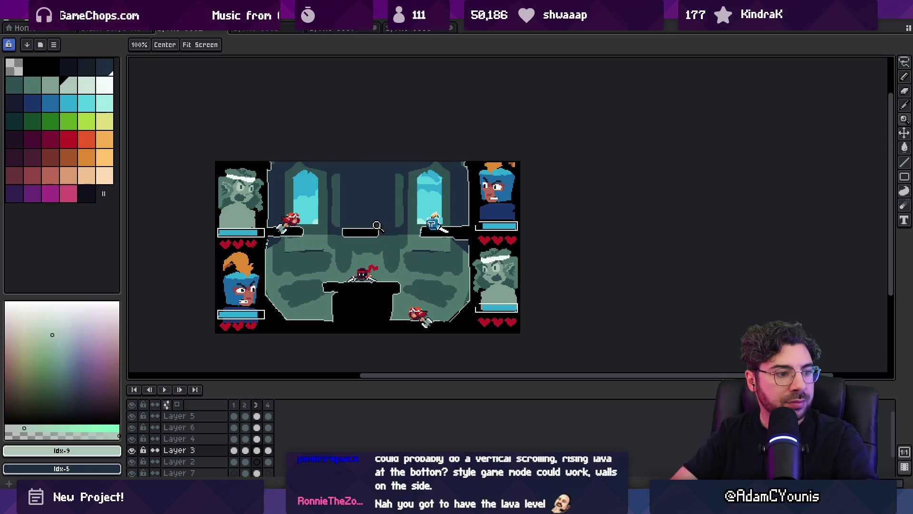
# Step: Try rectangular and elliptical selections around the blue character, then clear them
pyautogui.click(380, 277)
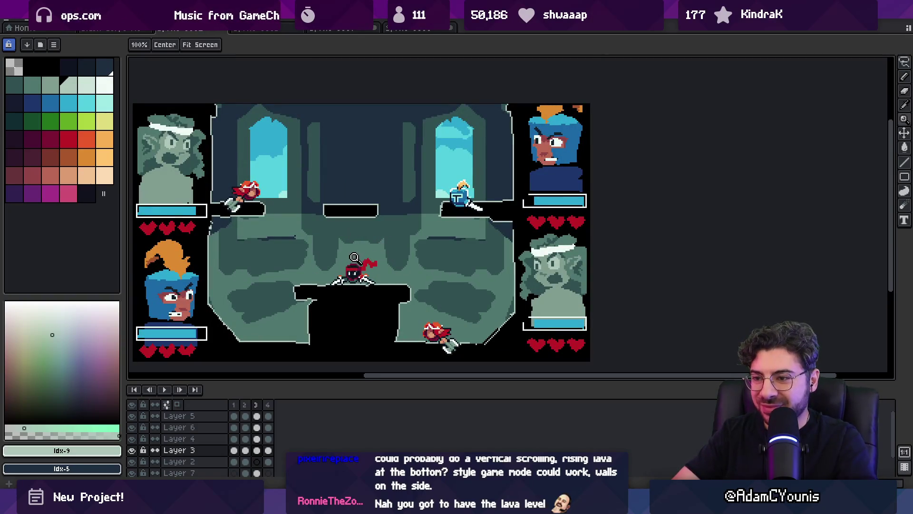
pyautogui.press('m')
pyautogui.moveTo(436, 241); pyautogui.dragTo(483, 177)
pyautogui.hotkey('ctrl', 'd')
pyautogui.hotkey('alt', 'Up')
pyautogui.moveTo(445, 155); pyautogui.dragTo(499, 233)
pyautogui.hotkey('ctrl', 'd')
# Step: Raise the small middle platform between the windows about 100 px on Layer 3
pyautogui.press('h')
pyautogui.moveTo(428, 226); pyautogui.dragTo(420, 215)
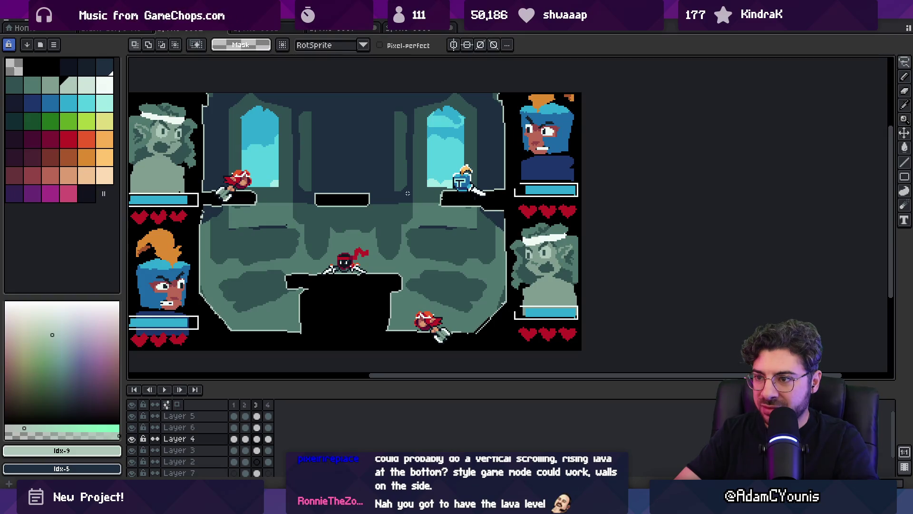
pyautogui.moveTo(322, 178); pyautogui.dragTo(387, 234)
pyautogui.press('v')
pyautogui.click(354, 206)
pyautogui.moveTo(354, 206)
pyautogui.mouseDown()
pyautogui.moveTo(355, 153)
pyautogui.moveTo(349, 158)
pyautogui.mouseUp()
pyautogui.press('Return')
pyautogui.press('z')
pyautogui.scroll(-2, 380, 200)
pyautogui.scroll(1, 413, 235)
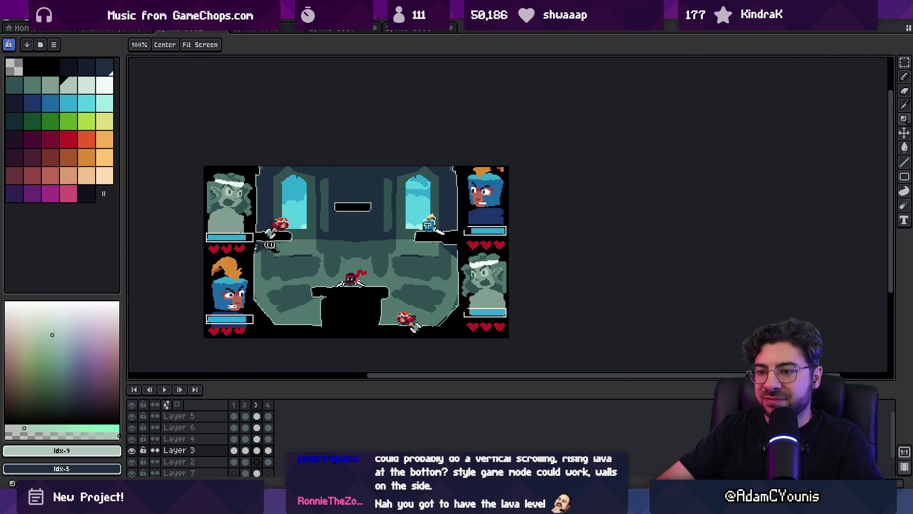
# Step: Outline the diagonal wall edge under the left ledge in the sampled light green
pyautogui.scroll(3, 261, 245)
pyautogui.keyDown('alt'); pyautogui.click(263, 223); pyautogui.keyUp('alt')
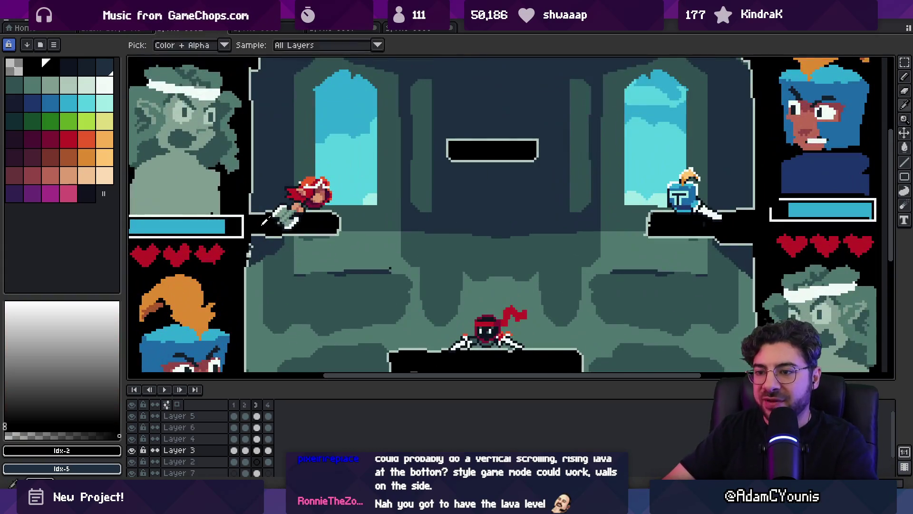
pyautogui.keyDown('alt'); pyautogui.click(251, 271); pyautogui.keyUp('alt')
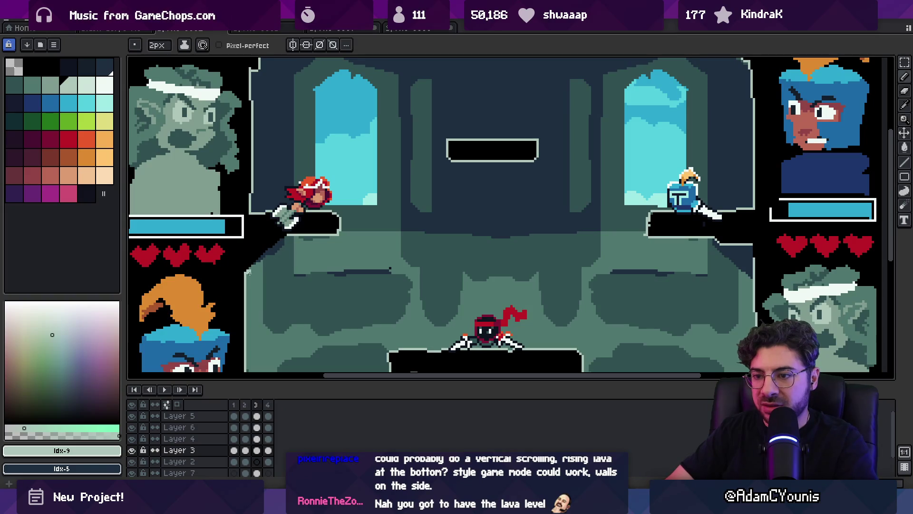
pyautogui.moveTo(255, 265); pyautogui.dragTo(288, 236)
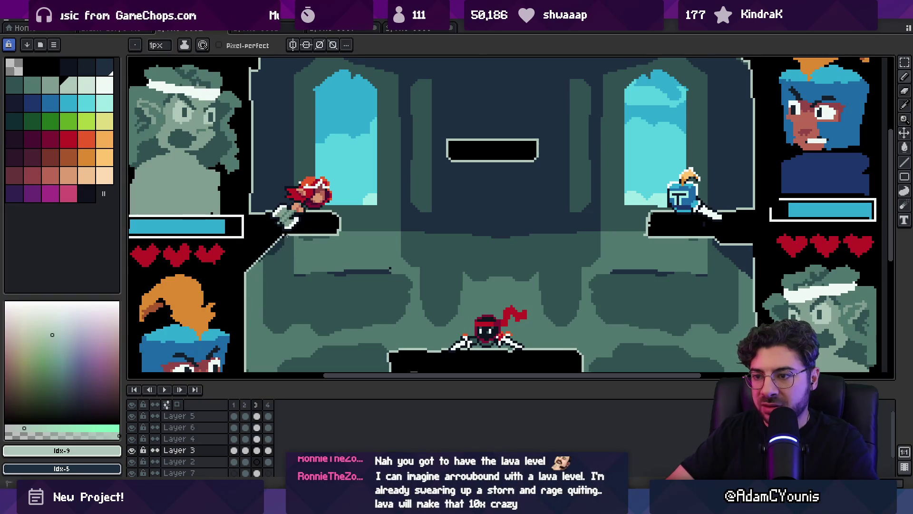
# Step: Paint a diagonal support under the right platform and bucket-fill it black
pyautogui.hscroll(5, 319, 234)
pyautogui.moveTo(518, 199); pyautogui.dragTo(561, 231)
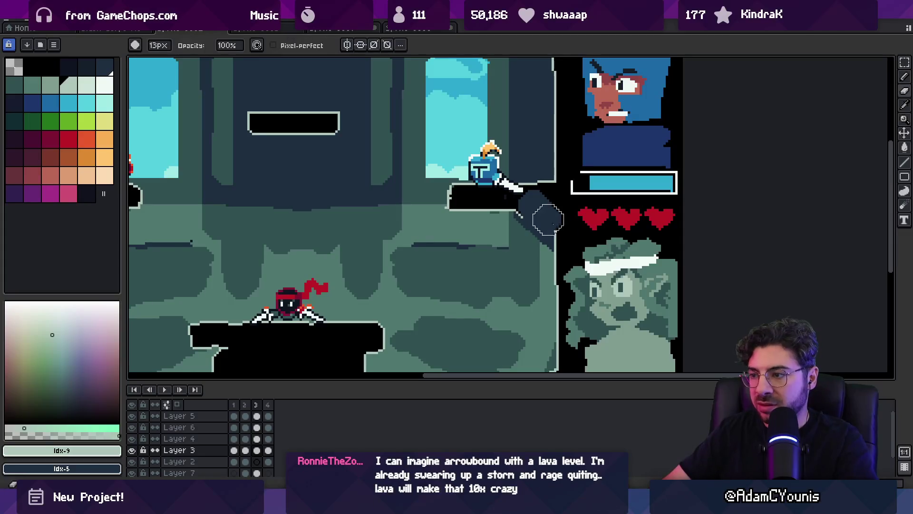
pyautogui.keyDown('alt'); pyautogui.click(513, 204); pyautogui.keyUp('alt')
pyautogui.press('g')
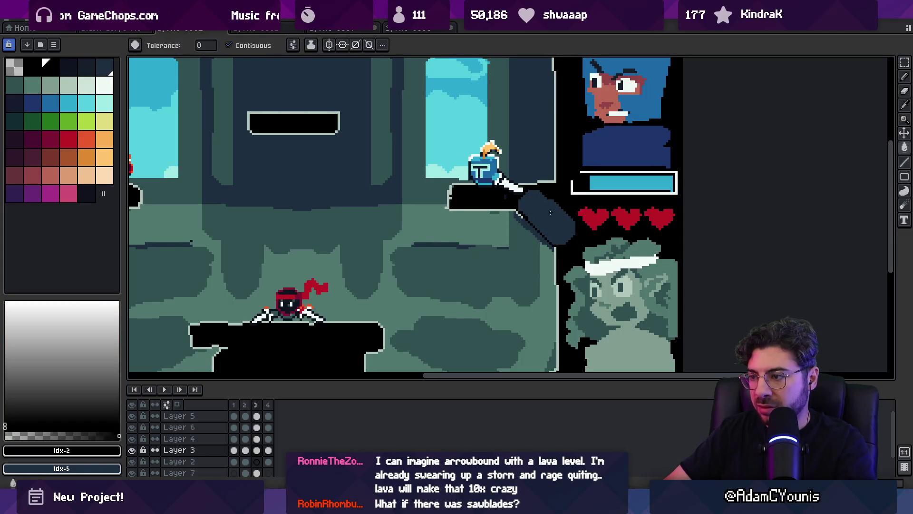
pyautogui.click(543, 224)
pyautogui.keyDown('alt'); pyautogui.click(518, 212); pyautogui.keyUp('alt')
pyautogui.press('b')
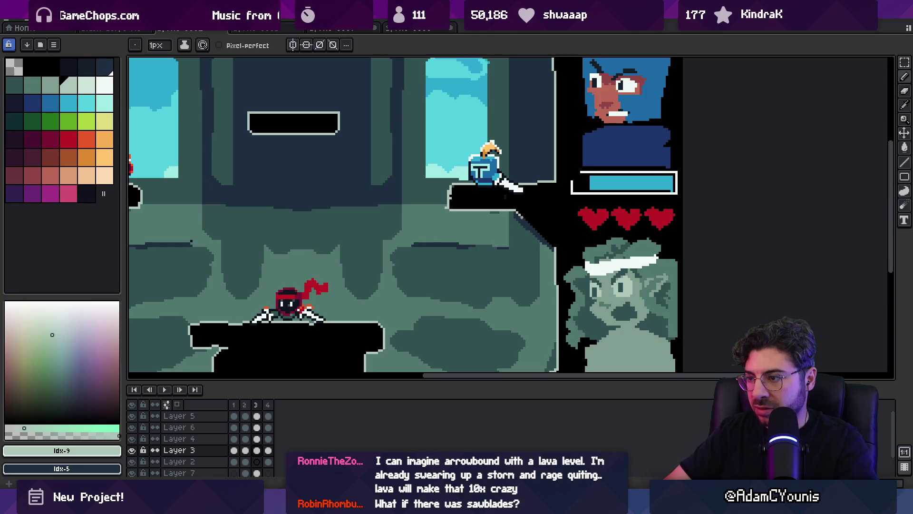
pyautogui.press('z')
pyautogui.scroll(-5, 466, 214)
pyautogui.scroll(3, 466, 214)
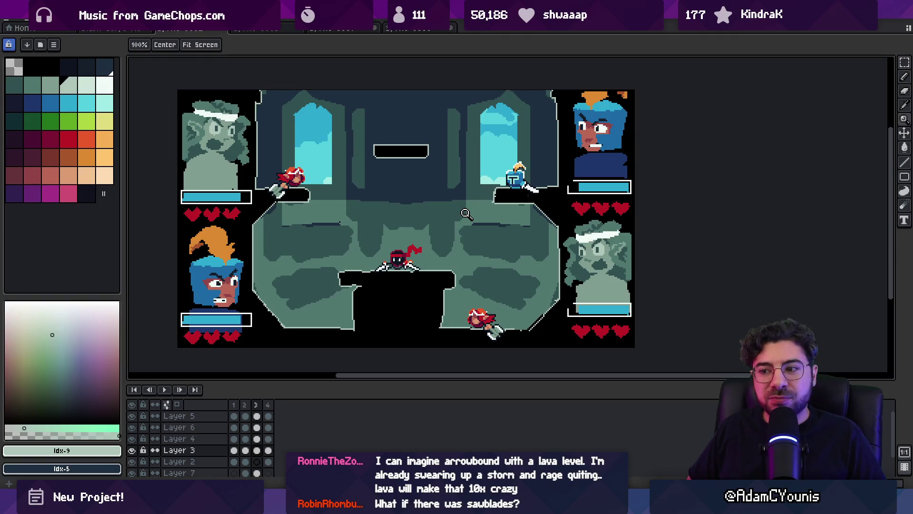
pyautogui.moveTo(406, 238); pyautogui.dragTo(368, 205)
pyautogui.scroll(-1, 430, 202)
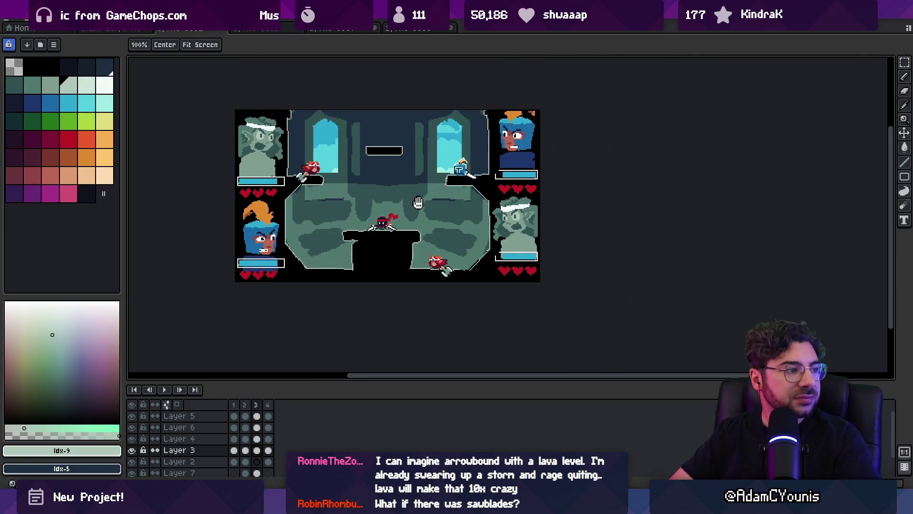
pyautogui.scroll(1, 431, 226)
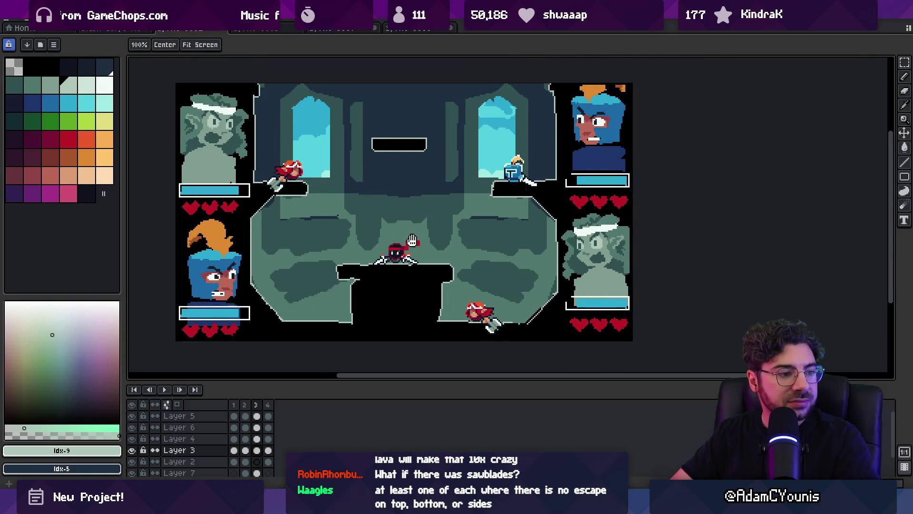
pyautogui.moveTo(412, 240); pyautogui.dragTo(414, 238)
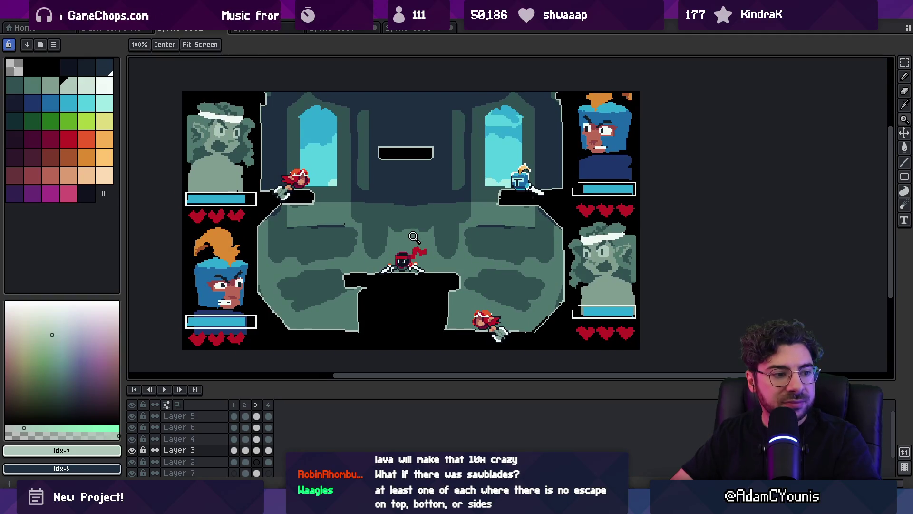
pyautogui.click(246, 410)
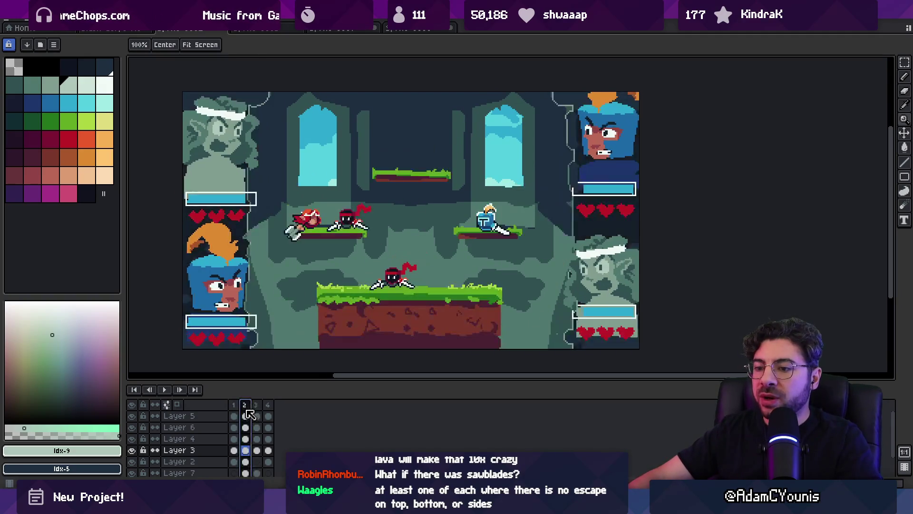
pyautogui.click(255, 413)
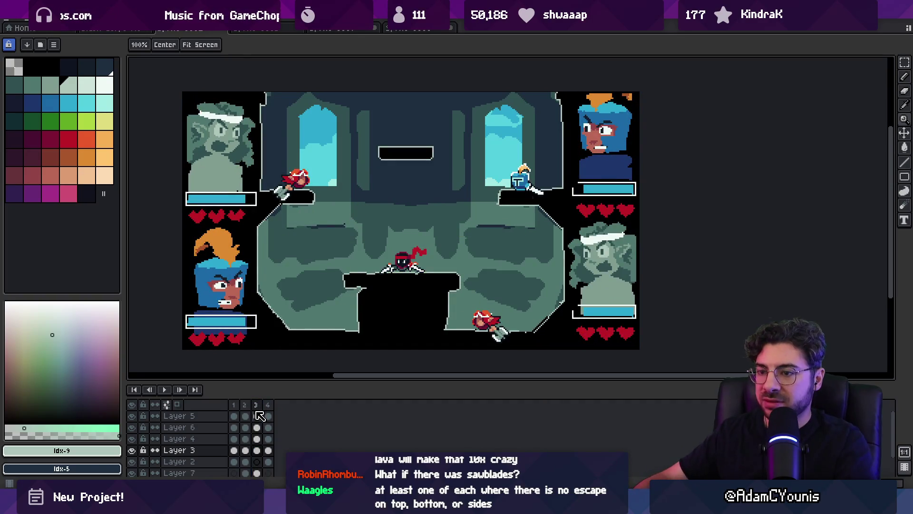
pyautogui.press('v')
# Step: Shift the left wall strip about 24 px left and the right wall about 14 px right
pyautogui.moveTo(262, 233); pyautogui.dragTo(250, 233)
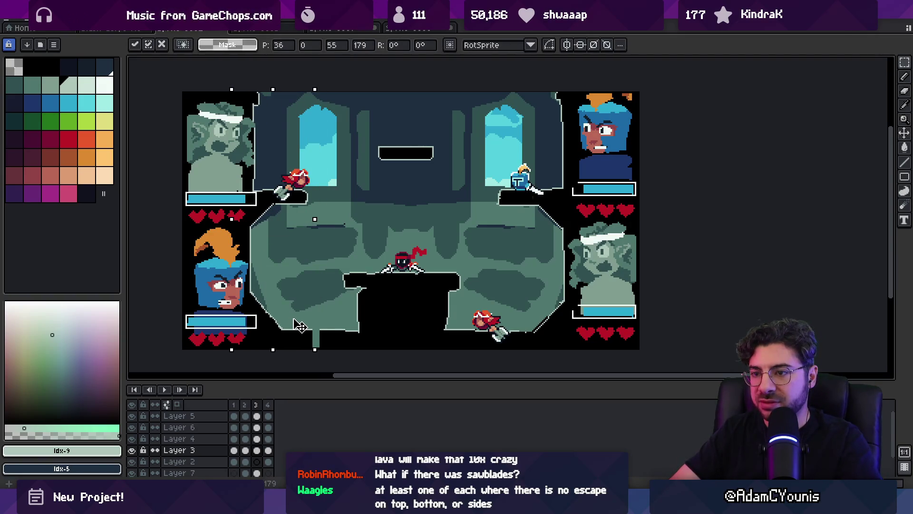
pyautogui.press('m')
pyautogui.moveTo(482, 91); pyautogui.dragTo(567, 296)
pyautogui.hotkey('ctrl', 'd')
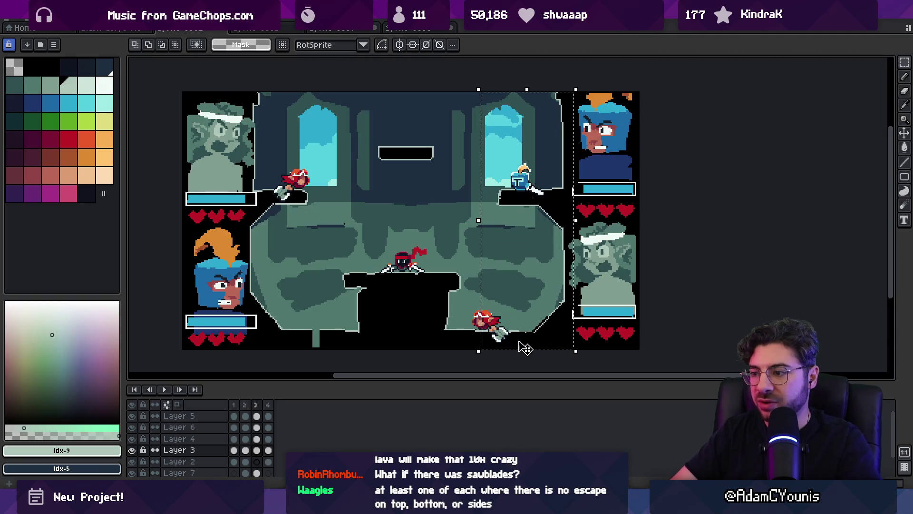
pyautogui.moveTo(477, 90)
pyautogui.mouseDown()
pyautogui.moveTo(537, 216)
pyautogui.moveTo(580, 350)
pyautogui.mouseUp()
pyautogui.moveTo(532, 235); pyautogui.dragTo(539, 237)
pyautogui.press('Return')
# Step: Move the upper part of the arena down about 18 px and commit it in place
pyautogui.moveTo(299, 315)
pyautogui.mouseDown()
pyautogui.moveTo(311, 351)
pyautogui.moveTo(327, 350)
pyautogui.mouseUp()
pyautogui.hotkey('ctrl', 'd')
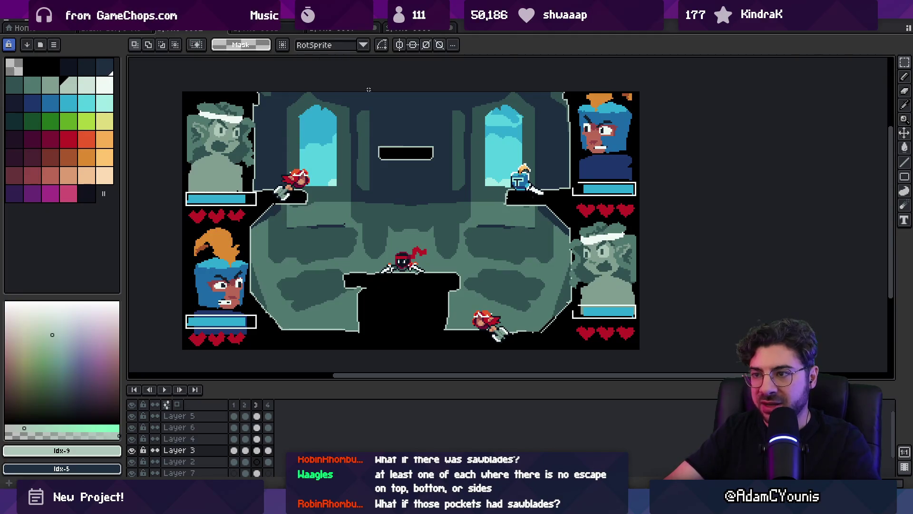
pyautogui.press('z')
pyautogui.scroll(-1, 378, 202)
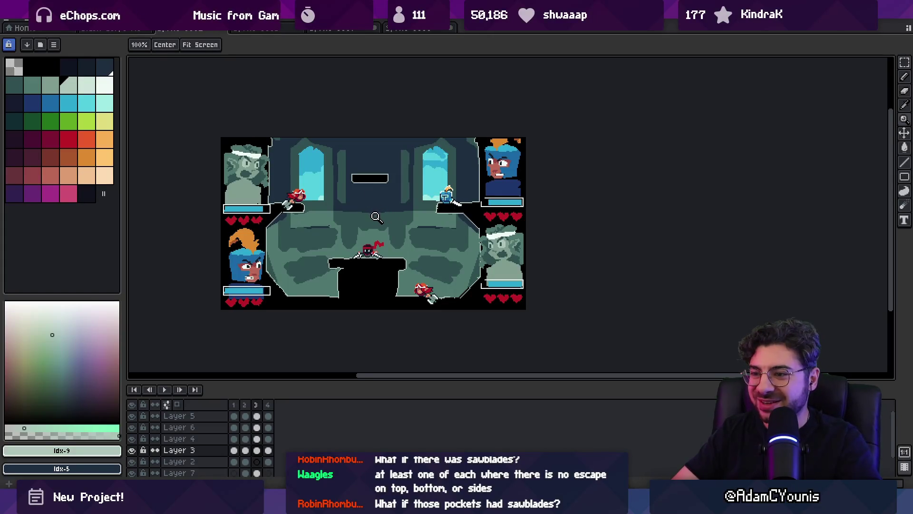
pyautogui.press('m')
pyautogui.moveTo(256, 137); pyautogui.dragTo(505, 238)
pyautogui.moveTo(408, 185); pyautogui.dragTo(408, 196)
pyautogui.press('Return')
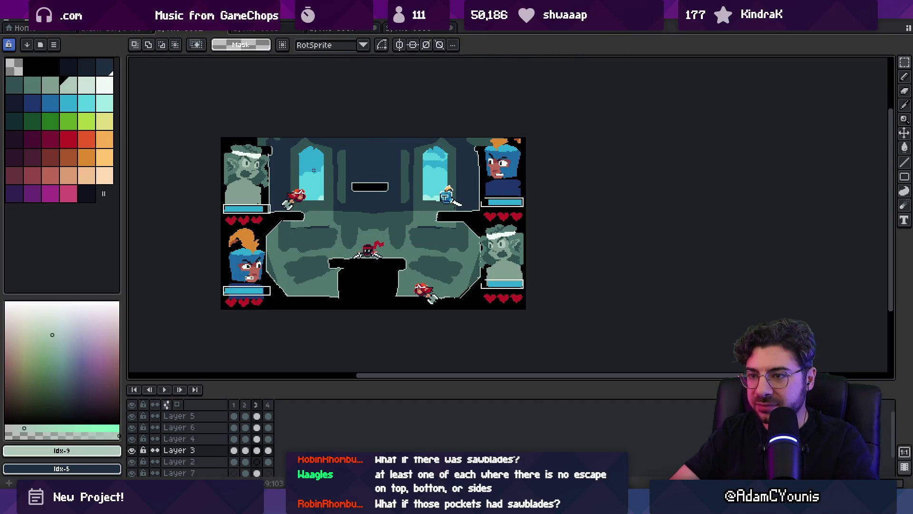
pyautogui.hotkey('ctrl', 'd')
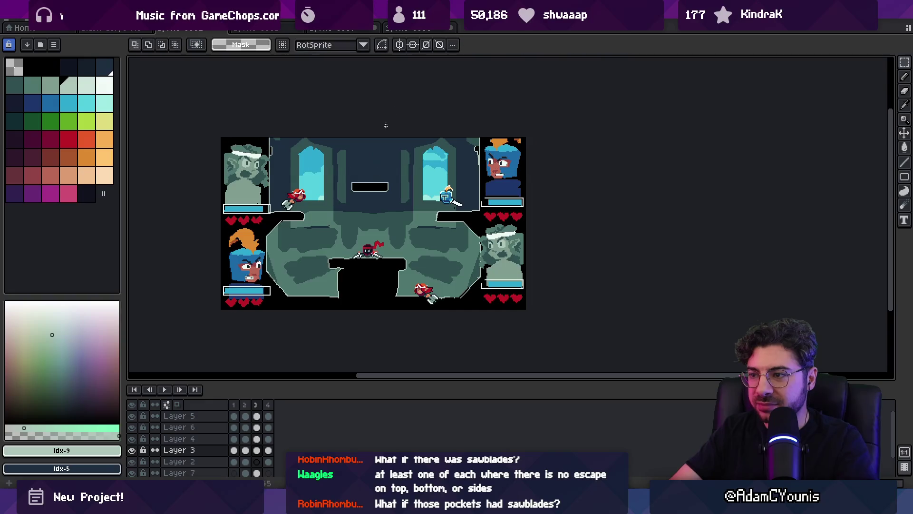
# Step: Zoom in and out to review the settled arena layout
pyautogui.press('b')
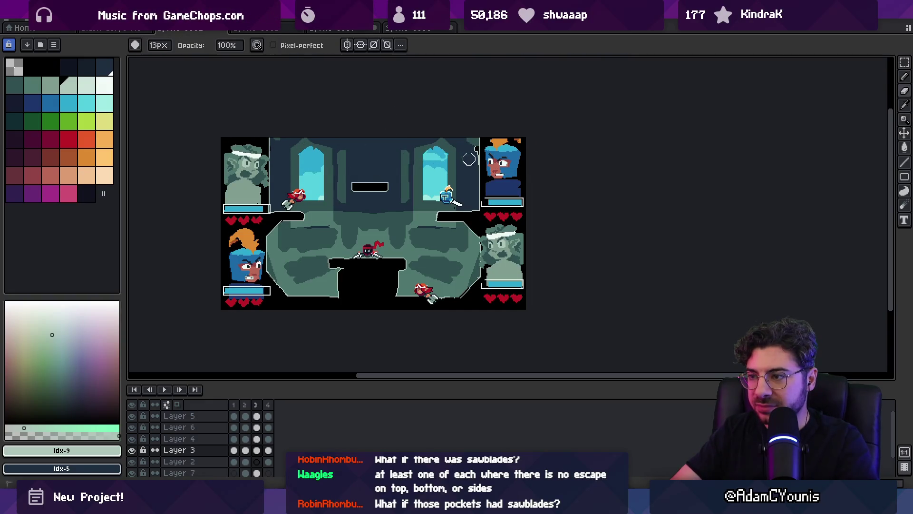
pyautogui.press('z')
pyautogui.scroll(-2, 433, 166)
pyautogui.scroll(2, 400, 190)
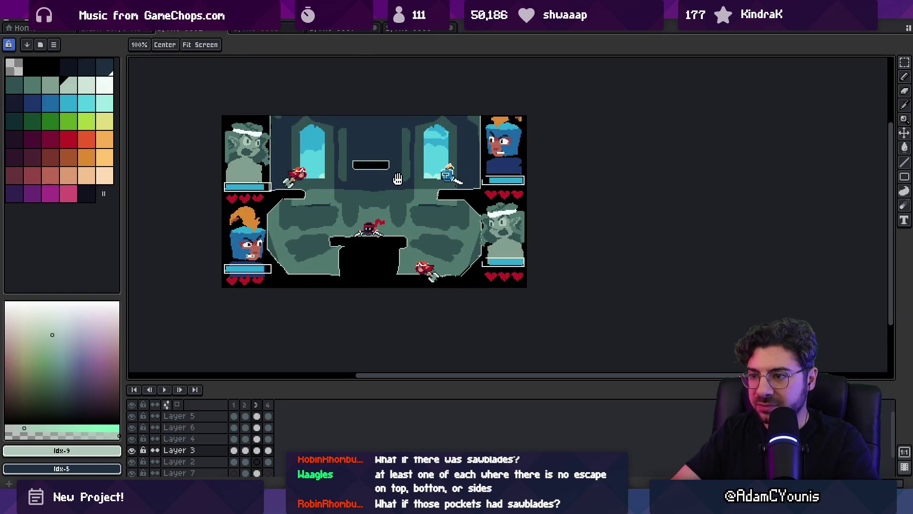
pyautogui.press('v')
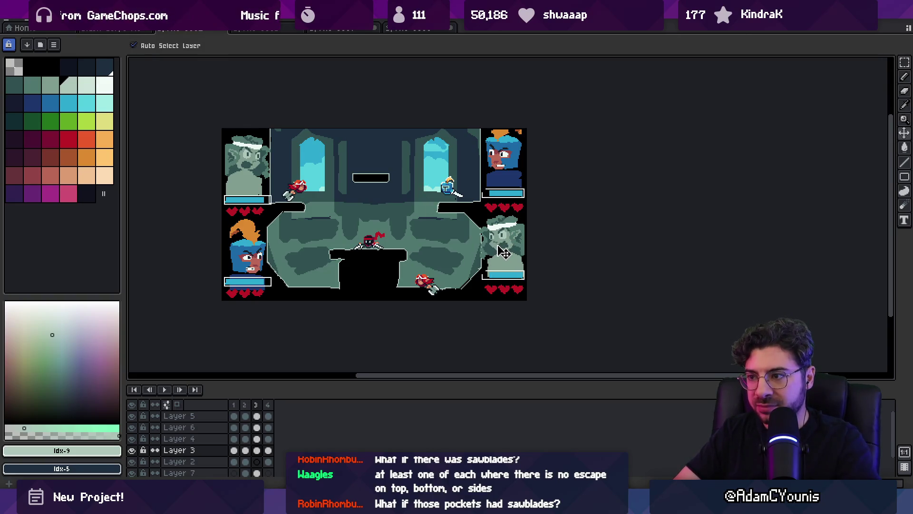
# Step: Add a new frame and paint out the lower portraits, health bars and hearts in black
pyautogui.press('b')
pyautogui.hotkey('alt', 'n')
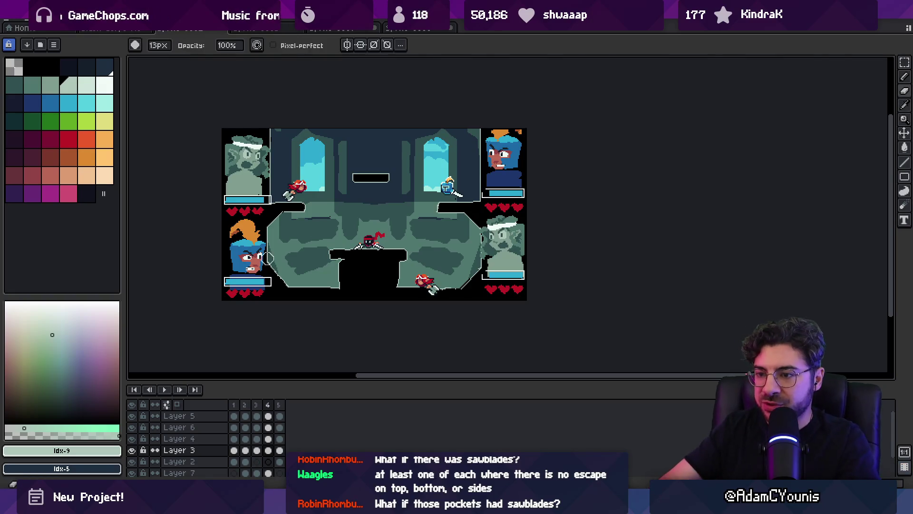
pyautogui.keyDown('ctrl'); pyautogui.click(236, 234); pyautogui.keyUp('ctrl')
pyautogui.moveTo(238, 238); pyautogui.dragTo(264, 259)
pyautogui.moveTo(490, 223)
pyautogui.mouseDown()
pyautogui.moveTo(505, 238)
pyautogui.moveTo(483, 261)
pyautogui.moveTo(509, 293)
pyautogui.mouseUp()
pyautogui.keyDown('ctrl'); pyautogui.click(505, 279); pyautogui.keyUp('ctrl')
pyautogui.moveTo(228, 278); pyautogui.dragTo(257, 309)
pyautogui.moveTo(518, 285); pyautogui.dragTo(474, 278)
# Step: Move the remaining health bars and portraits down to mid-height
pyautogui.press('m')
pyautogui.moveTo(510, 212); pyautogui.dragTo(513, 249)
pyautogui.moveTo(517, 179); pyautogui.dragTo(517, 212)
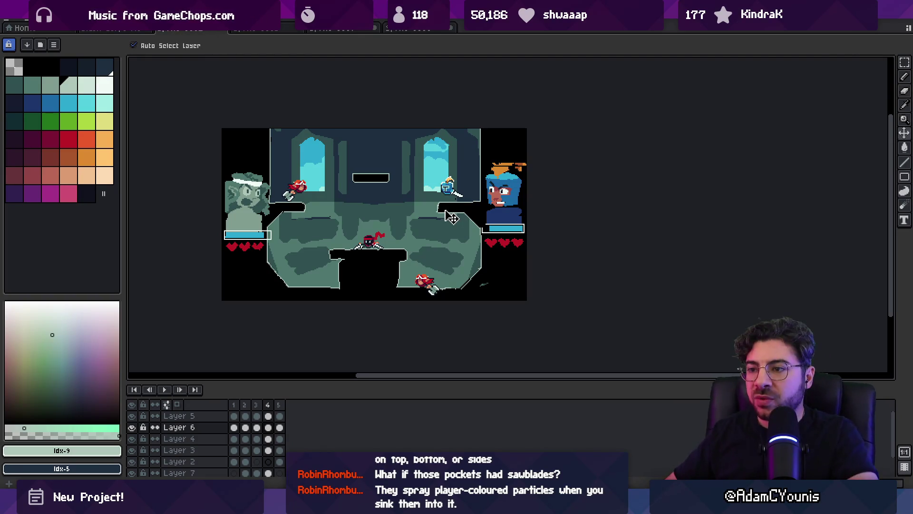
pyautogui.scroll(1, 383, 226)
# Step: Make Layer 4 active and zoom into the arena to inspect the sprites
pyautogui.click(386, 254)
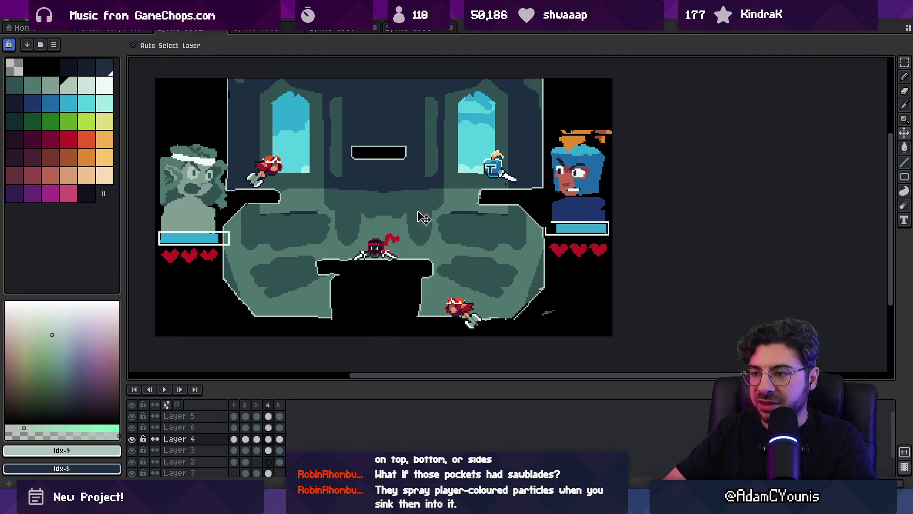
pyautogui.press('b')
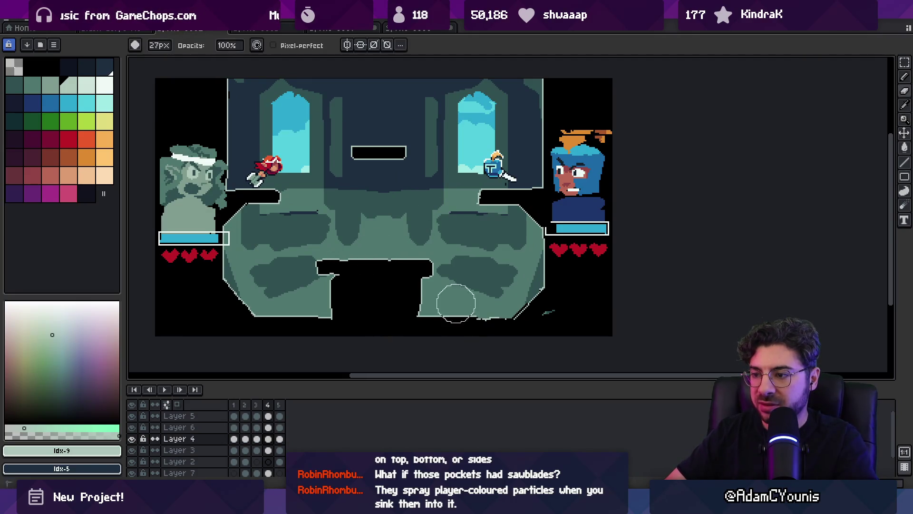
pyautogui.press('z')
pyautogui.moveTo(459, 261)
pyautogui.mouseDown()
pyautogui.moveTo(444, 238)
pyautogui.moveTo(426, 257)
pyautogui.moveTo(417, 237)
pyautogui.mouseUp()
pyautogui.scroll(-1, 444, 238)
pyautogui.scroll(1, 428, 239)
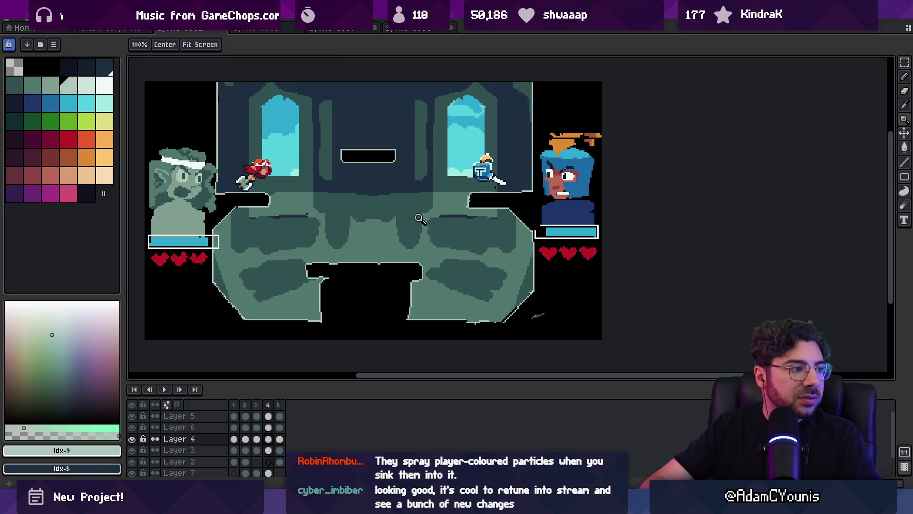
# Step: Pick the layer at the lower right and recentre the view on the arena
pyautogui.press('v')
pyautogui.keyDown('alt'); pyautogui.click(564, 338); pyautogui.keyUp('alt')
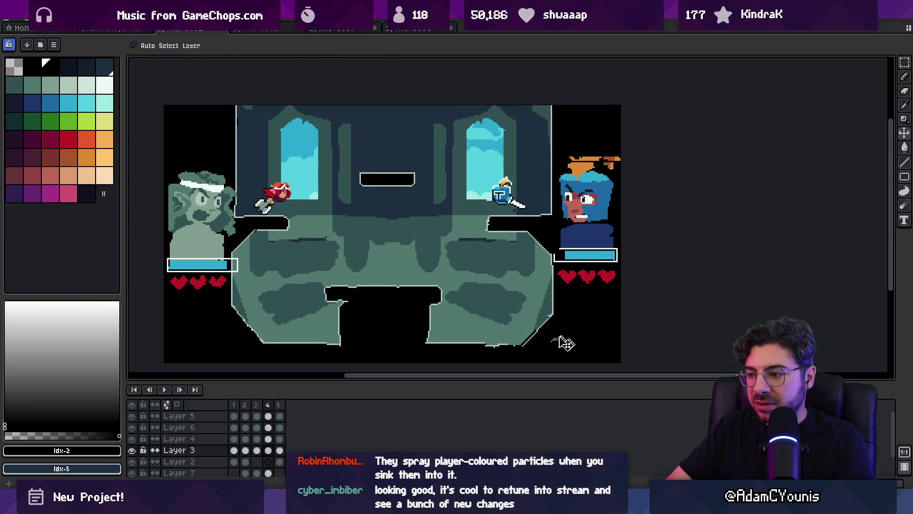
pyautogui.press('b')
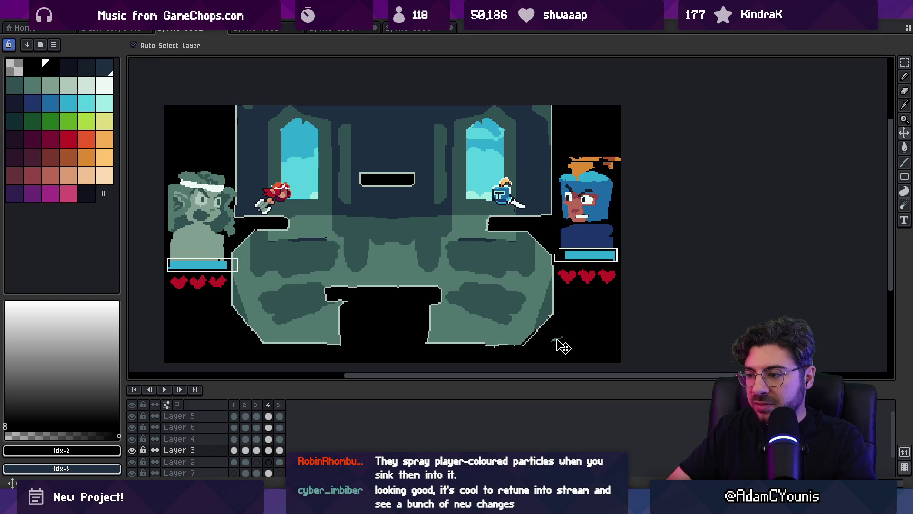
pyautogui.press('z')
pyautogui.scroll(-1, 536, 311)
pyautogui.moveTo(537, 312); pyautogui.dragTo(516, 309)
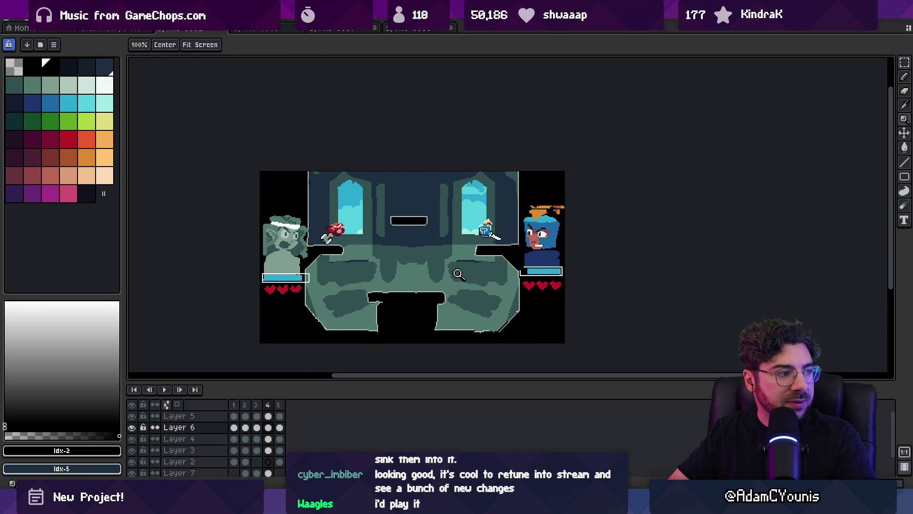
pyautogui.scroll(1, 460, 272)
pyautogui.moveTo(465, 271); pyautogui.dragTo(489, 269)
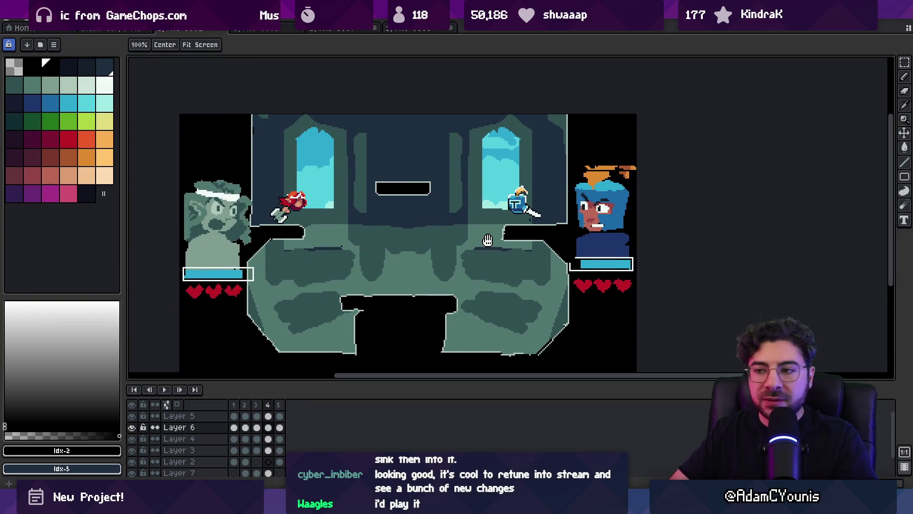
# Step: Delete one mockup frame and step through the rest, ending on frame 2
pyautogui.press('v')
pyautogui.moveTo(256, 406); pyautogui.dragTo(233, 407)
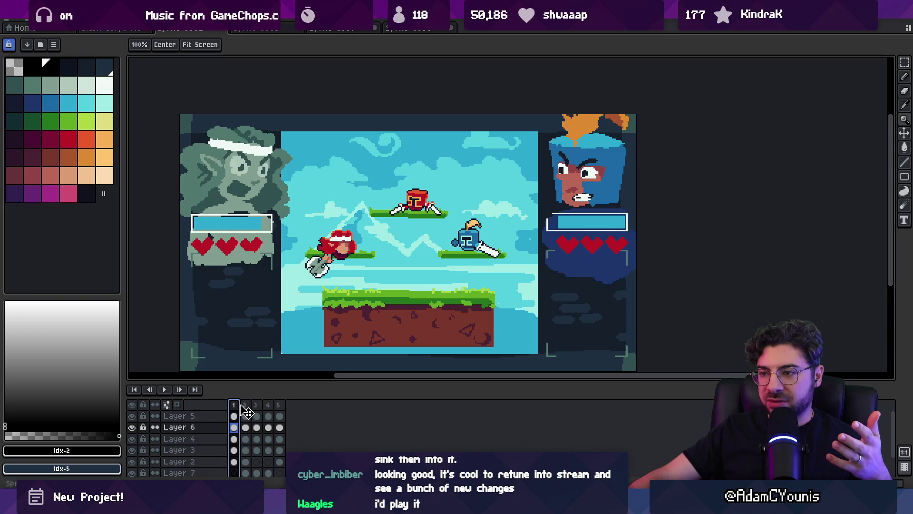
pyautogui.press('Delete')
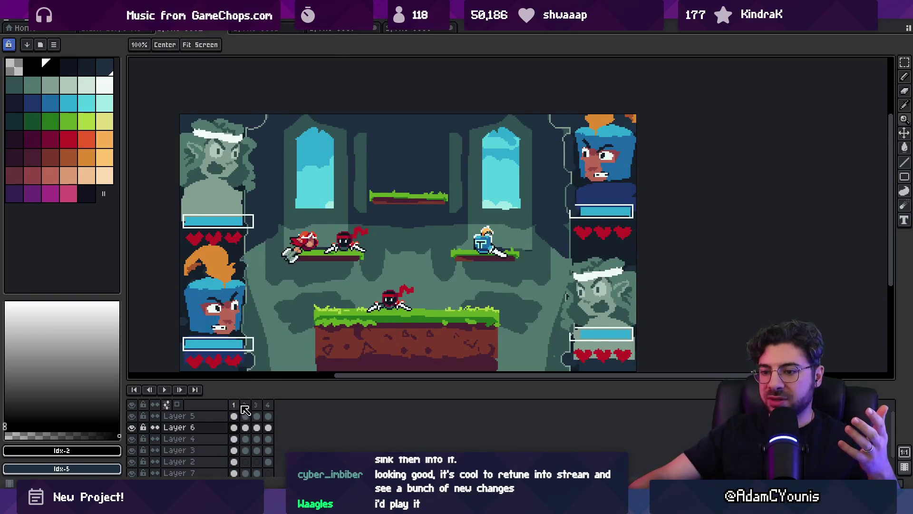
pyautogui.moveTo(237, 407); pyautogui.dragTo(275, 409)
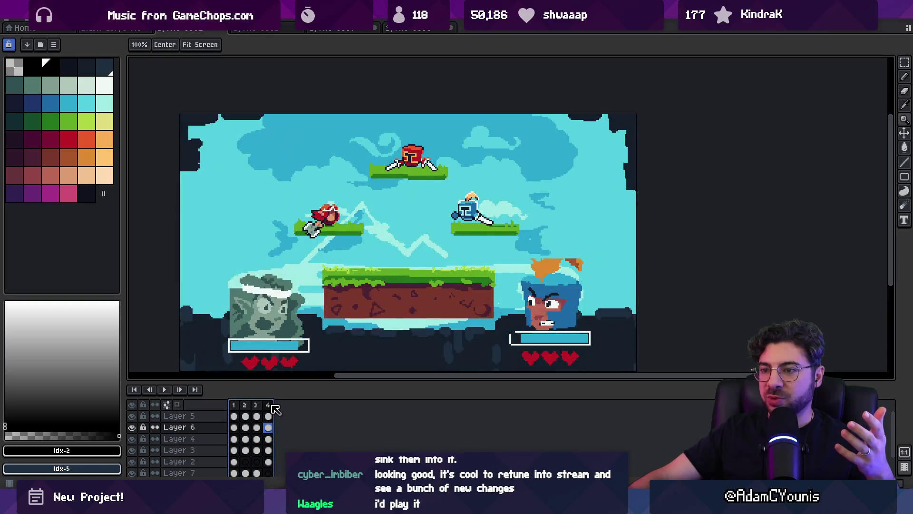
pyautogui.click(230, 410)
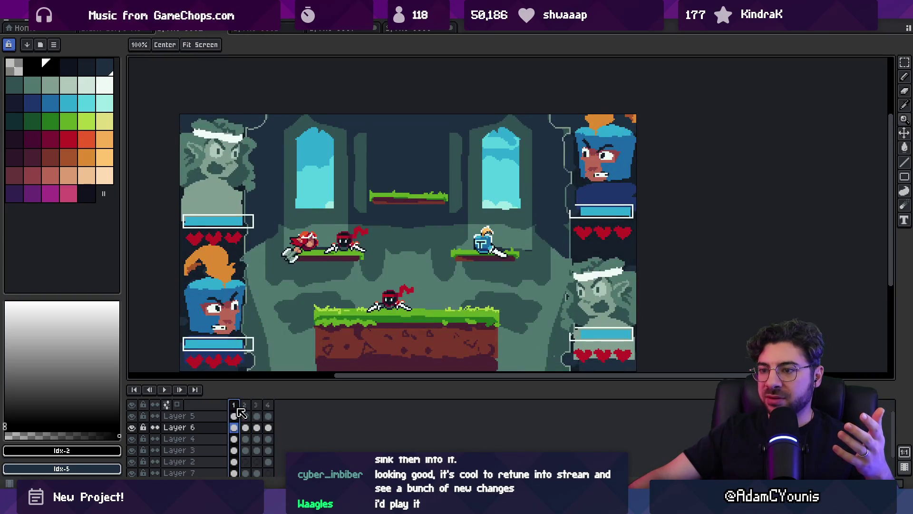
pyautogui.click(243, 409)
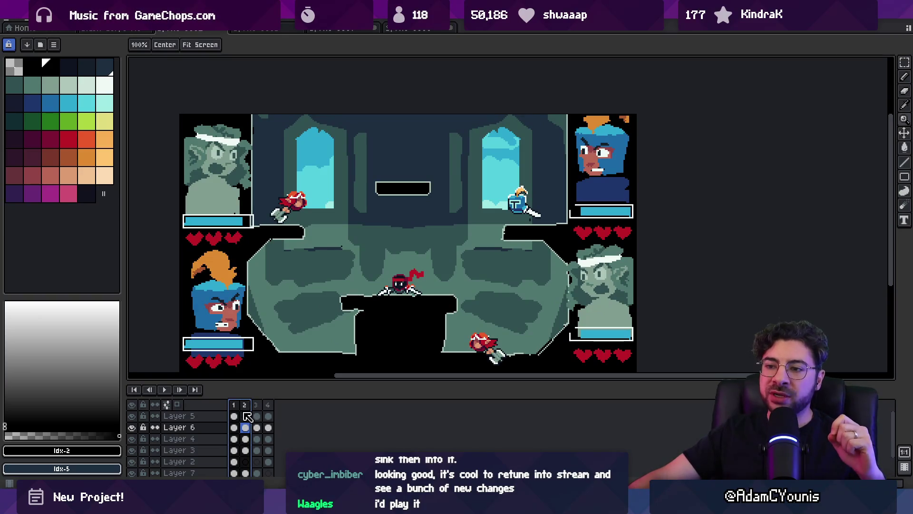
# Step: In full-screen preview, lasso the red hero's head and nudge it down a few pixels
pyautogui.press('Tab')
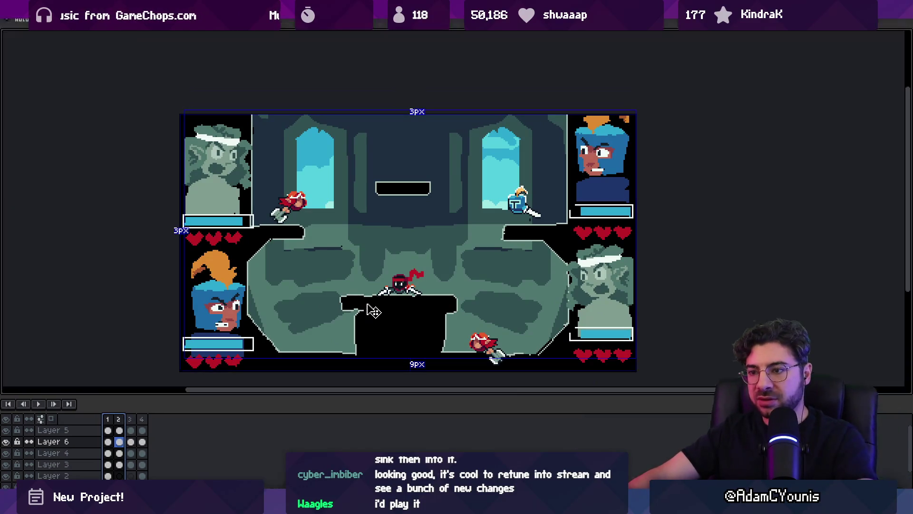
pyautogui.scroll(2, 355, 251)
pyautogui.scroll(1, 356, 254)
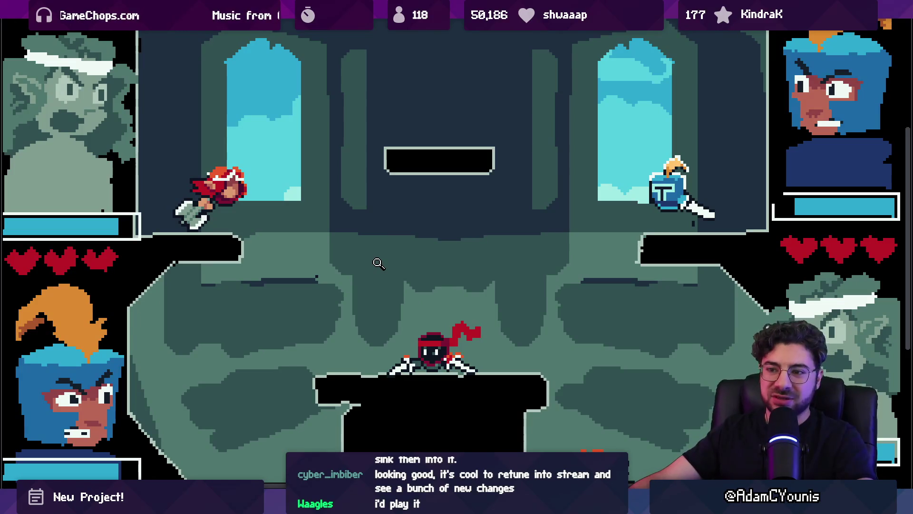
pyautogui.scroll(3, 220, 179)
pyautogui.moveTo(221, 177); pyautogui.dragTo(270, 260)
pyautogui.moveTo(98, 177)
pyautogui.mouseDown()
pyautogui.moveTo(160, 223)
pyautogui.moveTo(359, 224)
pyautogui.moveTo(328, 71)
pyautogui.moveTo(84, 119)
pyautogui.mouseUp()
pyautogui.moveTo(261, 149); pyautogui.dragTo(262, 164)
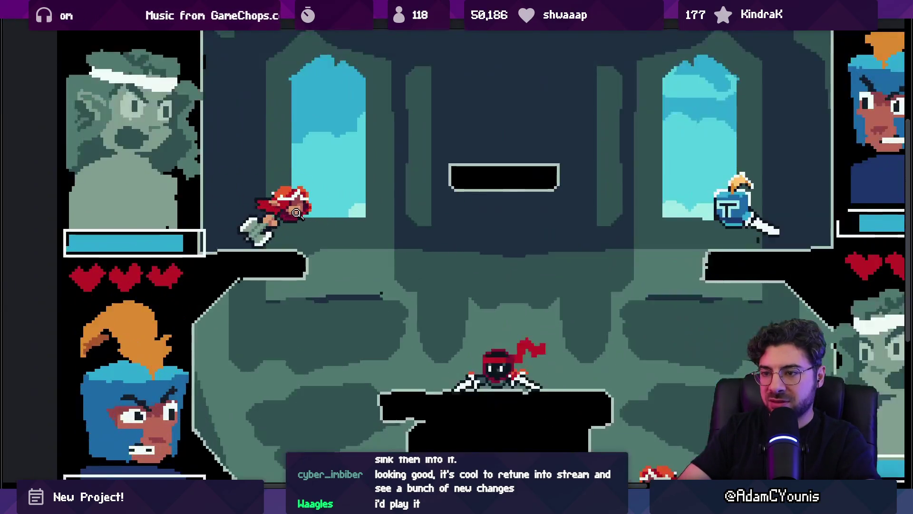
# Step: Zoom in on the hero's face and redraw the chin pixels with the pencil
pyautogui.click(296, 213)
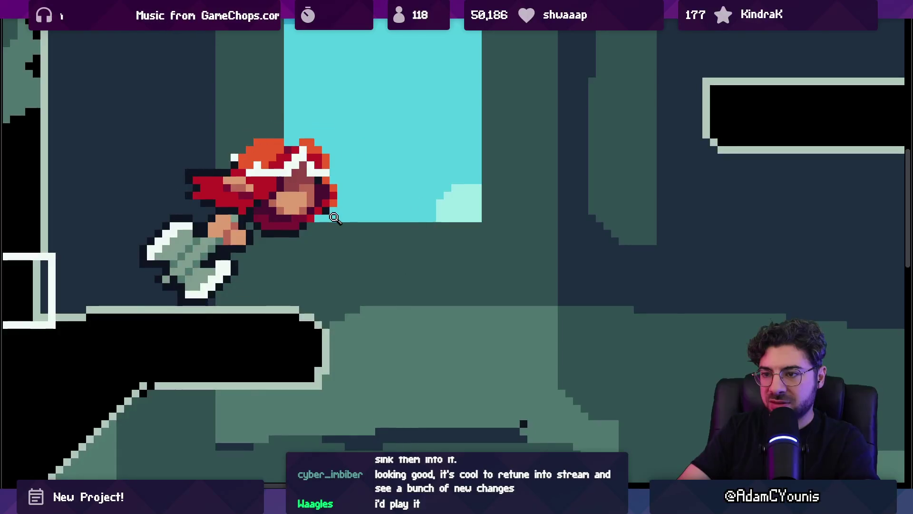
pyautogui.click(277, 199)
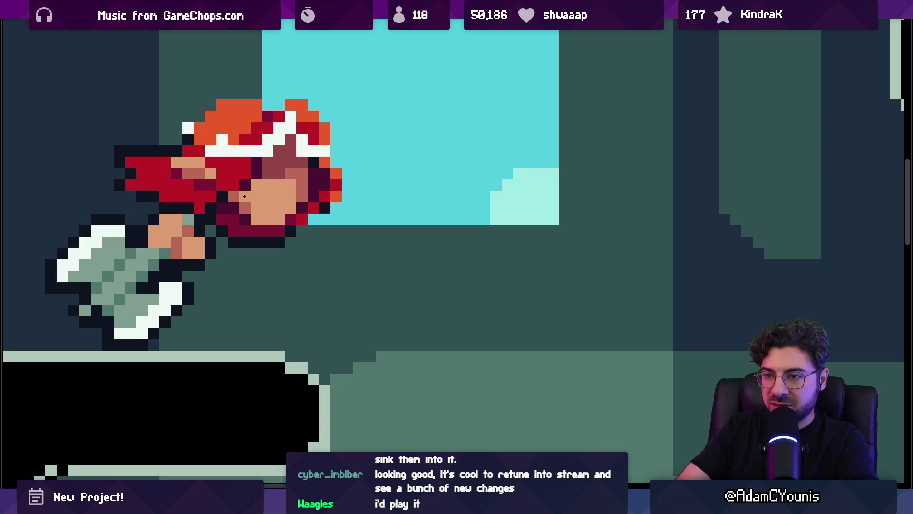
pyautogui.press('b')
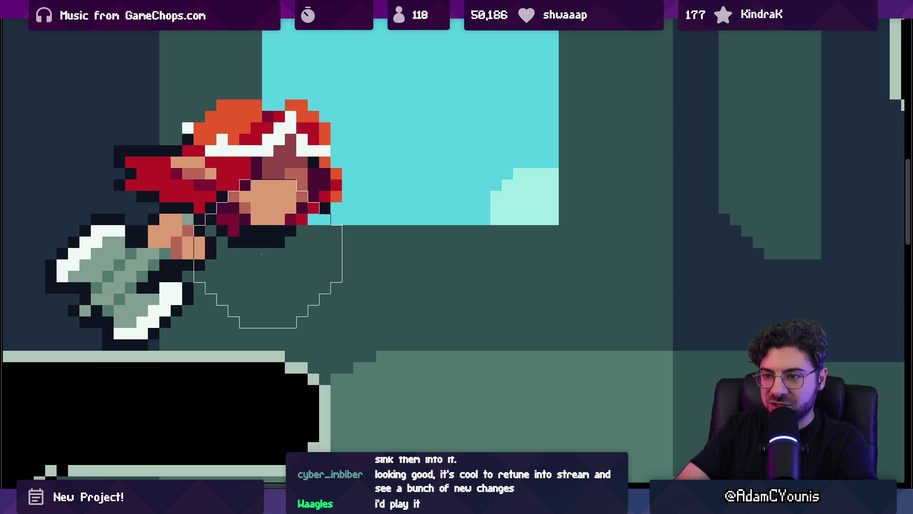
pyautogui.moveTo(286, 231); pyautogui.dragTo(233, 226)
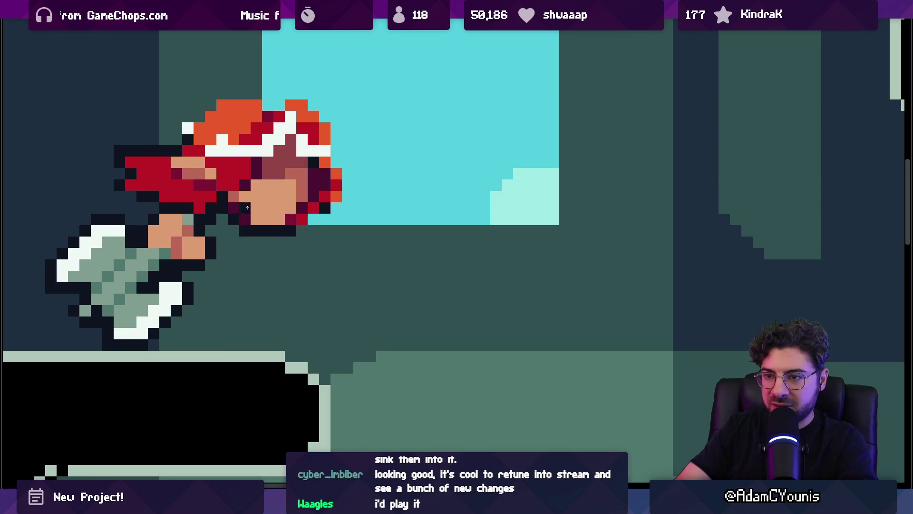
pyautogui.hotkey('ctrl', '0')
# Step: Select the red hero sprite and move it down-left onto the left ledge
pyautogui.scroll(2, 291, 207)
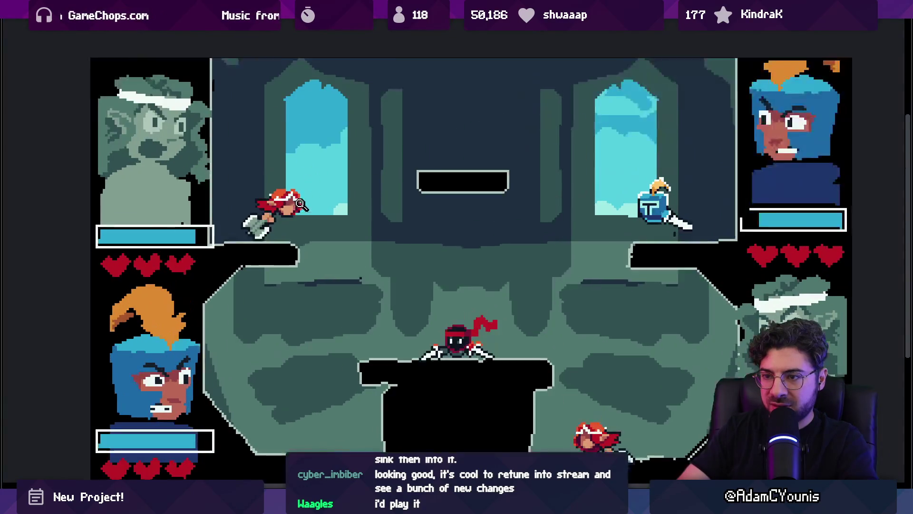
pyautogui.moveTo(229, 219); pyautogui.dragTo(228, 221)
pyautogui.moveTo(306, 195); pyautogui.dragTo(295, 221)
pyautogui.hotkey('ctrl', 'd')
pyautogui.scroll(-5, 305, 209)
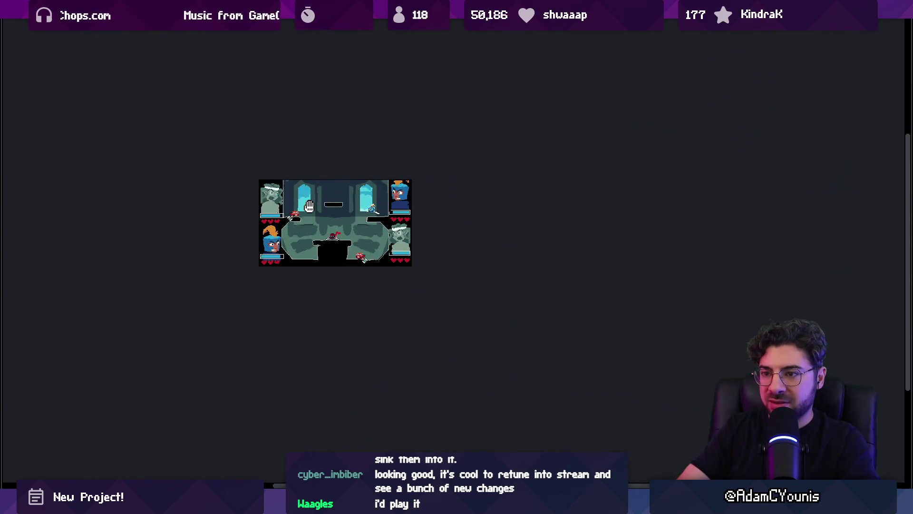
pyautogui.scroll(1, 314, 209)
pyautogui.scroll(5, 314, 204)
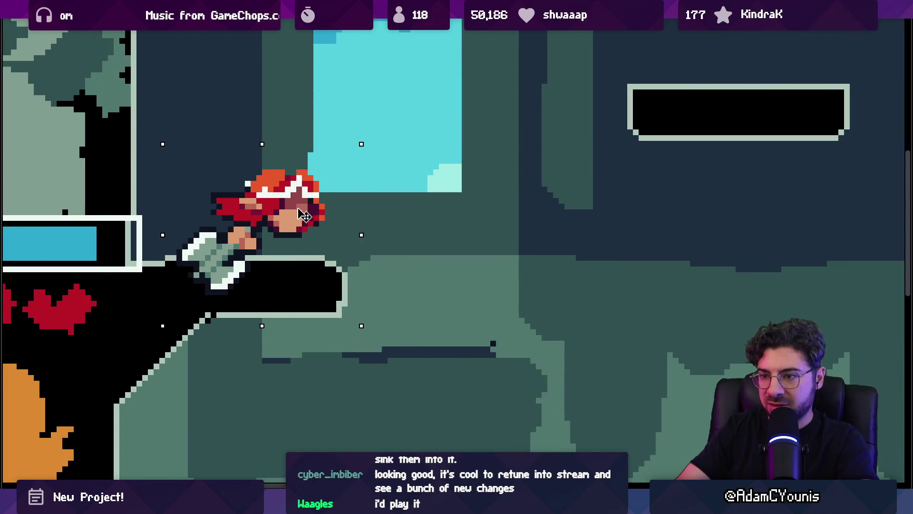
pyautogui.scroll(1, 285, 232)
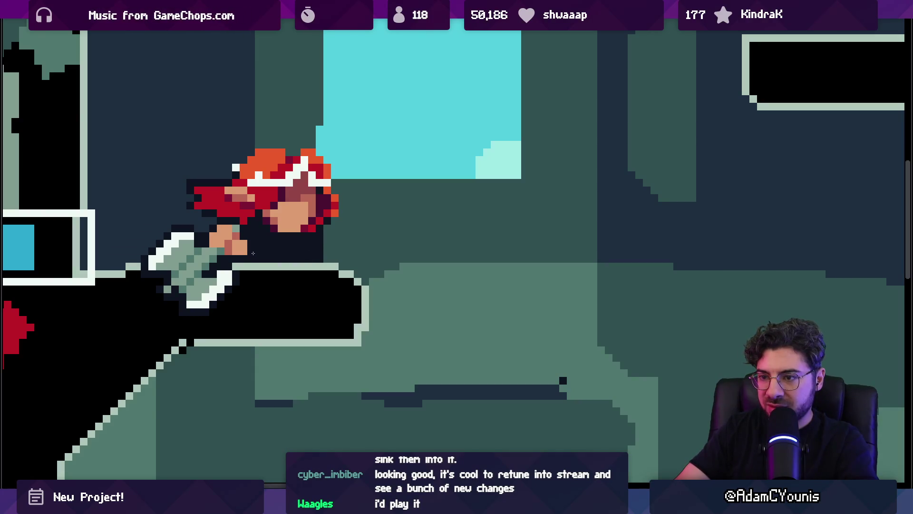
# Step: Leave full-screen, pick the idx-31 red and sample dark maroon from the red-haired fighter
pyautogui.press('F8')
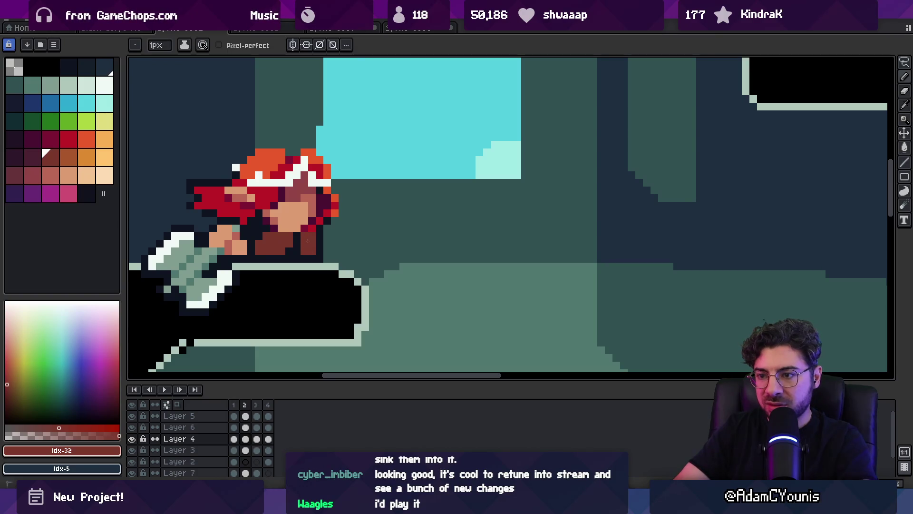
pyautogui.click(33, 159)
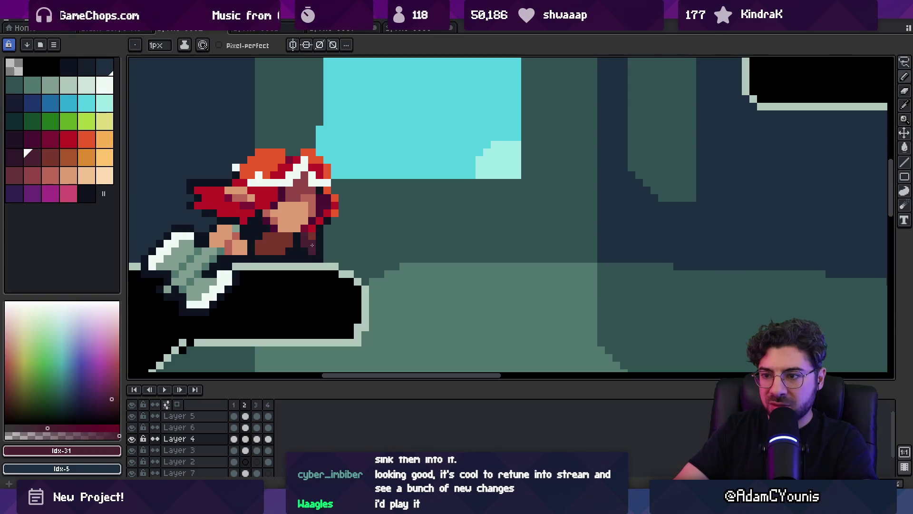
pyautogui.scroll(-3, 312, 245)
pyautogui.scroll(4, 317, 242)
pyautogui.press('alt')
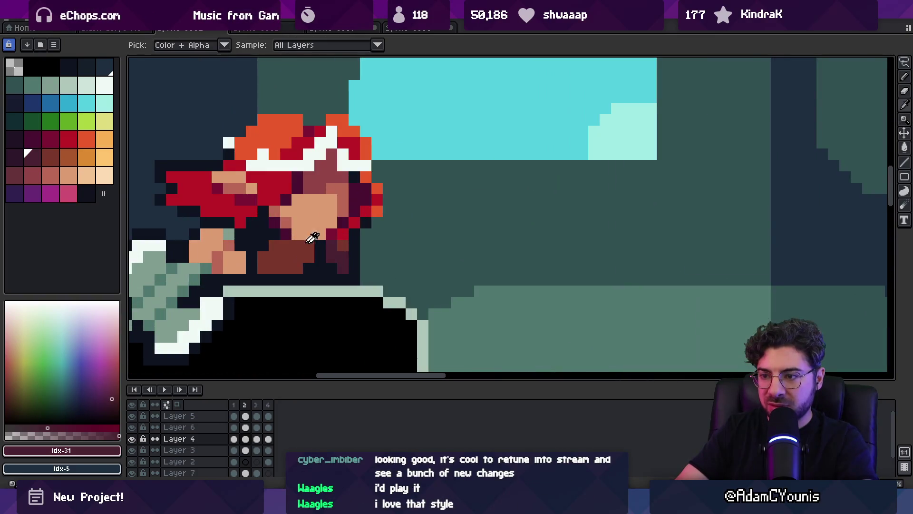
pyautogui.keyDown('alt'); pyautogui.click(292, 245); pyautogui.keyUp('alt')
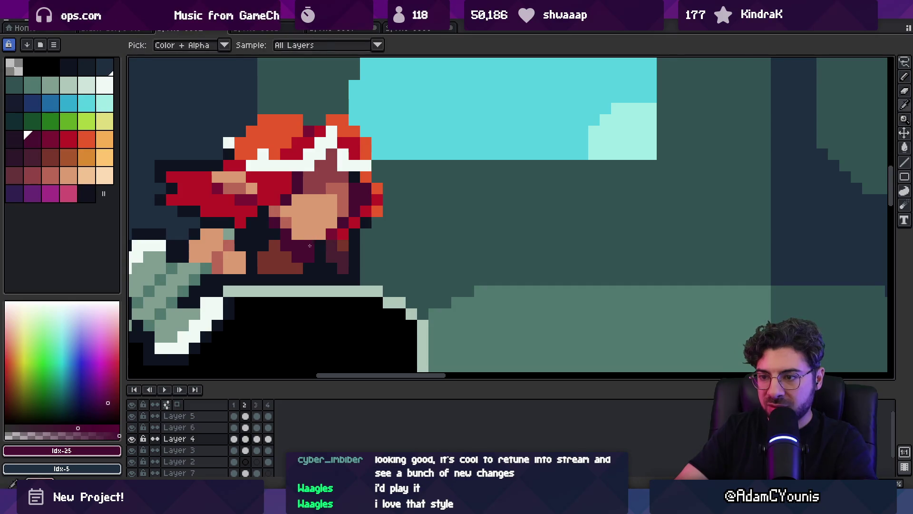
pyautogui.press('z')
pyautogui.scroll(-3, 309, 229)
pyautogui.scroll(-2, 305, 222)
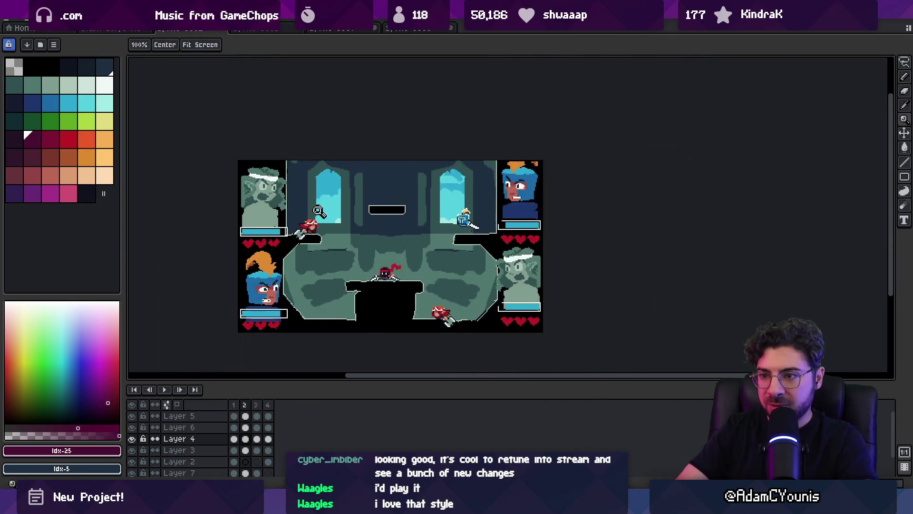
pyautogui.scroll(1, 310, 220)
pyautogui.moveTo(322, 219); pyautogui.dragTo(306, 209)
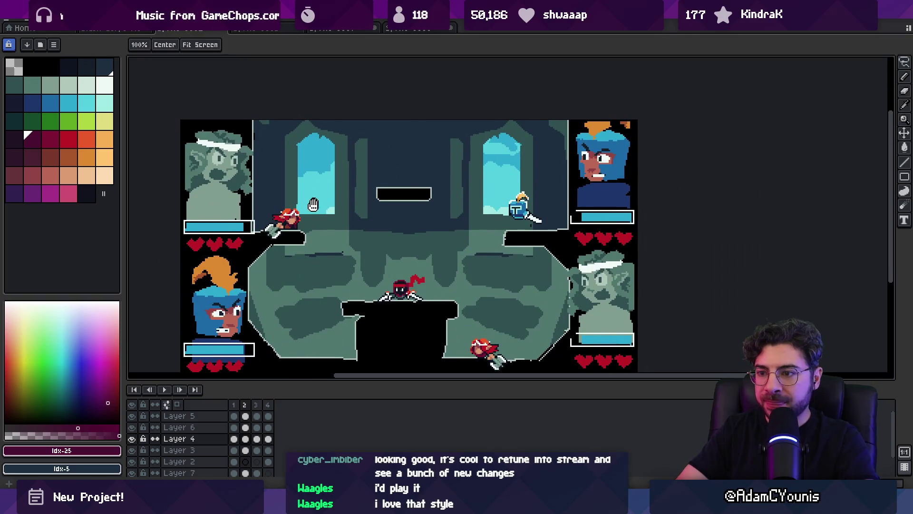
pyautogui.scroll(5, 319, 216)
pyautogui.scroll(-2, 333, 223)
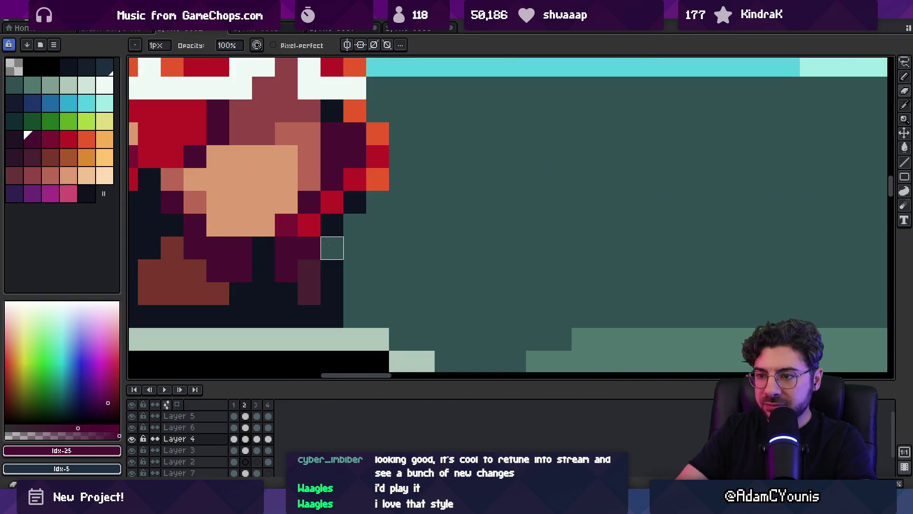
# Step: Repaint neck pixels, alternating dark idx-3, dark red idx-32 and idx-31 red
pyautogui.keyDown('alt'); pyautogui.click(326, 265); pyautogui.keyUp('alt')
pyautogui.scroll(-3, 345, 216)
pyautogui.scroll(4, 346, 217)
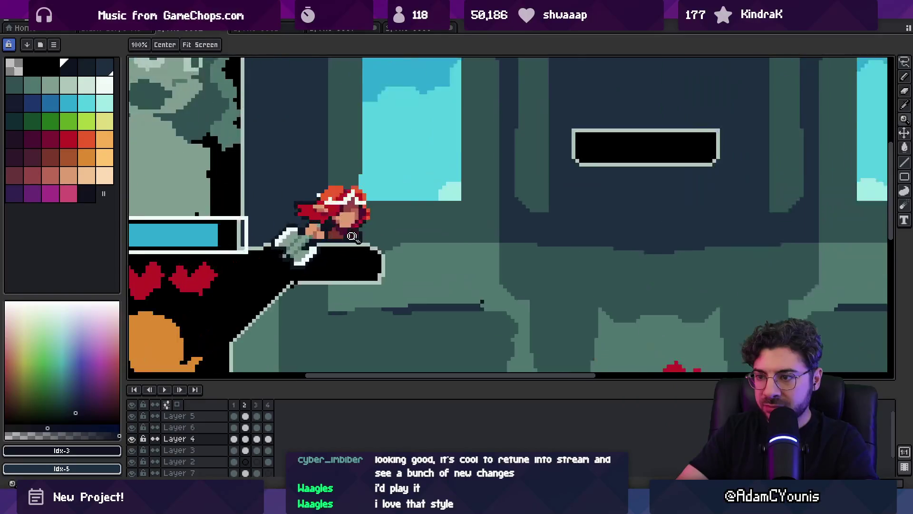
pyautogui.keyDown('alt'); pyautogui.click(349, 233); pyautogui.keyUp('alt')
pyautogui.keyDown('alt'); pyautogui.click(348, 234); pyautogui.keyUp('alt')
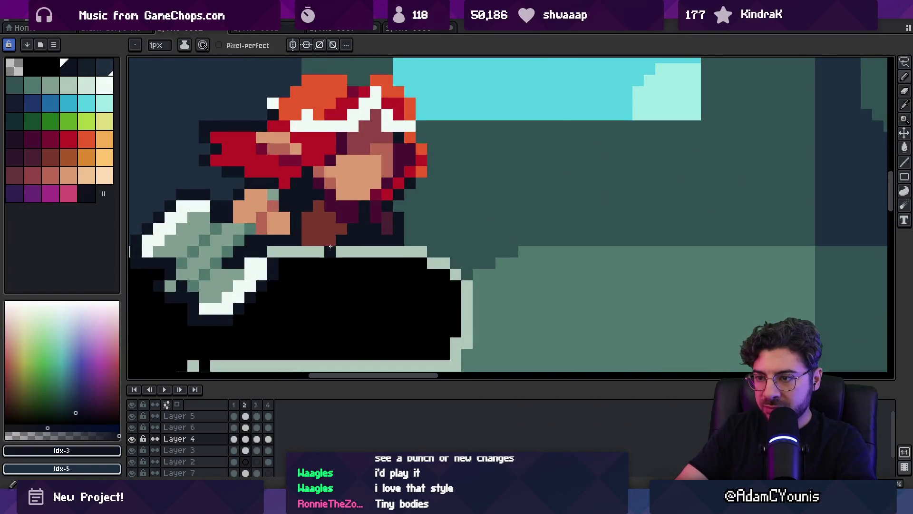
pyautogui.scroll(-4, 326, 219)
pyautogui.scroll(-1, 300, 196)
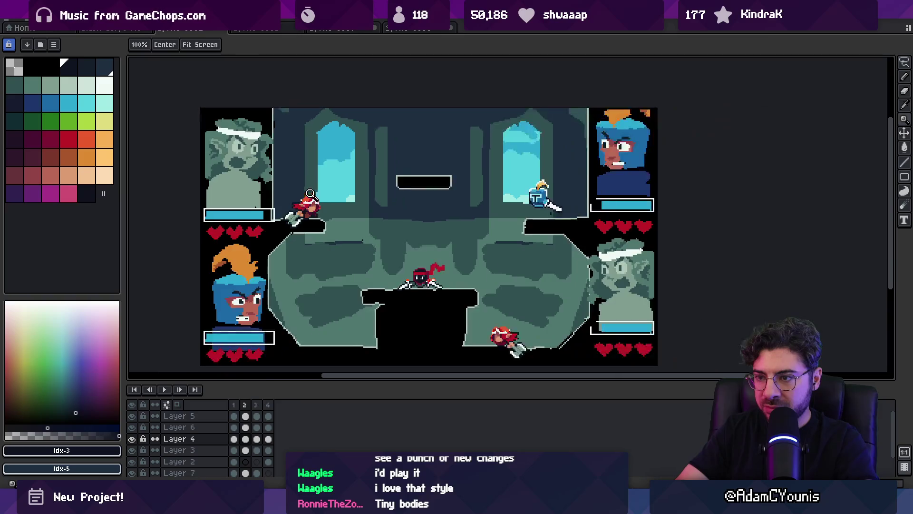
pyautogui.scroll(-1, 327, 181)
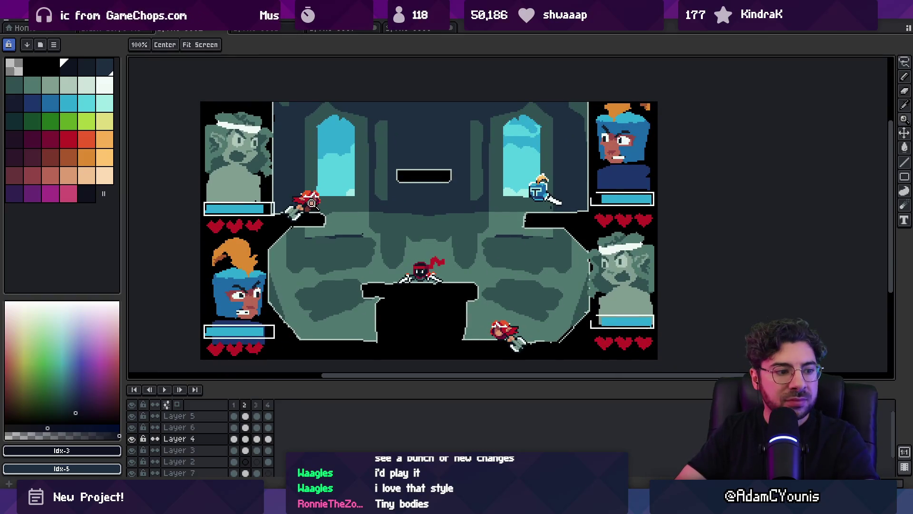
pyautogui.scroll(5, 314, 213)
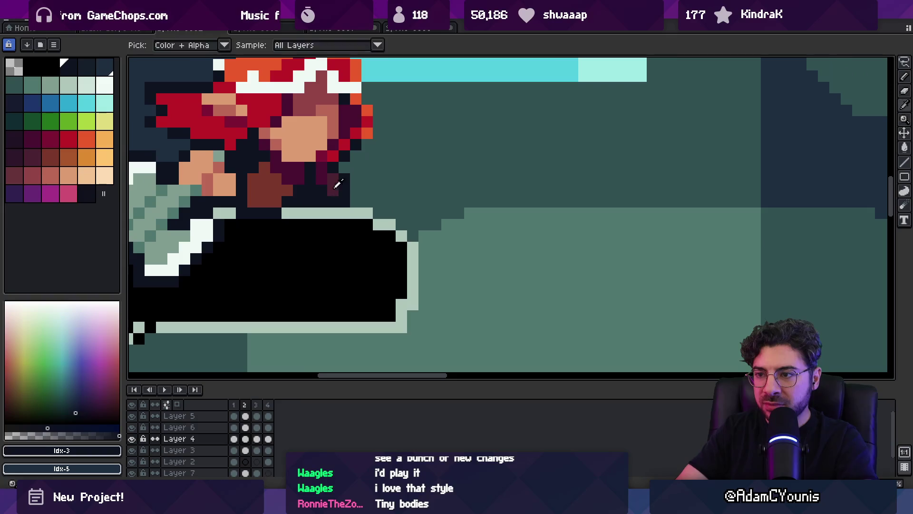
pyautogui.keyDown('alt'); pyautogui.click(332, 198); pyautogui.keyUp('alt')
pyautogui.press('b')
pyautogui.keyDown('alt'); pyautogui.click(324, 198); pyautogui.keyUp('alt')
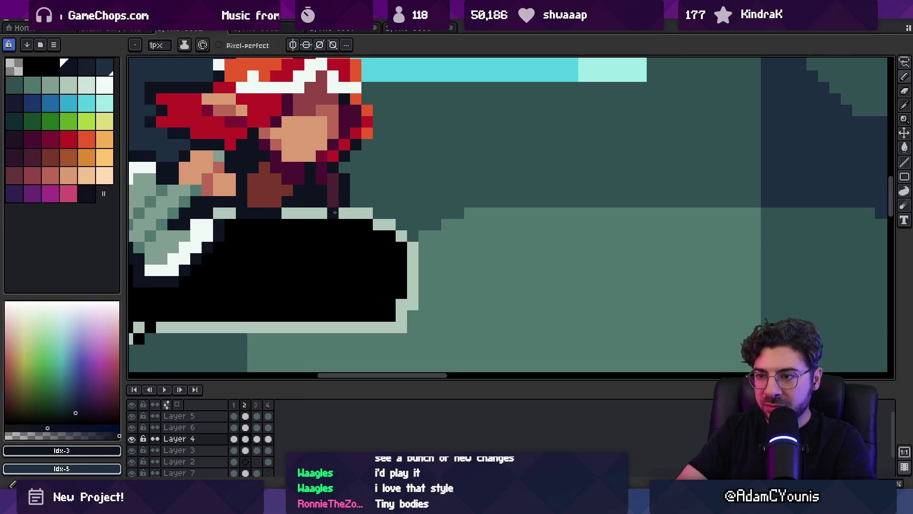
pyautogui.scroll(-5, 333, 210)
pyautogui.press('v')
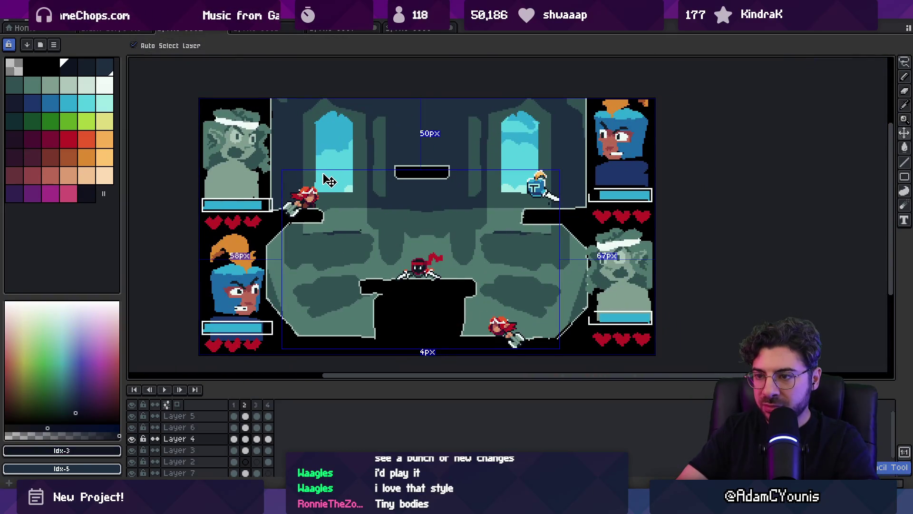
pyautogui.scroll(5, 327, 196)
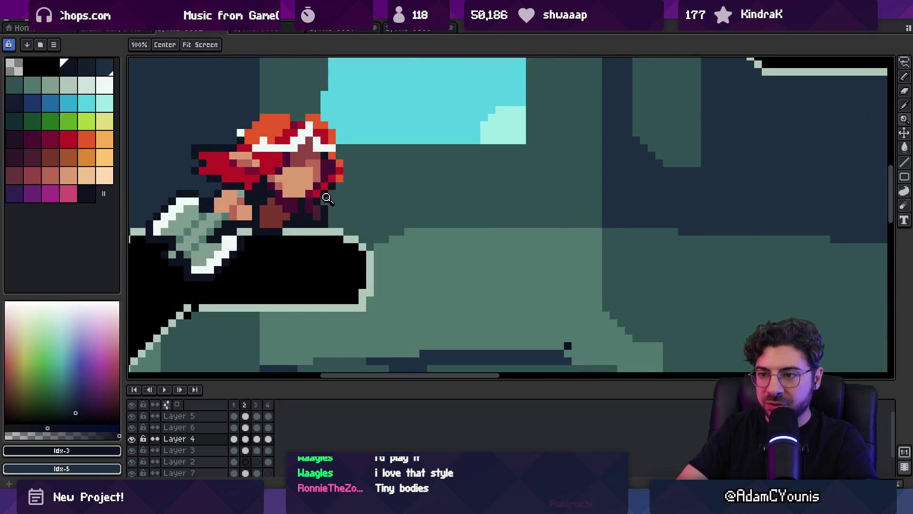
# Step: Retouch the face with the salmon skin tone idx-38 and dark idx-3
pyautogui.press('i')
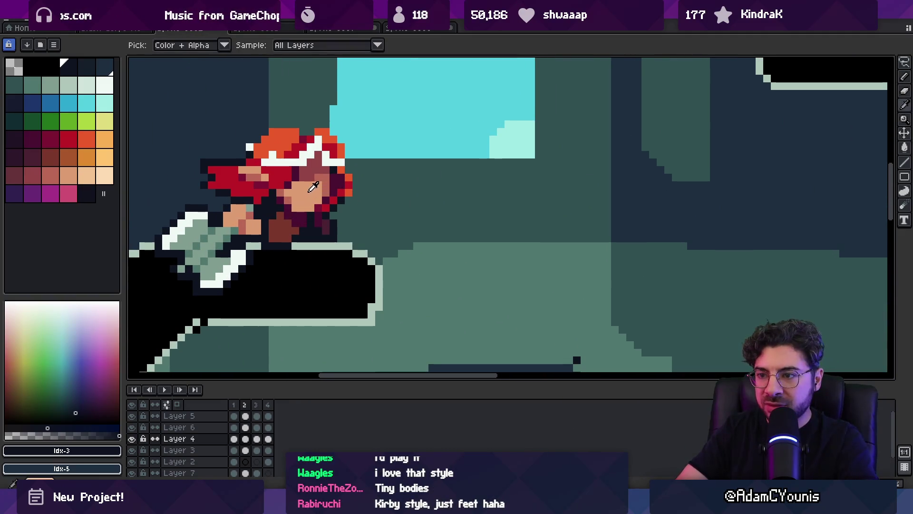
pyautogui.click(327, 175)
pyautogui.press('b')
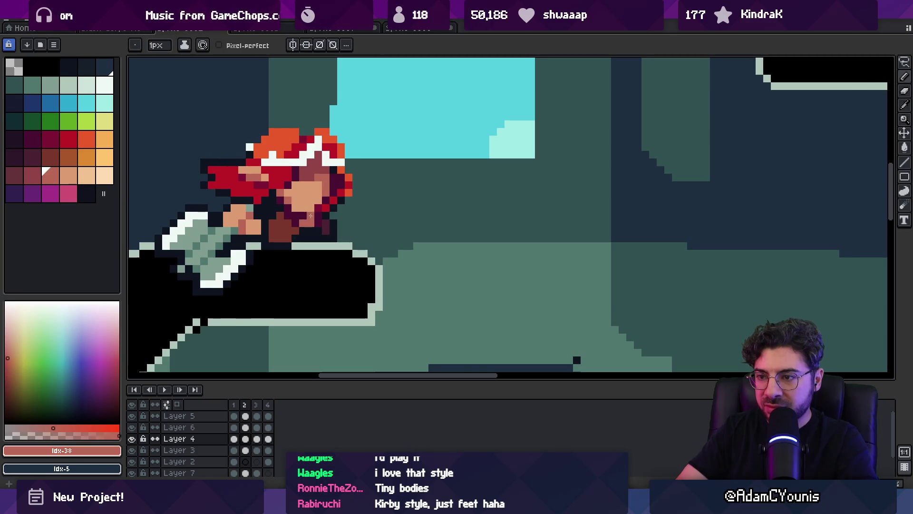
pyautogui.press('z')
pyautogui.scroll(-5, 333, 178)
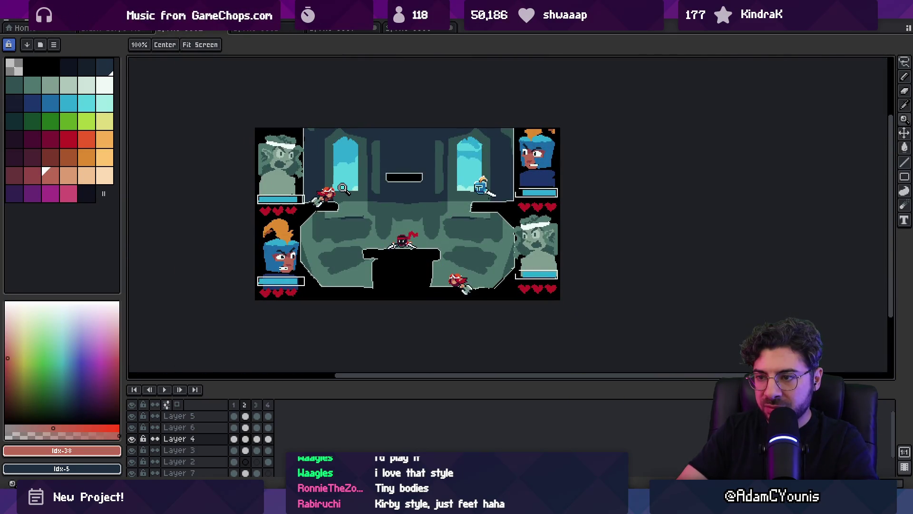
pyautogui.scroll(5, 345, 184)
pyautogui.press('i')
pyautogui.click(333, 198)
pyautogui.press('b')
# Step: Fix collar pixels with sampled dark and dark red idx-32, then open the Everything file search
pyautogui.press('i')
pyautogui.click(347, 221)
pyautogui.press('b')
pyautogui.press('i')
pyautogui.click(342, 221)
pyautogui.press('b')
pyautogui.press('i')
pyautogui.click(329, 213)
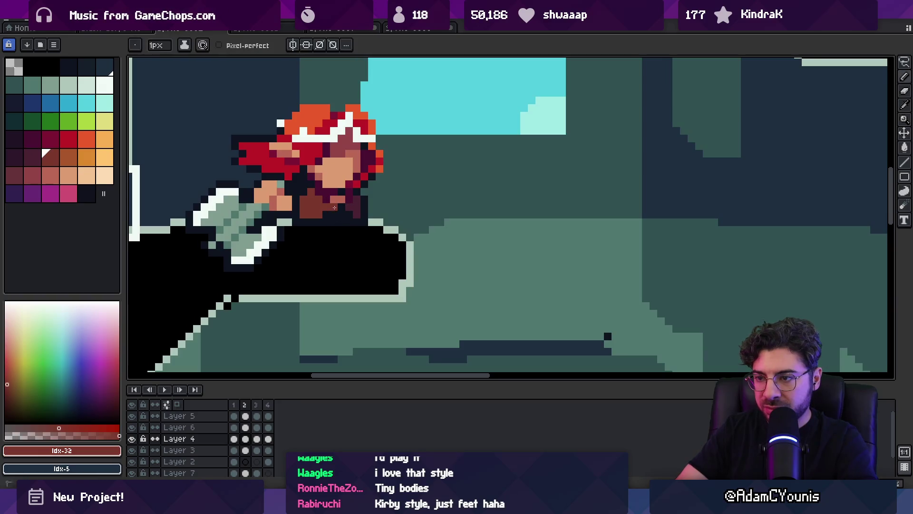
pyautogui.press('z')
pyautogui.scroll(-5, 356, 167)
pyautogui.scroll(1, 361, 167)
pyautogui.scroll(-1, 336, 146)
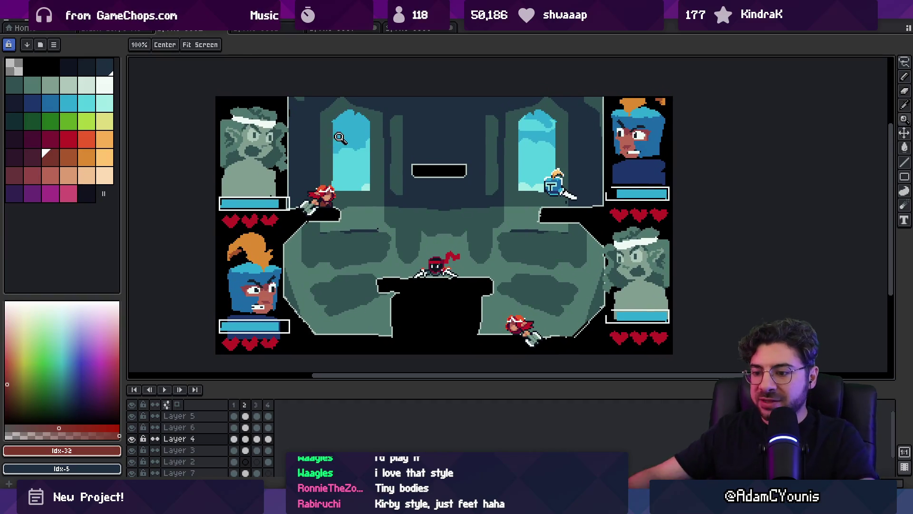
pyautogui.hotkey('ctrl', 'alt', 'space')
# Step: Search Everything for 'apollo .ase', open Apollo Animations White.ase, and select frames 2–15
pyautogui.write('a')
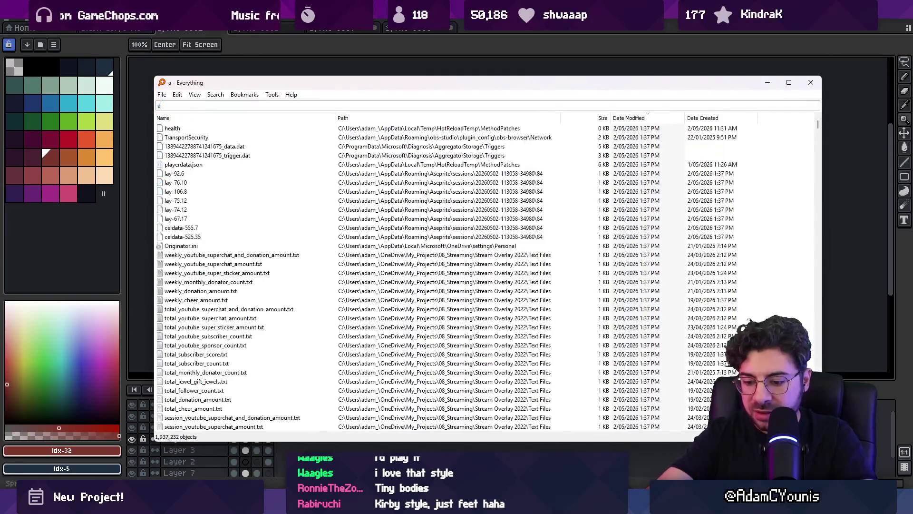
pyautogui.write('pollo ')
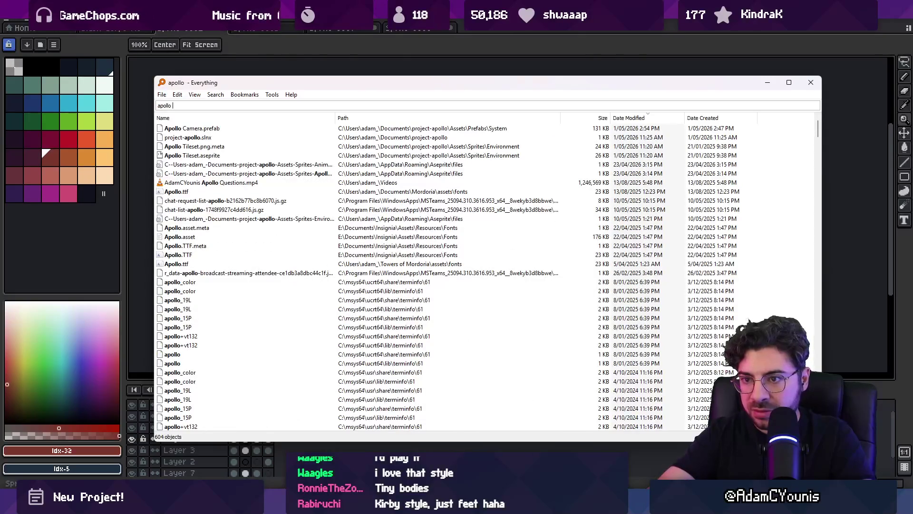
pyautogui.write('.ase')
pyautogui.press('Down')
pyautogui.press('Down')
pyautogui.press('Down')
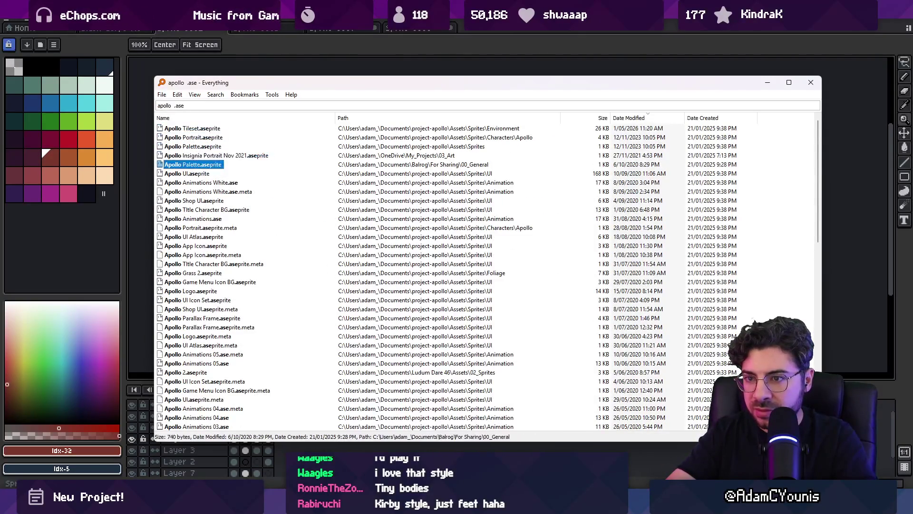
pyautogui.click(202, 182)
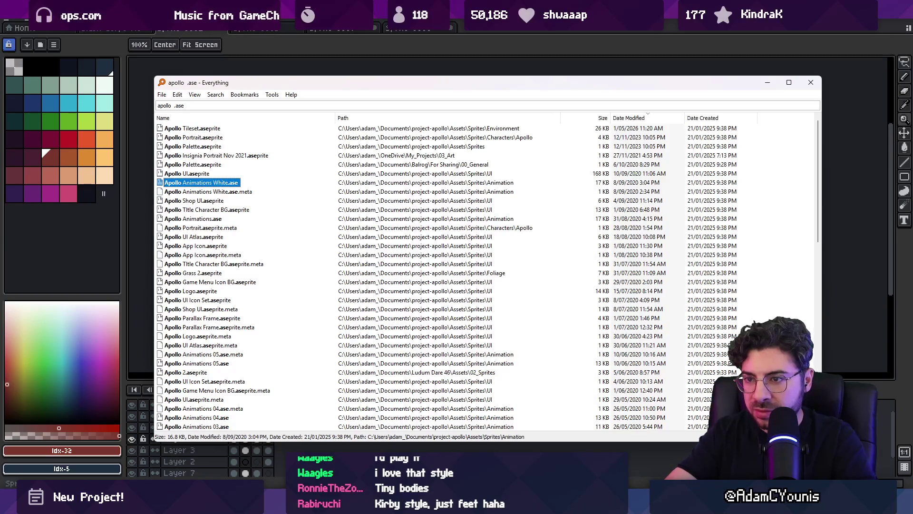
pyautogui.press('Return')
pyautogui.moveTo(244, 430)
pyautogui.mouseDown()
pyautogui.moveTo(402, 416)
pyautogui.moveTo(328, 418)
pyautogui.mouseUp()
# Step: Flatten the sprite's layers from the frame 9 cel, then undo the flatten
pyautogui.press('v')
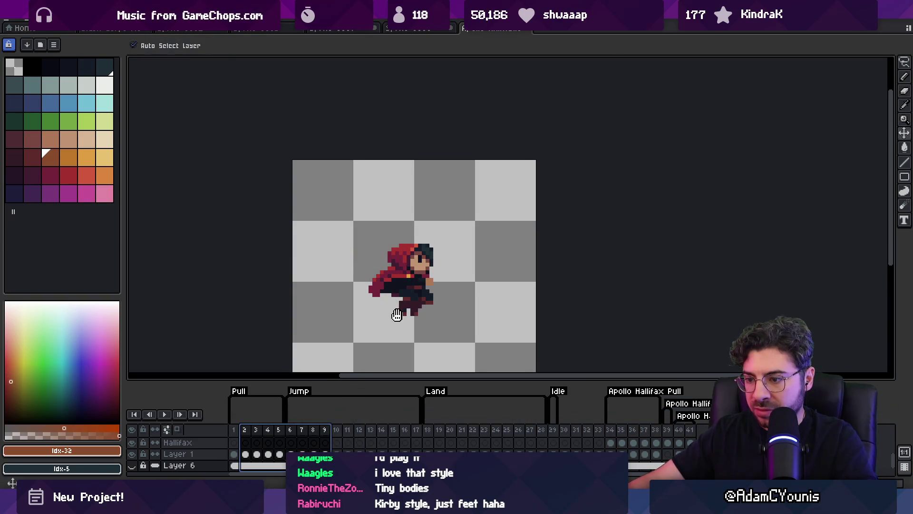
pyautogui.click(325, 453)
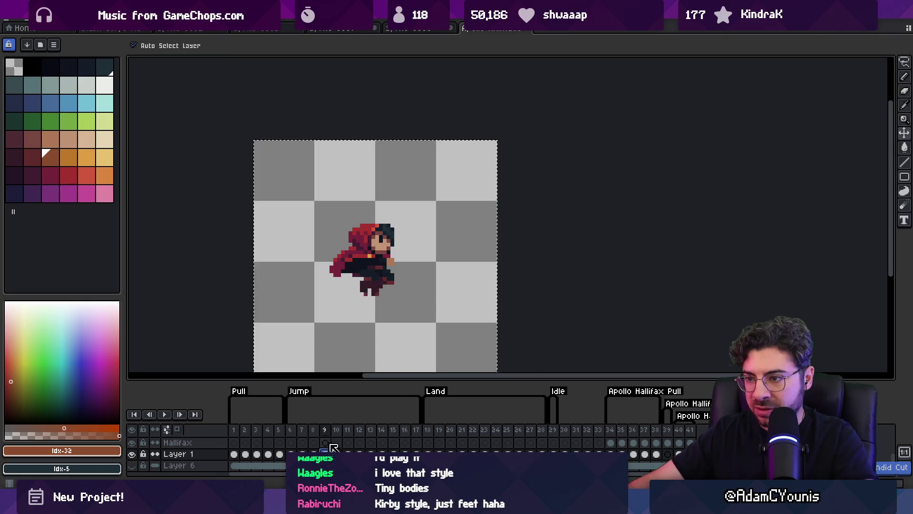
pyautogui.rightClick(325, 453)
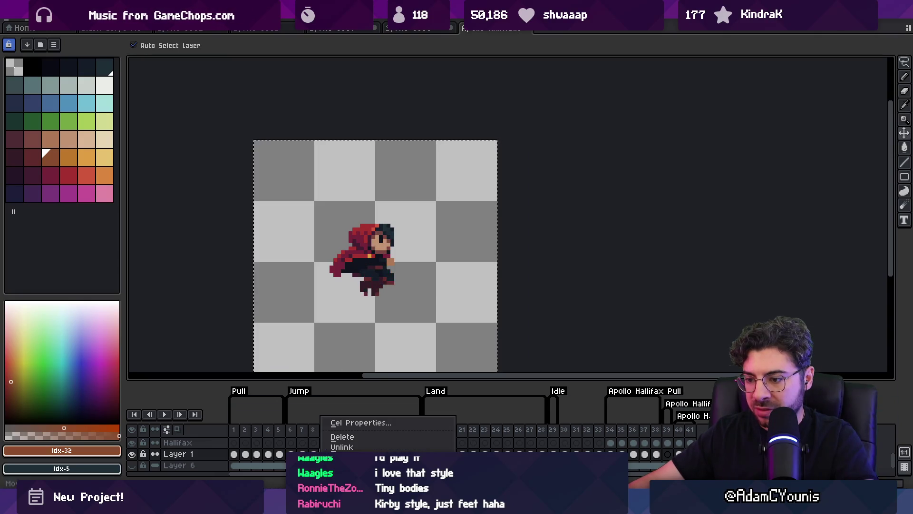
pyautogui.rightClick(173, 454)
pyautogui.click(198, 471)
pyautogui.hotkey('ctrl', 'z')
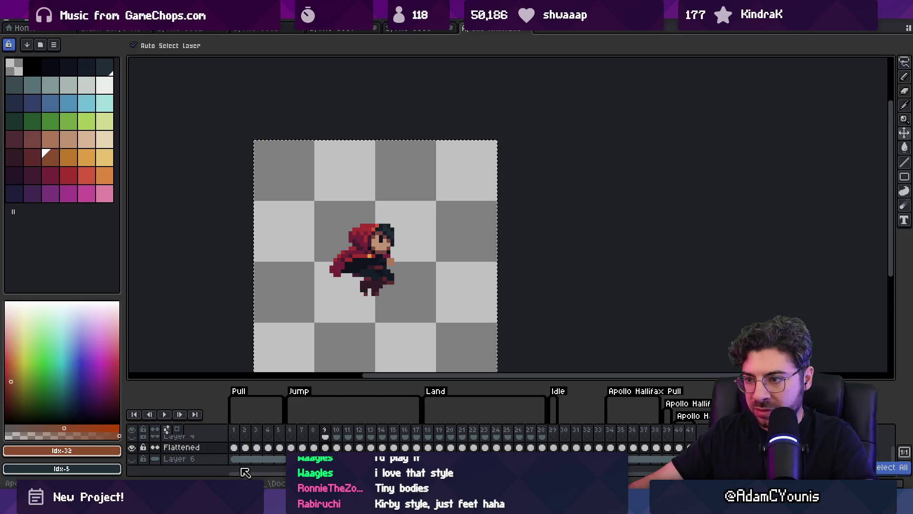
# Step: Back in the arena mockup, move the Layer 4 content, then delete the oversized running-pose character
pyautogui.click(351, 31)
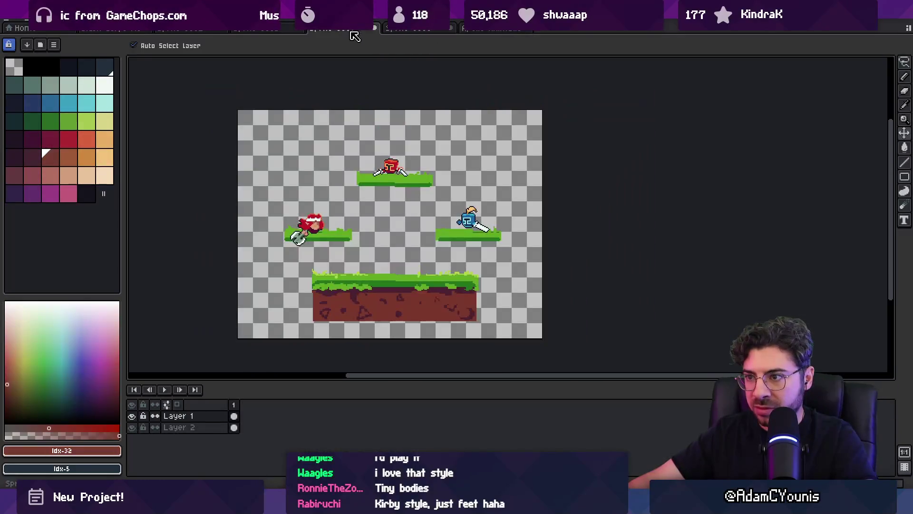
pyautogui.click(275, 31)
pyautogui.click(205, 30)
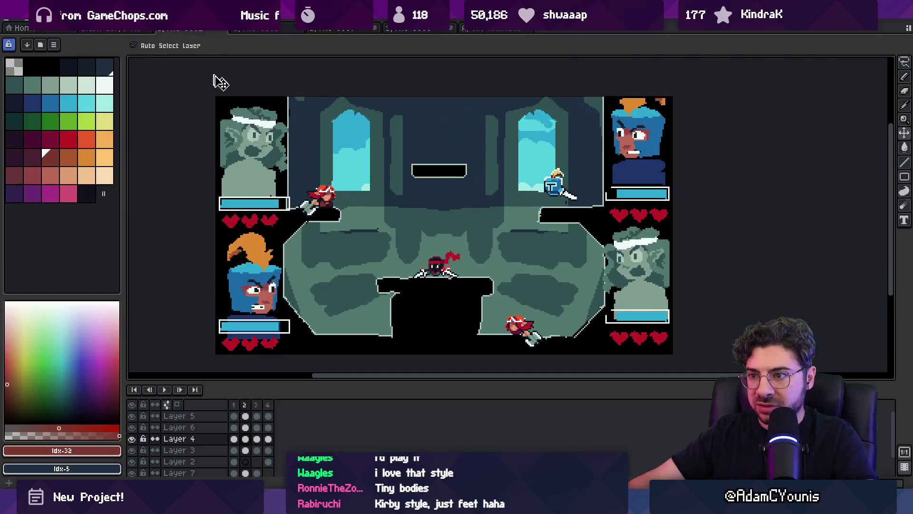
pyautogui.click(358, 183)
pyautogui.moveTo(358, 183); pyautogui.dragTo(384, 209)
pyautogui.scroll(4, 383, 210)
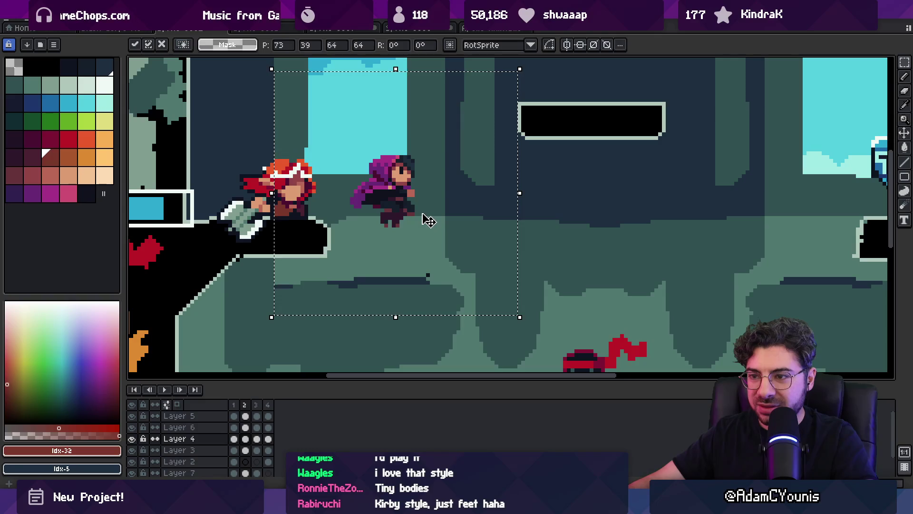
pyautogui.scroll(-3, 426, 212)
pyautogui.press('Delete')
pyautogui.hscroll(3, 395, 209)
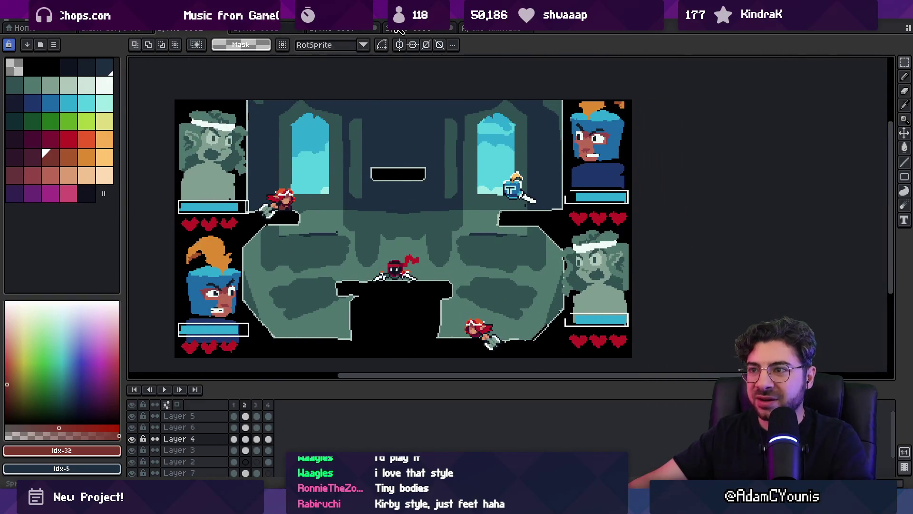
# Step: In the hooded character's animation file, go to the frame 29 idle pose and copy it
pyautogui.click(388, 29)
pyautogui.click(341, 30)
pyautogui.click(500, 30)
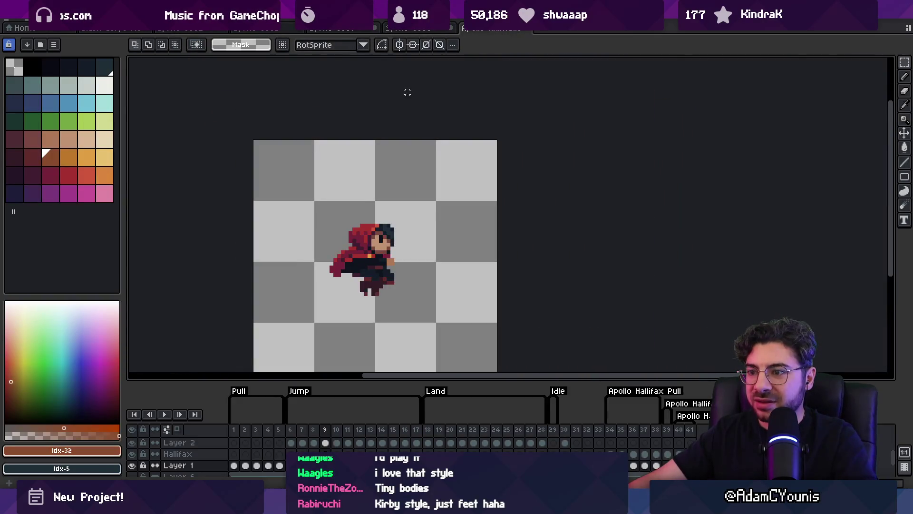
pyautogui.moveTo(429, 440); pyautogui.dragTo(553, 434)
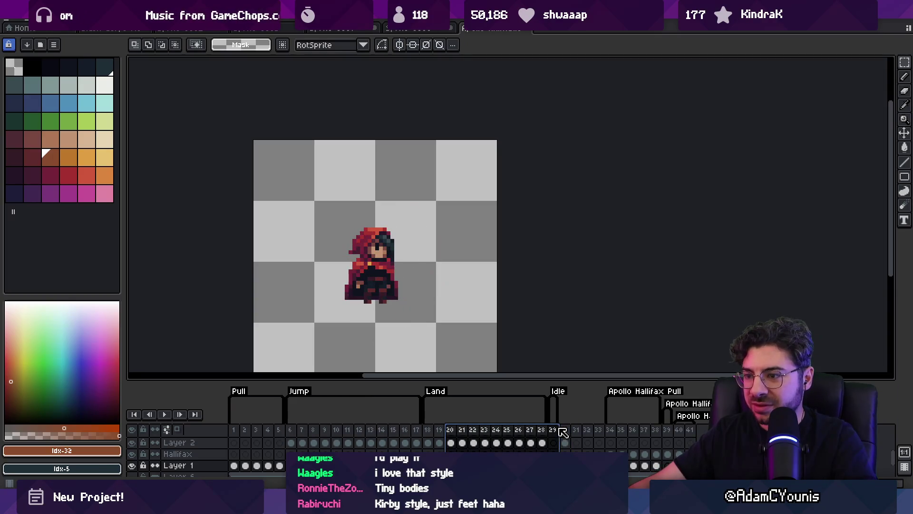
pyautogui.press('v')
pyautogui.hotkey('ctrl', 'a')
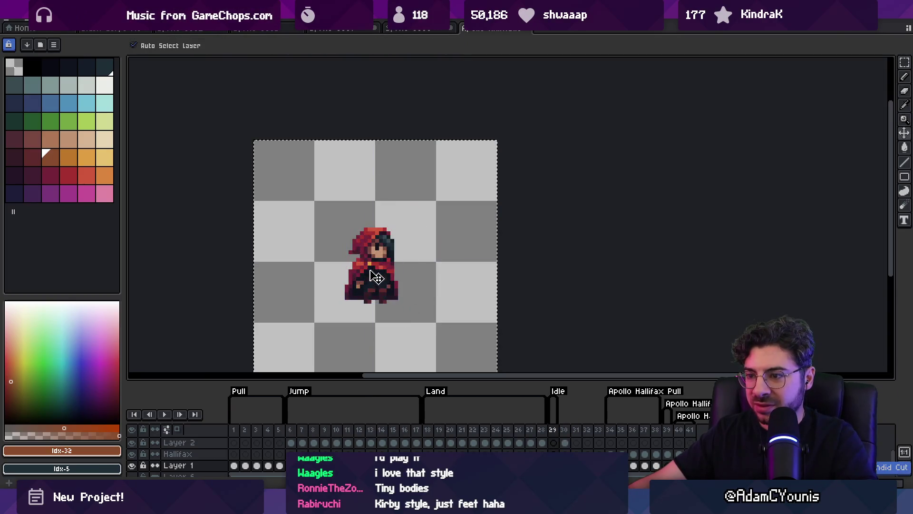
# Step: Paste the idle hooded character into the arena beside the red-haired fighter on the left ledge
pyautogui.click(213, 29)
pyautogui.hotkey('ctrl', 'v')
pyautogui.moveTo(256, 153); pyautogui.dragTo(347, 208)
pyautogui.scroll(1, 348, 208)
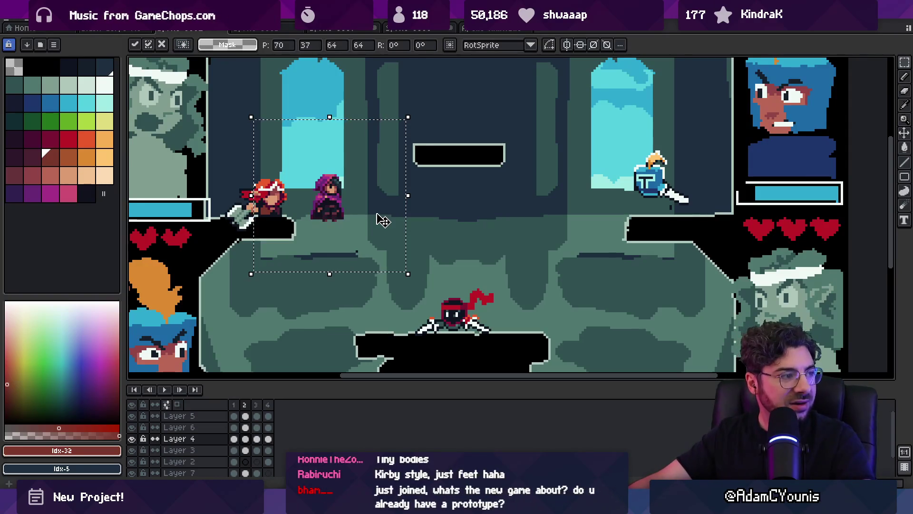
pyautogui.moveTo(370, 215); pyautogui.dragTo(362, 210)
pyautogui.scroll(-1, 363, 211)
pyautogui.scroll(-1, 327, 204)
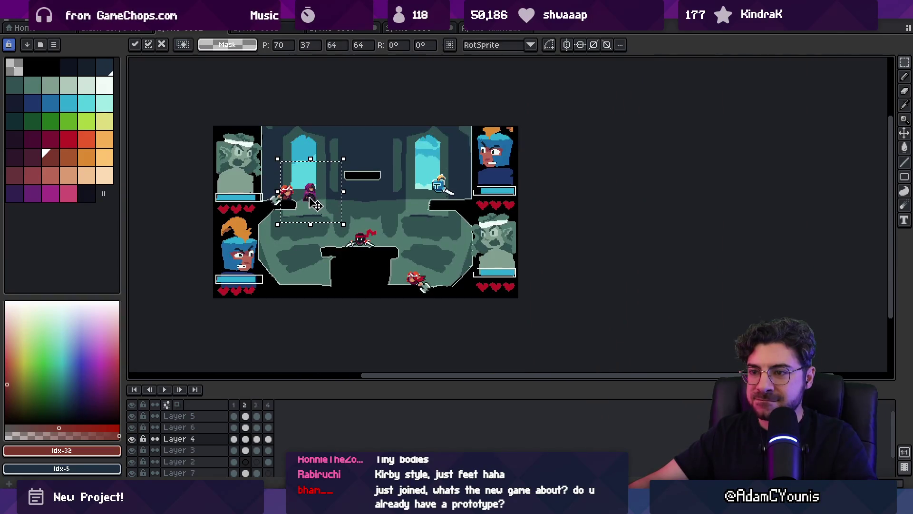
pyautogui.scroll(1, 314, 202)
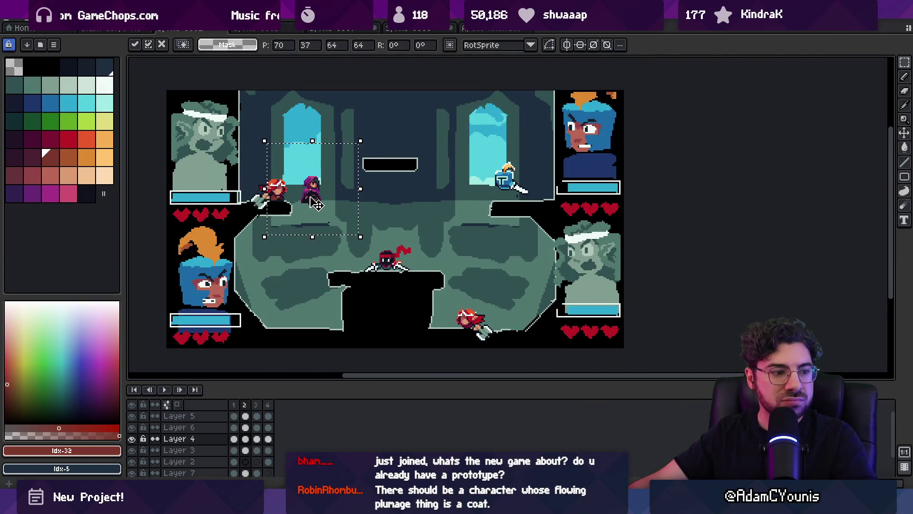
# Step: Zoom in and shift the hooded character's upper body down one pixel to make it shorter
pyautogui.press('z')
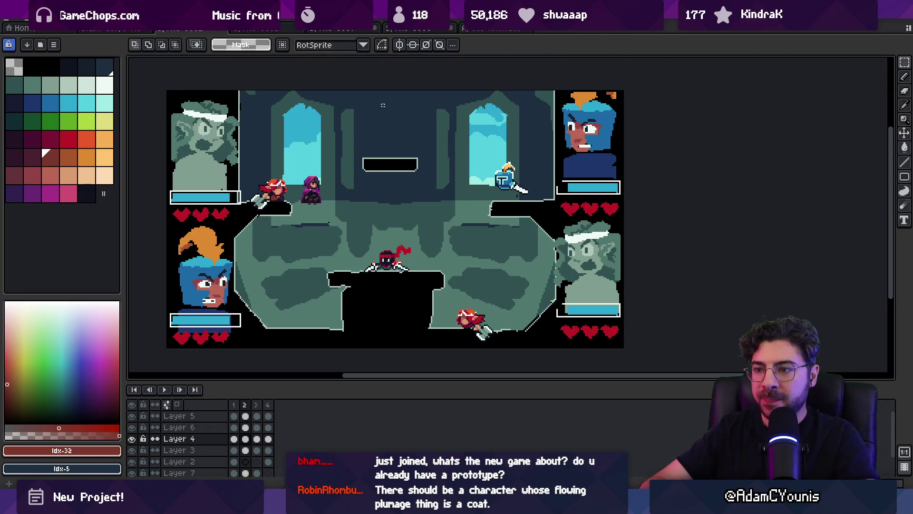
pyautogui.click(331, 196)
pyautogui.click(331, 195)
pyautogui.press('m')
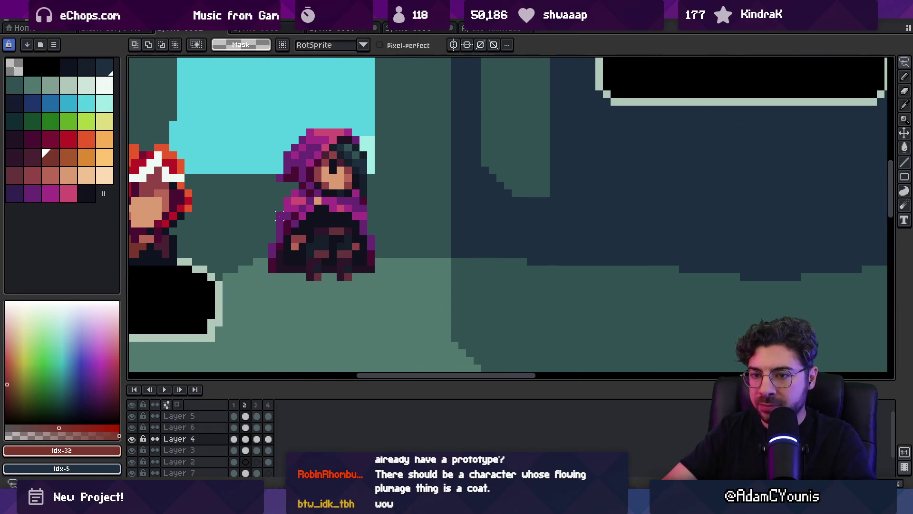
pyautogui.press('m')
pyautogui.moveTo(265, 214); pyautogui.dragTo(392, 92)
pyautogui.moveTo(348, 153); pyautogui.dragTo(347, 162)
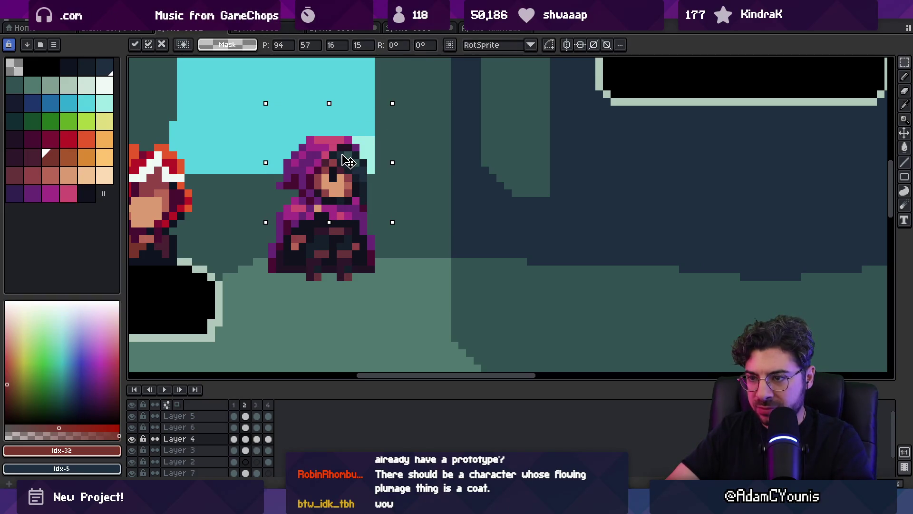
pyautogui.press('b')
pyautogui.keyDown('alt'); pyautogui.click(282, 240); pyautogui.keyUp('alt')
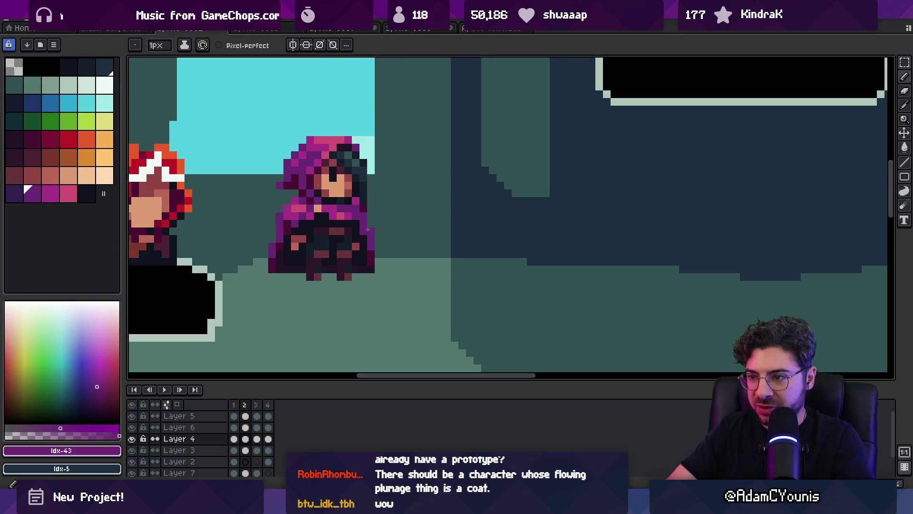
# Step: Move the hooded character along the upper-left platform with Ctrl+T and commit its position
pyautogui.press('z')
pyautogui.scroll(-4, 331, 197)
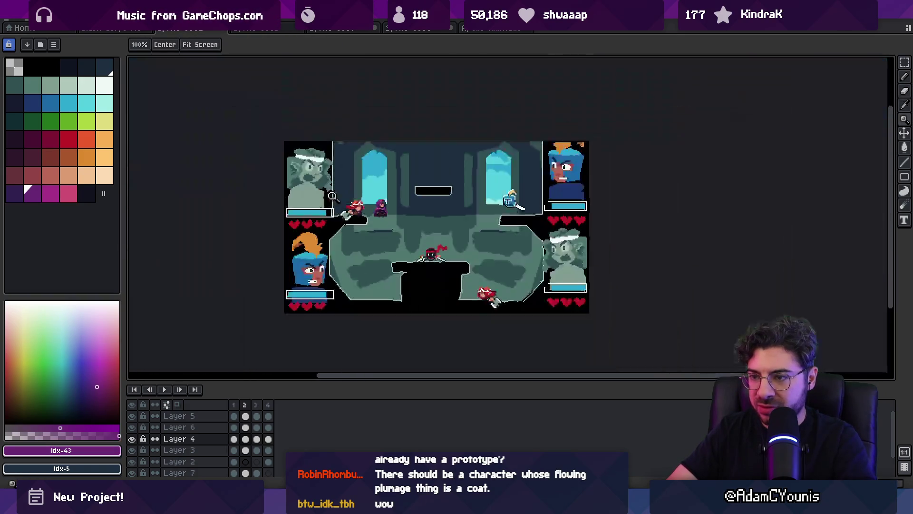
pyautogui.scroll(5, 397, 200)
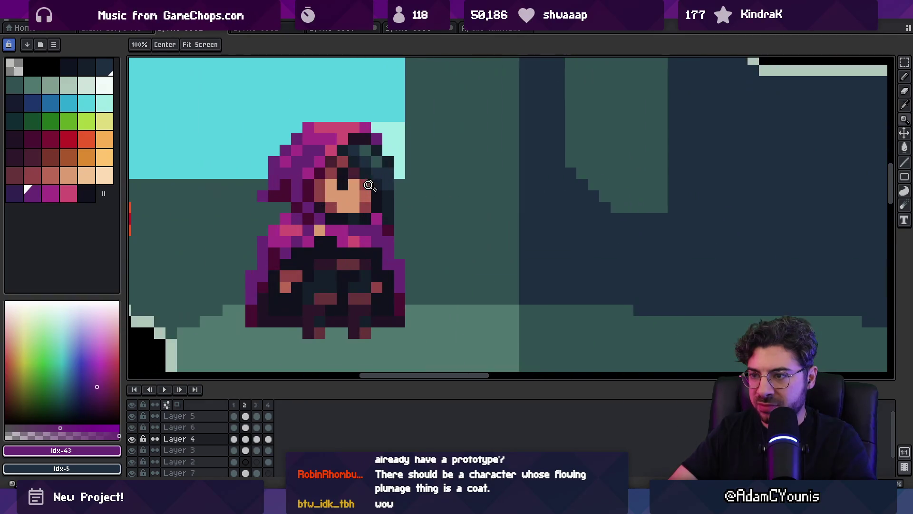
pyautogui.scroll(-4, 358, 186)
pyautogui.moveTo(386, 186); pyautogui.dragTo(365, 187)
pyautogui.scroll(2, 357, 195)
pyautogui.scroll(1, 352, 197)
pyautogui.hotkey('ctrl', 't')
pyautogui.moveTo(328, 208)
pyautogui.mouseDown()
pyautogui.moveTo(280, 209)
pyautogui.moveTo(340, 210)
pyautogui.moveTo(360, 228)
pyautogui.moveTo(361, 221)
pyautogui.mouseUp()
pyautogui.scroll(-1, 357, 217)
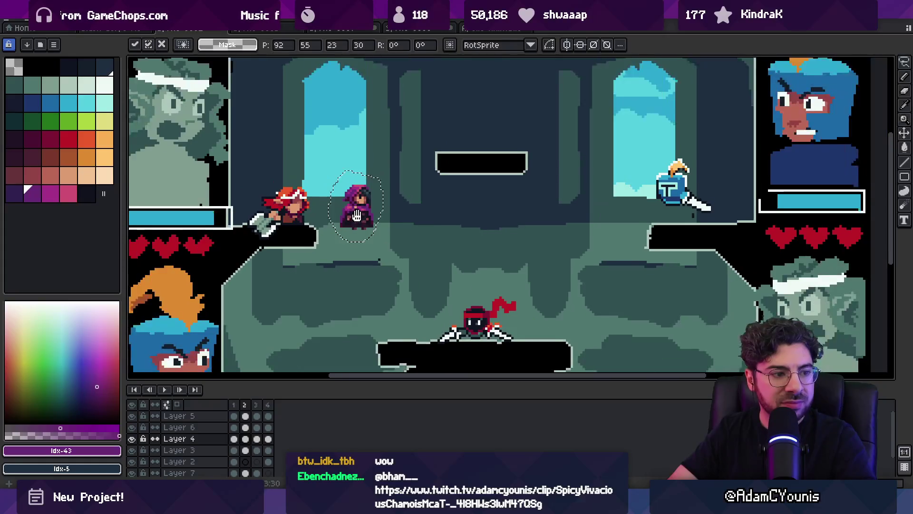
pyautogui.scroll(-1, 357, 215)
pyautogui.press('Return')
# Step: Nudge the hooded character slightly up and left to settle it on the platform
pyautogui.scroll(-2, 357, 198)
pyautogui.scroll(-1, 347, 225)
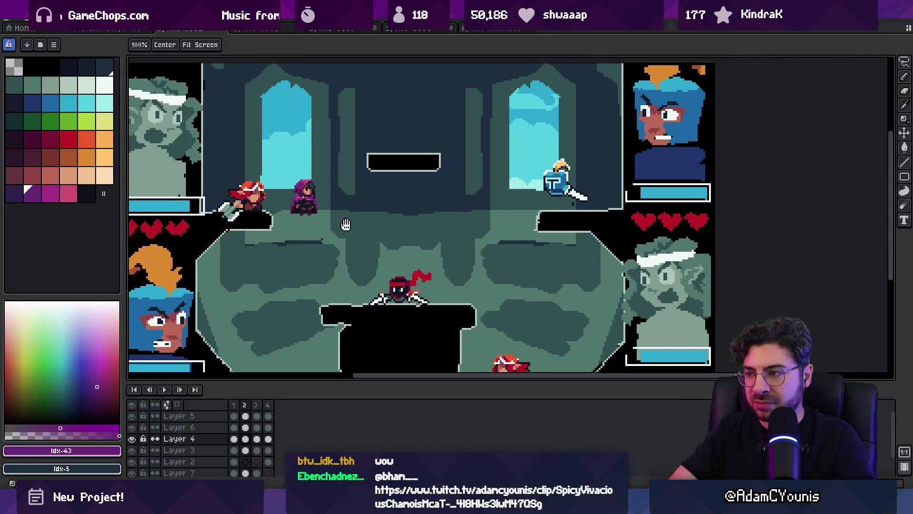
pyautogui.scroll(-1, 347, 225)
pyautogui.press('m')
pyautogui.moveTo(335, 219); pyautogui.dragTo(332, 217)
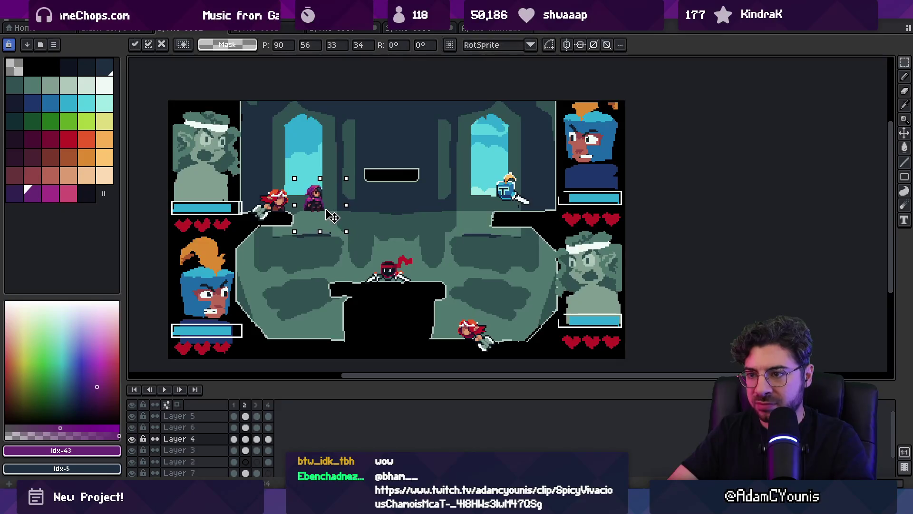
pyautogui.press('b')
# Step: Retouch the hood's right edge with extra dark hair-shading pixels, then zoom out to check the arena
pyautogui.scroll(5, 317, 199)
pyautogui.keyDown('alt'); pyautogui.click(320, 187); pyautogui.keyUp('alt')
pyautogui.press('e')
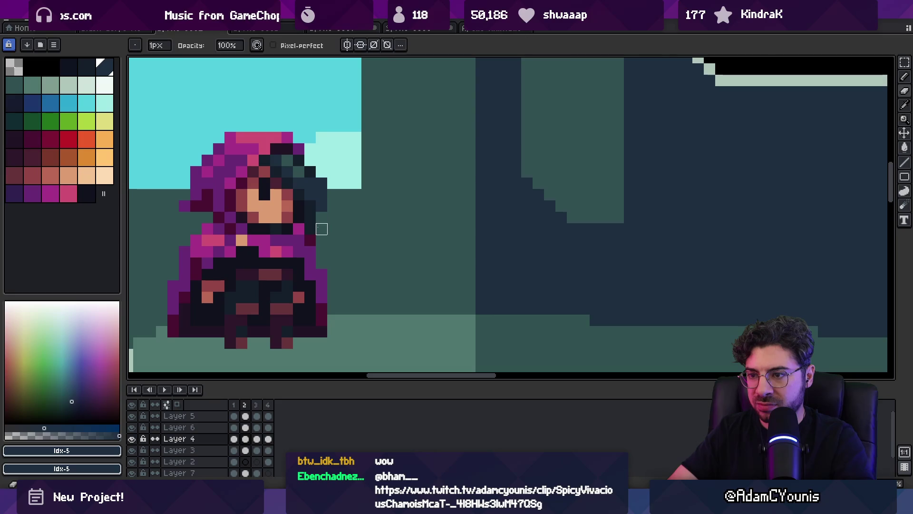
pyautogui.keyDown('alt'); pyautogui.click(310, 229); pyautogui.keyUp('alt')
pyautogui.press('b')
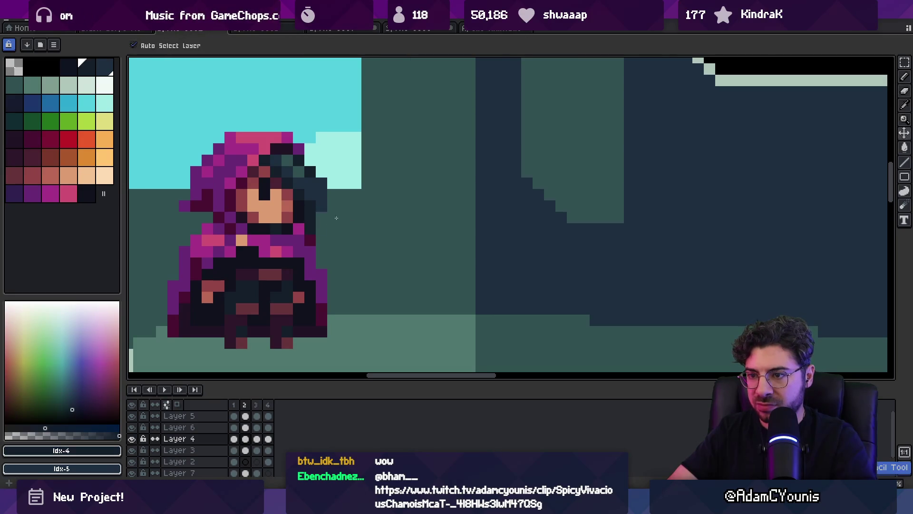
pyautogui.keyDown('alt'); pyautogui.click(311, 219); pyautogui.keyUp('alt')
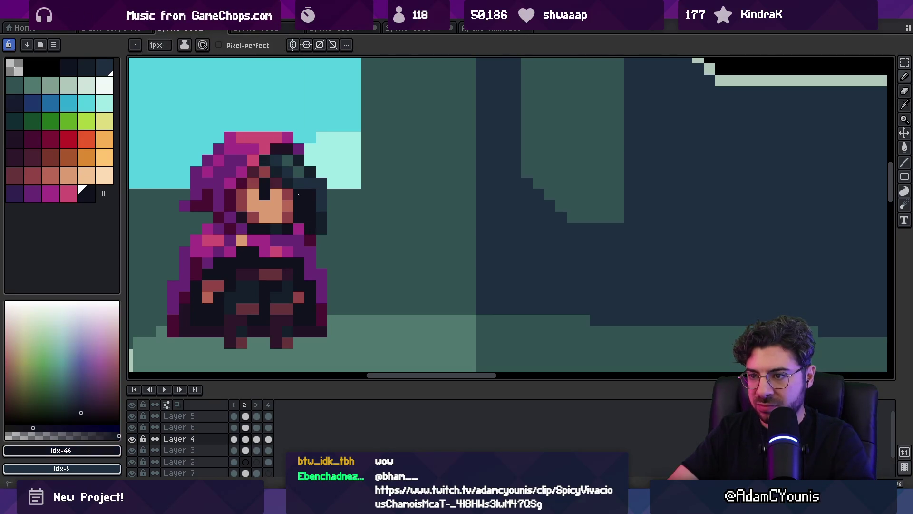
pyautogui.press('z')
pyautogui.scroll(-5, 331, 175)
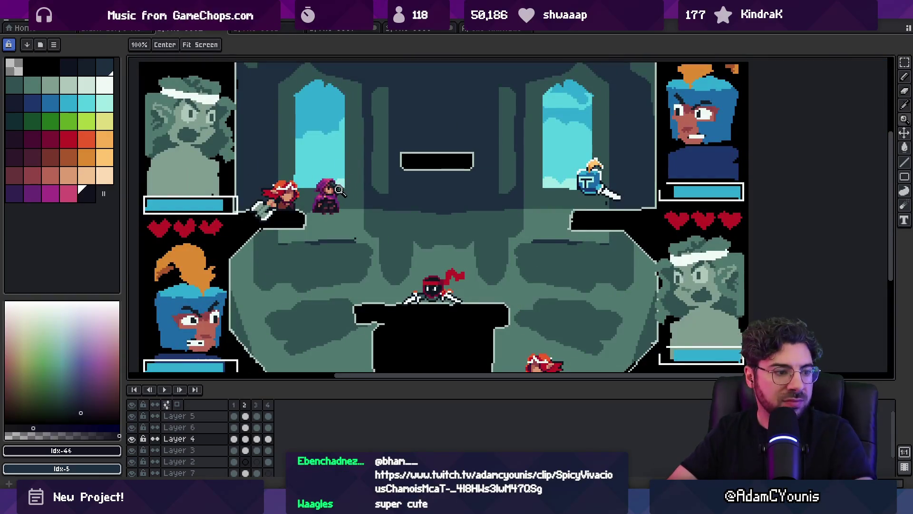
pyautogui.scroll(-1, 363, 182)
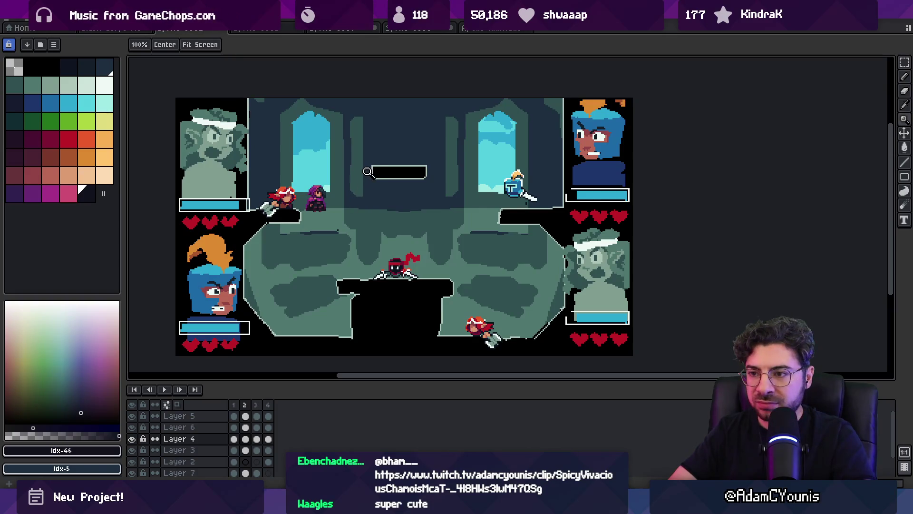
pyautogui.scroll(1, 337, 188)
pyautogui.scroll(-3, 337, 187)
pyautogui.scroll(2, 363, 187)
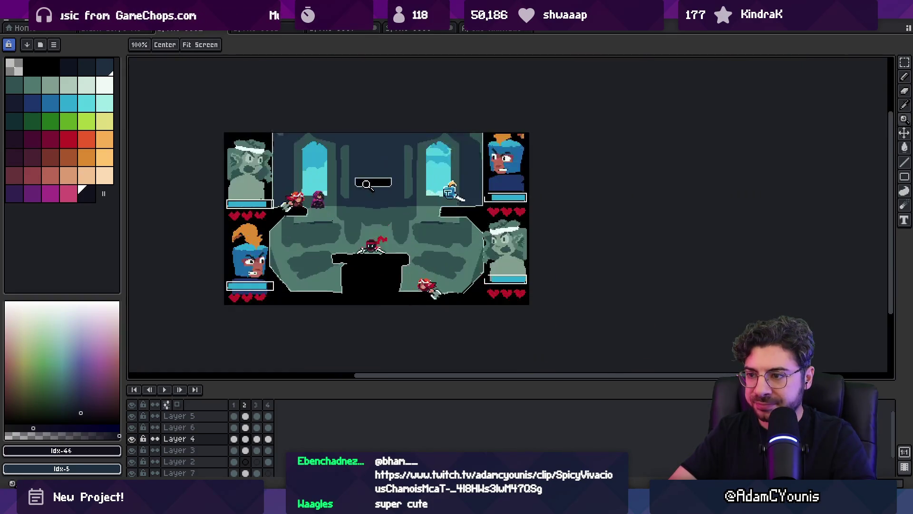
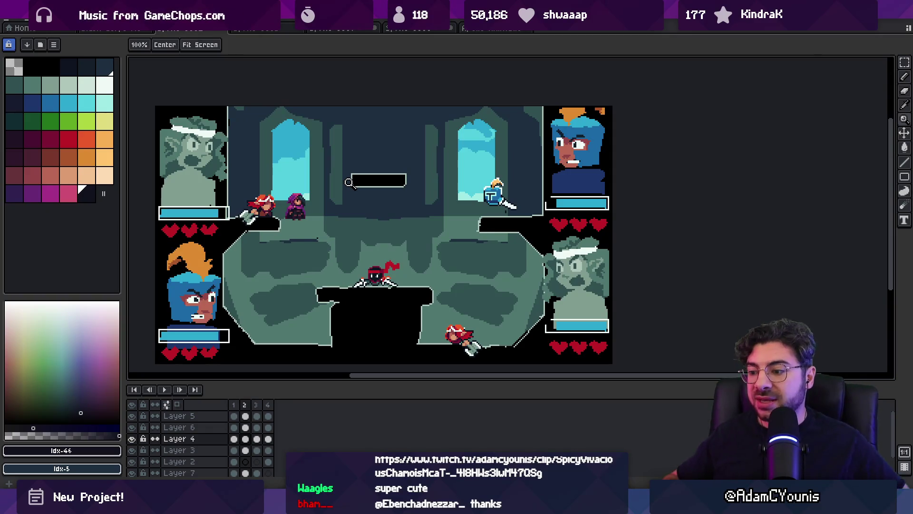
# Step: Stop Unity's running Basic Physics Prototype and switch to the Everything file search
pyautogui.hotkey('alt', 'Tab')
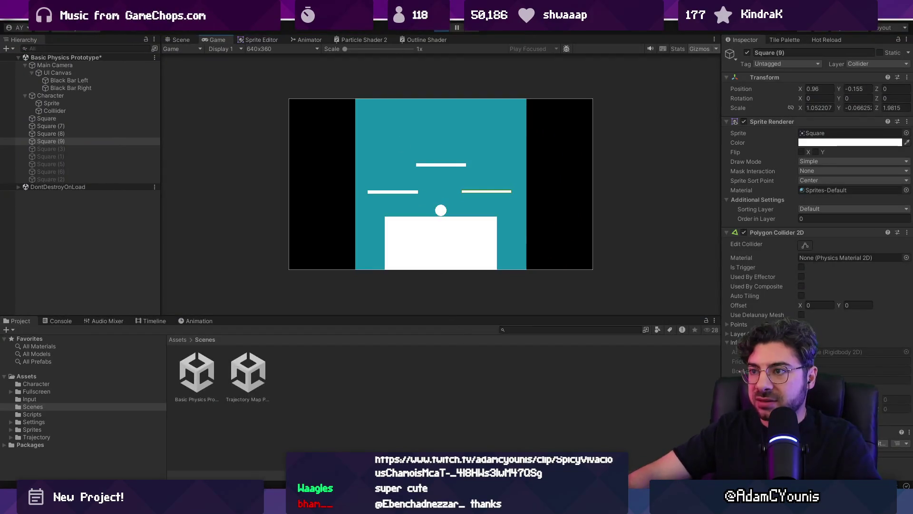
pyautogui.hotkey('ctrl', 'p')
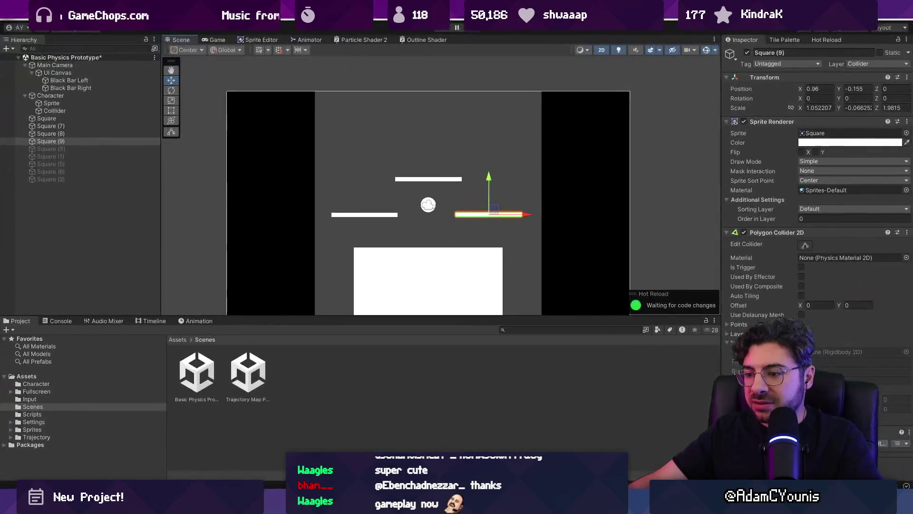
pyautogui.hotkey('alt', 'Tab')
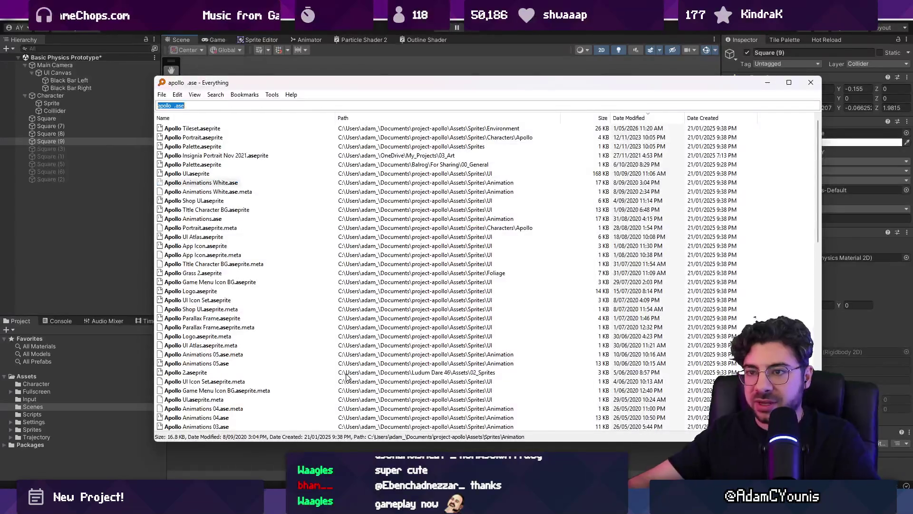
# Step: Search for 'brick .ase', then 'tileset .ase', and open Apollo Tileset.aseprite in Aseprite
pyautogui.write('arrow')
pyautogui.press('BackSpace')
pyautogui.press('BackSpace')
pyautogui.press('BackSpace')
pyautogui.write('brick .ase')
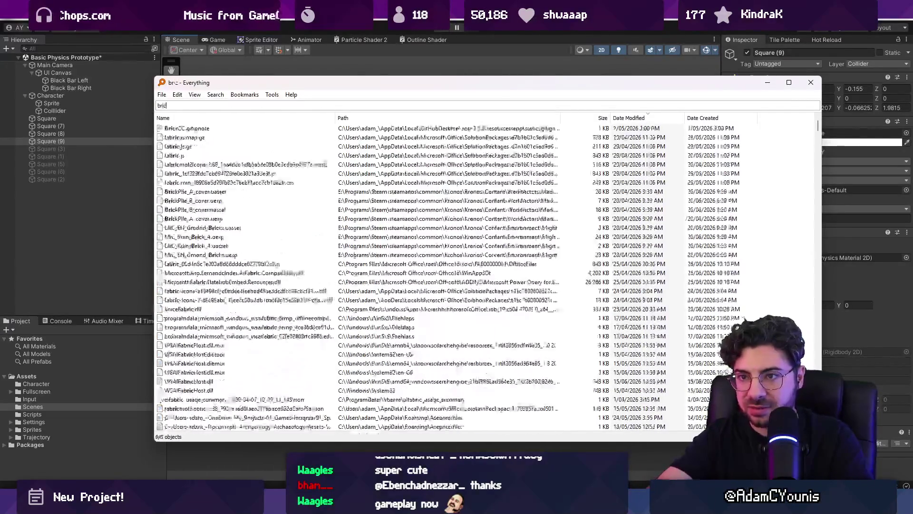
pyautogui.press('Down')
pyautogui.press('Down')
pyautogui.press('Down')
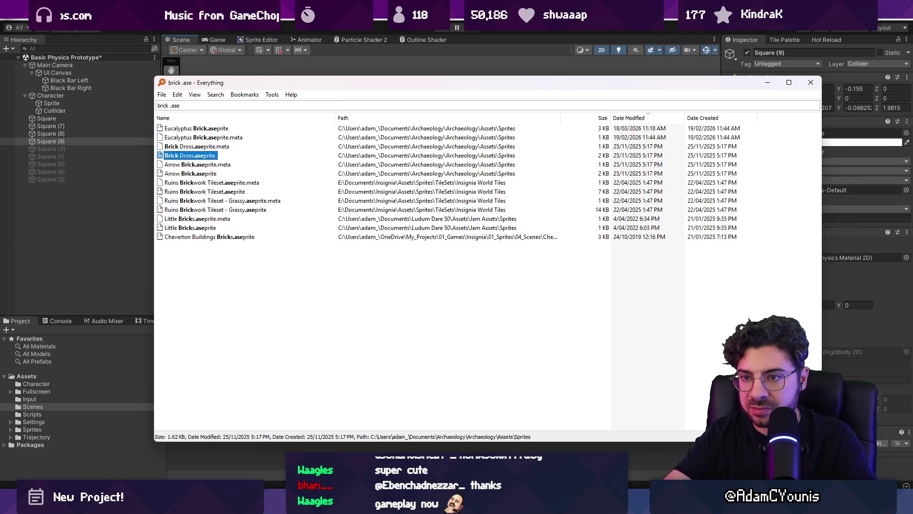
pyautogui.hotkey('ctrl', 'f')
pyautogui.write('tileset .ase')
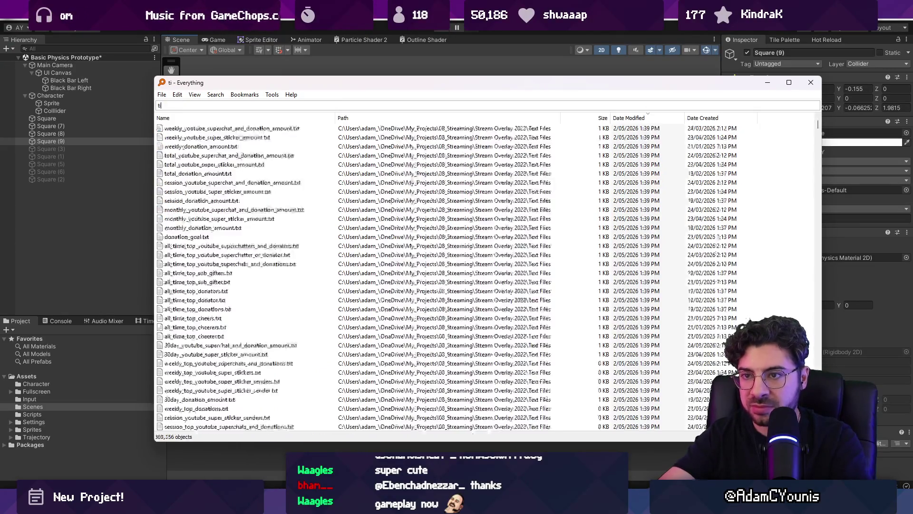
pyautogui.click(193, 128)
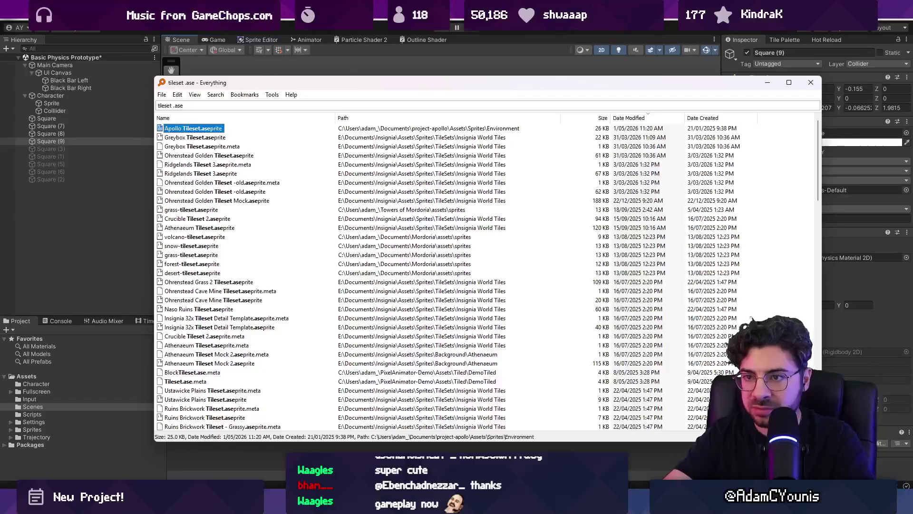
pyautogui.press('Return')
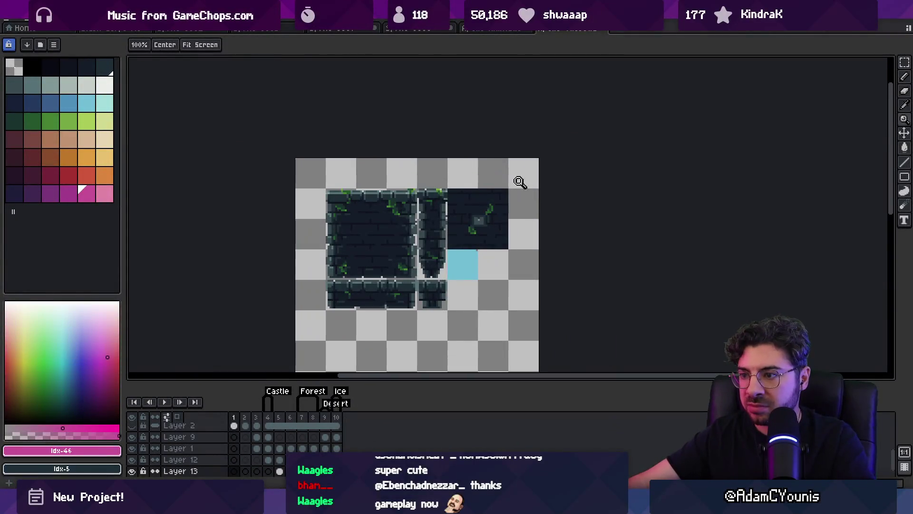
# Step: Select frames 4–9 and marquee a grid-snapped block of castle brick tiles on Layer 1
pyautogui.moveTo(268, 419)
pyautogui.mouseDown()
pyautogui.moveTo(328, 421)
pyautogui.moveTo(245, 419)
pyautogui.moveTo(273, 421)
pyautogui.mouseUp()
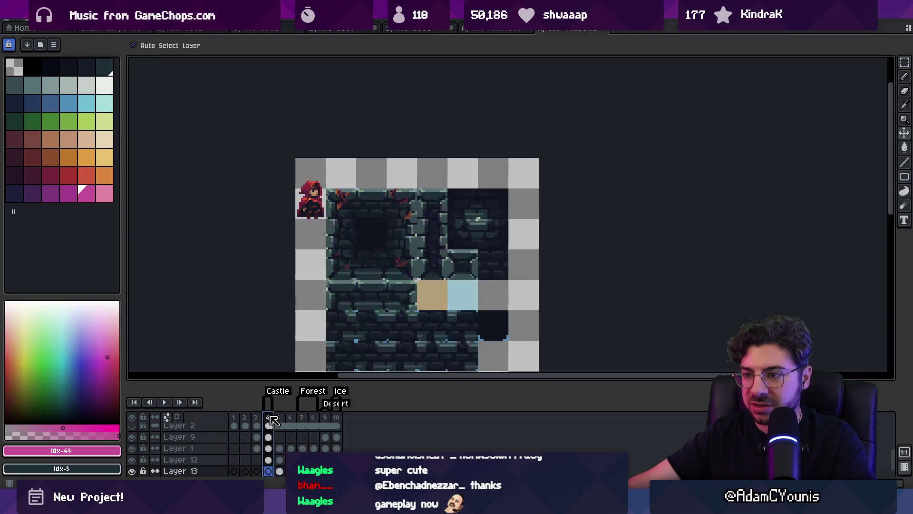
pyautogui.moveTo(387, 295); pyautogui.dragTo(369, 196)
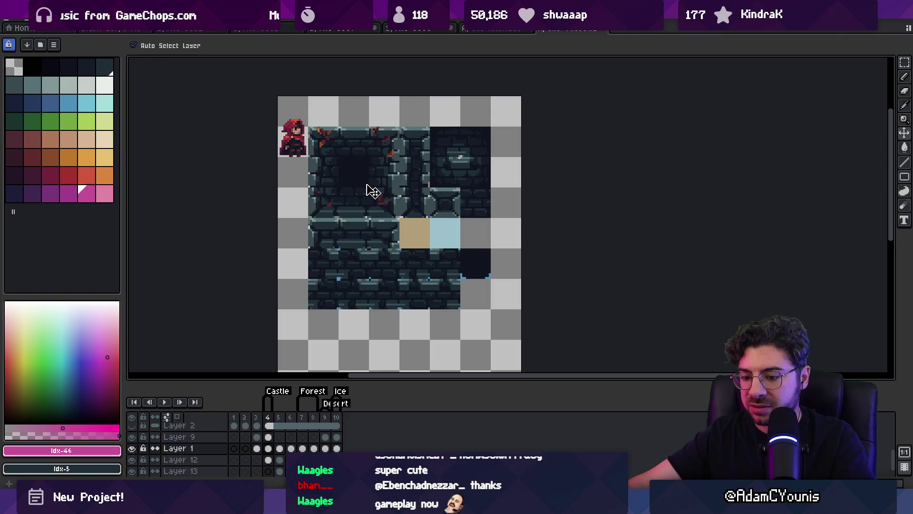
pyautogui.press('m')
pyautogui.moveTo(362, 170); pyautogui.dragTo(403, 219)
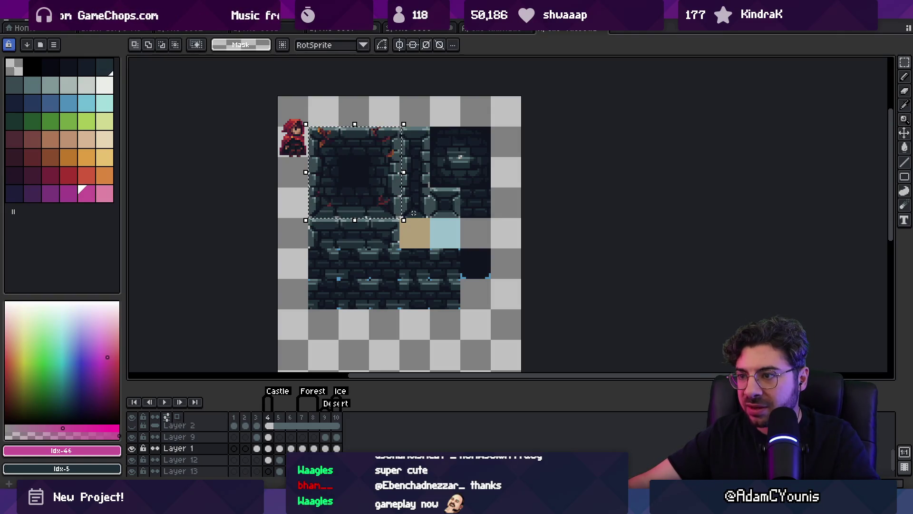
pyautogui.scroll(2, 389, 139)
pyautogui.moveTo(397, 131); pyautogui.dragTo(264, 260)
pyautogui.rightClick(198, 449)
pyautogui.click(219, 469)
pyautogui.hotkey('ctrl', 'z')
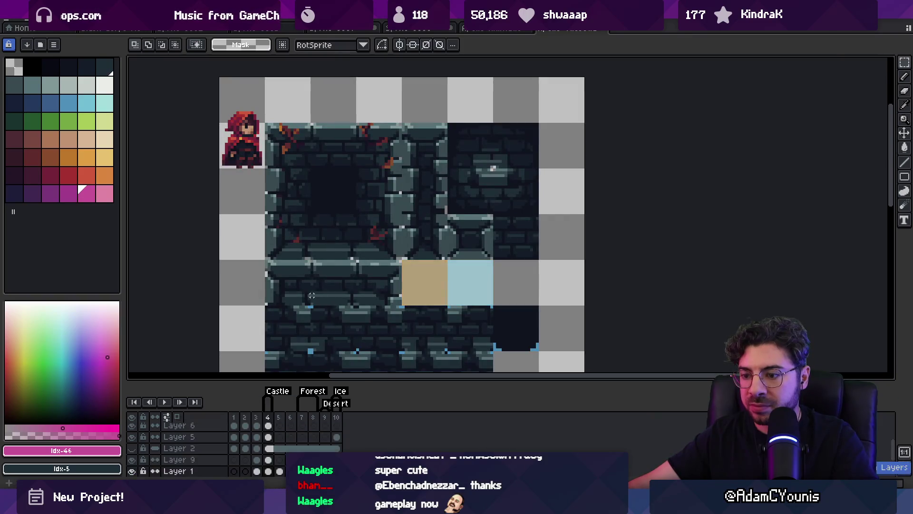
# Step: Cycle through the open documents back to the dark four-player arena mockup
pyautogui.click(491, 29)
pyautogui.click(410, 29)
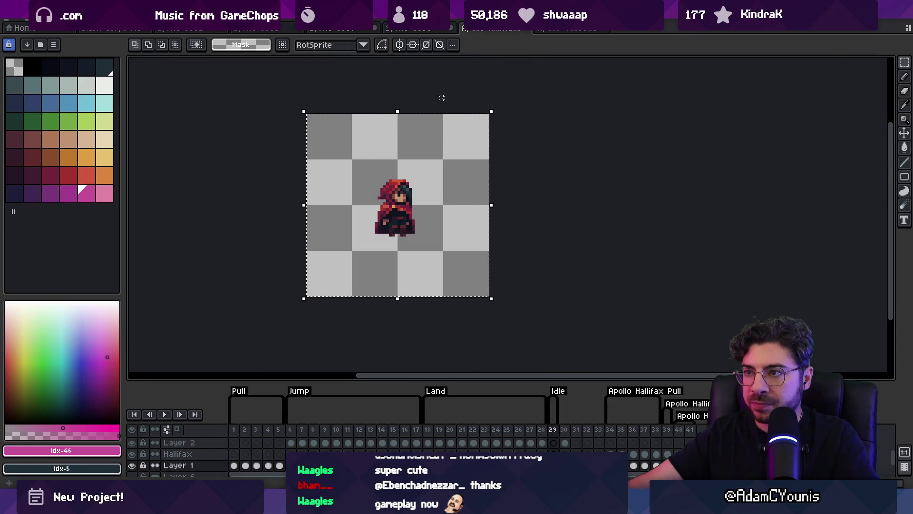
pyautogui.click(340, 30)
pyautogui.click(274, 29)
pyautogui.click(255, 29)
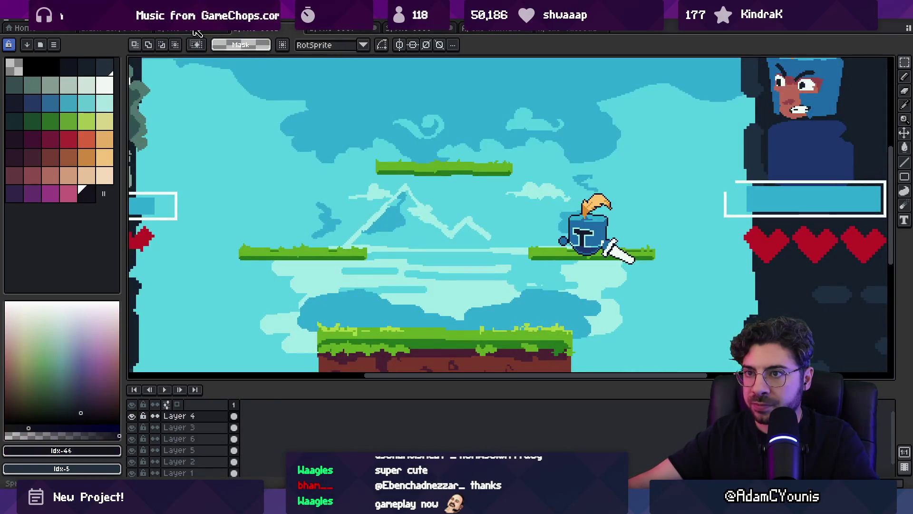
pyautogui.click(195, 29)
pyautogui.scroll(-1, 360, 205)
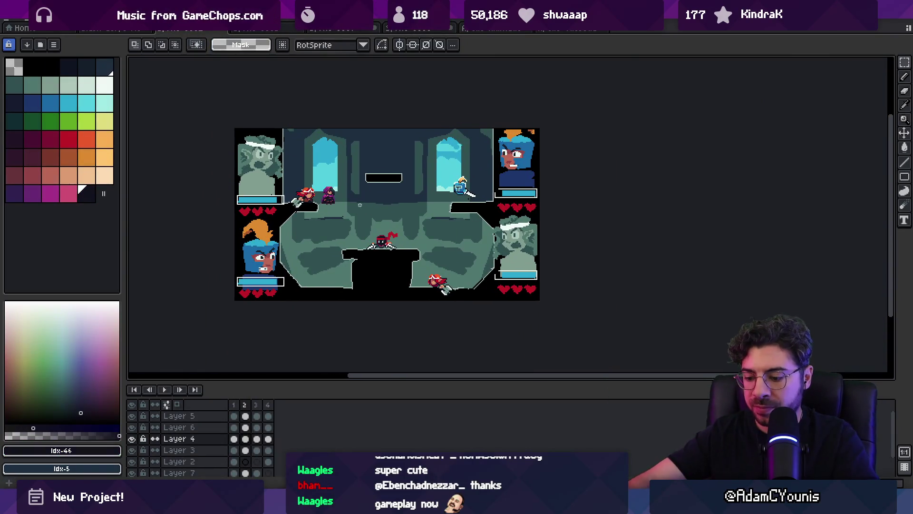
# Step: Paste the castle brick block onto a new layer and move it up near the canvas centre
pyautogui.hotkey('shift', 'n')
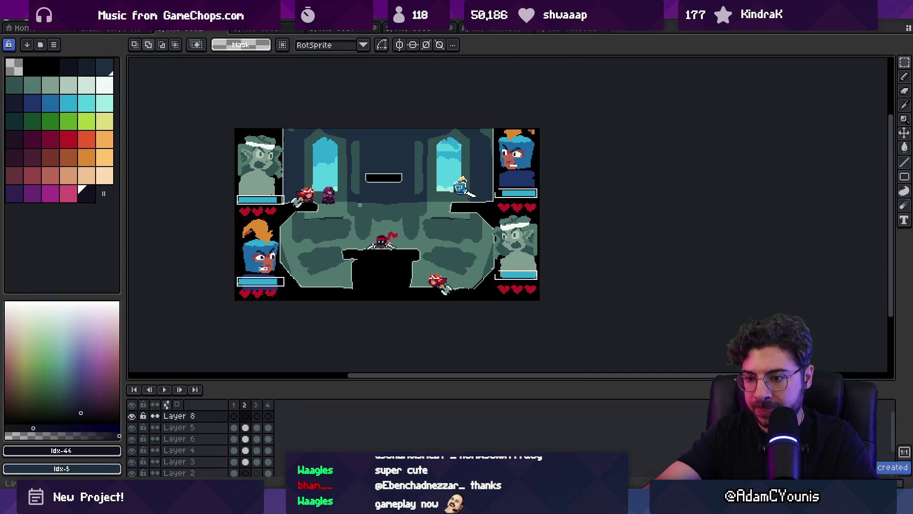
pyautogui.hotkey('ctrl', 'v')
pyautogui.moveTo(299, 176)
pyautogui.mouseDown()
pyautogui.moveTo(405, 232)
pyautogui.moveTo(393, 179)
pyautogui.mouseUp()
pyautogui.press('Return')
pyautogui.scroll(1, 373, 172)
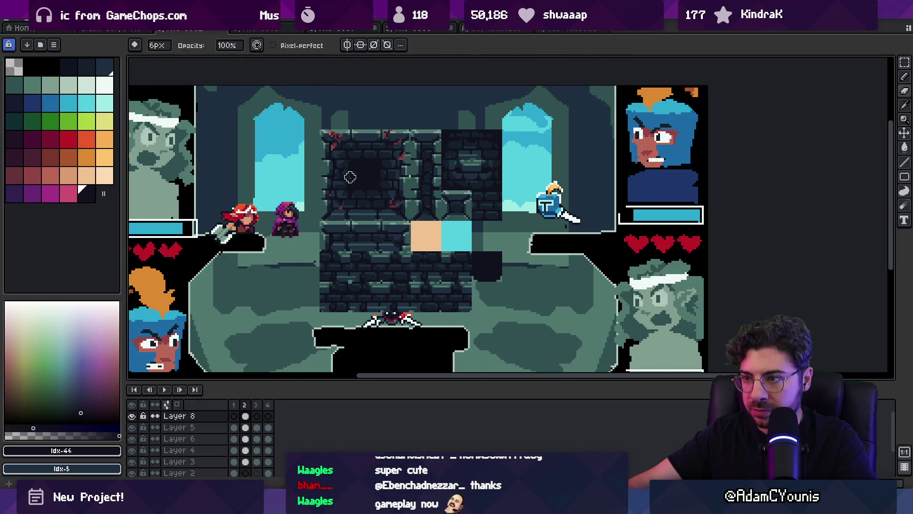
pyautogui.scroll(-1, 348, 177)
pyautogui.press('v')
pyautogui.moveTo(359, 194)
pyautogui.mouseDown()
pyautogui.moveTo(356, 138)
pyautogui.moveTo(362, 170)
pyautogui.mouseUp()
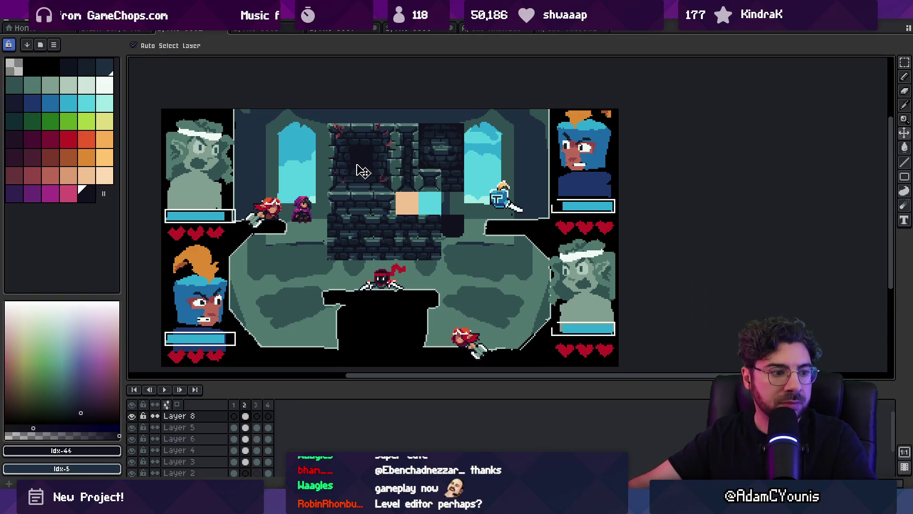
# Step: Trim the brick block to its top strip and move that strip into the upper centre
pyautogui.press('m')
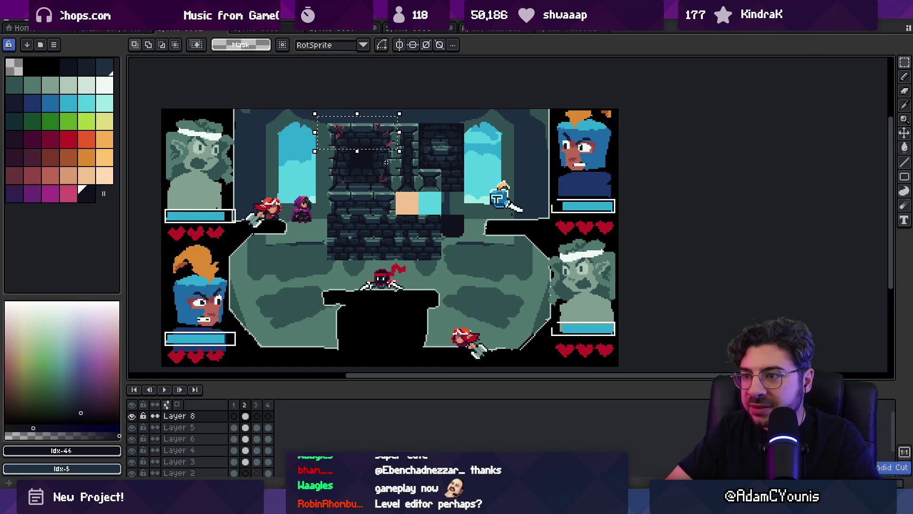
pyautogui.scroll(1, 378, 132)
pyautogui.scroll(1, 378, 132)
pyautogui.moveTo(290, 112); pyautogui.dragTo(417, 148)
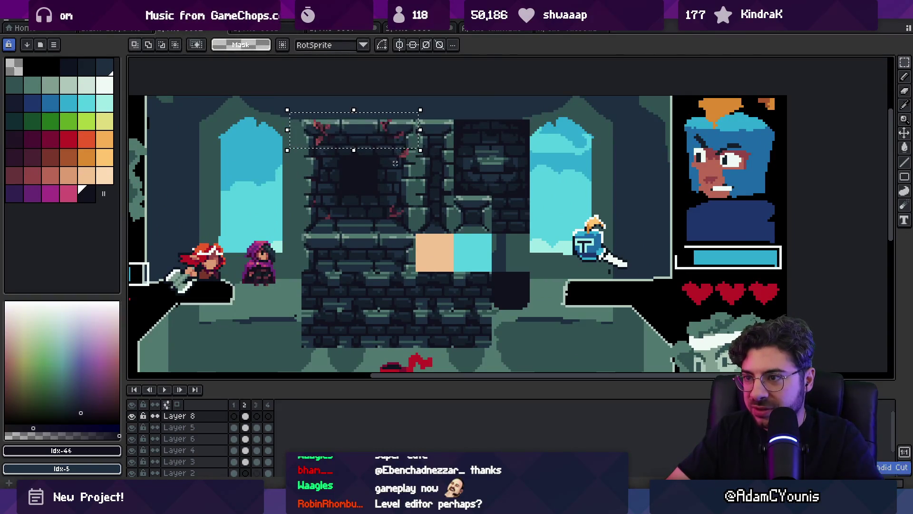
pyautogui.scroll(-2, 394, 161)
pyautogui.hotkey('ctrl', 'z')
pyautogui.hotkey('ctrl', 'z')
pyautogui.hotkey('ctrl', 'z')
pyautogui.moveTo(378, 149); pyautogui.dragTo(412, 193)
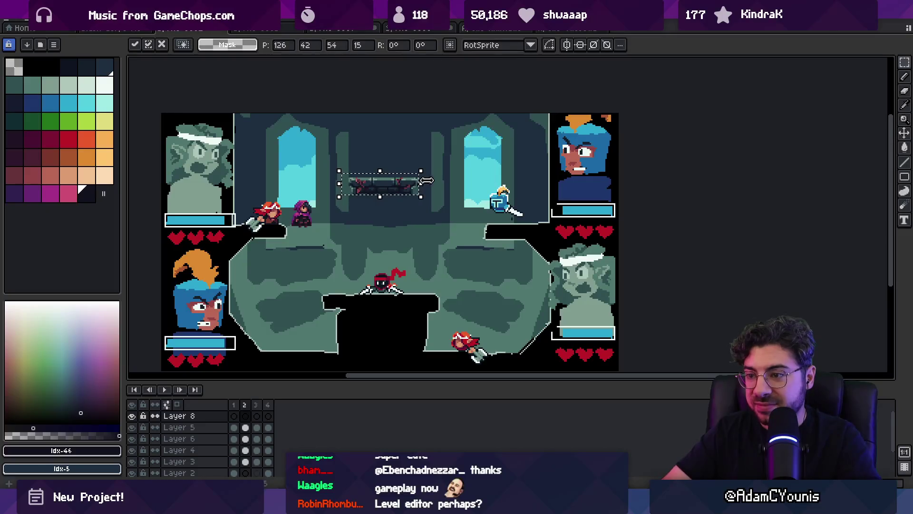
pyautogui.hotkey('shift', 'o')
pyautogui.click(529, 214)
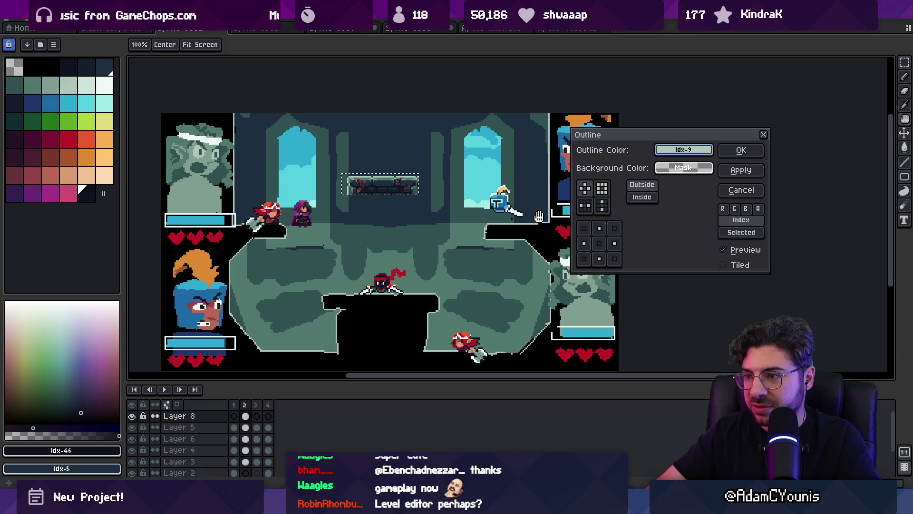
# Step: Dismiss the first Outline dialog and lasso around the brick platform
pyautogui.press('Return')
pyautogui.hotkey('ctrl', 'd')
pyautogui.scroll(3, 452, 179)
pyautogui.press('b')
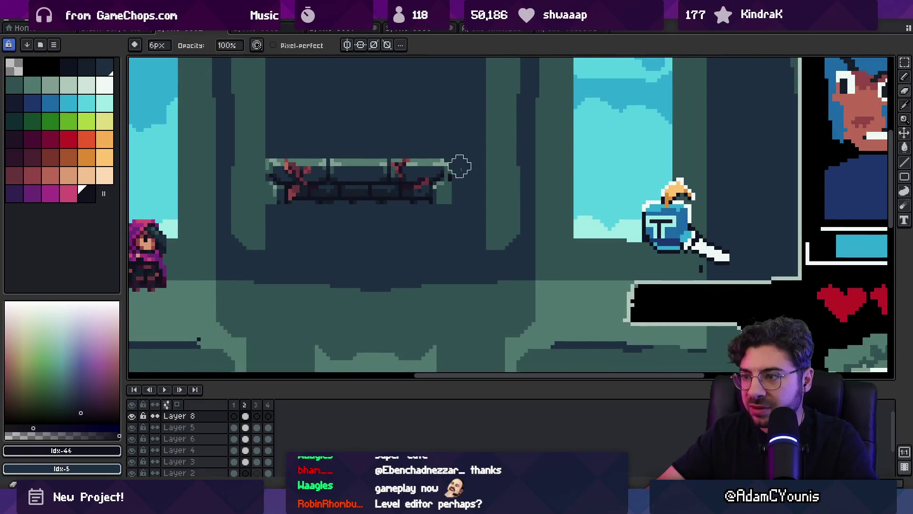
pyautogui.scroll(-2, 456, 204)
pyautogui.press('q')
pyautogui.moveTo(430, 141)
pyautogui.mouseDown()
pyautogui.moveTo(362, 233)
pyautogui.moveTo(431, 140)
pyautogui.mouseUp()
# Step: Apply a light teal Idx-5 outline to the lassoed platform, then zoom out
pyautogui.hotkey('shift', 'o')
pyautogui.click(683, 150)
pyautogui.click(681, 103)
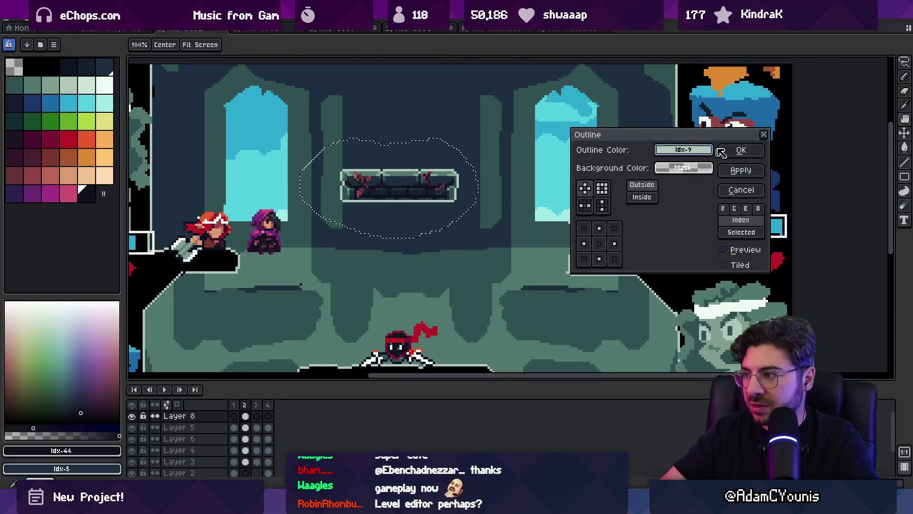
pyautogui.click(740, 150)
pyautogui.hotkey('ctrl', 'd')
pyautogui.press('b')
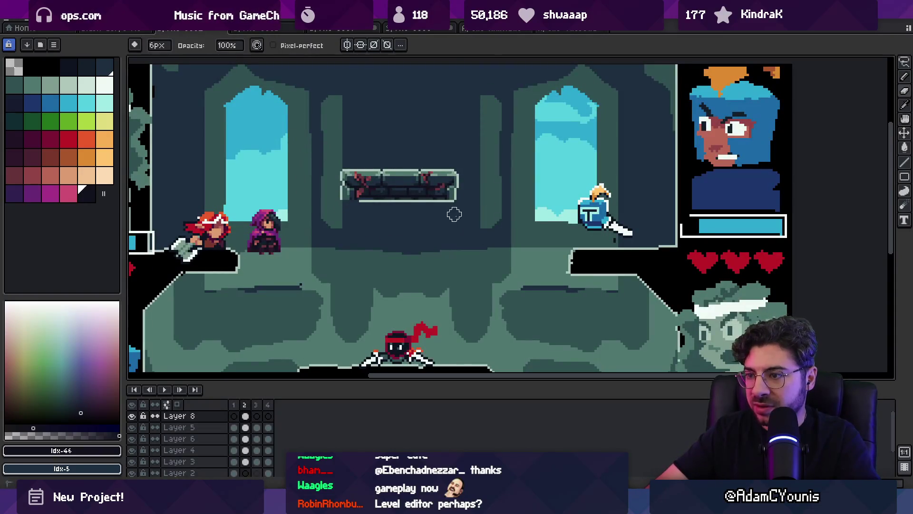
pyautogui.press('z')
pyautogui.scroll(-4, 470, 206)
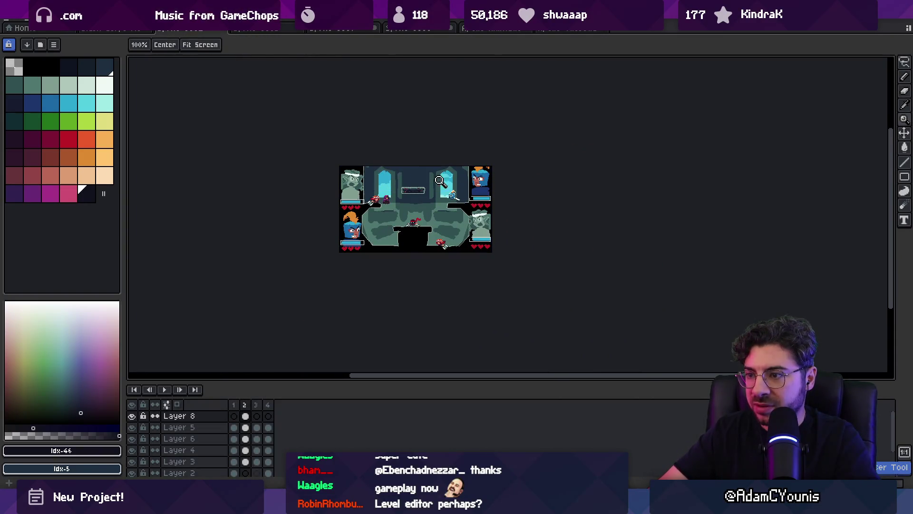
# Step: Undo the platform outline and pick a pale palette colour for drawing
pyautogui.click(436, 206)
pyautogui.hotkey('ctrl', 'z')
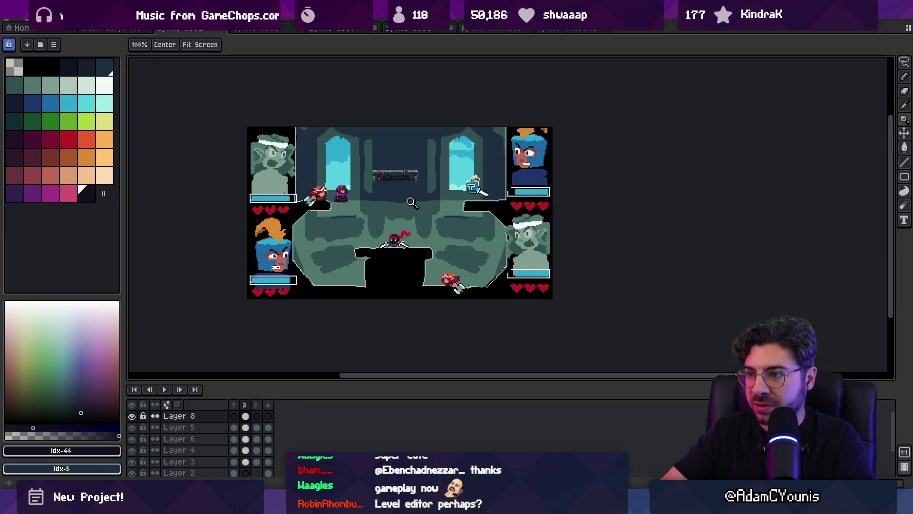
pyautogui.hotkey('ctrl', 'z')
pyautogui.click(50, 66)
pyautogui.press('w')
pyautogui.press('b')
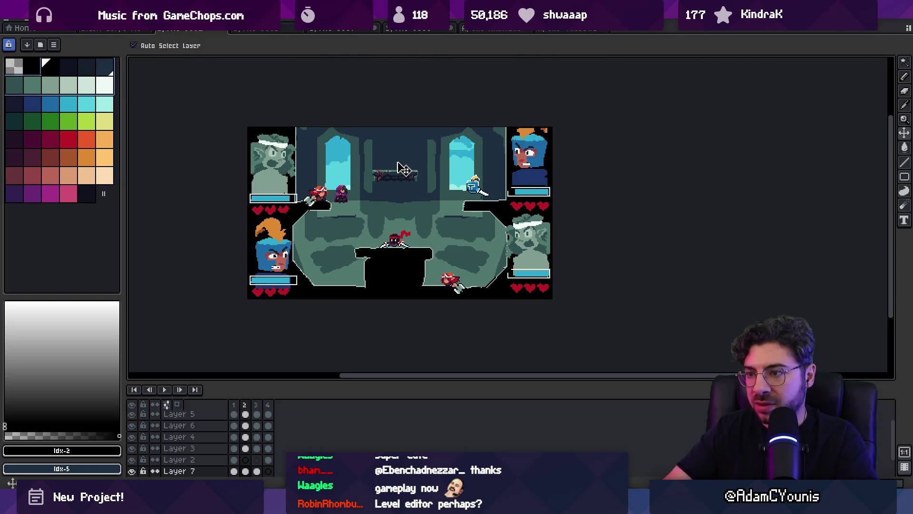
pyautogui.scroll(5, 409, 164)
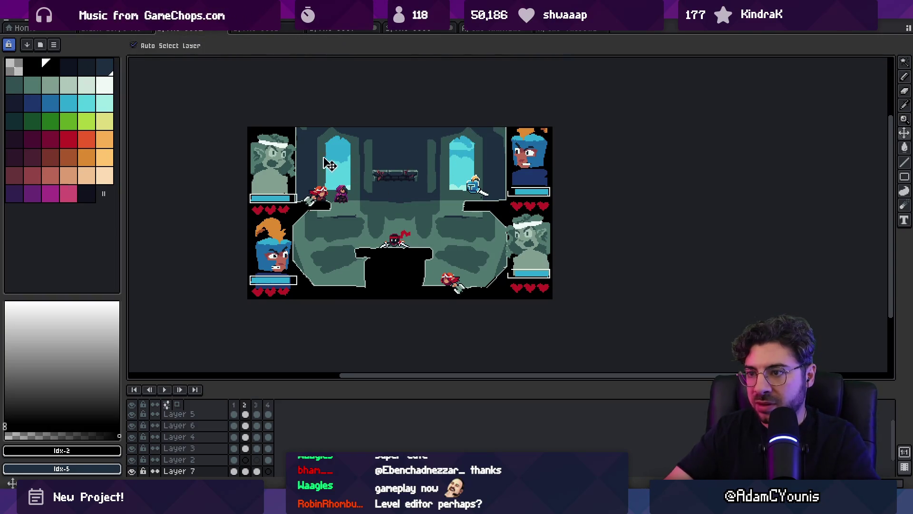
pyautogui.press('ctrl')
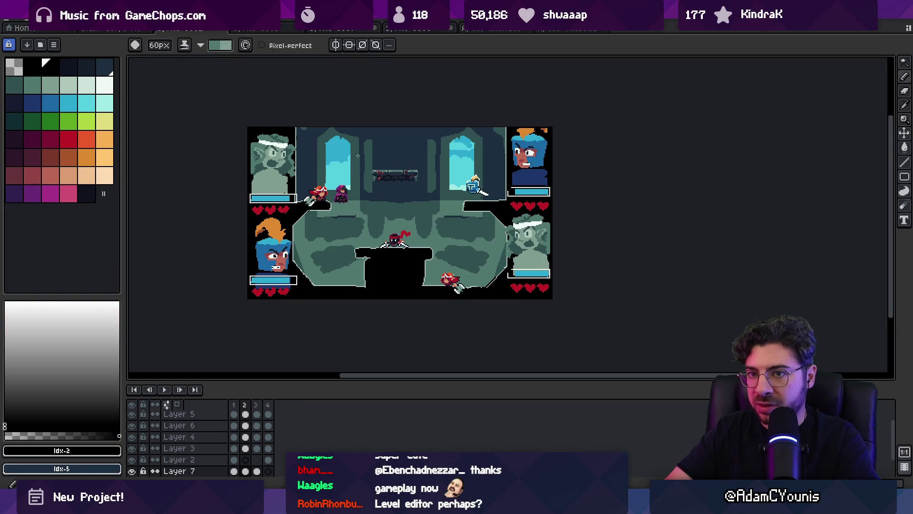
pyautogui.click(104, 85)
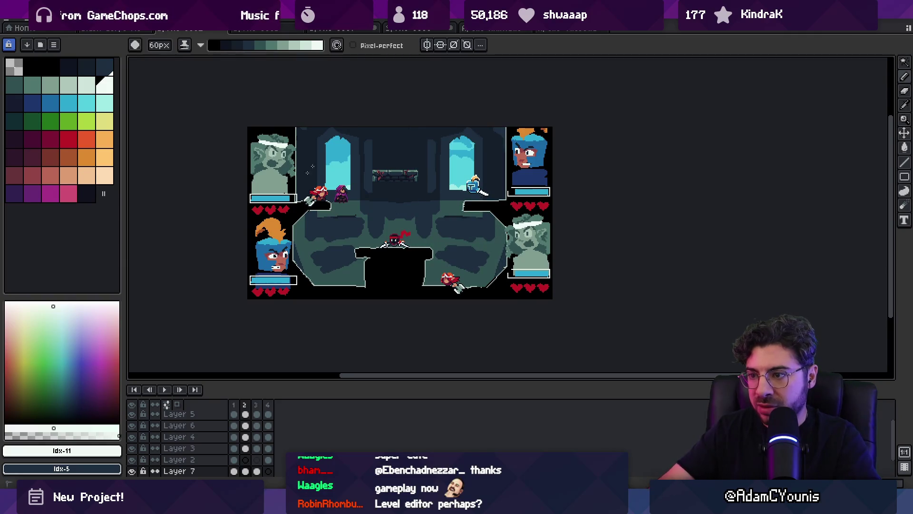
pyautogui.scroll(2, 395, 176)
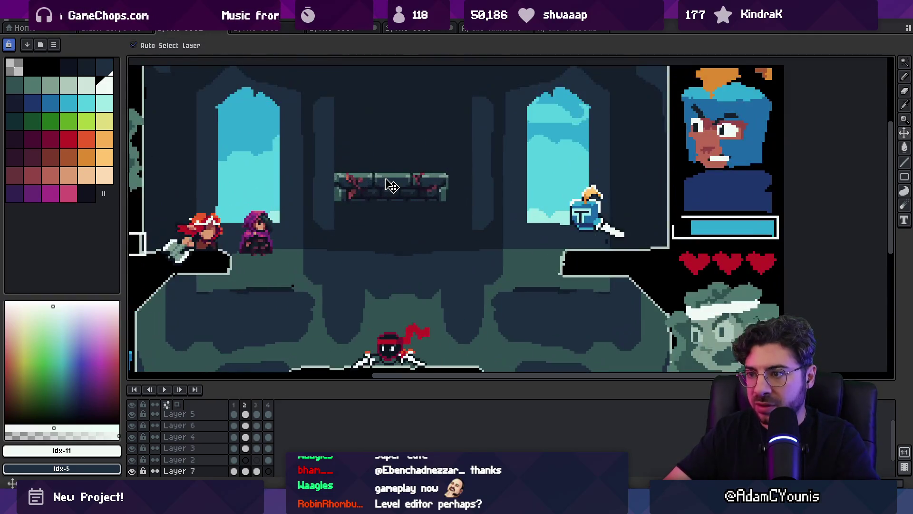
# Step: Add a new empty top layer with the pencil and swapped foreground/background colours
pyautogui.hotkey('shift', 'n')
pyautogui.press('b')
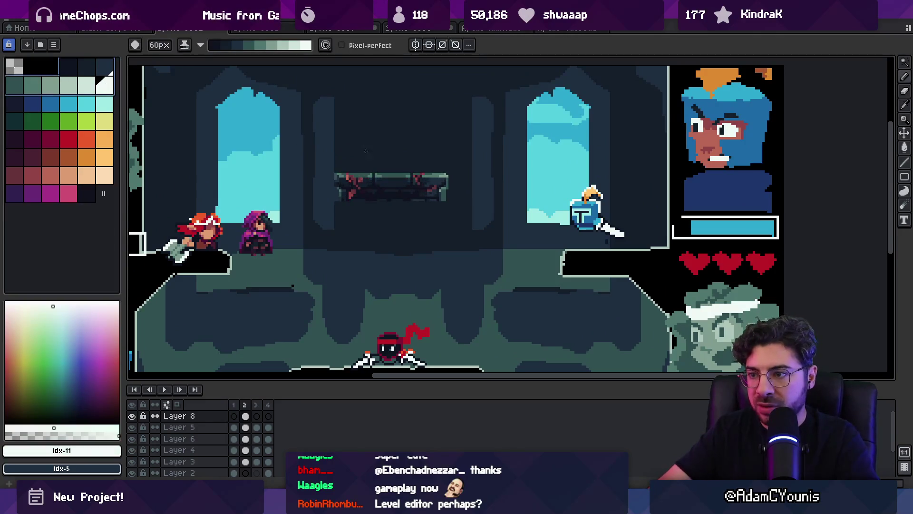
pyautogui.press('x')
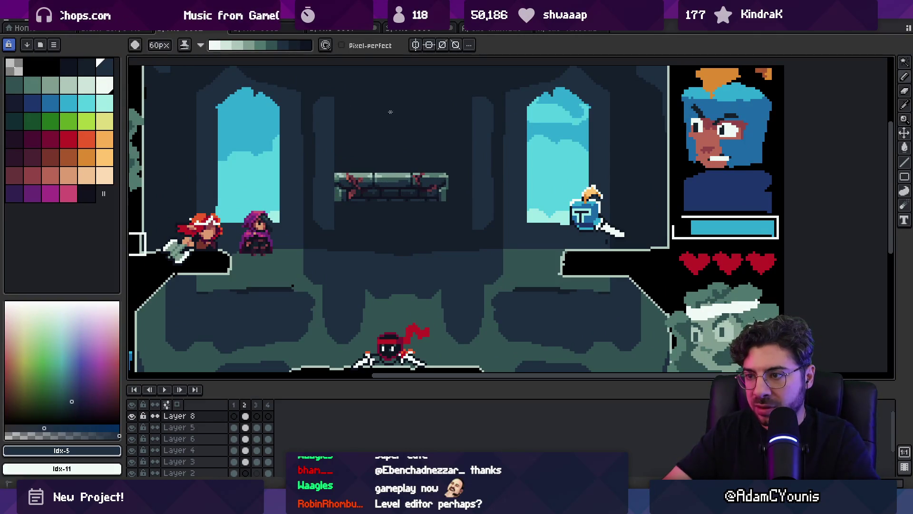
pyautogui.press('z')
pyautogui.scroll(-5, 450, 124)
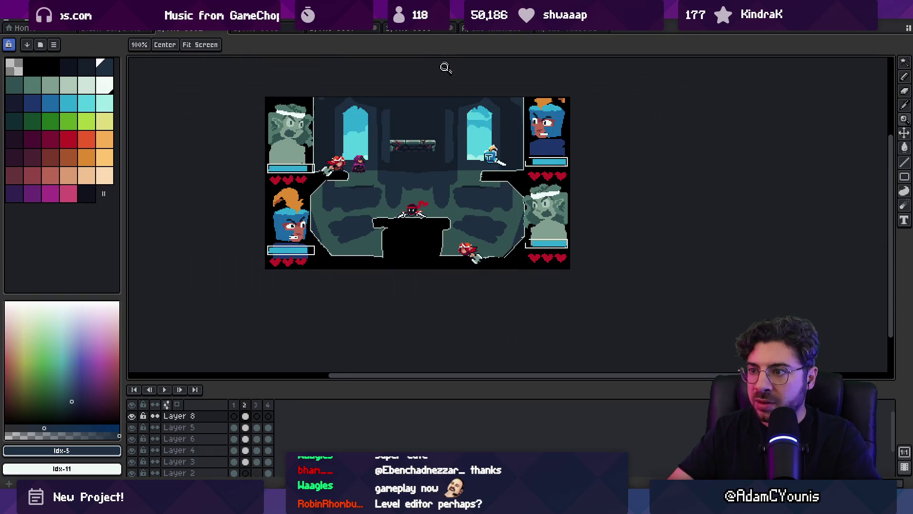
pyautogui.scroll(2, 446, 147)
# Step: Paste an upright -90° copy of the platform beside the lower-left portrait
pyautogui.press('q')
pyautogui.moveTo(416, 114)
pyautogui.mouseDown()
pyautogui.moveTo(430, 183)
pyautogui.moveTo(459, 184)
pyautogui.moveTo(444, 201)
pyautogui.moveTo(382, 185)
pyautogui.mouseUp()
pyautogui.press('Escape')
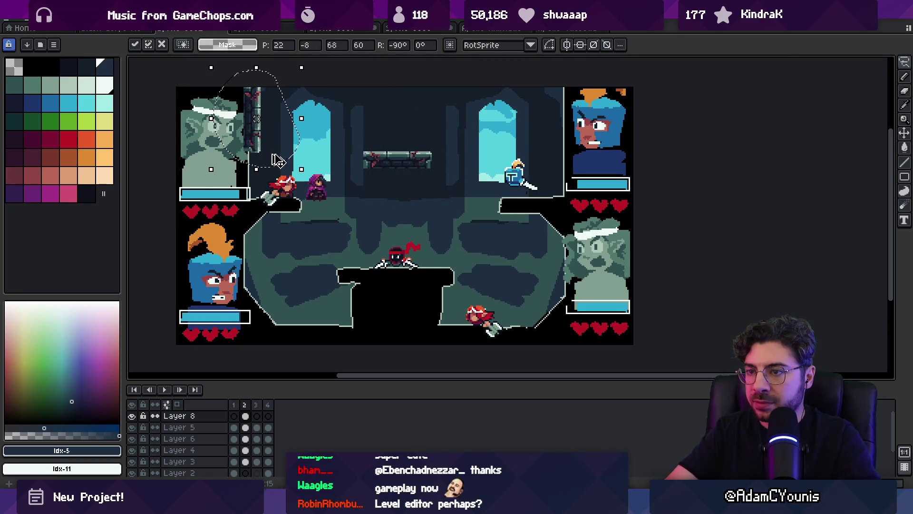
pyautogui.hotkey('ctrl', 'v')
pyautogui.moveTo(261, 148); pyautogui.dragTo(267, 265)
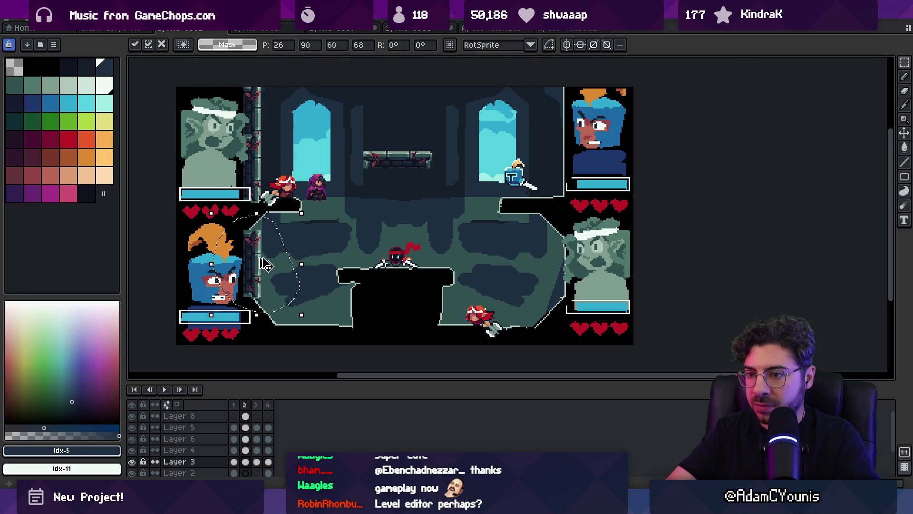
pyautogui.press('Return')
# Step: Paste a horizontally flipped wall copy beside the right portraits and zoom out
pyautogui.hotkey('ctrl', 'v')
pyautogui.click(26, 19)
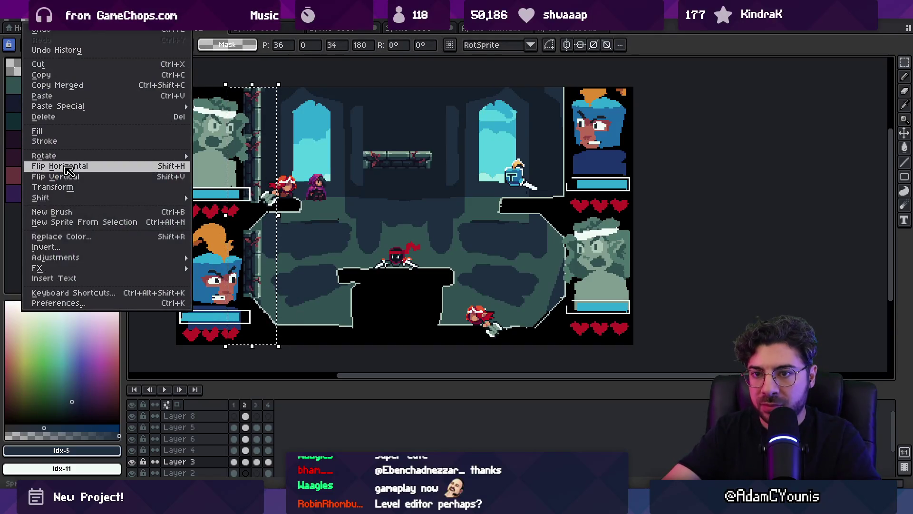
pyautogui.click(67, 168)
pyautogui.moveTo(249, 169); pyautogui.dragTo(556, 169)
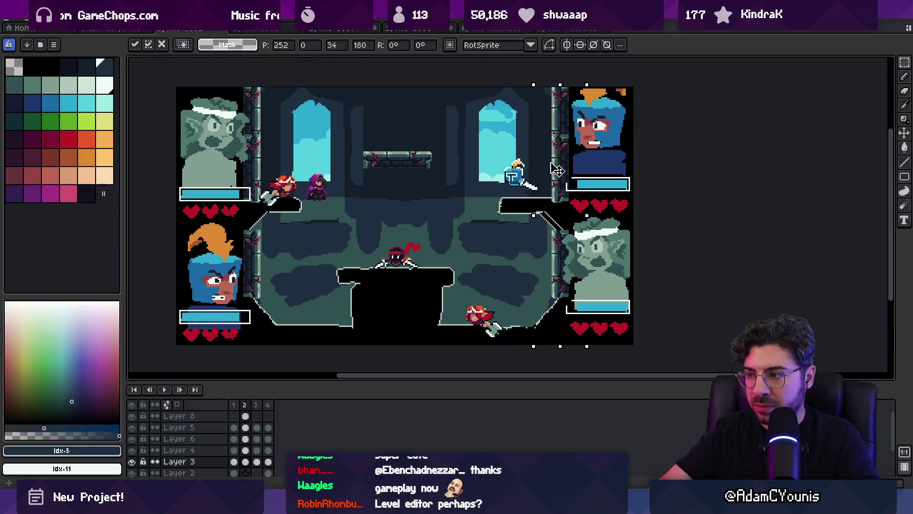
pyautogui.scroll(-2, 556, 169)
pyautogui.press('z')
pyautogui.click(505, 137)
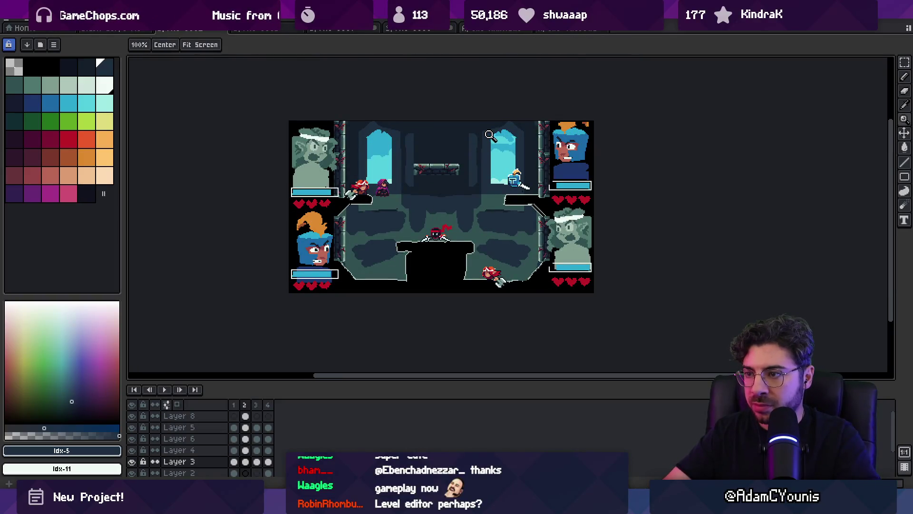
pyautogui.press('v')
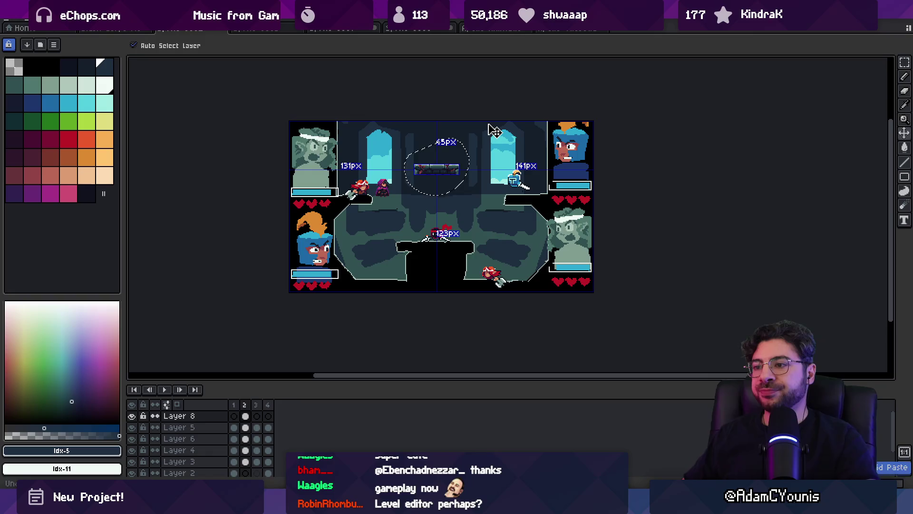
pyautogui.press('z')
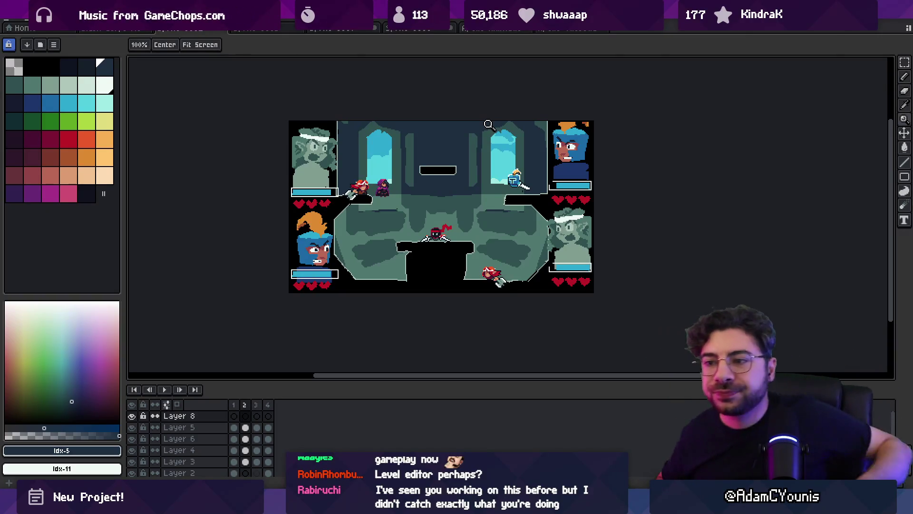
# Step: Save the mockup as a new copy, adding 32 after 'Mockup' in Slash Corps Mockup
pyautogui.hscroll(2, 469, 106)
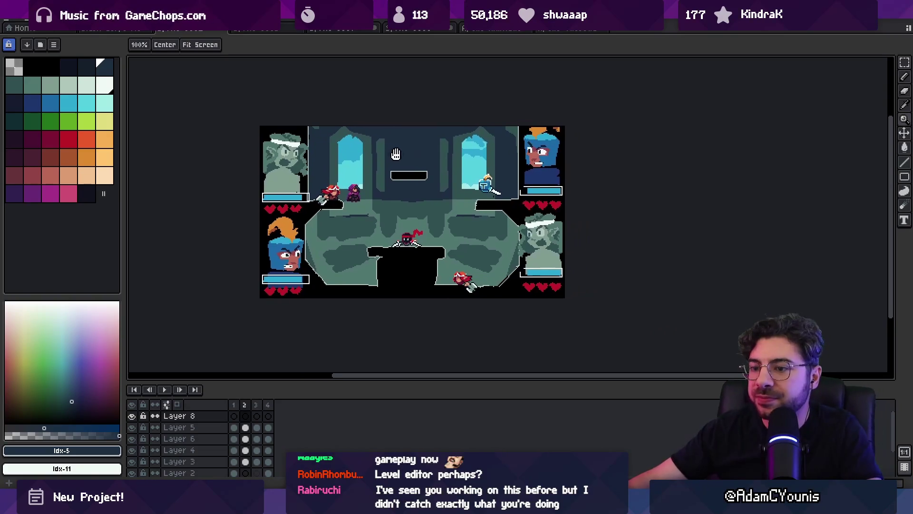
pyautogui.click(123, 30)
pyautogui.click(181, 29)
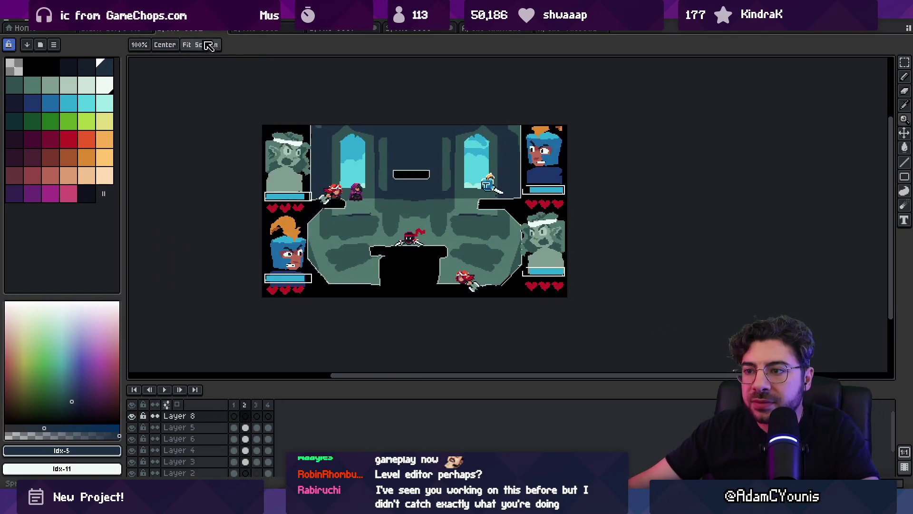
pyautogui.hotkey('ctrl', 's')
pyautogui.click(213, 76)
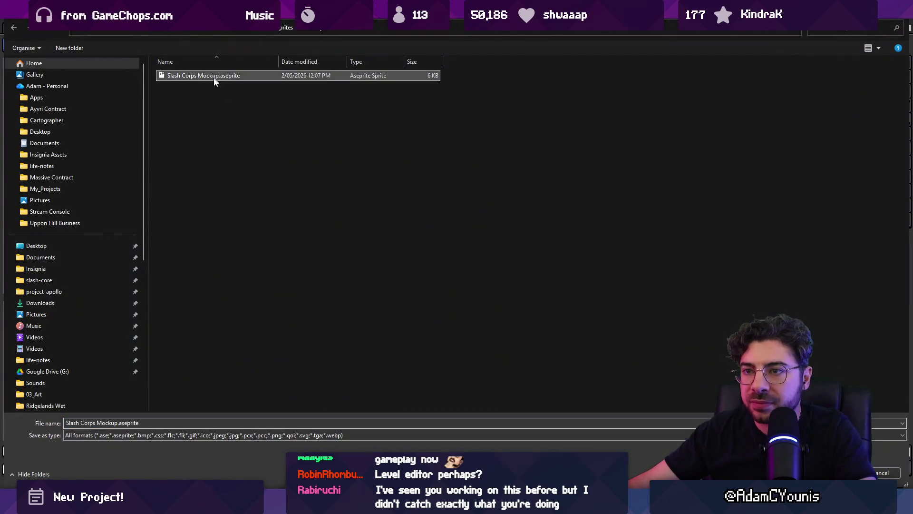
pyautogui.click(132, 425)
pyautogui.click(121, 423)
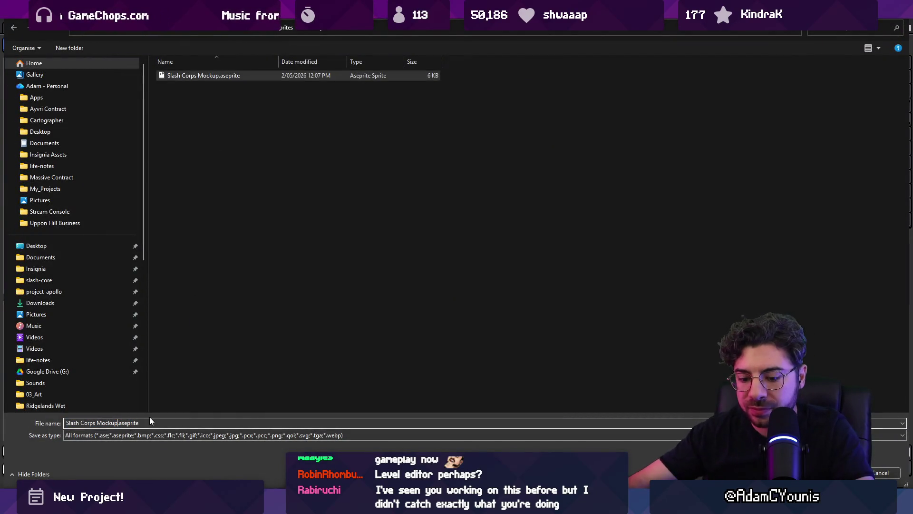
pyautogui.write('320')
pyautogui.press('Return')
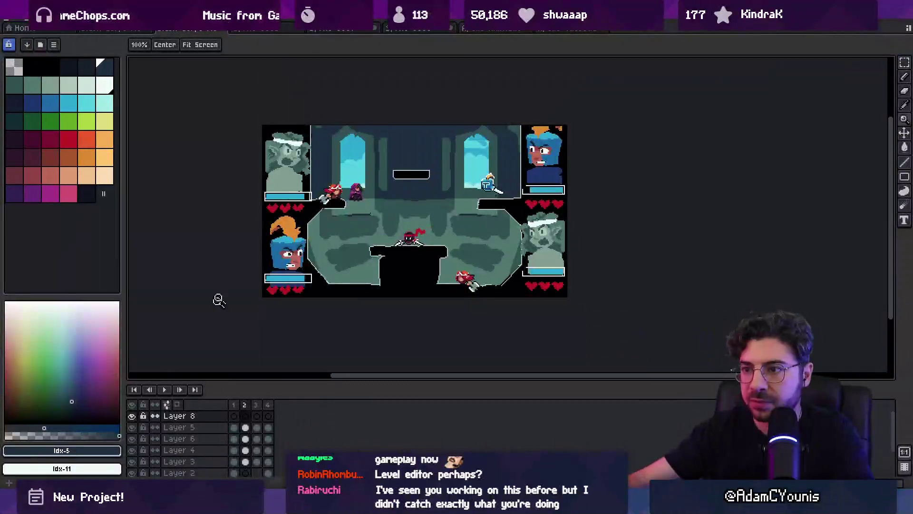
pyautogui.press('v')
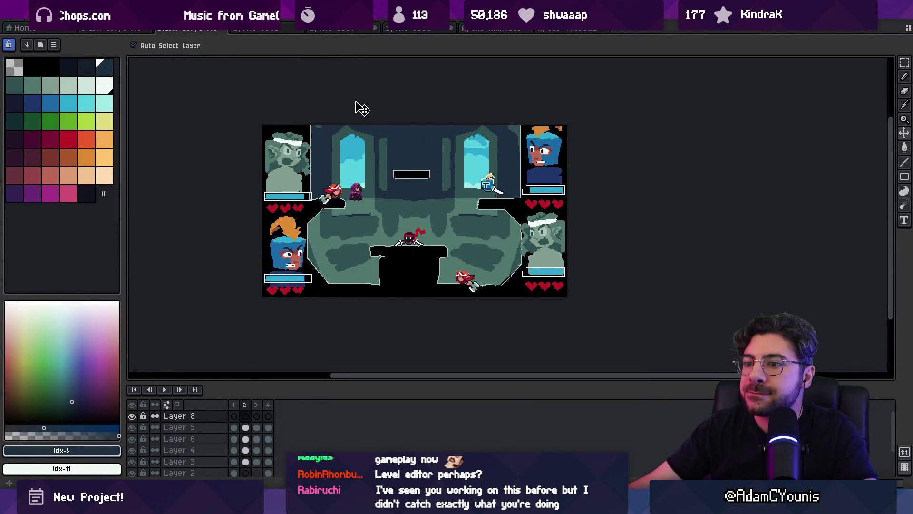
# Step: Close the three scratch sprites with Don't Save, plus the remaining extra sprites and tileset
pyautogui.click(293, 30)
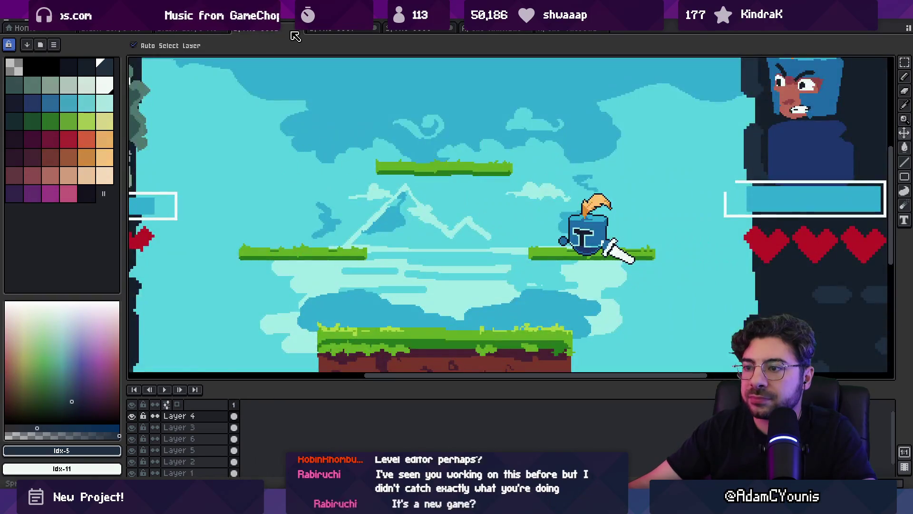
pyautogui.press('z')
pyautogui.scroll(-3, 333, 190)
pyautogui.scroll(2, 327, 183)
pyautogui.click(297, 29)
pyautogui.click(454, 274)
pyautogui.click(298, 28)
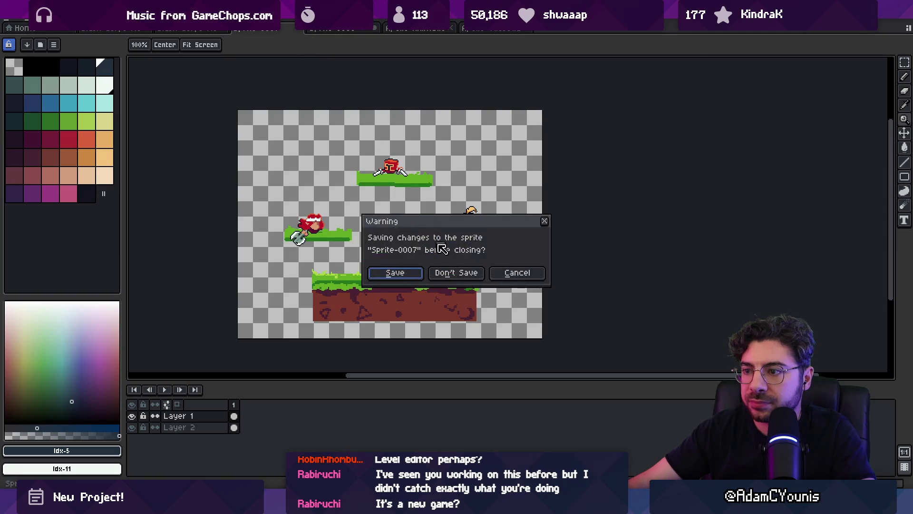
pyautogui.click(454, 272)
pyautogui.click(298, 28)
pyautogui.click(454, 272)
pyautogui.click(305, 29)
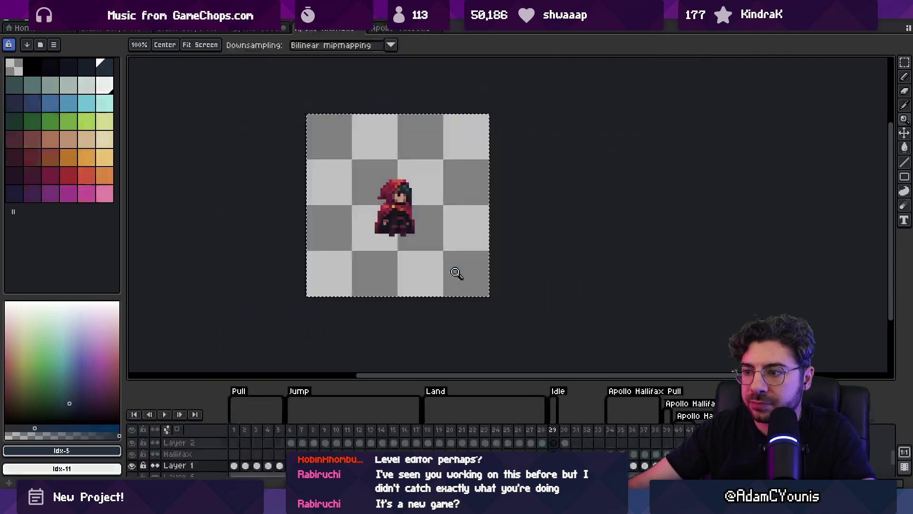
pyautogui.click(307, 29)
pyautogui.click(305, 28)
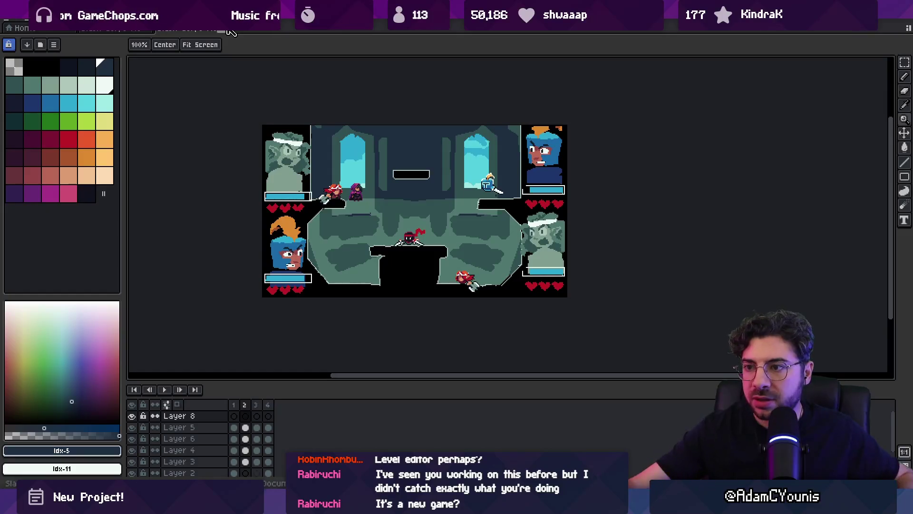
# Step: Return to the arena mockup tab, reframe the view, then switch to Unity
pyautogui.moveTo(390, 216); pyautogui.dragTo(391, 229)
pyautogui.click(129, 29)
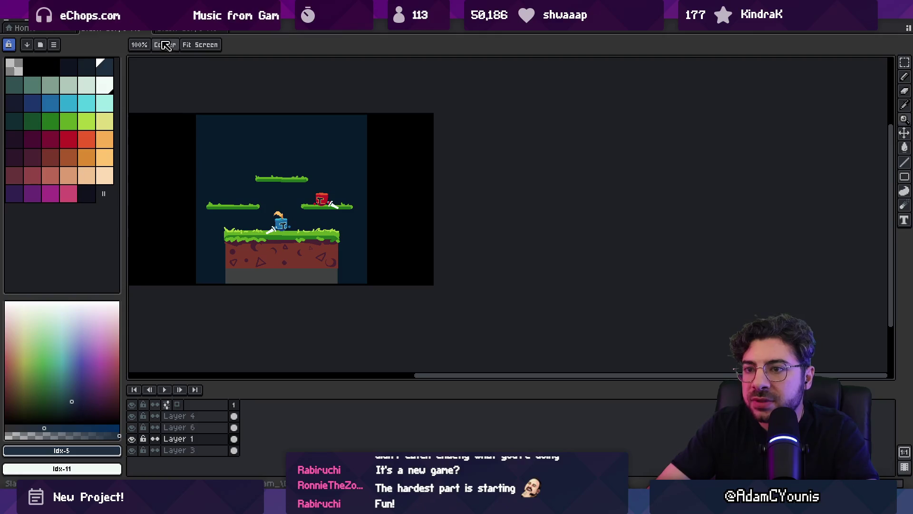
pyautogui.click(186, 28)
pyautogui.moveTo(385, 245); pyautogui.dragTo(353, 219)
pyautogui.scroll(1, 380, 210)
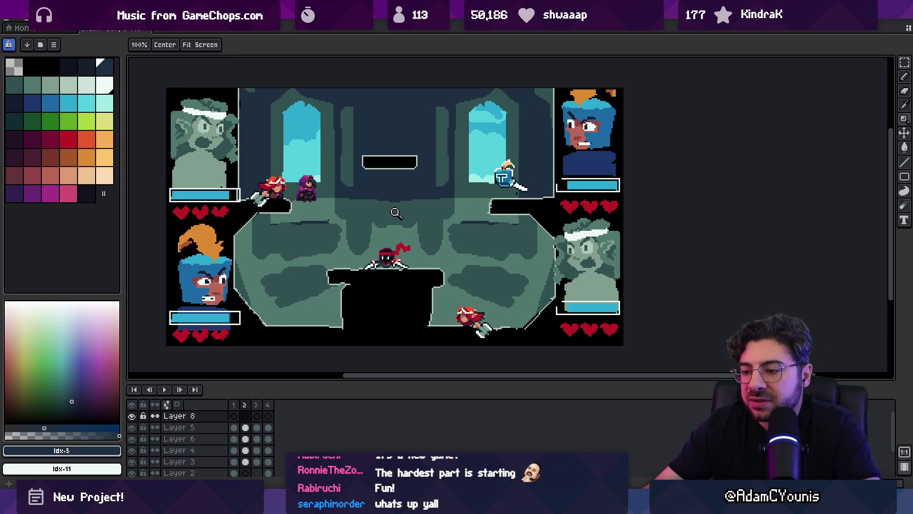
pyautogui.hotkey('alt', 'Tab')
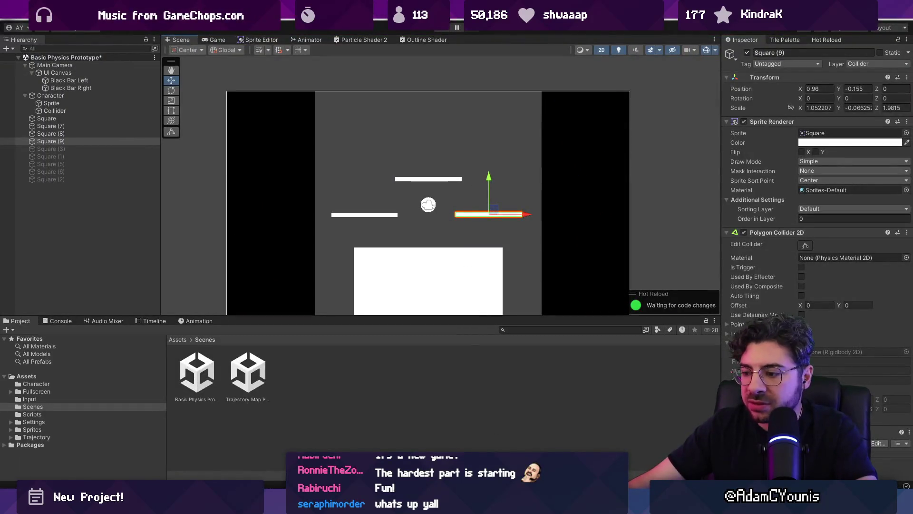
# Step: Shift the hooded character one pixel left, trial a selection around it, and return to Unity
pyautogui.hotkey('alt', 'Tab')
pyautogui.scroll(3, 322, 214)
pyautogui.press('Left')
pyautogui.press('m')
pyautogui.moveTo(233, 127); pyautogui.dragTo(333, 276)
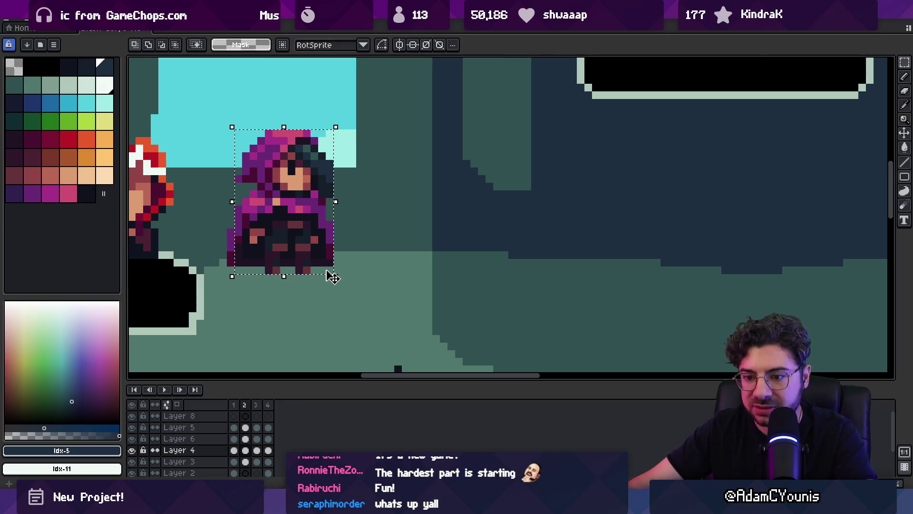
pyautogui.hotkey('ctrl', 'd')
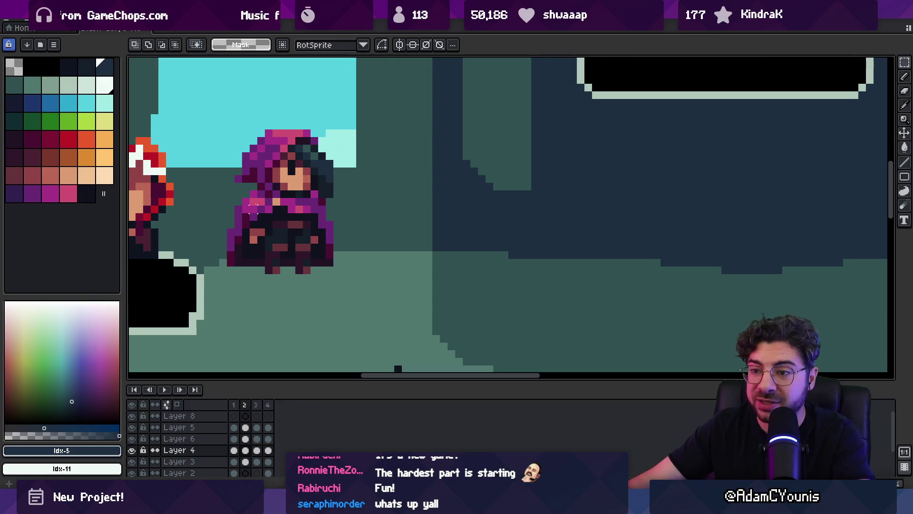
pyautogui.moveTo(231, 156)
pyautogui.mouseDown()
pyautogui.moveTo(333, 268)
pyautogui.moveTo(346, 265)
pyautogui.mouseUp()
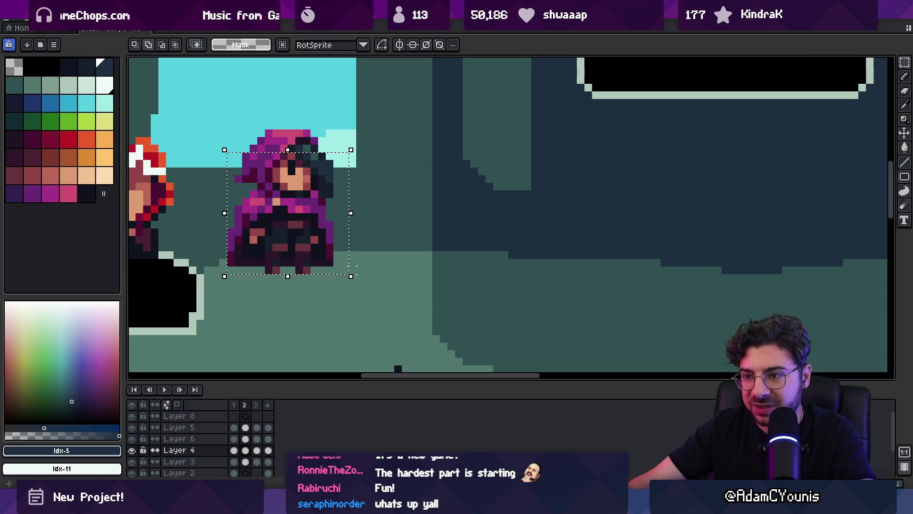
pyautogui.hotkey('ctrl', 'd')
pyautogui.hotkey('alt', 'Tab')
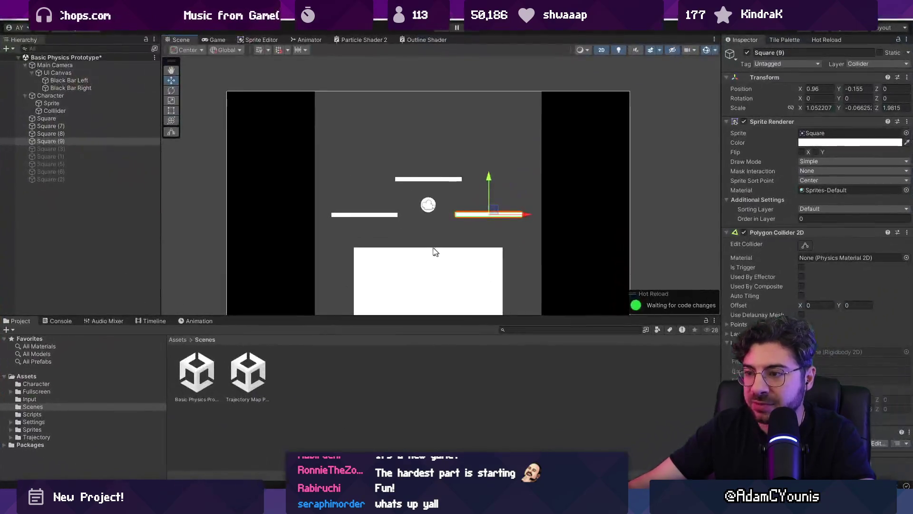
# Step: Set the character sprite's vertical scale to 0.16
pyautogui.scroll(3, 428, 200)
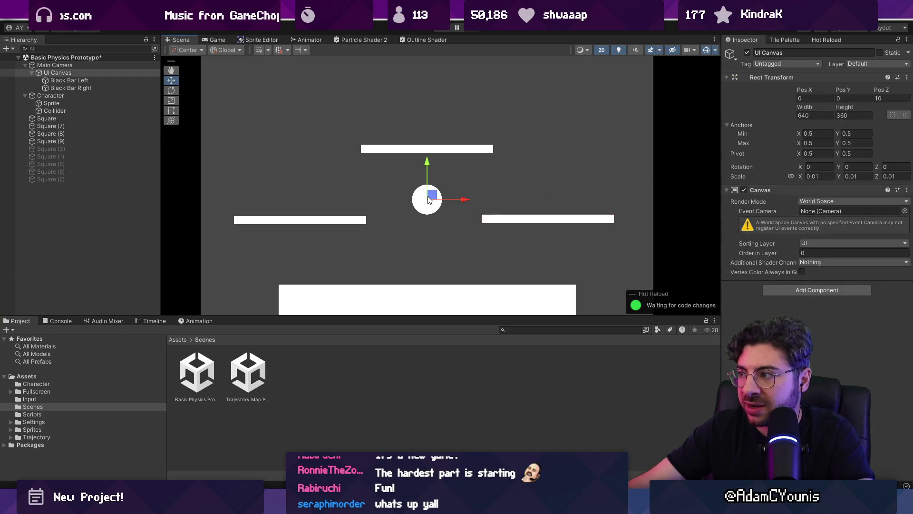
pyautogui.click(50, 95)
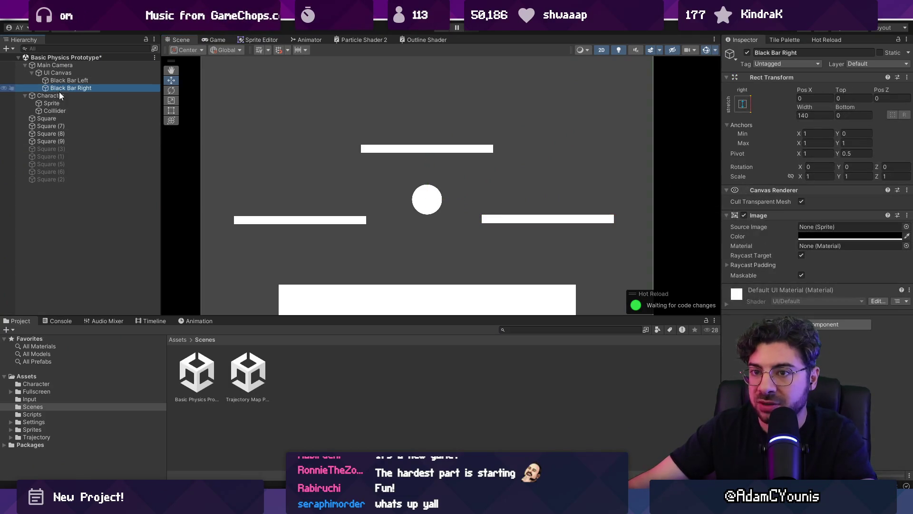
pyautogui.click(58, 103)
pyautogui.click(62, 111)
pyautogui.click(64, 105)
pyautogui.click(857, 107)
pyautogui.write('0.16')
pyautogui.press('Tab')
pyautogui.write('00.16')
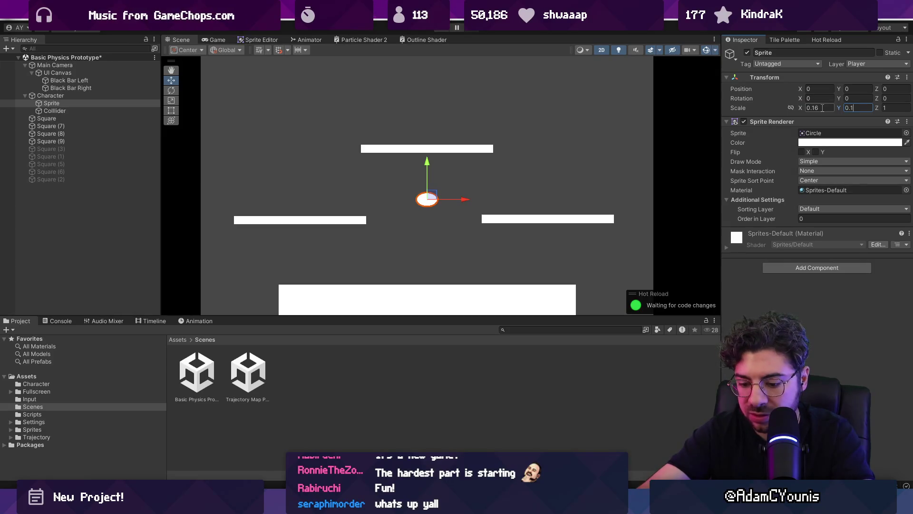
# Step: Set the UI Canvas width to 320
pyautogui.click(85, 72)
pyautogui.click(89, 65)
pyautogui.press('Down')
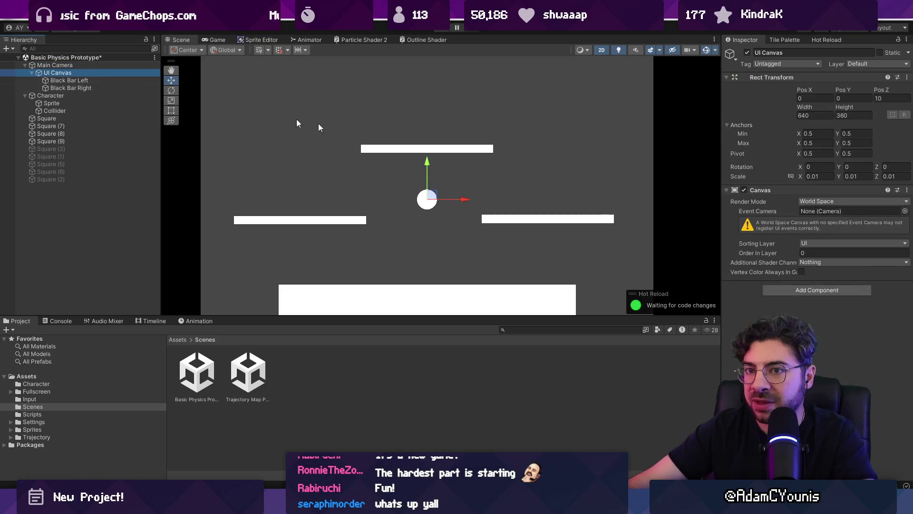
pyautogui.doubleClick(809, 115)
pyautogui.write('320')
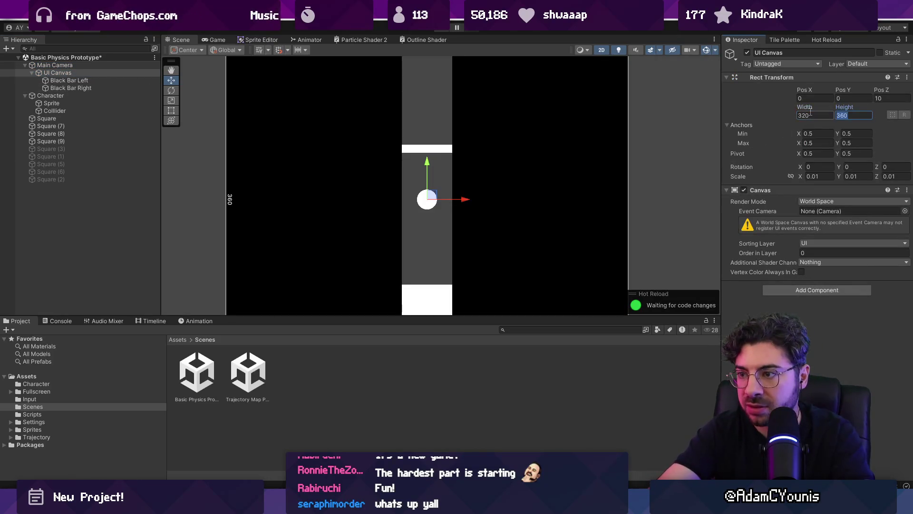
pyautogui.click(645, 201)
# Step: Undo the recent layout changes to restore the camera size of 0.9
pyautogui.hotkey('ctrl', 'z')
pyautogui.hotkey('ctrl', 'z')
pyautogui.hotkey('ctrl', 'z')
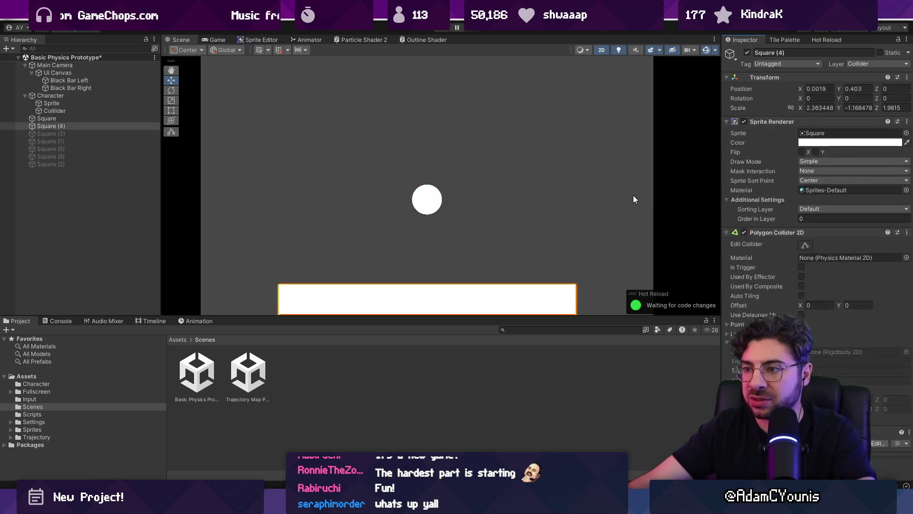
pyautogui.hotkey('ctrl', 'z')
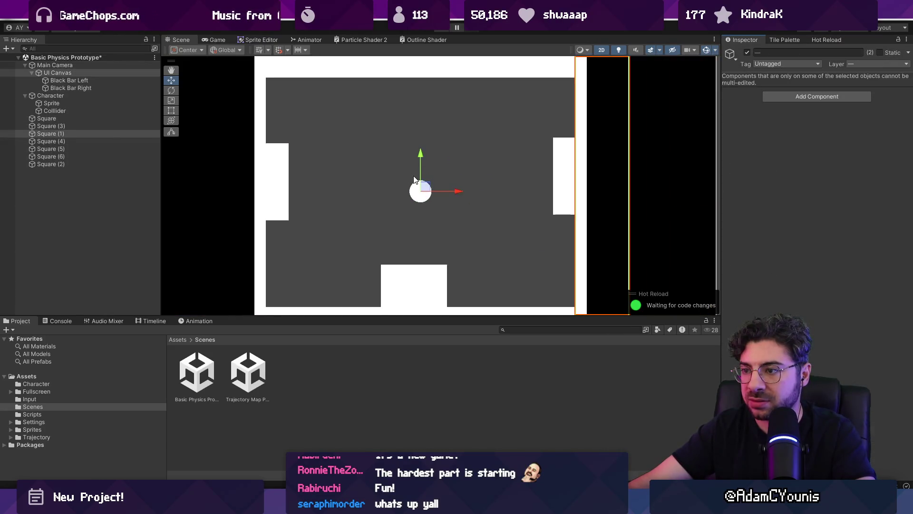
pyautogui.scroll(-3, 450, 188)
pyautogui.hotkey('ctrl', 'z')
pyautogui.hotkey('ctrl', 'z')
pyautogui.hotkey('ctrl', 'z')
pyautogui.hotkey('ctrl', 'z')
pyautogui.hotkey('ctrl', 'z')
pyautogui.hotkey('ctrl', 'z')
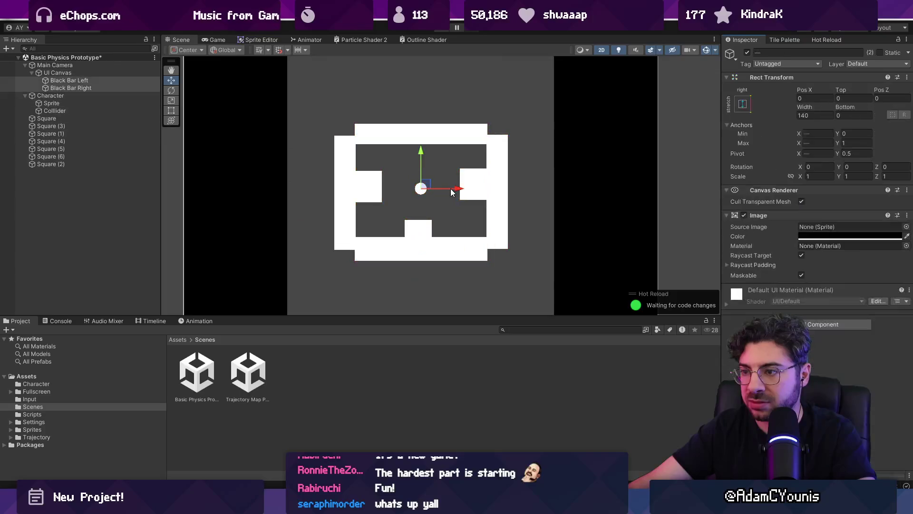
pyautogui.hotkey('ctrl', 'z')
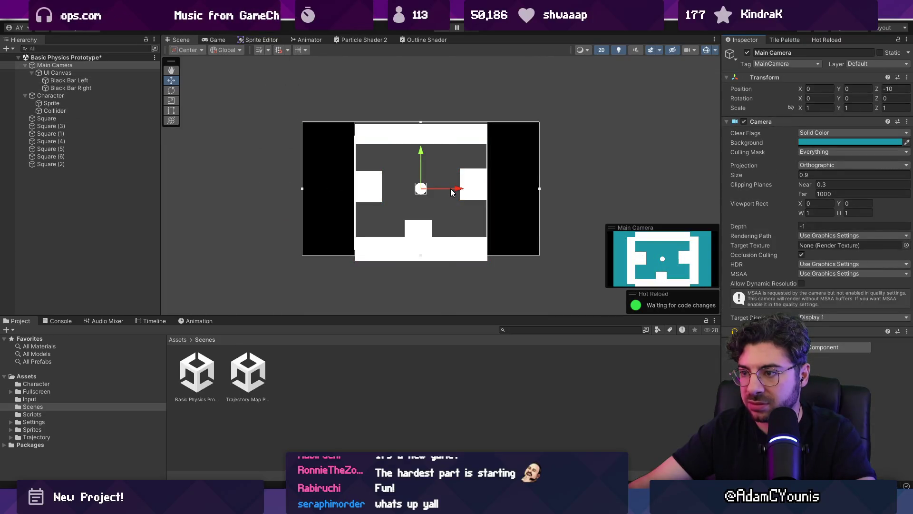
pyautogui.scroll(3, 411, 188)
pyautogui.hotkey('ctrl', 'z')
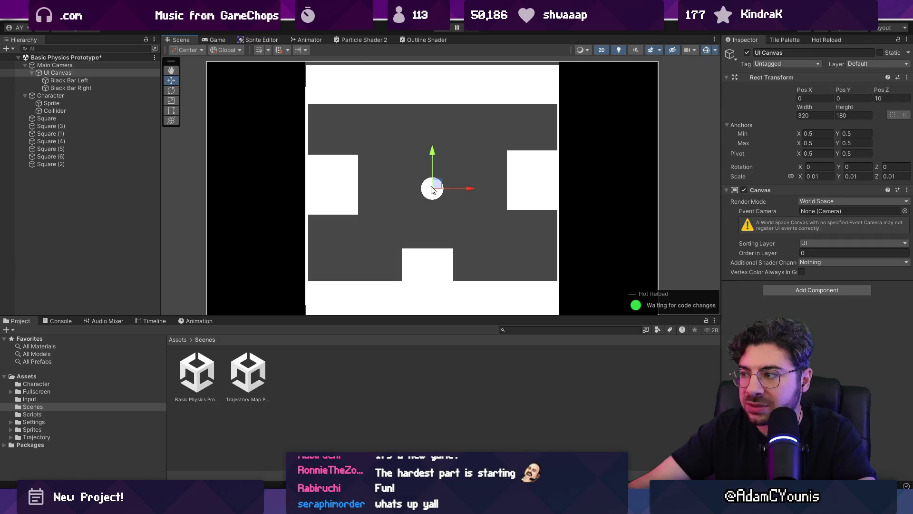
# Step: Review the character's sprite and collider settings
pyautogui.click(79, 103)
pyautogui.click(82, 110)
pyautogui.click(79, 103)
pyautogui.scroll(-2, 369, 187)
pyautogui.scroll(2, 428, 190)
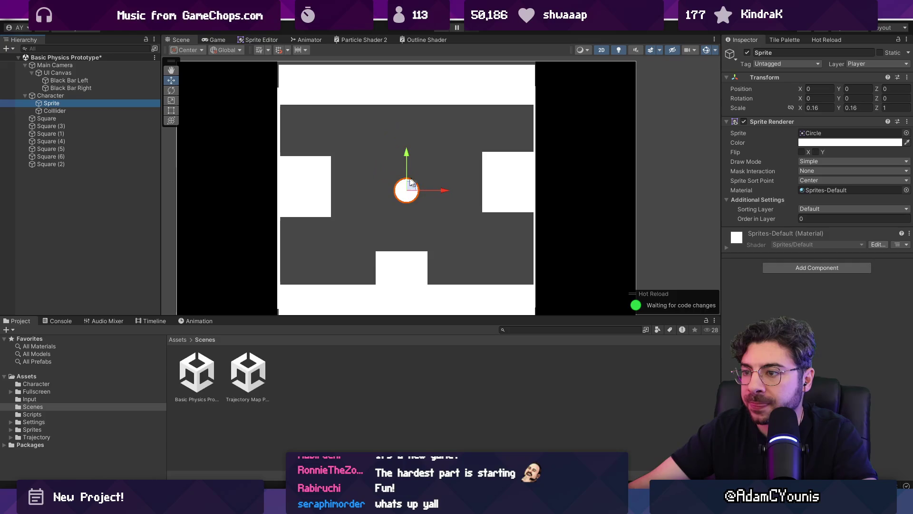
pyautogui.click(67, 111)
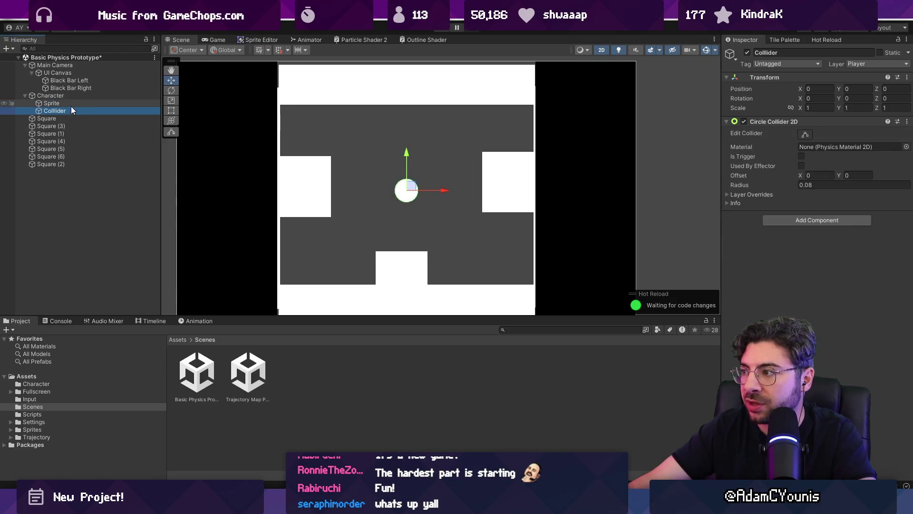
pyautogui.click(71, 103)
# Step: Set the character's Circle Collider radius to 0.06
pyautogui.click(70, 95)
pyautogui.click(73, 110)
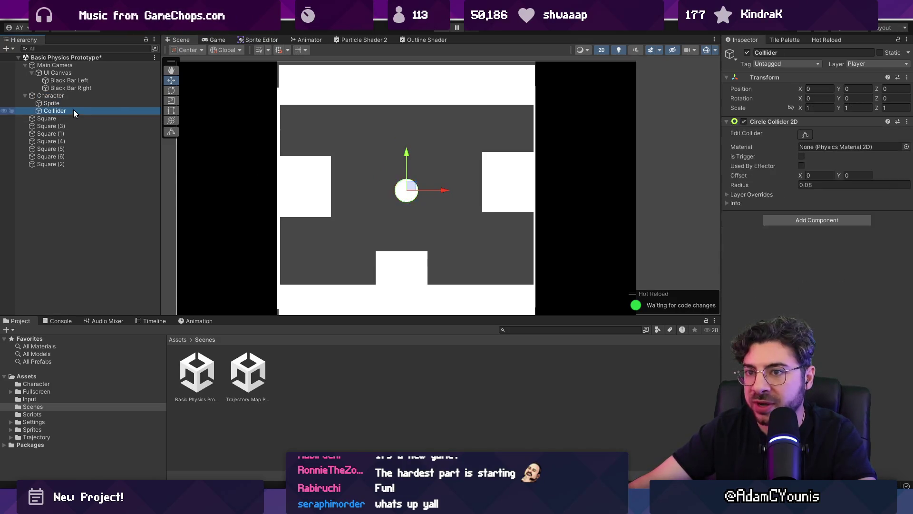
pyautogui.click(813, 185)
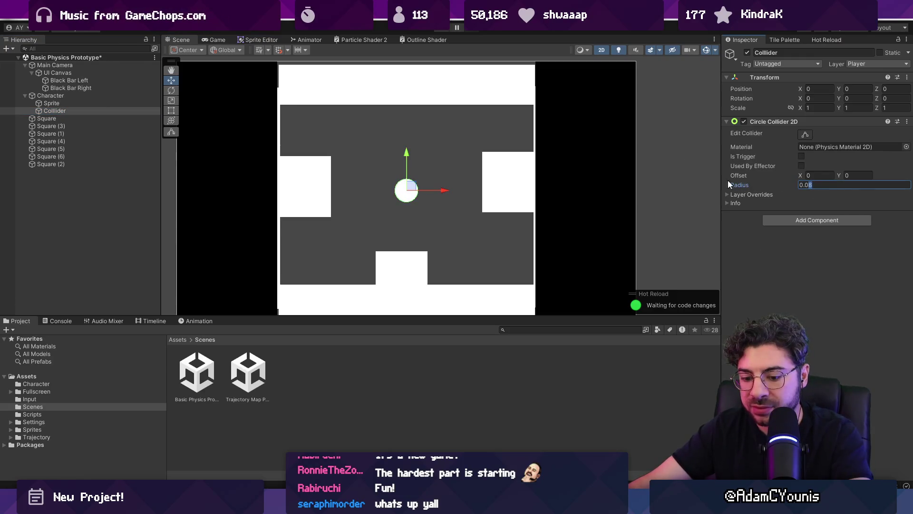
pyautogui.write('0.06')
pyautogui.click(78, 103)
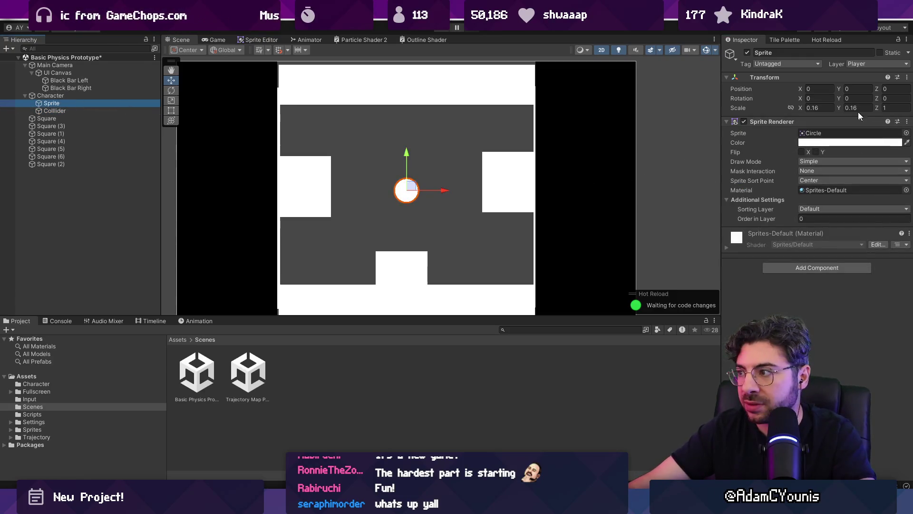
# Step: Set the character sprite's X and Y scale to 0.15, then select the left black bar
pyautogui.click(817, 109)
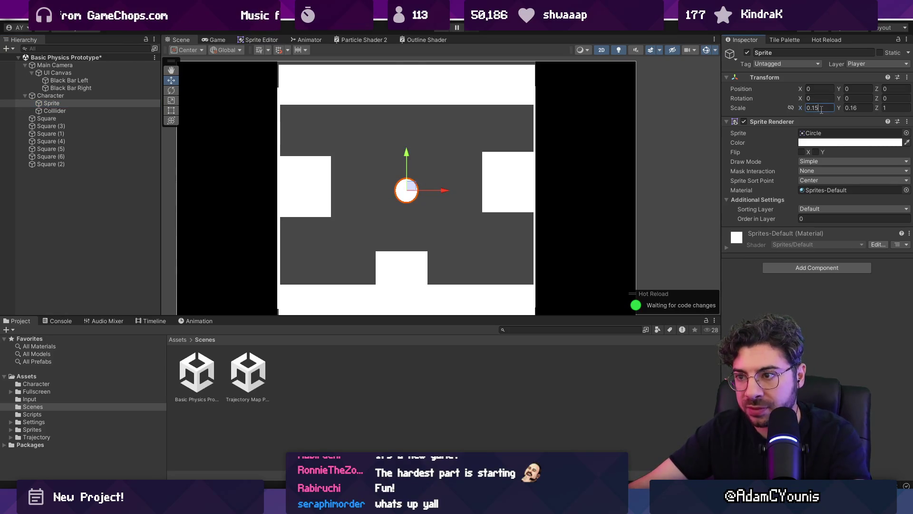
pyautogui.press('Tab')
pyautogui.write('5')
pyautogui.press('BackSpace')
pyautogui.write('0.15')
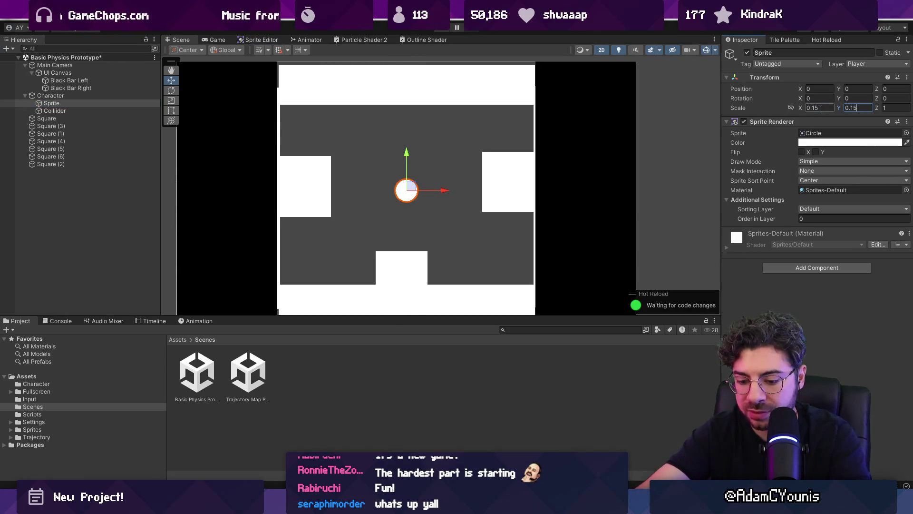
pyautogui.click(255, 155)
pyautogui.scroll(-2, 255, 155)
# Step: Narrow both black bars to about 55 wide, then box-select a strip across the portrait's hairline
pyautogui.keyDown('shift'); pyautogui.click(92, 87); pyautogui.keyUp('shift')
pyautogui.moveTo(808, 107)
pyautogui.mouseDown()
pyautogui.moveTo(676, 139)
pyautogui.moveTo(606, 211)
pyautogui.moveTo(584, 280)
pyautogui.moveTo(586, 328)
pyautogui.moveTo(598, 292)
pyautogui.mouseUp()
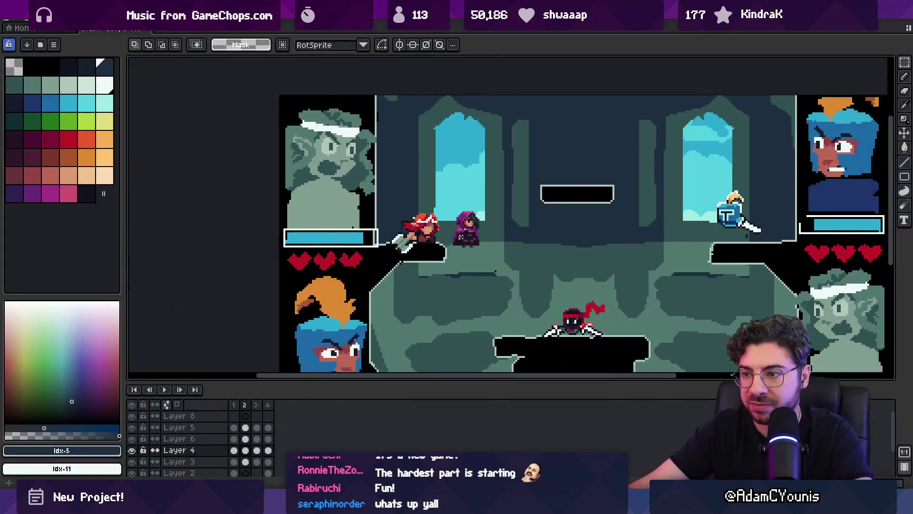
pyautogui.press('r')
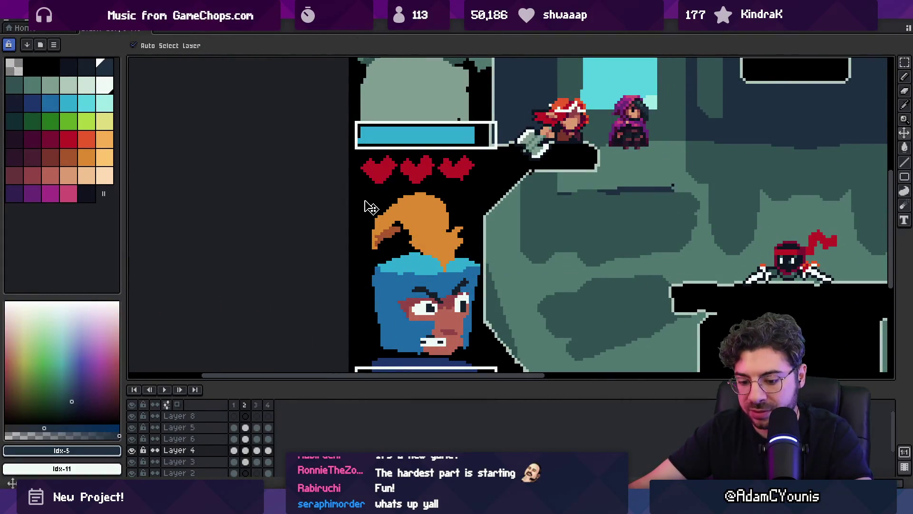
pyautogui.moveTo(350, 245); pyautogui.dragTo(493, 271)
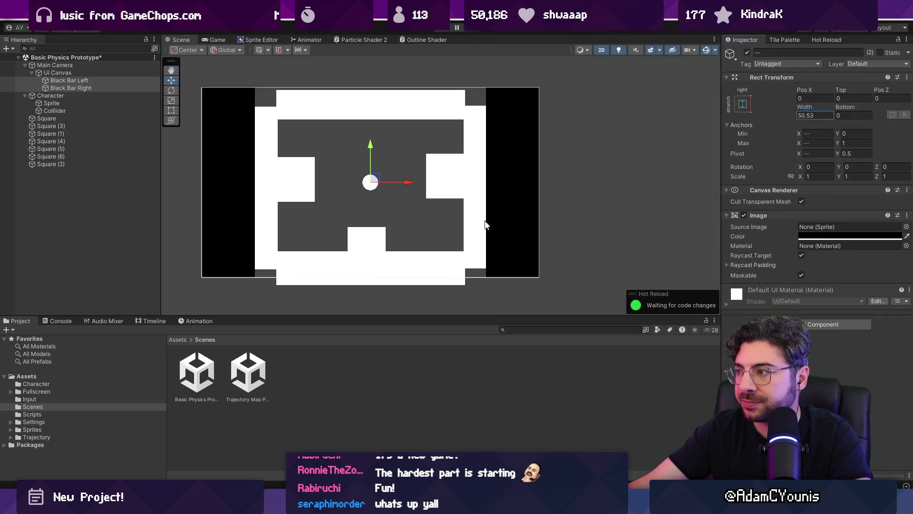
pyautogui.press('Return')
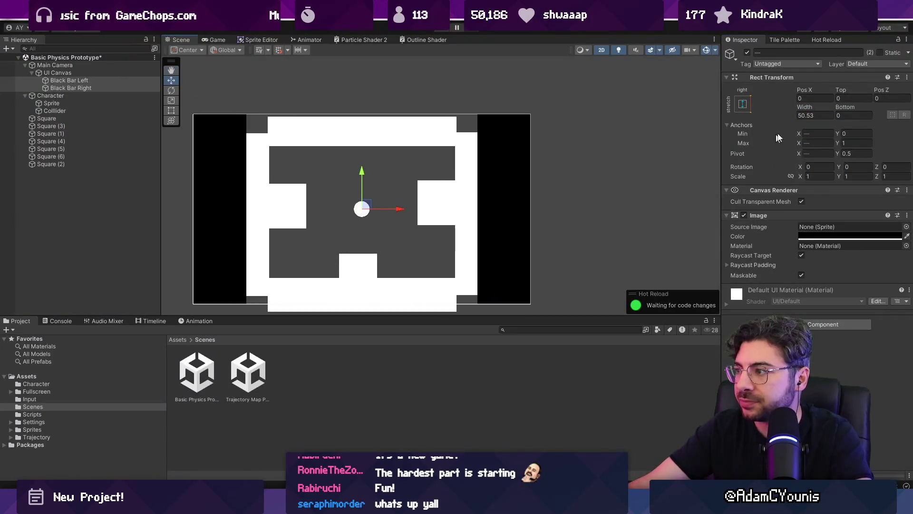
# Step: Set the black bar width to 50 and push both side walls outward
pyautogui.write('50')
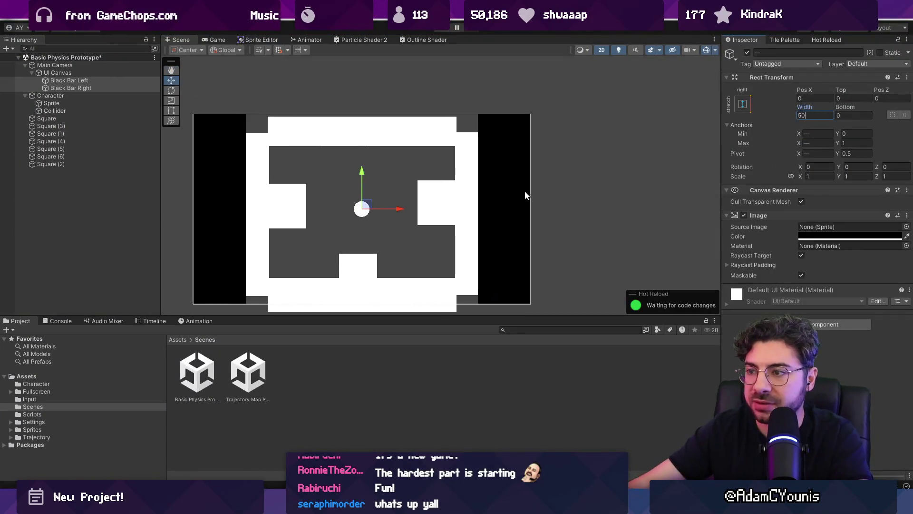
pyautogui.click(535, 195)
pyautogui.click(469, 193)
pyautogui.moveTo(508, 216); pyautogui.dragTo(525, 216)
pyautogui.click(364, 209)
pyautogui.click(255, 200)
pyautogui.moveTo(293, 216); pyautogui.dragTo(278, 216)
# Step: Select Square (6) and the right wall, undoing stray changes
pyautogui.keyDown('ctrl'); pyautogui.click(82, 157); pyautogui.keyUp('ctrl')
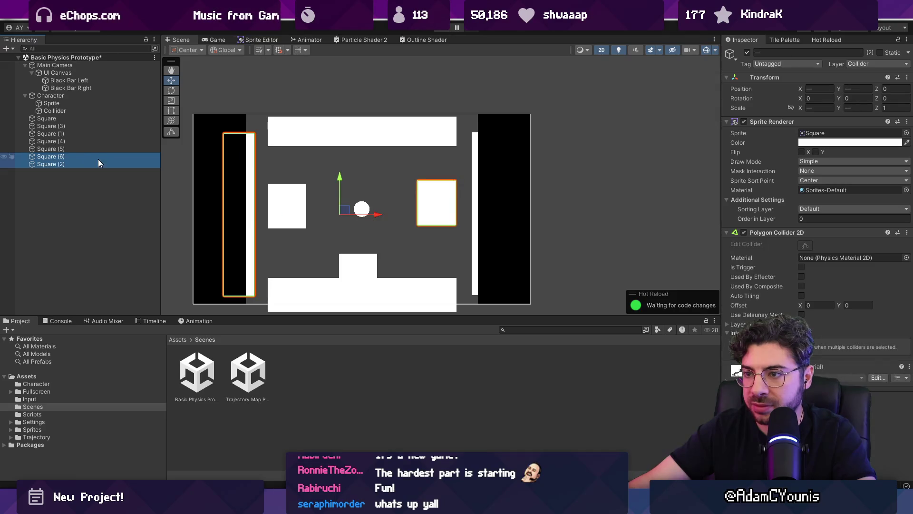
pyautogui.click(97, 158)
pyautogui.click(471, 174)
pyautogui.click(473, 175)
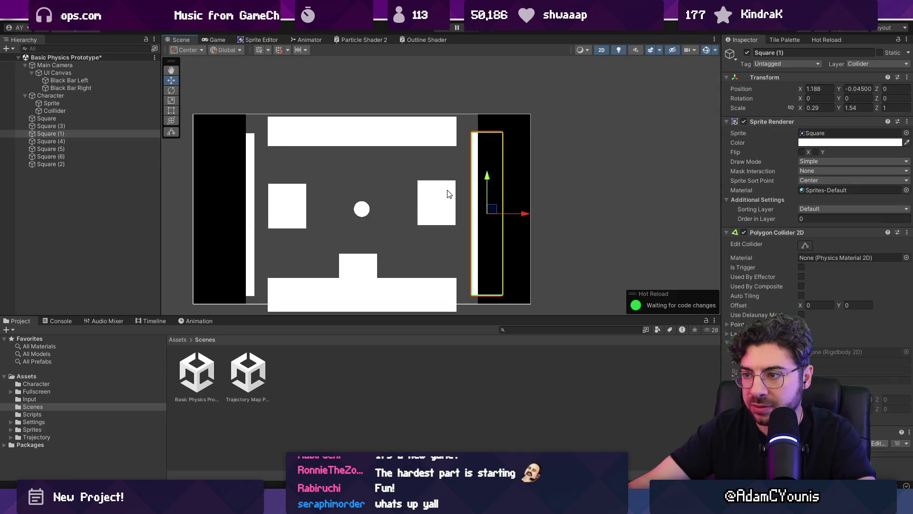
pyautogui.click(228, 163)
pyautogui.hotkey('ctrl', 'z')
pyautogui.click(250, 164)
pyautogui.hotkey('ctrl', 'z')
pyautogui.click(251, 164)
# Step: Set both side walls' Scale Y to 1.9 and shift them slightly up
pyautogui.click(138, 164)
pyautogui.keyDown('ctrl'); pyautogui.click(105, 148); pyautogui.keyUp('ctrl')
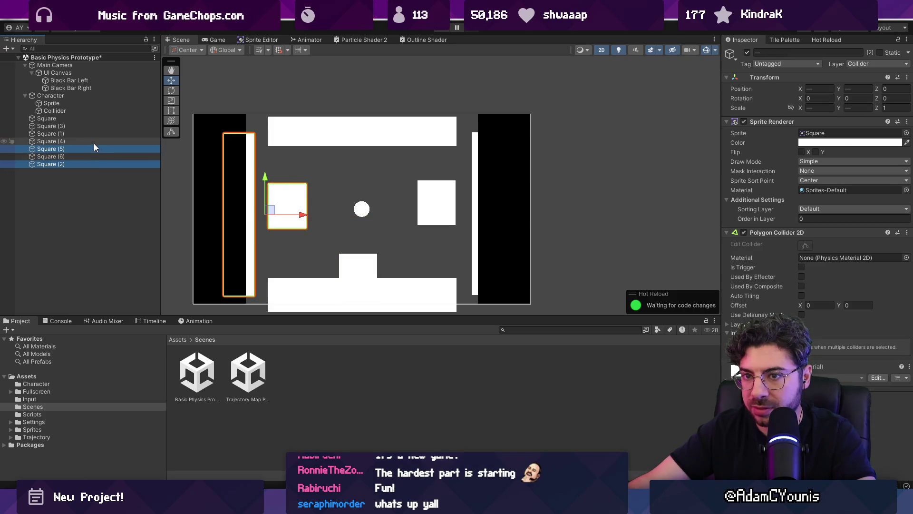
pyautogui.click(93, 143)
pyautogui.click(92, 135)
pyautogui.keyDown('ctrl'); pyautogui.click(95, 165); pyautogui.keyUp('ctrl')
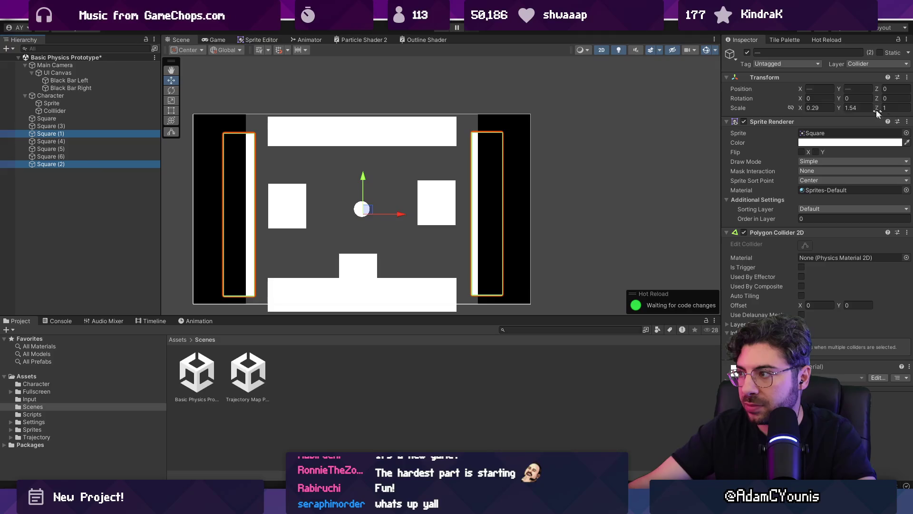
pyautogui.moveTo(835, 110)
pyautogui.mouseDown()
pyautogui.moveTo(854, 107)
pyautogui.moveTo(833, 110)
pyautogui.moveTo(846, 112)
pyautogui.mouseUp()
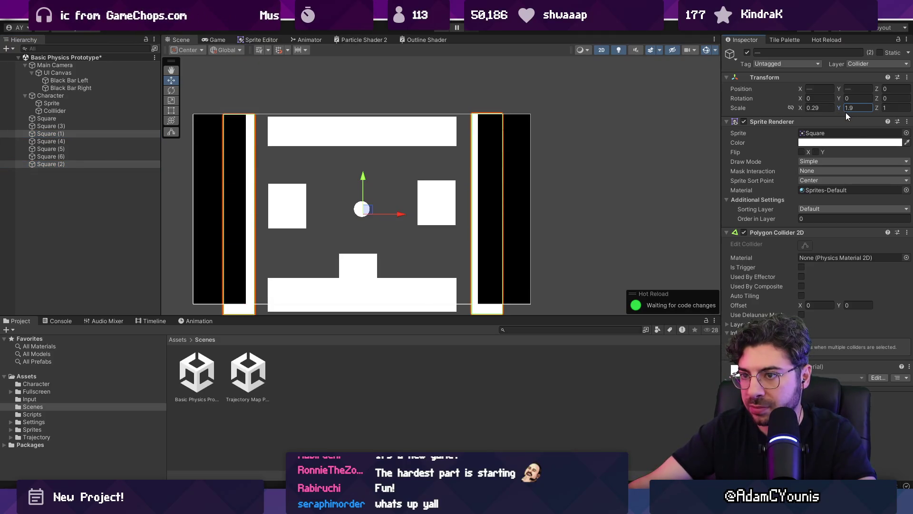
pyautogui.scroll(-2, 414, 213)
pyautogui.moveTo(374, 174); pyautogui.dragTo(372, 165)
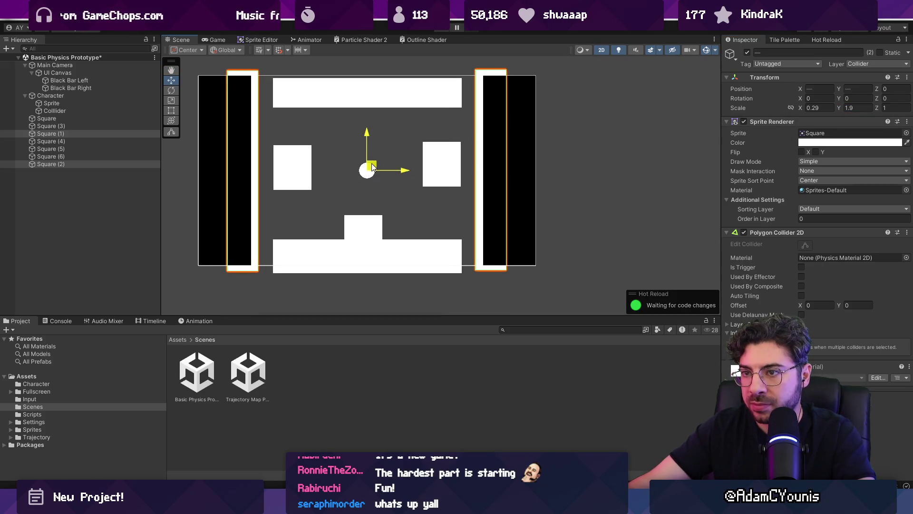
# Step: Tuck the left and right square blocks behind the black bars
pyautogui.click(433, 168)
pyautogui.moveTo(433, 168); pyautogui.dragTo(465, 167)
pyautogui.click(305, 166)
pyautogui.click(304, 166)
pyautogui.moveTo(305, 167); pyautogui.dragTo(273, 167)
# Step: Give the top bar Scale X 2.09 and Scale Y 0.2, and raise it to the arena edge
pyautogui.click(332, 102)
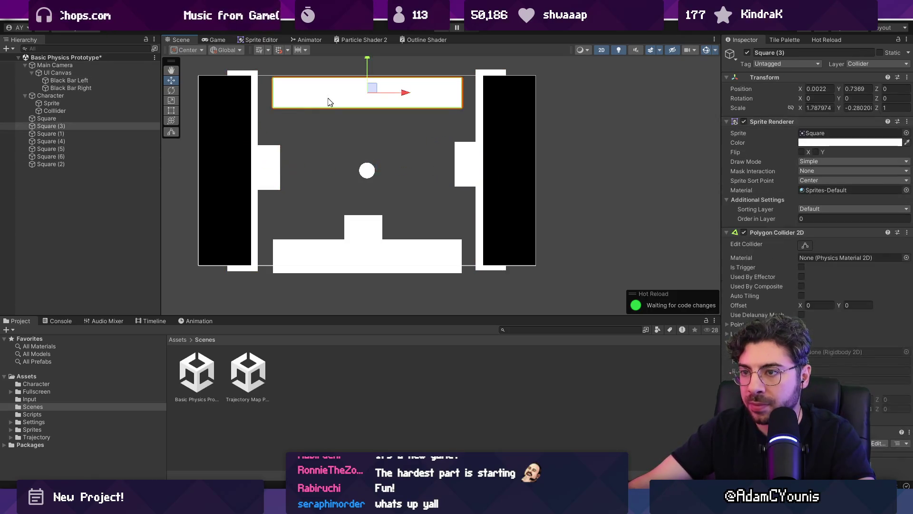
pyautogui.click(843, 107)
pyautogui.write('0.2')
pyautogui.click(802, 107)
pyautogui.write('2.09')
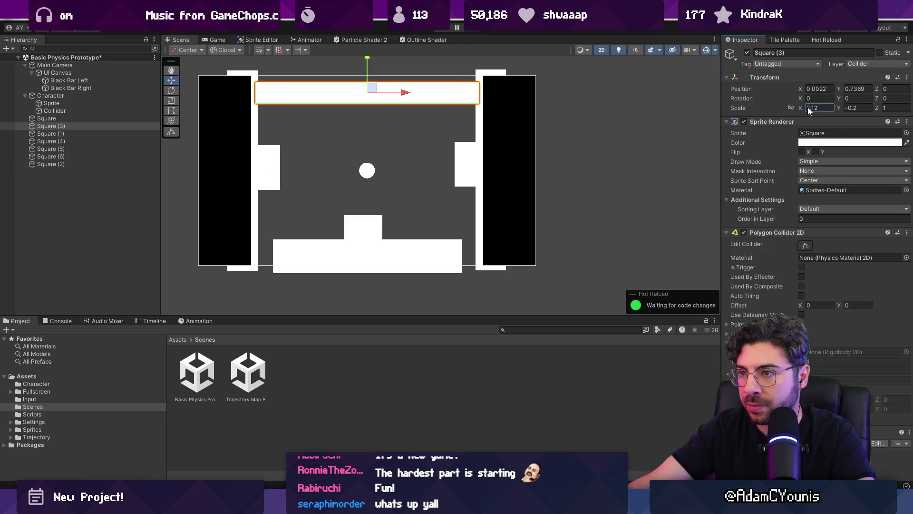
pyautogui.moveTo(369, 64); pyautogui.dragTo(367, 55)
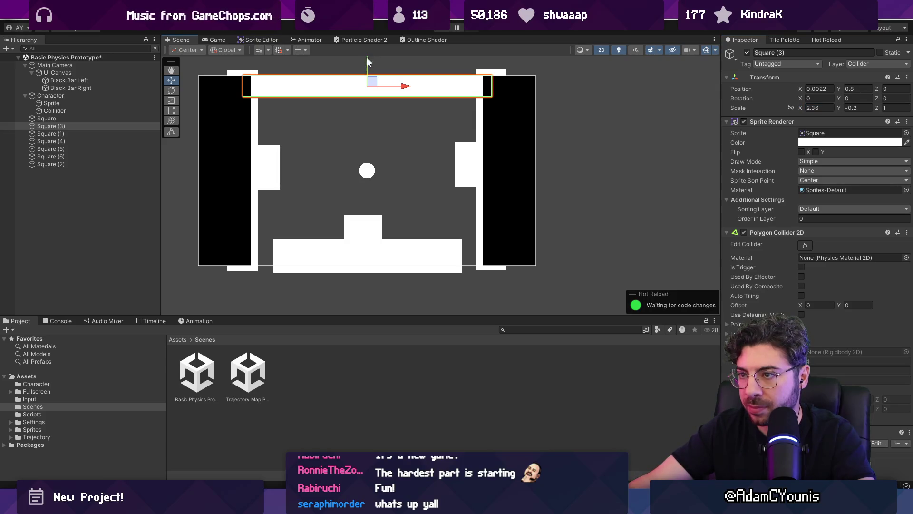
# Step: Widen the bottom floor bar to a Scale X of about 2.35
pyautogui.click(361, 253)
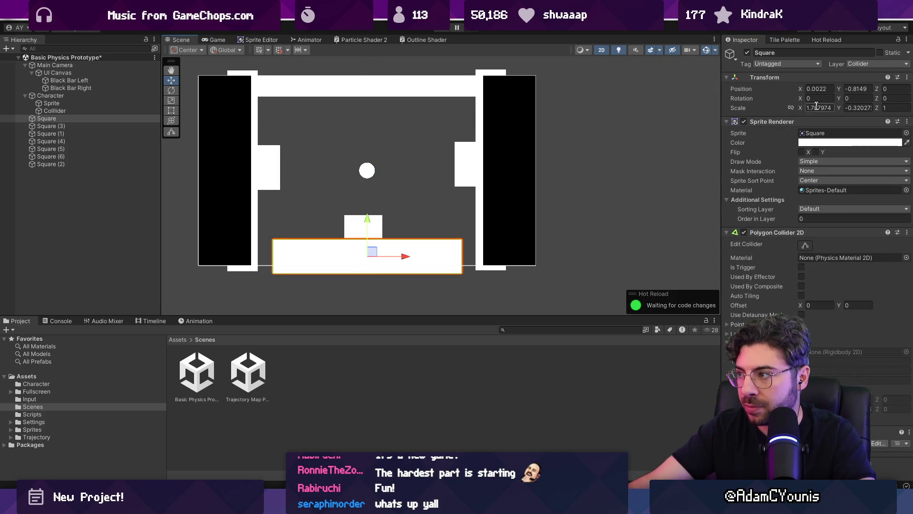
pyautogui.moveTo(800, 108); pyautogui.dragTo(809, 108)
pyautogui.write('2.35')
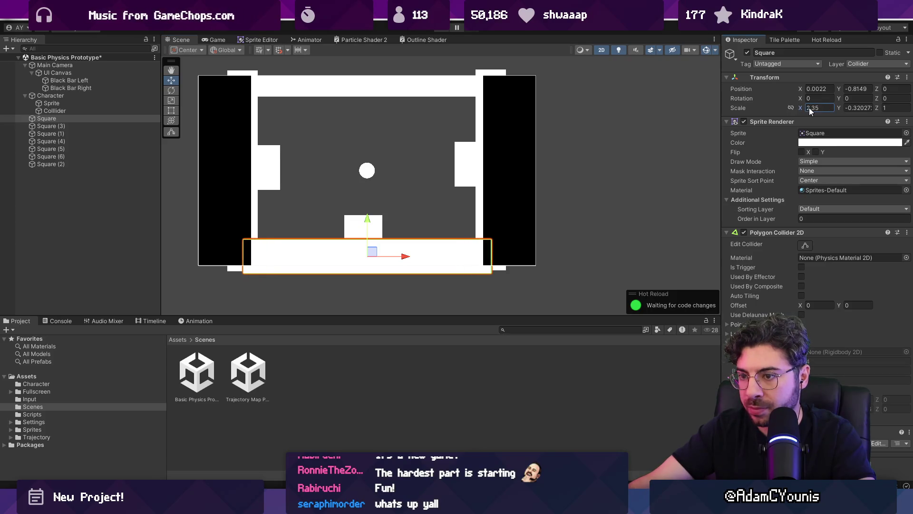
pyautogui.click(374, 224)
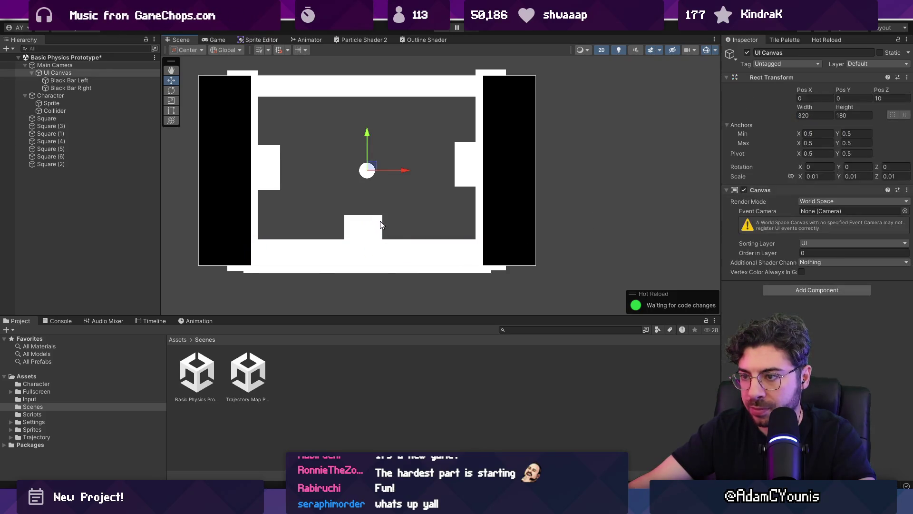
# Step: Delete the small floor block, place the character on the lower-left floor and duplicate it
pyautogui.click(381, 225)
pyautogui.press('Delete')
pyautogui.click(369, 173)
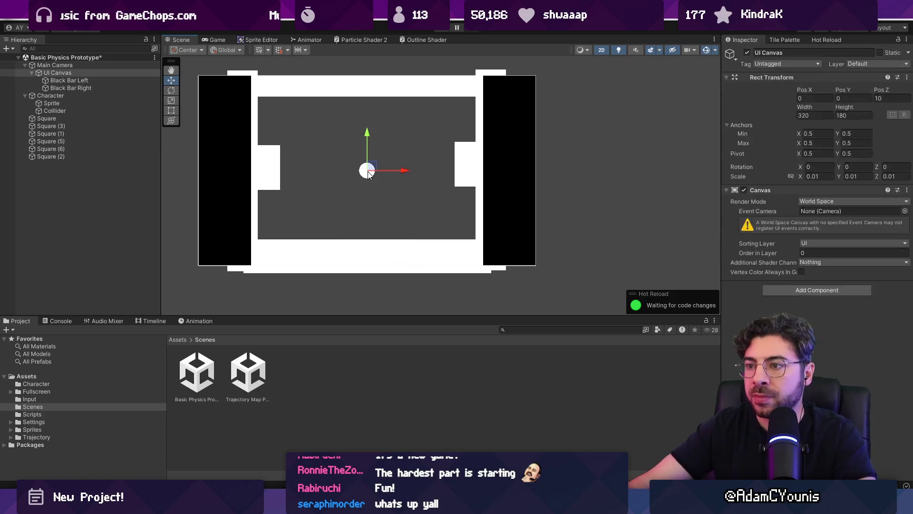
pyautogui.click(53, 96)
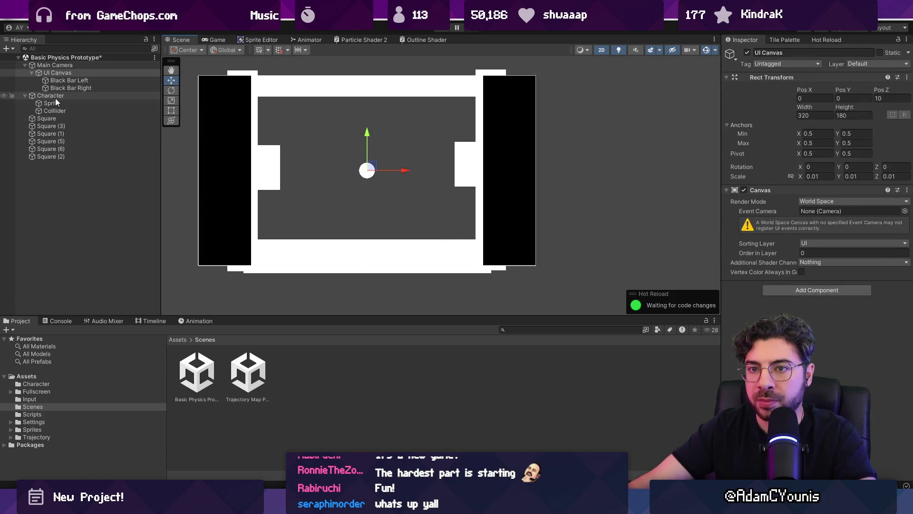
pyautogui.moveTo(371, 168)
pyautogui.mouseDown()
pyautogui.moveTo(327, 228)
pyautogui.moveTo(430, 230)
pyautogui.mouseUp()
pyautogui.hotkey('ctrl', 'd')
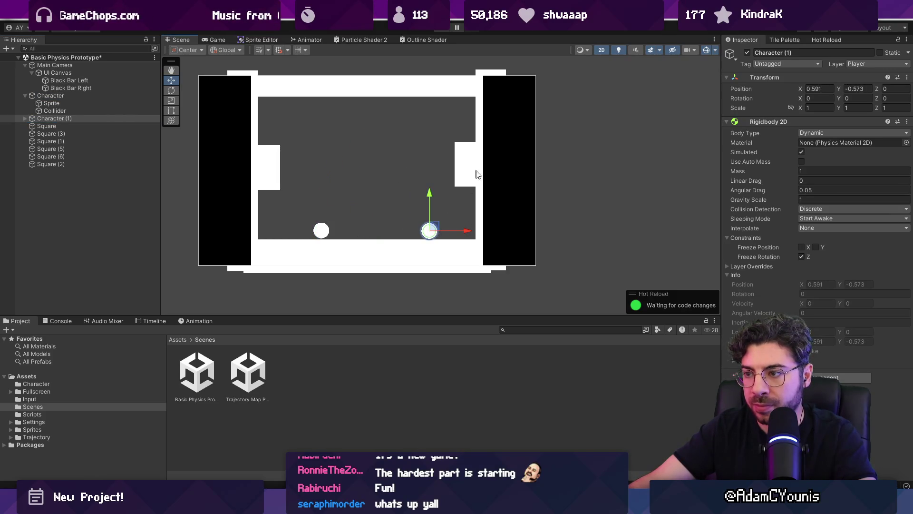
# Step: Move the right-side block to the centre and reshape it into a thin 0.09-high platform
pyautogui.click(465, 169)
pyautogui.moveTo(484, 161); pyautogui.dragTo(384, 163)
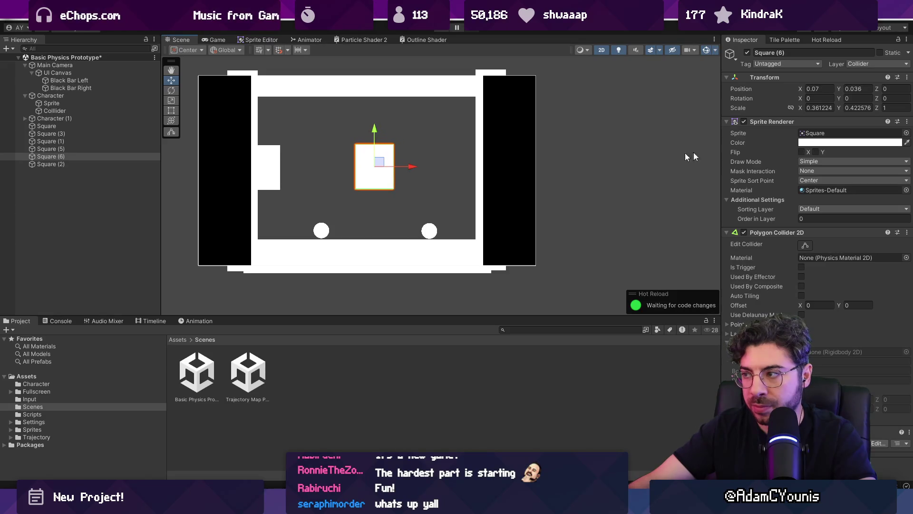
pyautogui.moveTo(801, 106); pyautogui.dragTo(840, 108)
pyautogui.write('0.09')
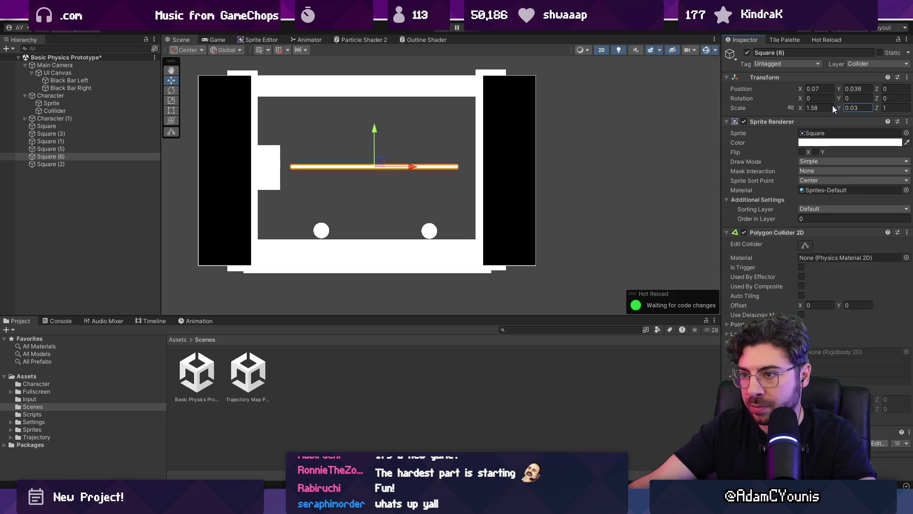
pyautogui.moveTo(797, 106); pyautogui.dragTo(783, 110)
pyautogui.moveTo(382, 164)
pyautogui.mouseDown()
pyautogui.moveTo(376, 172)
pyautogui.moveTo(503, 186)
pyautogui.moveTo(487, 191)
pyautogui.mouseUp()
# Step: Delete the left-wall block and create matching short ledges on both side walls
pyautogui.hotkey('ctrl', 'd')
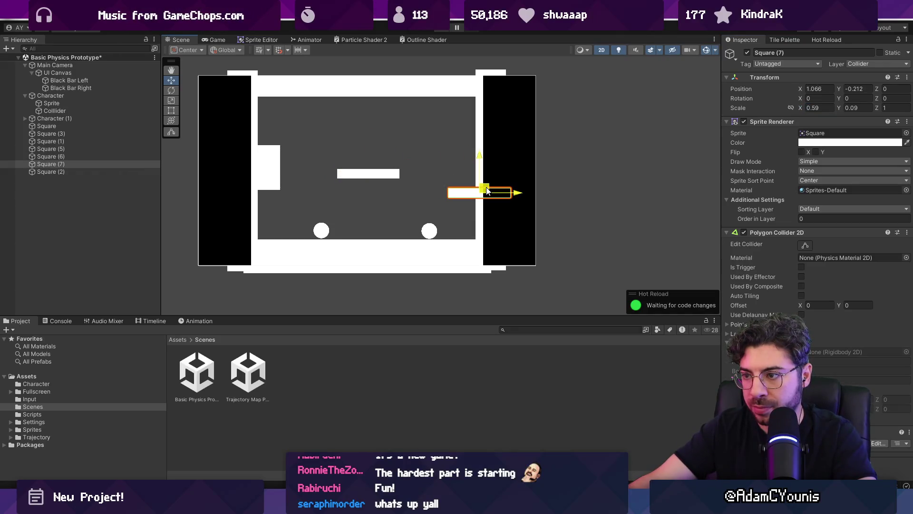
pyautogui.click(269, 171)
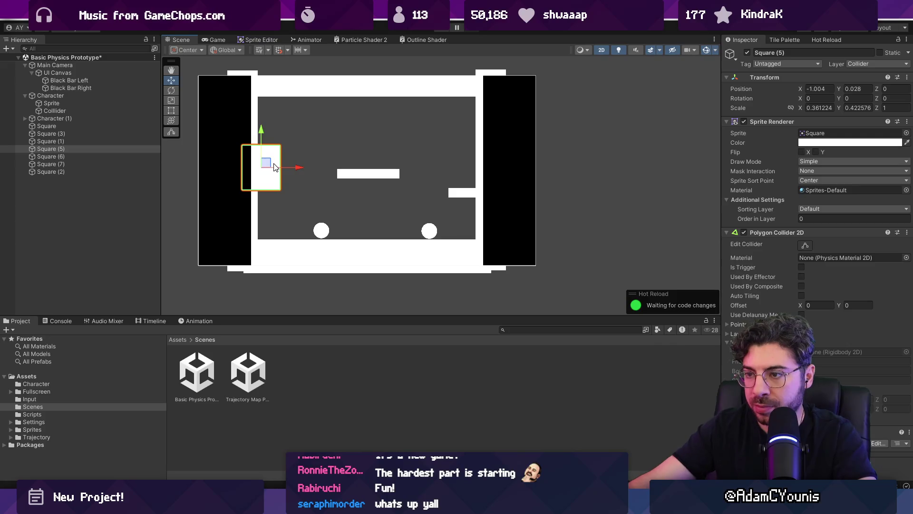
pyautogui.press('Delete')
pyautogui.click(462, 193)
pyautogui.click(464, 192)
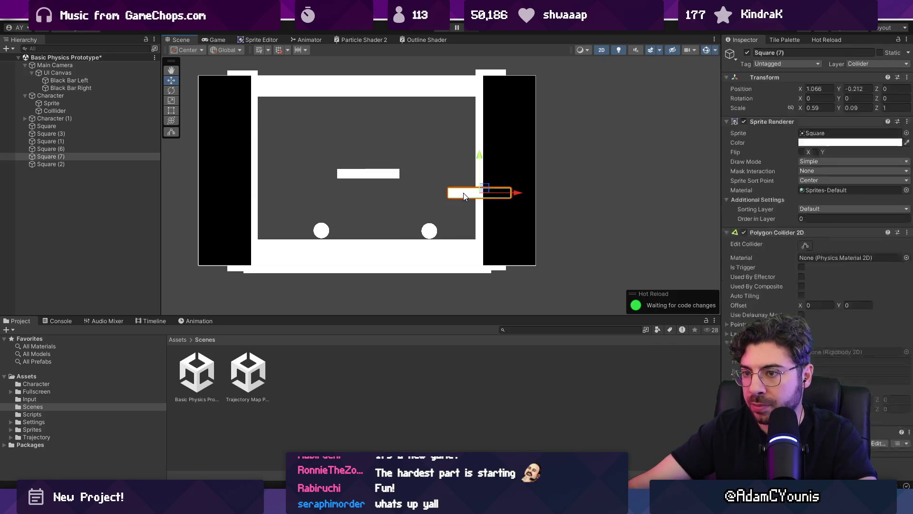
pyautogui.hotkey('ctrl', 'd')
pyautogui.moveTo(463, 193); pyautogui.dragTo(298, 208)
pyautogui.click(381, 299)
pyautogui.click(459, 193)
pyautogui.click(458, 193)
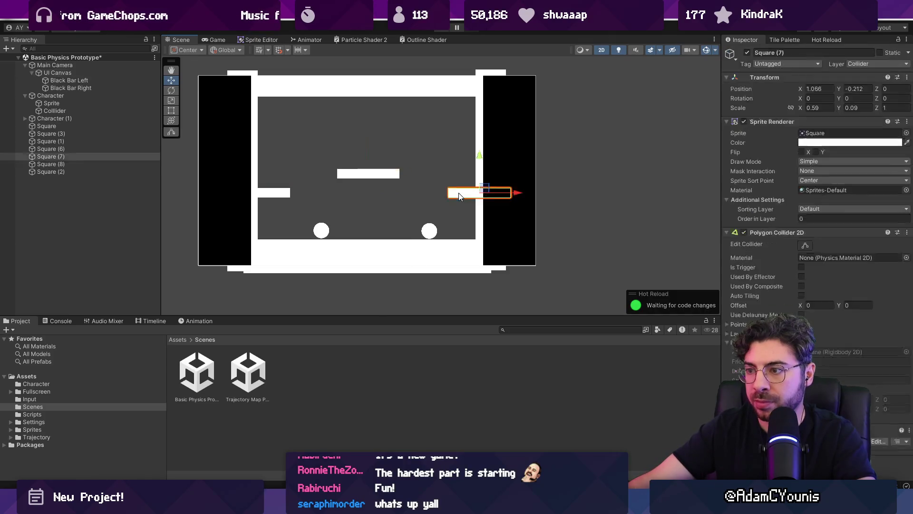
pyautogui.moveTo(459, 193); pyautogui.dragTo(447, 193)
# Step: Raise the centre platform slightly to about Y 0.054
pyautogui.click(357, 175)
pyautogui.click(372, 137)
pyautogui.click(370, 174)
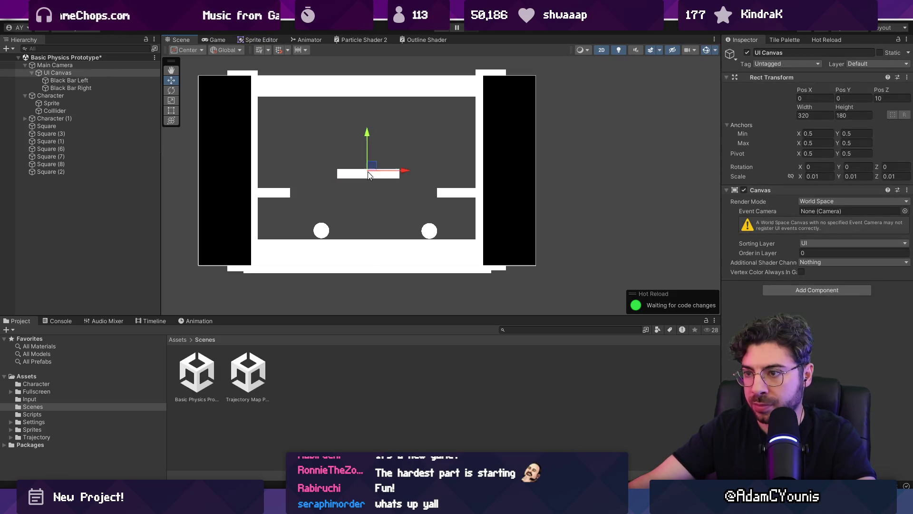
pyautogui.click(85, 125)
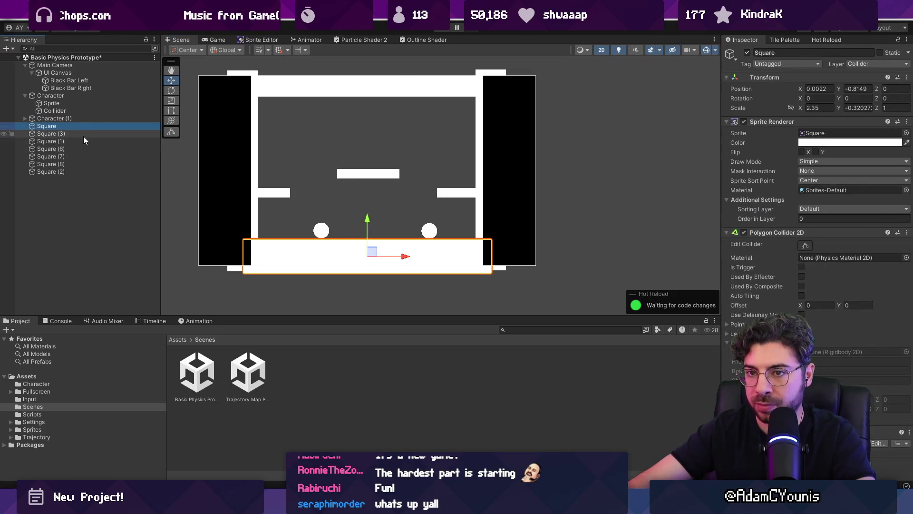
pyautogui.press('Down')
pyautogui.press('Down')
pyautogui.press('Down')
pyautogui.press('Down')
pyautogui.press('Up')
pyautogui.press('Up')
pyautogui.moveTo(367, 136); pyautogui.dragTo(369, 127)
pyautogui.click(445, 29)
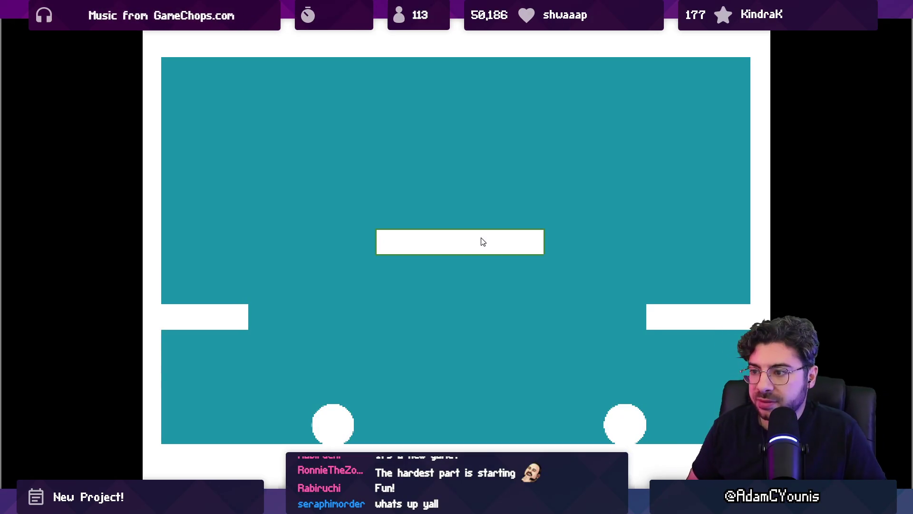
pyautogui.press('Escape')
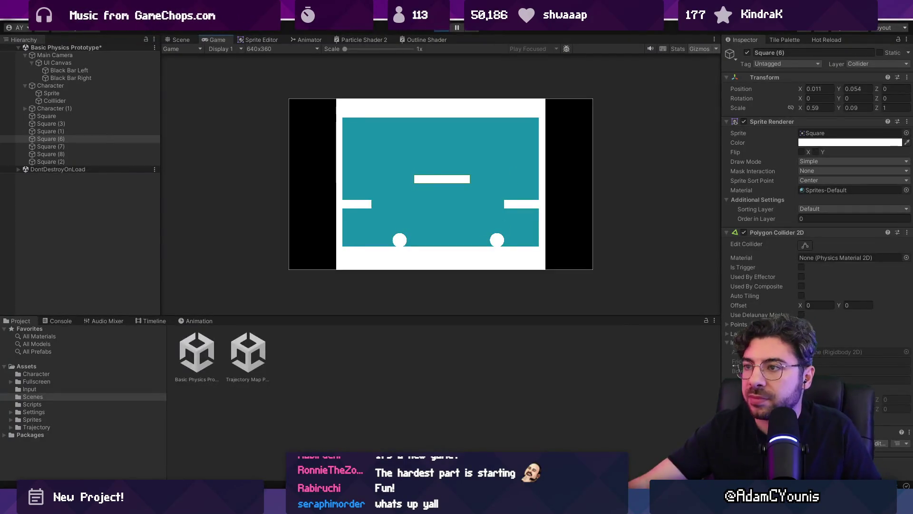
pyautogui.click(436, 28)
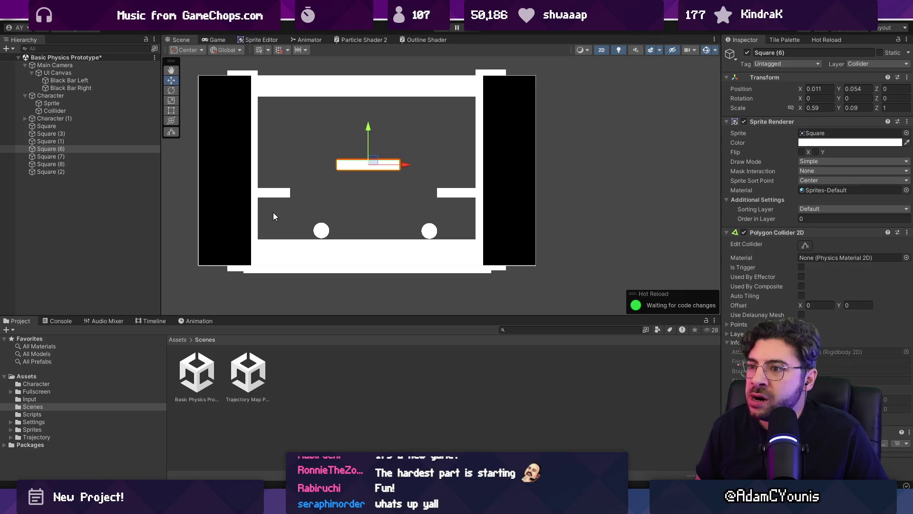
pyautogui.click(233, 75)
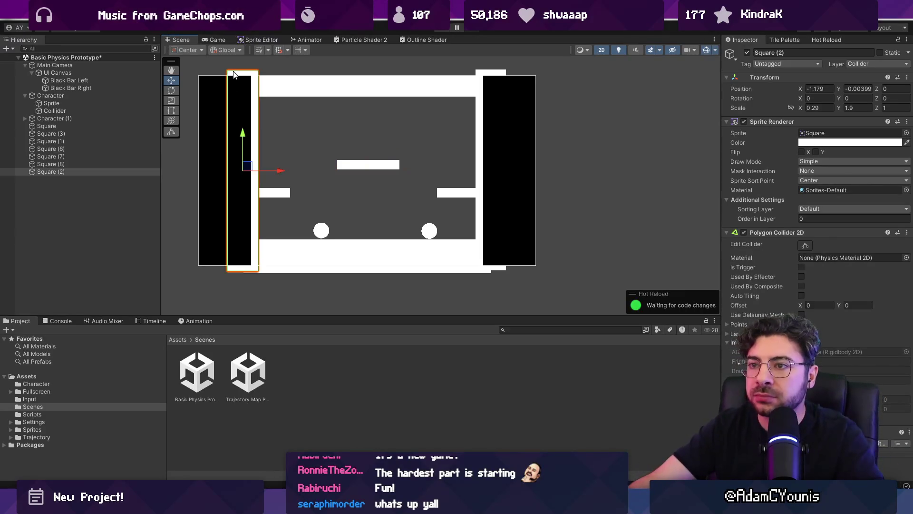
# Step: Set both side walls' Scale Y to 1.78, thin the floor to Scale Y -0.24 and raise it slightly
pyautogui.keyDown('shift'); pyautogui.click(485, 73); pyautogui.keyUp('shift')
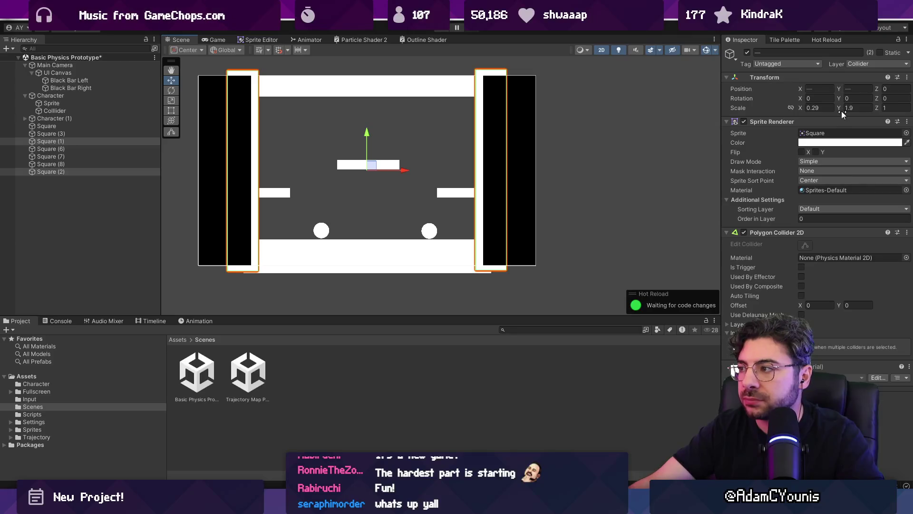
pyautogui.write('1.78')
pyautogui.press('Return')
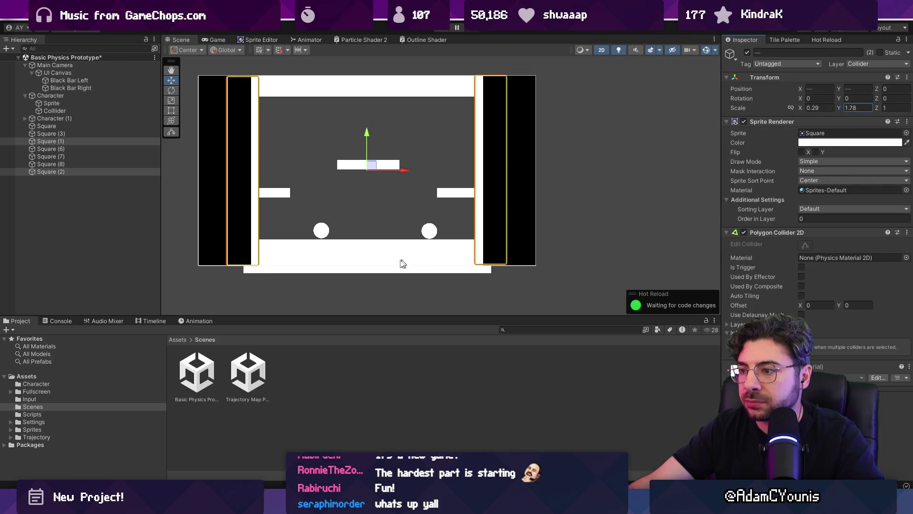
pyautogui.click(399, 267)
pyautogui.click(398, 266)
pyautogui.click(835, 107)
pyautogui.write('-0.4')
pyautogui.press('BackSpace')
pyautogui.write('24')
pyautogui.press('Return')
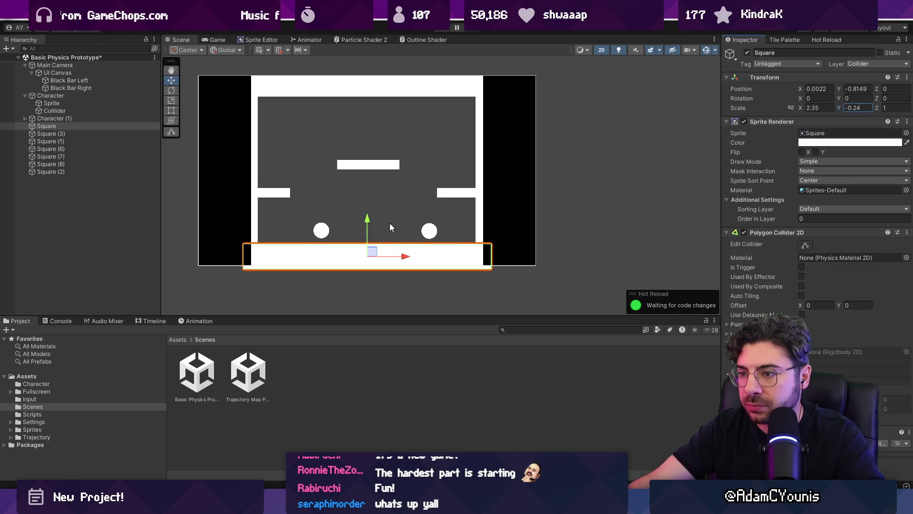
pyautogui.moveTo(367, 219); pyautogui.dragTo(369, 218)
pyautogui.click(585, 235)
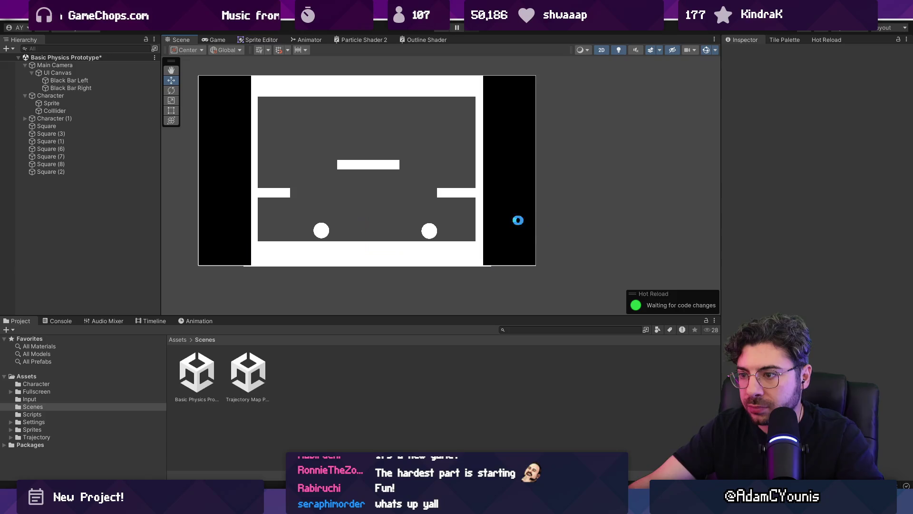
pyautogui.click(84, 95)
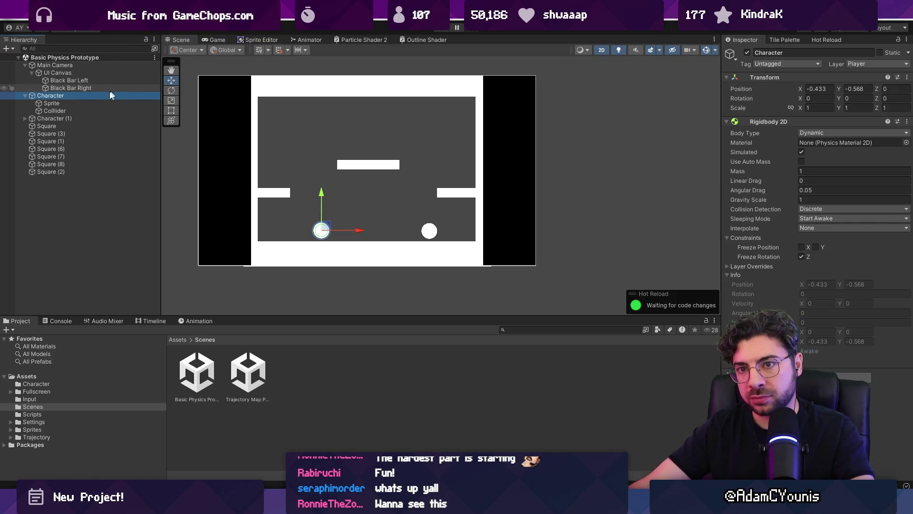
# Step: Add the Character script to the ball, link its Rigidbody 2D into the Body field, and open the script
pyautogui.click(31, 72)
pyautogui.click(25, 80)
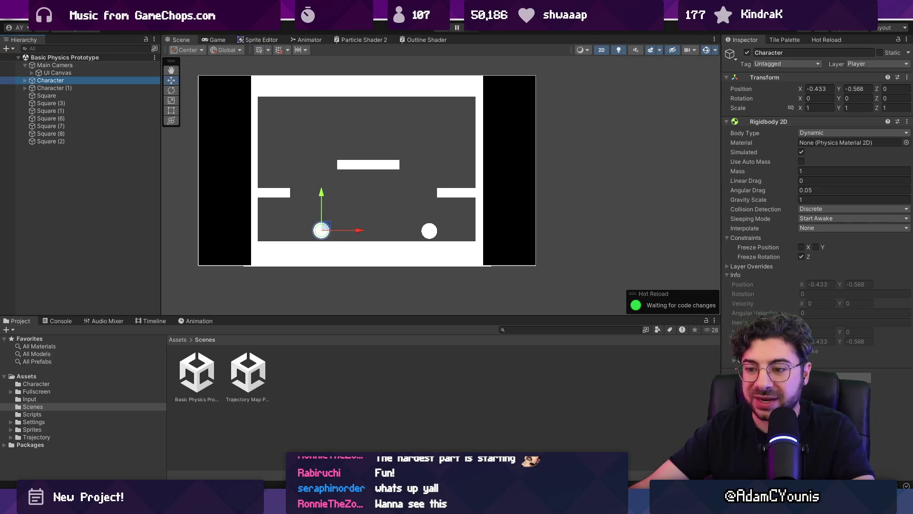
pyautogui.moveTo(341, 504)
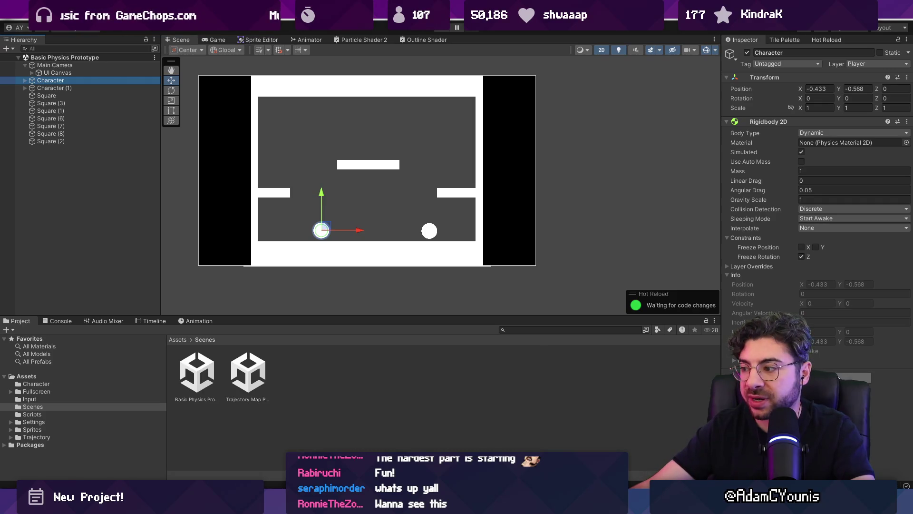
pyautogui.click(856, 377)
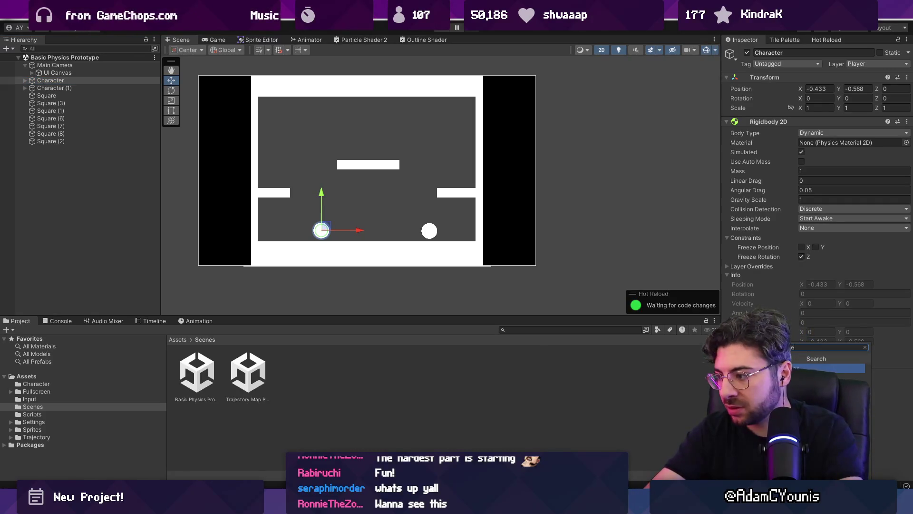
pyautogui.press('Return')
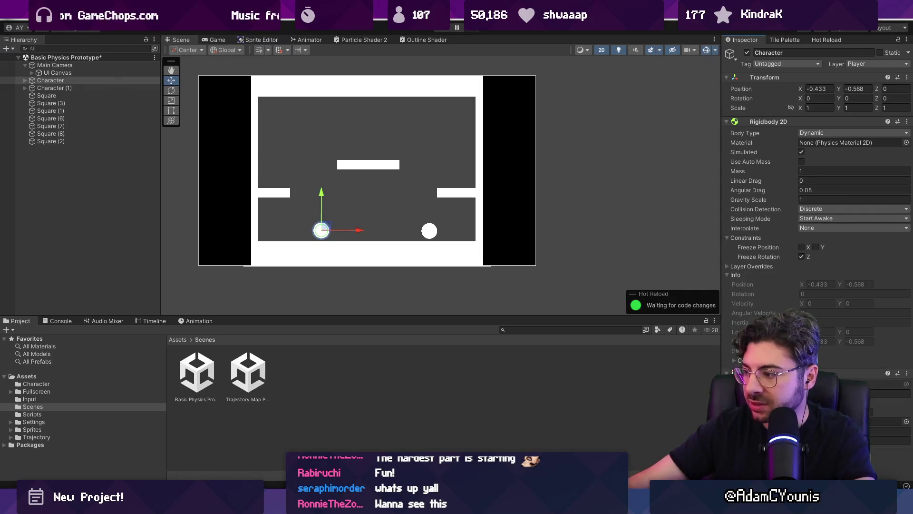
pyautogui.moveTo(791, 128); pyautogui.dragTo(855, 313)
pyautogui.moveTo(885, 421); pyautogui.dragTo(886, 422)
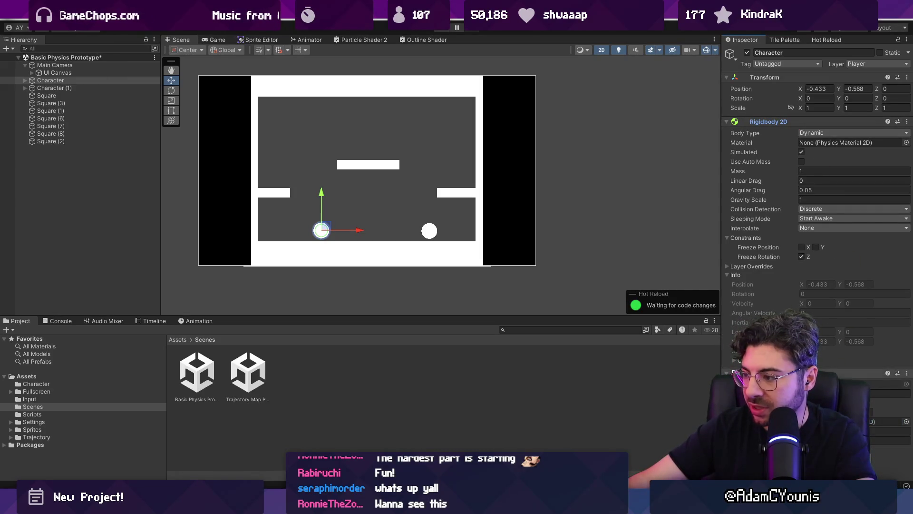
pyautogui.moveTo(804, 140); pyautogui.dragTo(778, 115)
pyautogui.doubleClick(828, 132)
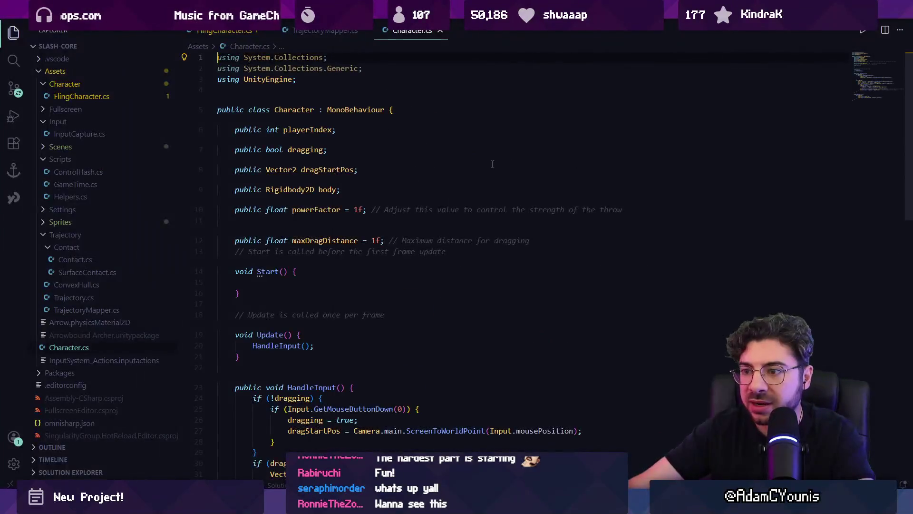
# Step: Play-test the fling in Unity with two ball flings, then stop the game
pyautogui.scroll(-3, 461, 217)
pyautogui.hotkey('alt', 'Tab')
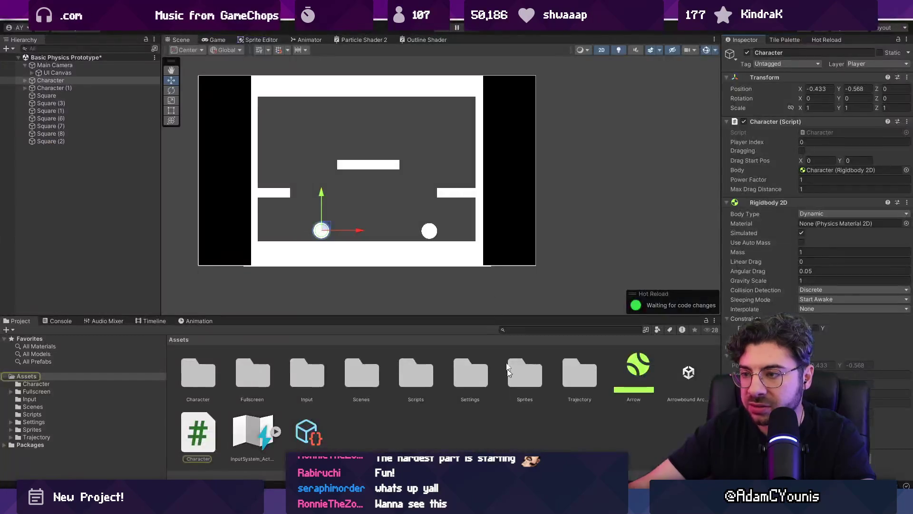
pyautogui.hotkey('ctrl', 'p')
pyautogui.moveTo(424, 216); pyautogui.dragTo(432, 214)
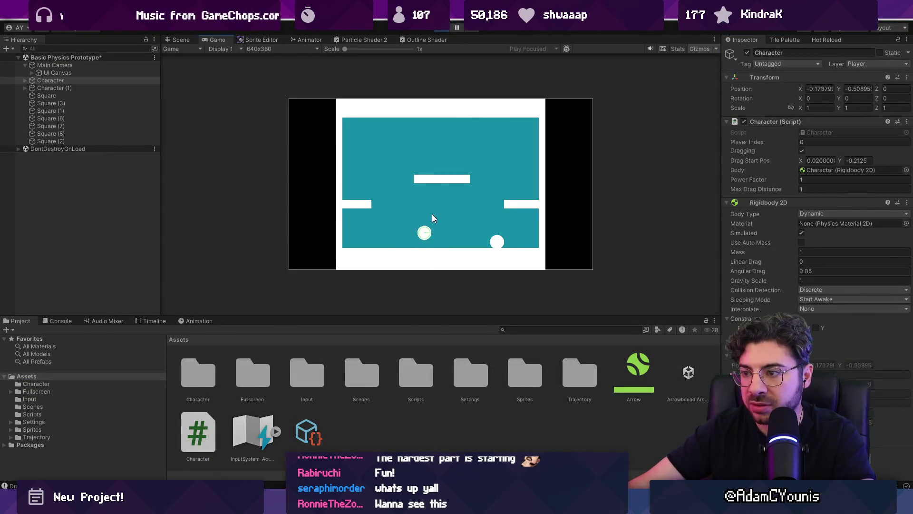
pyautogui.moveTo(443, 257)
pyautogui.mouseDown()
pyautogui.moveTo(482, 197)
pyautogui.moveTo(465, 142)
pyautogui.mouseUp()
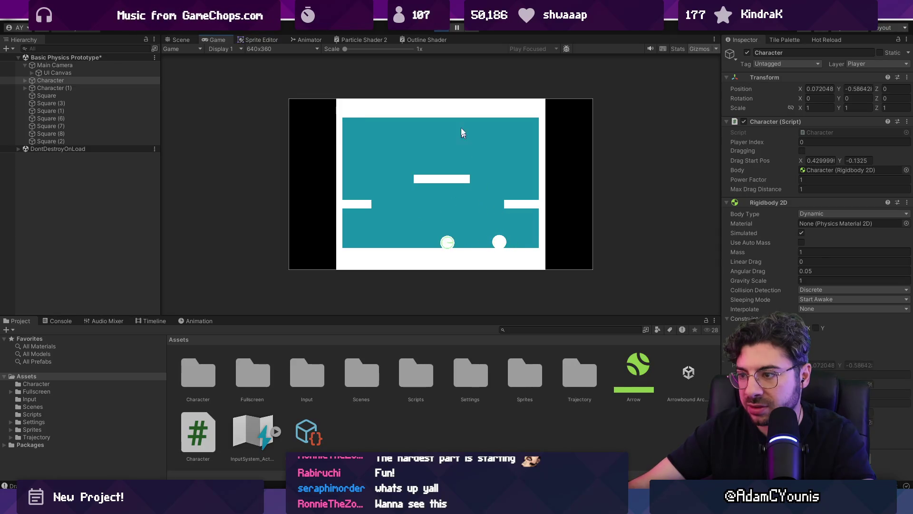
pyautogui.click(442, 30)
# Step: Comment out the MovePosition line in the Character script
pyautogui.doubleClick(817, 131)
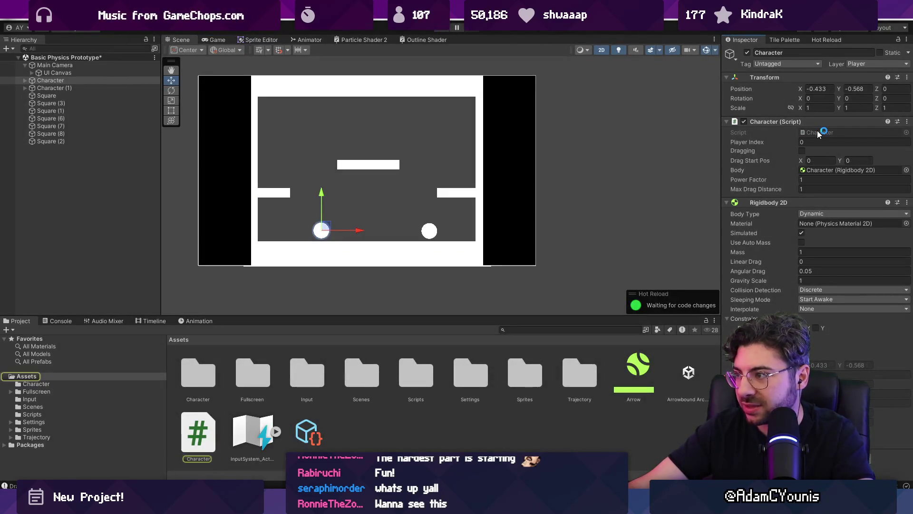
pyautogui.scroll(-7, 452, 260)
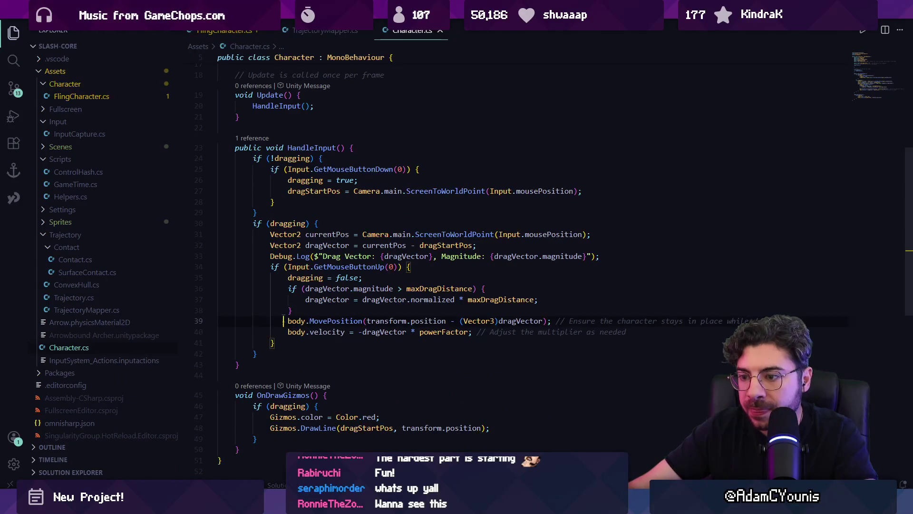
pyautogui.hotkey('ctrl', '/')
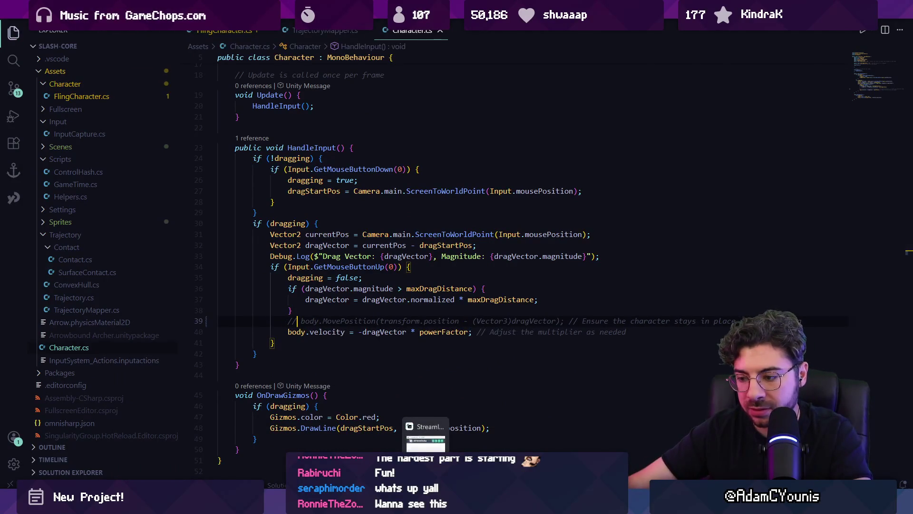
# Step: Play-test flinging the ball again after the change, then stop the game
pyautogui.hotkey('alt', 'Tab')
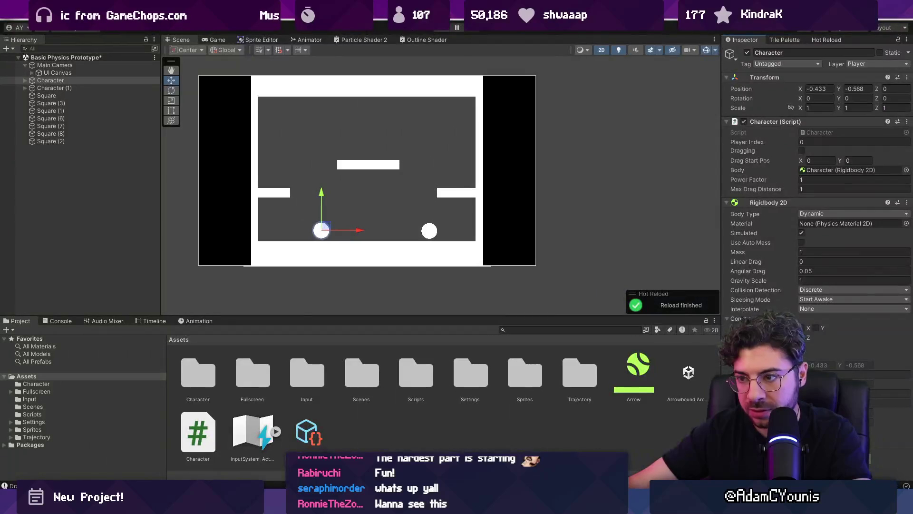
pyautogui.hotkey('ctrl', 'p')
pyautogui.click(416, 226)
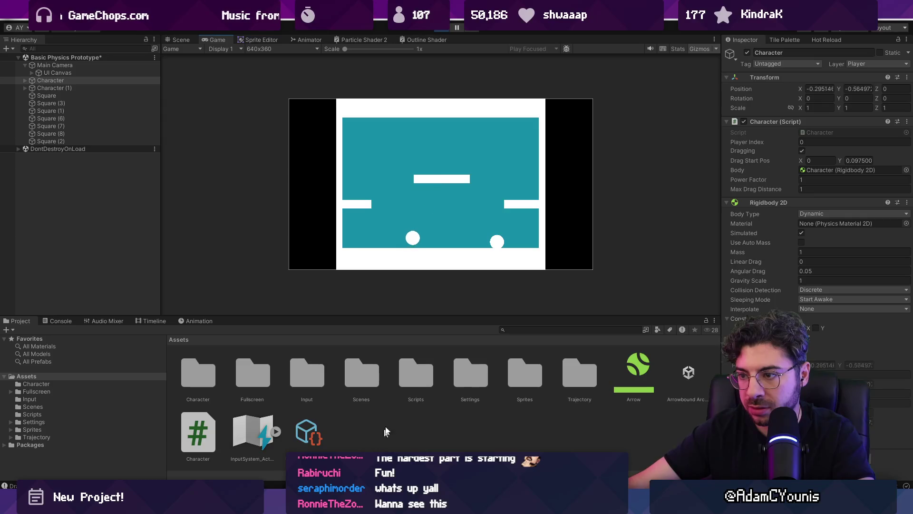
pyautogui.moveTo(445, 129); pyautogui.dragTo(414, 285)
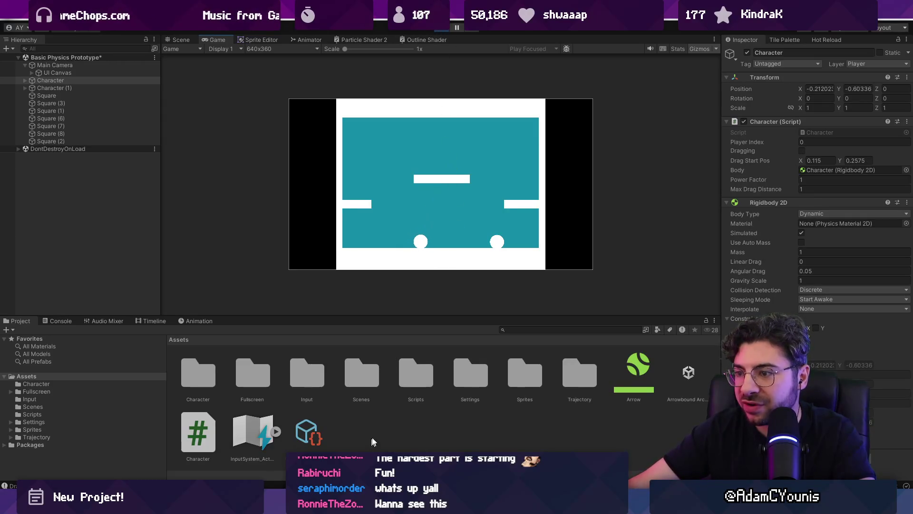
pyautogui.hotkey('ctrl', 'p')
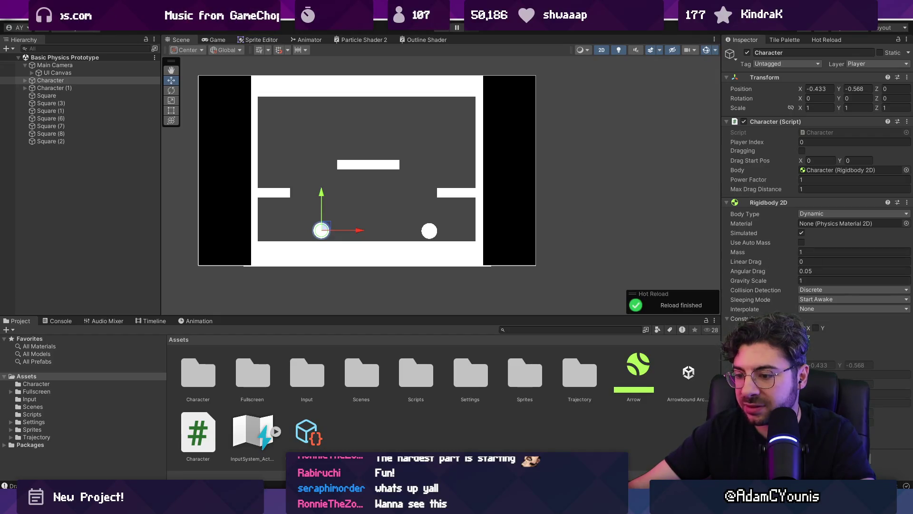
# Step: Review the powerFactor line in Character.cs's fling code, then return to Unity
pyautogui.hotkey('alt', 'Tab')
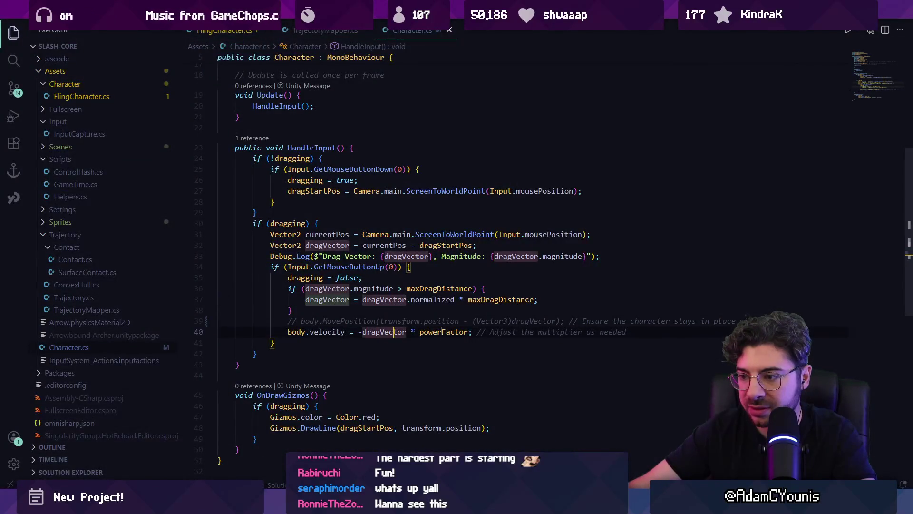
pyautogui.click(453, 332)
pyautogui.hotkey('alt', 'Tab')
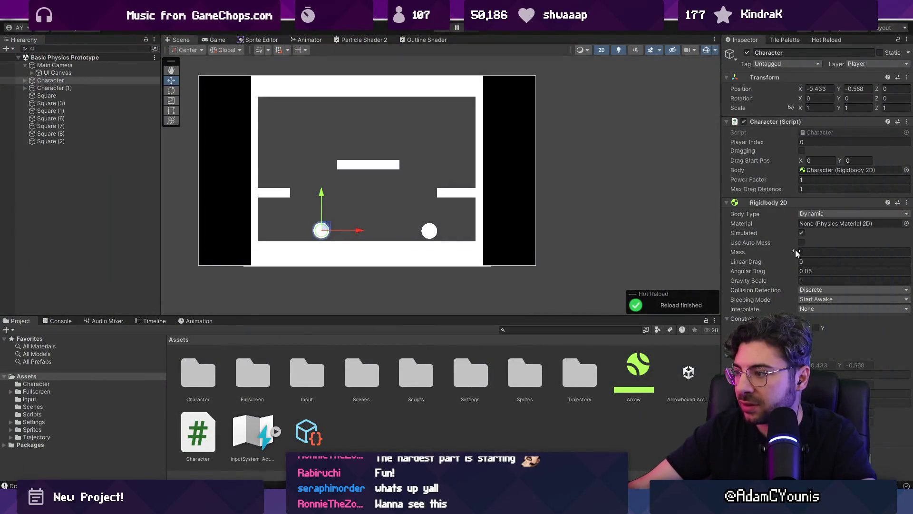
# Step: Set Power Factor to 6 and test three stronger flings, including onto the middle platform
pyautogui.click(809, 180)
pyautogui.write('6')
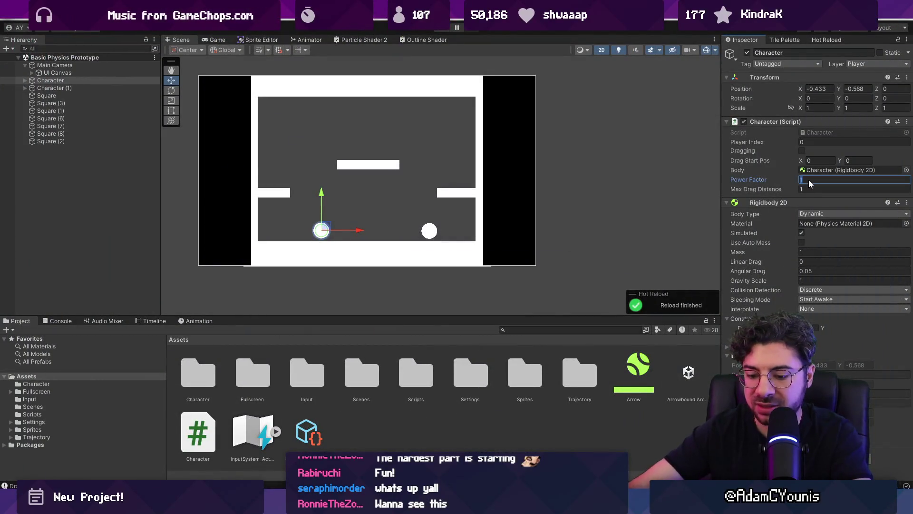
pyautogui.hotkey('ctrl', 'p')
pyautogui.moveTo(399, 197); pyautogui.dragTo(380, 278)
pyautogui.moveTo(422, 169); pyautogui.dragTo(390, 215)
pyautogui.moveTo(495, 197); pyautogui.dragTo(537, 249)
pyautogui.hotkey('ctrl', 'p')
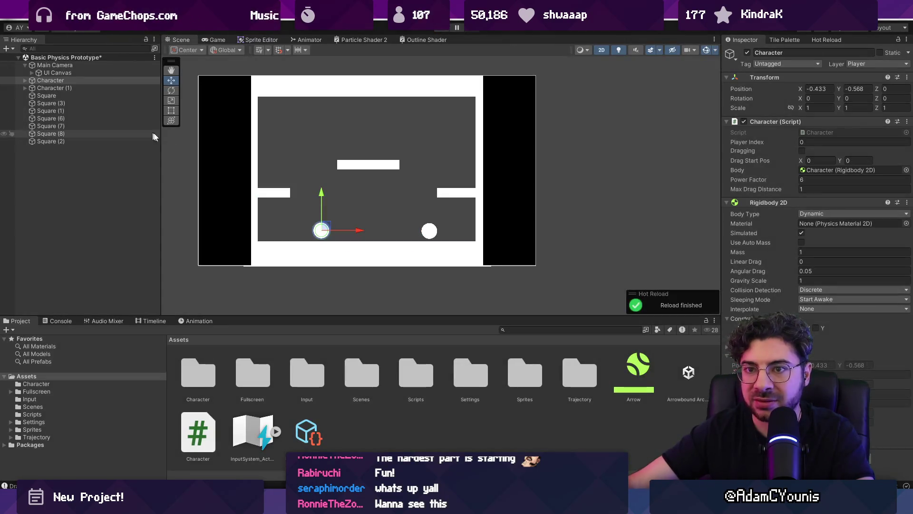
# Step: Assign the Arrow physics material to the Character's Rigidbody 2D
pyautogui.click(906, 223)
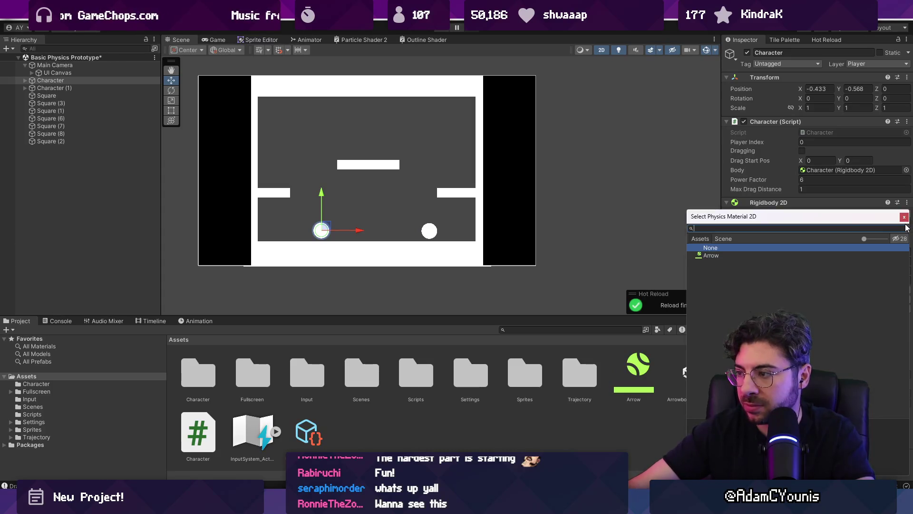
pyautogui.press('Down')
pyautogui.press('Return')
# Step: Test the bouncier ball with several flings, then leave fullscreen and stop
pyautogui.hotkey('ctrl', 'p')
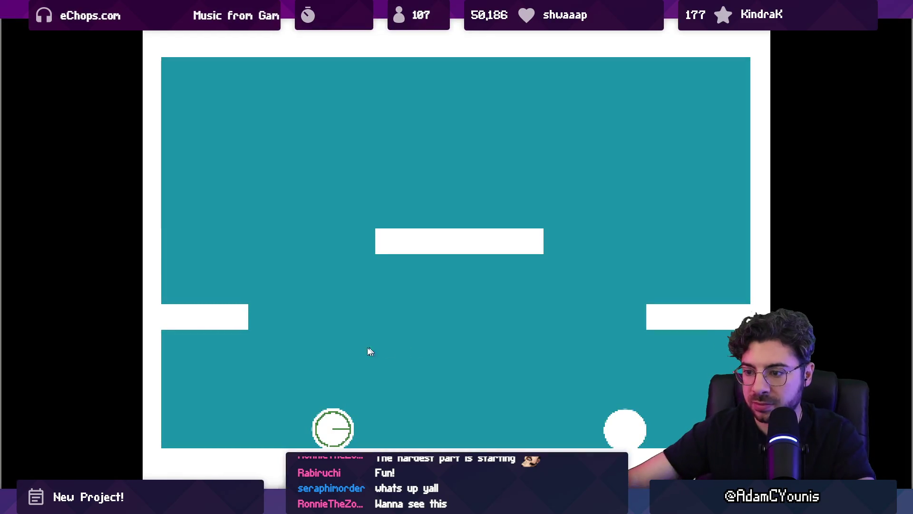
pyautogui.moveTo(371, 351)
pyautogui.mouseDown()
pyautogui.moveTo(326, 350)
pyautogui.moveTo(320, 403)
pyautogui.mouseUp()
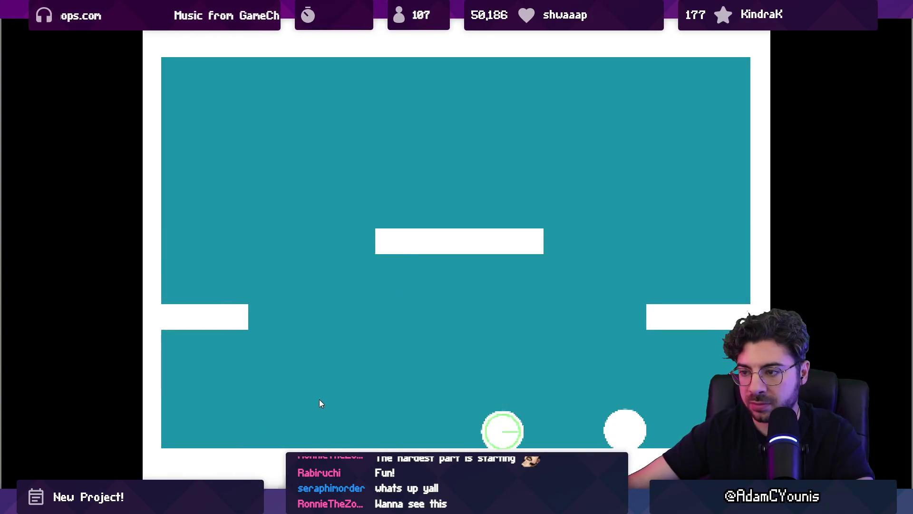
pyautogui.moveTo(457, 350); pyautogui.dragTo(530, 432)
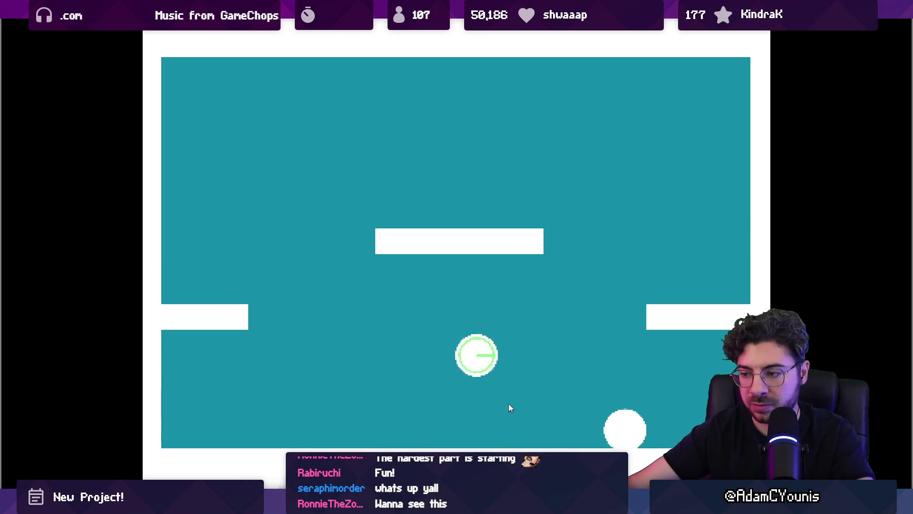
pyautogui.moveTo(535, 367); pyautogui.dragTo(532, 364)
pyautogui.moveTo(557, 416); pyautogui.dragTo(479, 356)
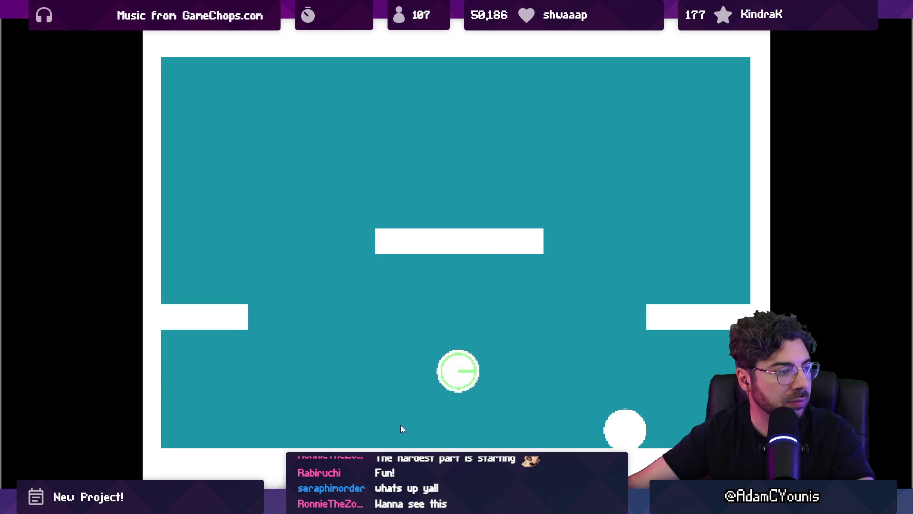
pyautogui.press('F11')
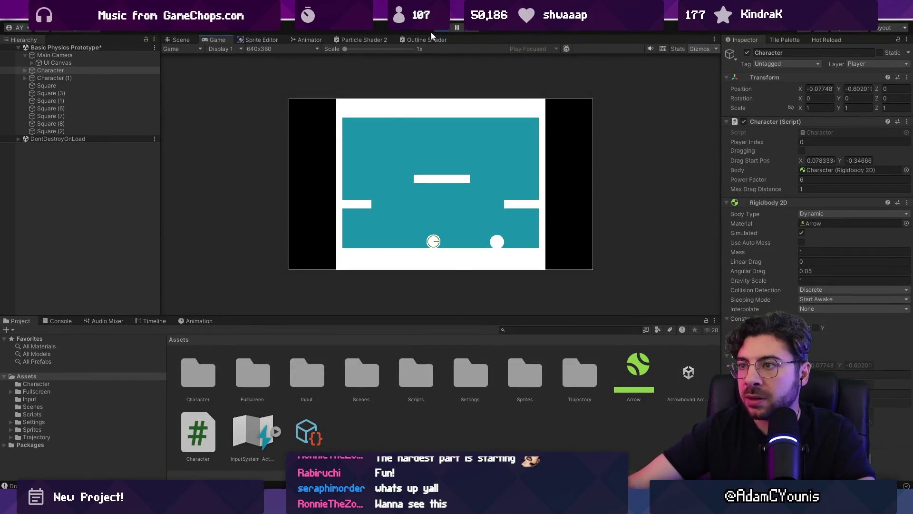
pyautogui.click(445, 27)
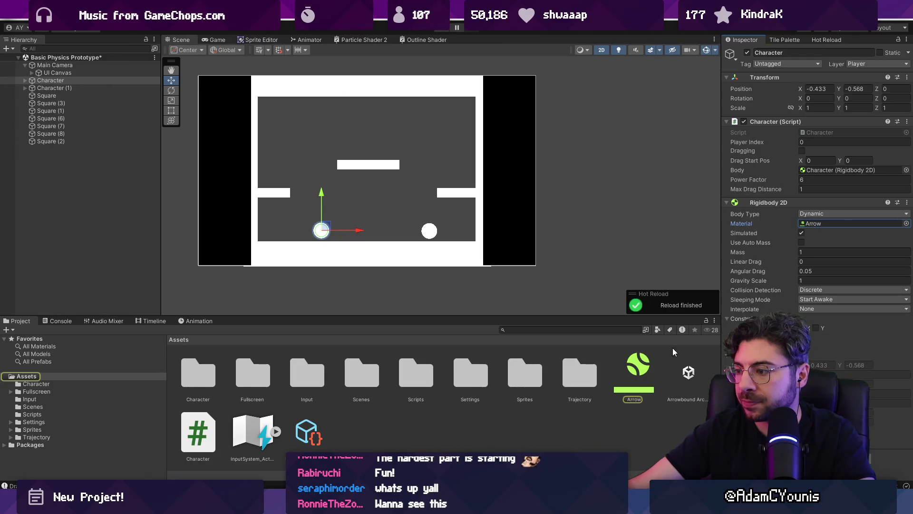
# Step: Duplicate Arrow as a 'Character' material with friction 0.1 and bounciness 0.4, fixing its object name
pyautogui.click(650, 367)
pyautogui.hotkey('ctrl', 'd')
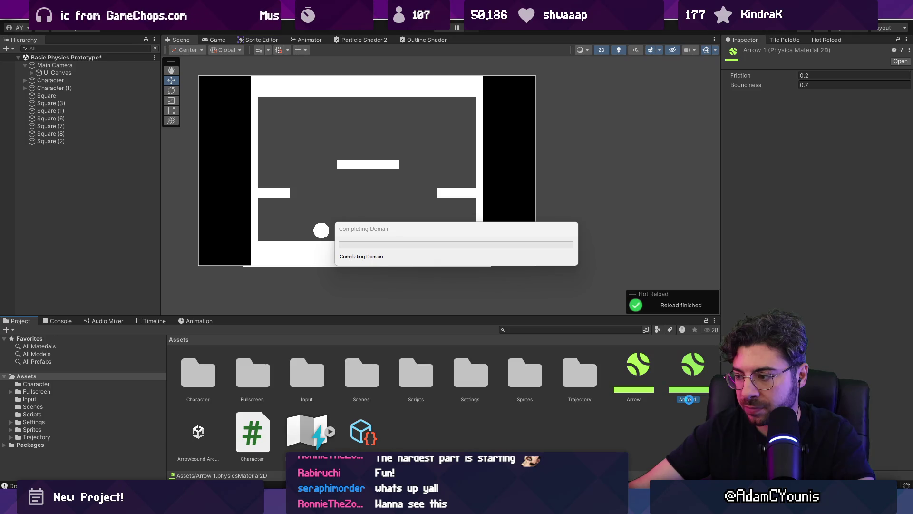
pyautogui.click(690, 399)
pyautogui.write('Character')
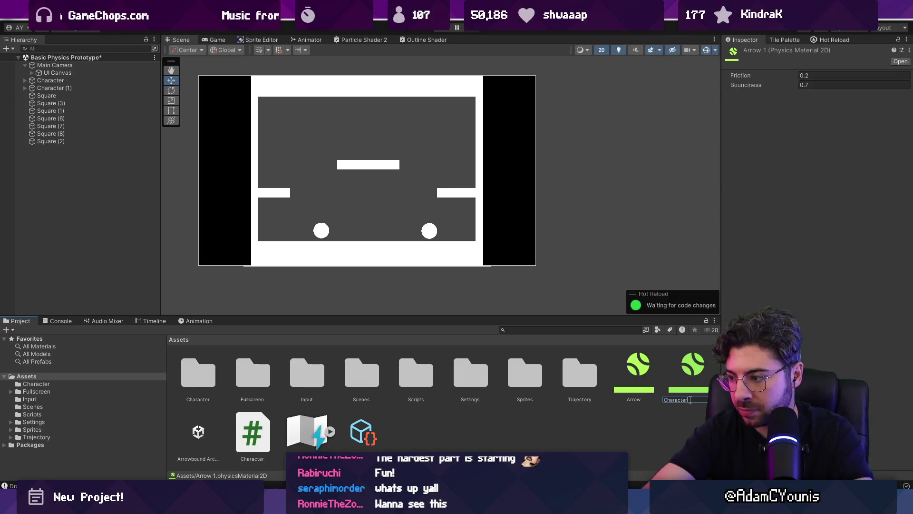
pyautogui.press('Return')
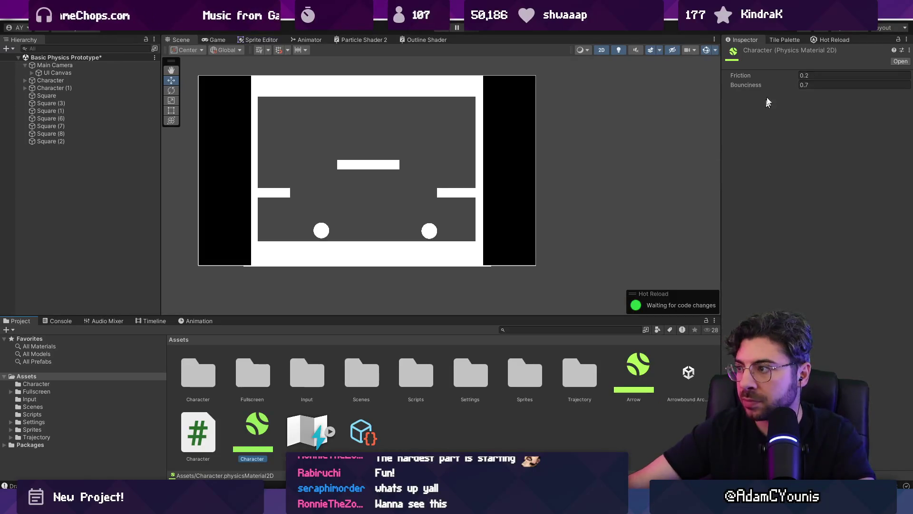
pyautogui.write('1')
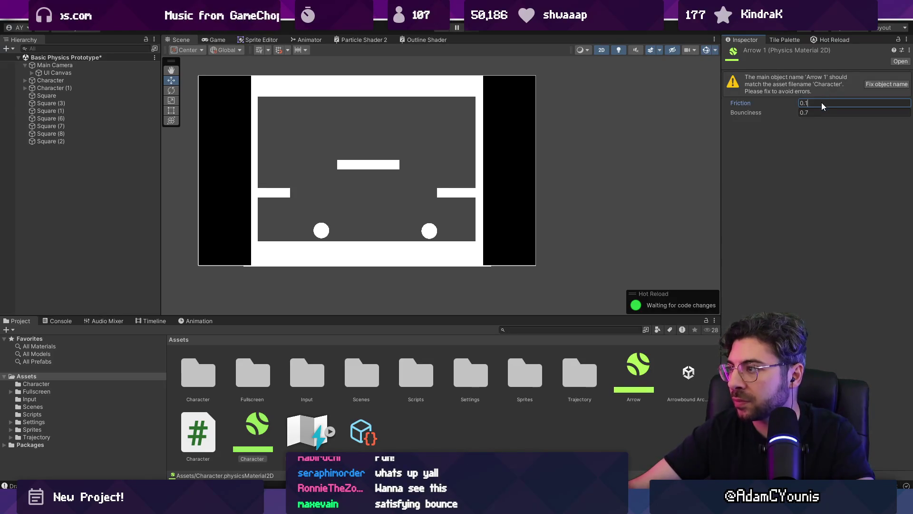
pyautogui.click(869, 85)
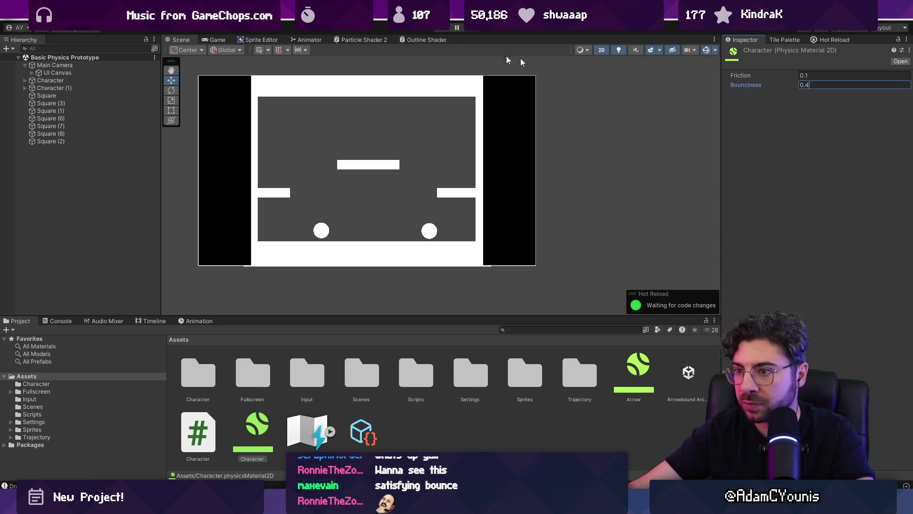
# Step: Test six flings around the arena, stop the game, and select the Character object
pyautogui.hotkey('ctrl', 'p')
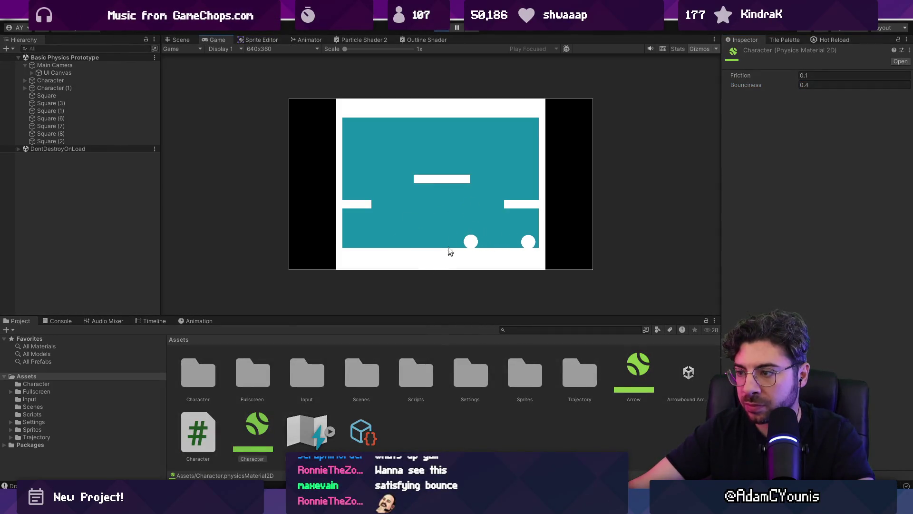
pyautogui.click(452, 284)
pyautogui.click(439, 245)
pyautogui.click(498, 237)
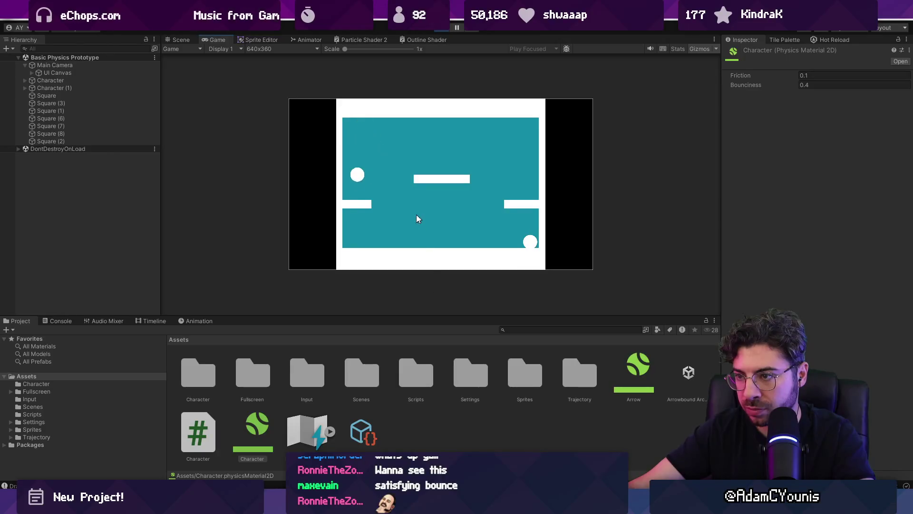
pyautogui.click(387, 232)
pyautogui.click(439, 217)
pyautogui.click(461, 285)
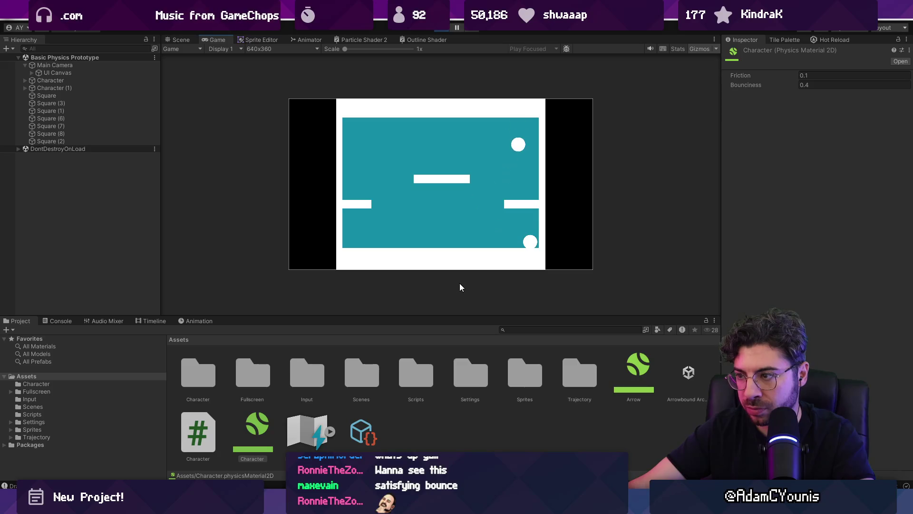
pyautogui.hotkey('ctrl', 'p')
pyautogui.click(67, 83)
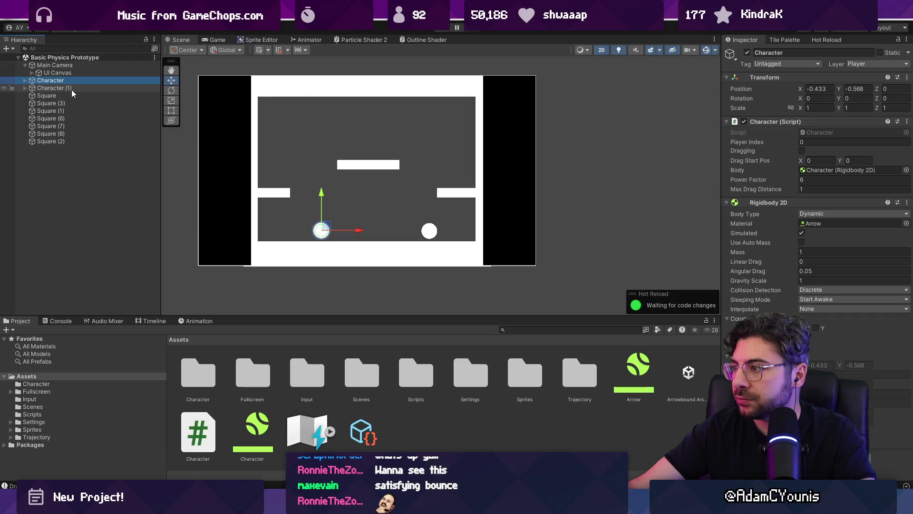
# Step: Set the Character script's Max Drag Distance to 0.7 and Power Factor to 5
pyautogui.click(809, 189)
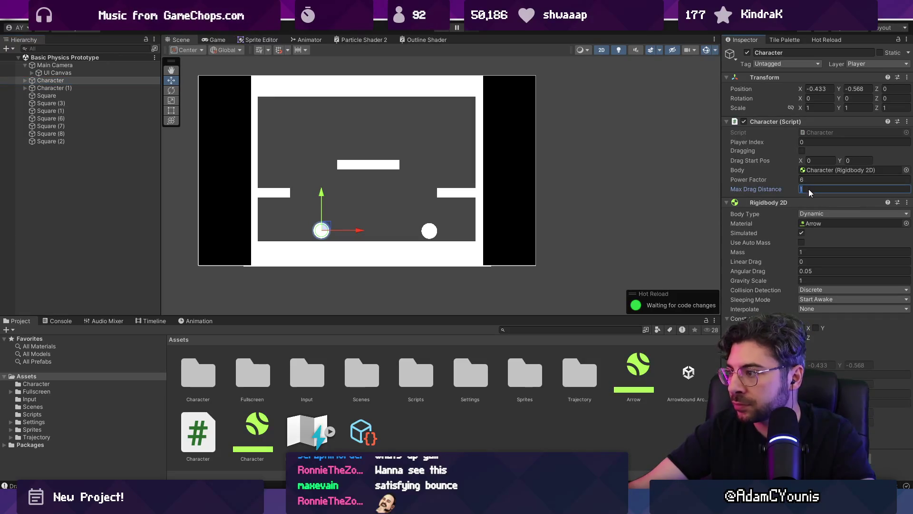
pyautogui.write('0.7')
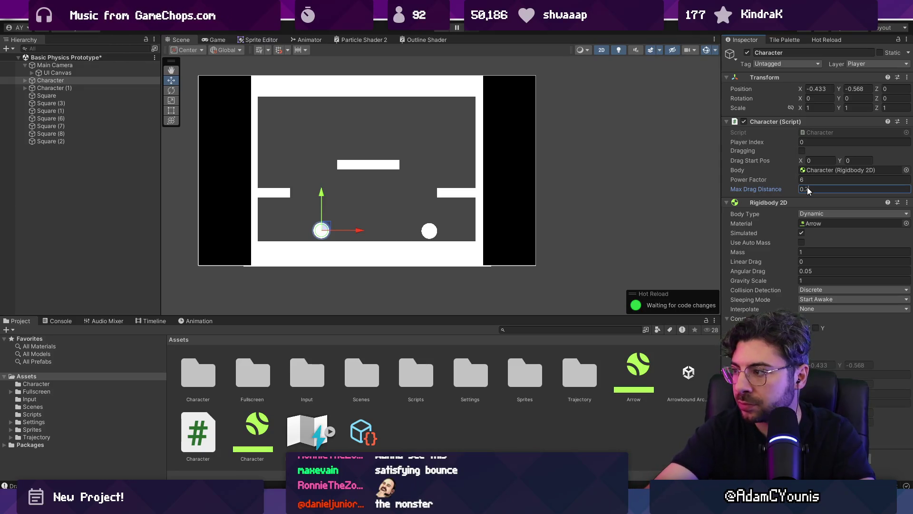
pyautogui.press('Tab')
pyautogui.click(821, 181)
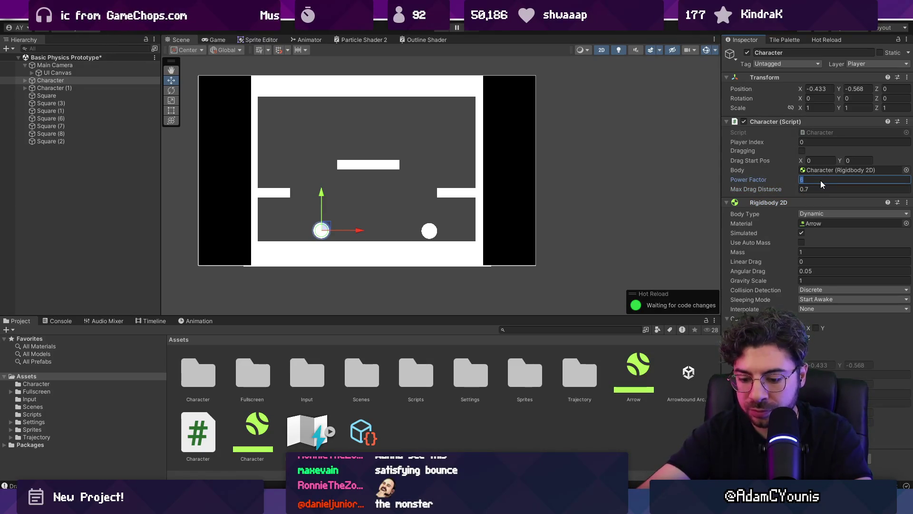
# Step: Test six flings with the shorter drag limit, then leave fullscreen and stop
pyautogui.hotkey('ctrl', 'p')
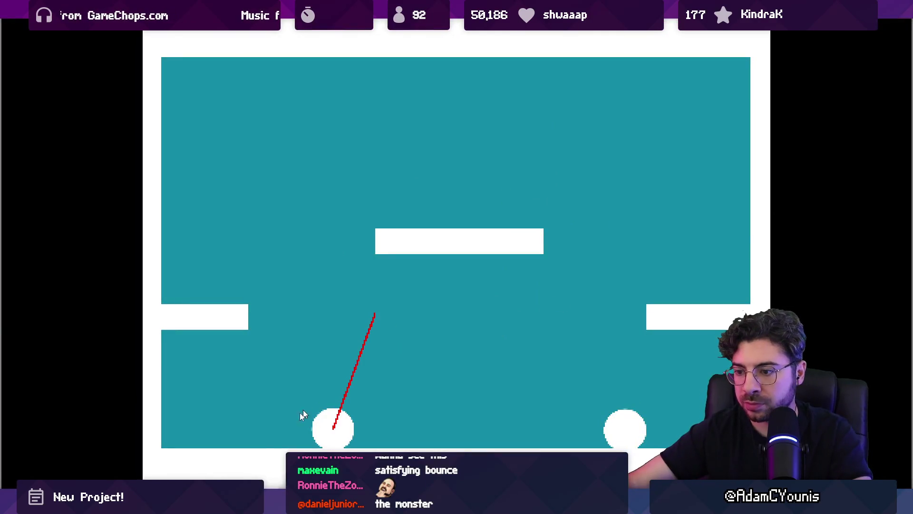
pyautogui.moveTo(303, 414); pyautogui.dragTo(305, 414)
pyautogui.moveTo(557, 355); pyautogui.dragTo(556, 361)
pyautogui.moveTo(640, 292); pyautogui.dragTo(645, 296)
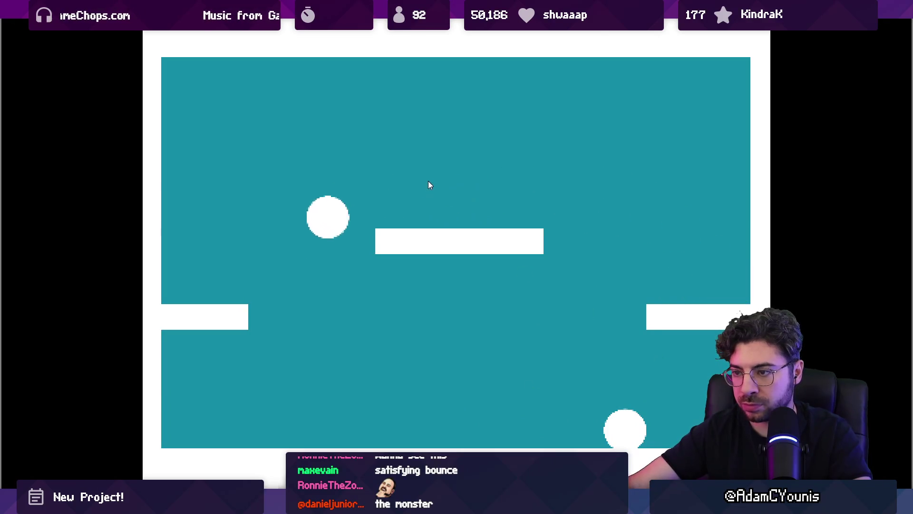
pyautogui.moveTo(320, 263); pyautogui.dragTo(312, 253)
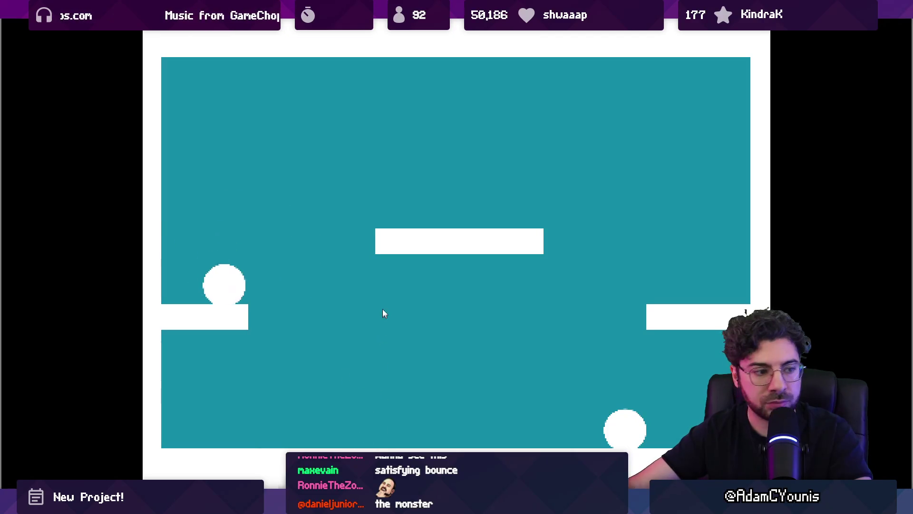
pyautogui.moveTo(341, 370); pyautogui.dragTo(330, 383)
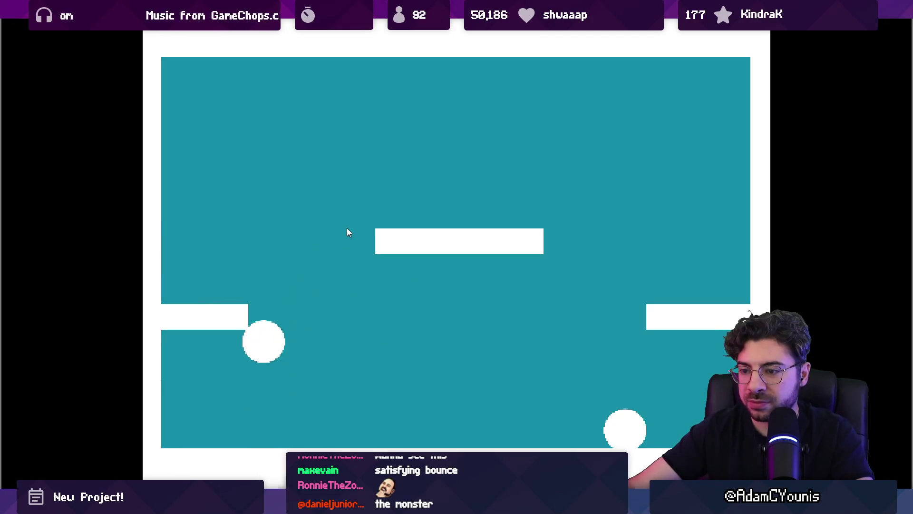
pyautogui.moveTo(376, 195); pyautogui.dragTo(410, 142)
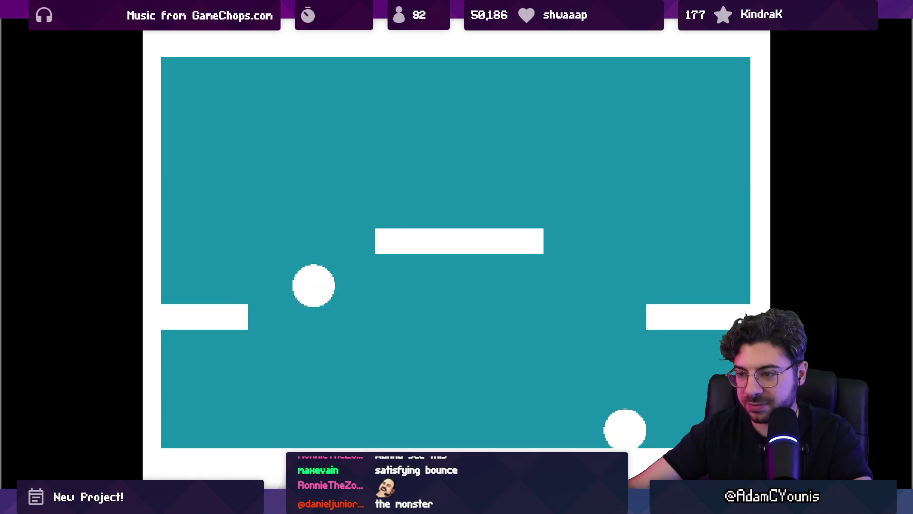
pyautogui.press('F11')
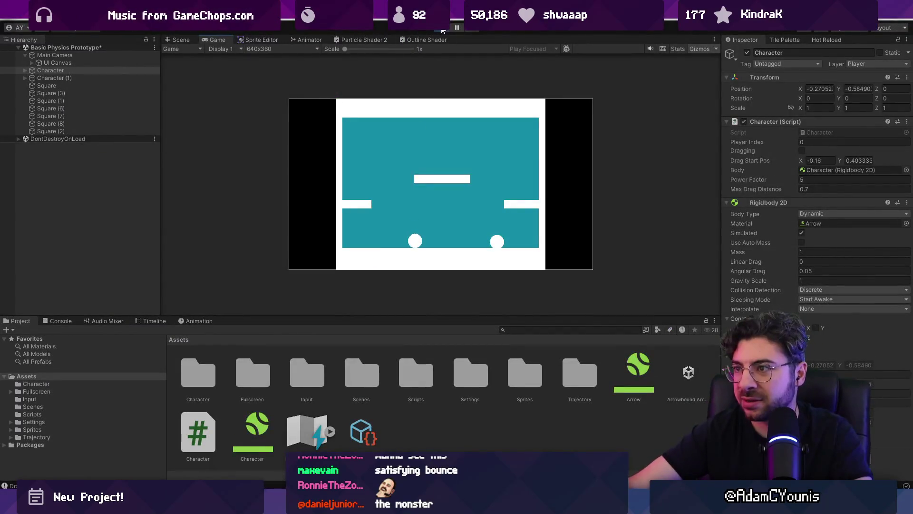
pyautogui.hotkey('ctrl', 'p')
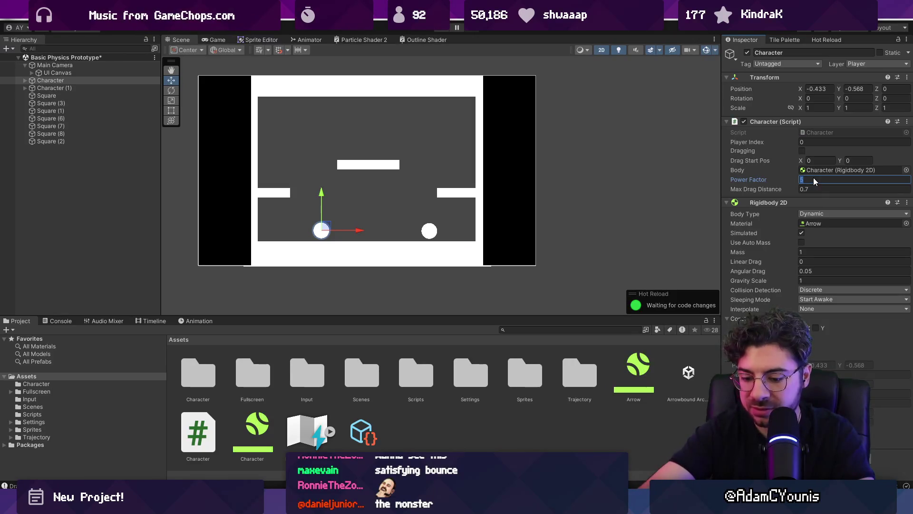
pyautogui.write('6')
# Step: Apply the power change with a brief play run and show the Character physics material
pyautogui.hotkey('ctrl', 'p')
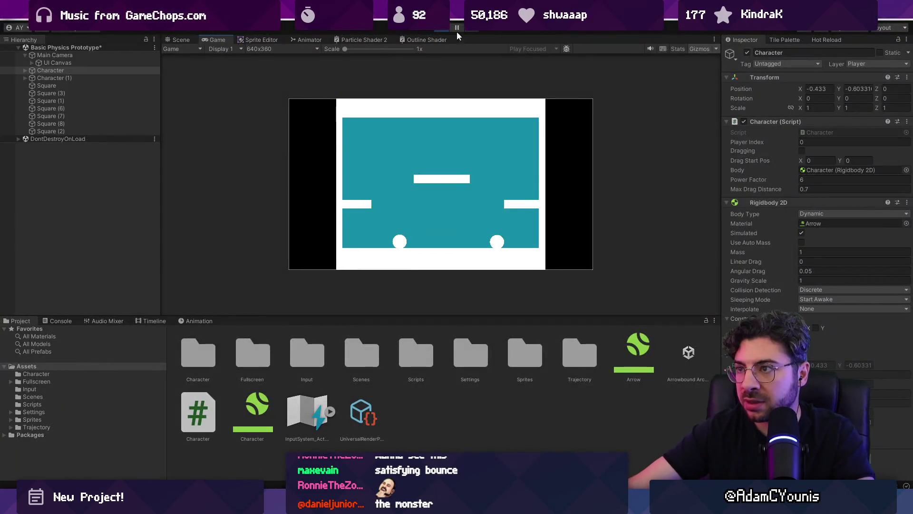
pyautogui.click(456, 29)
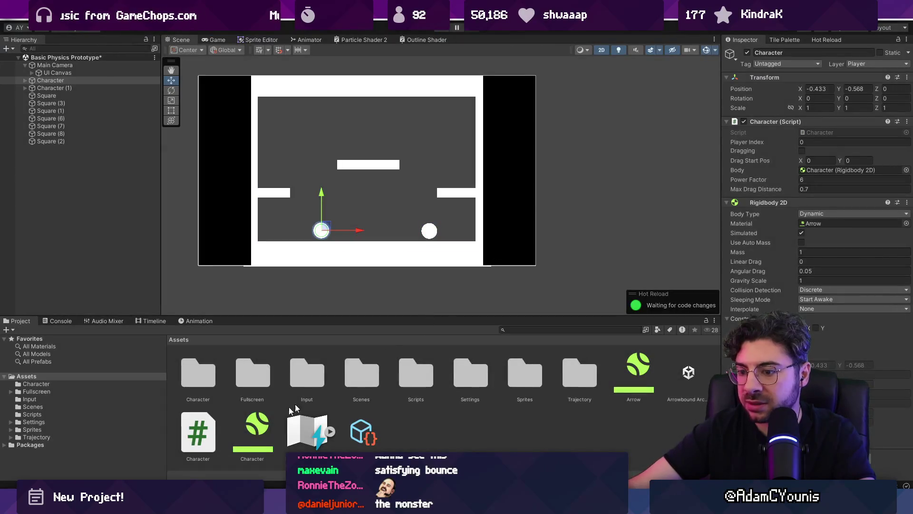
pyautogui.click(252, 421)
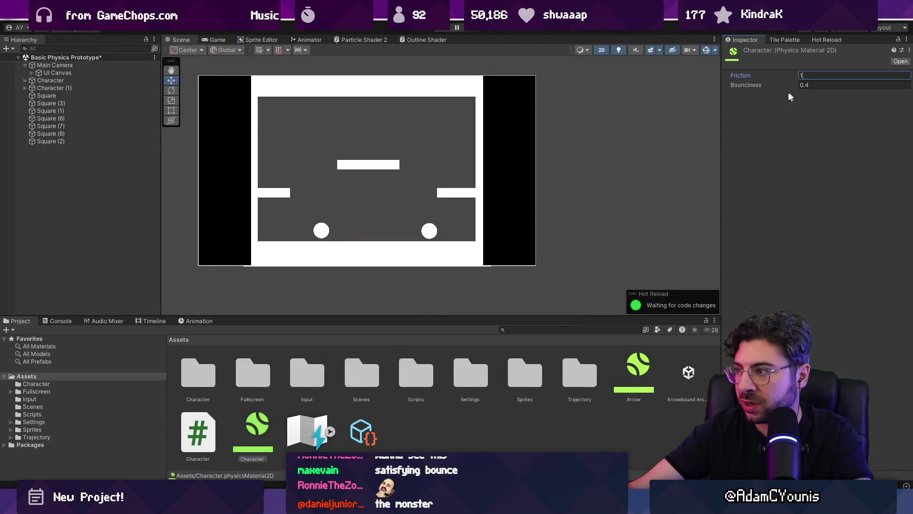
# Step: Start the game and fling the ball around from the floor and left ledge
pyautogui.hotkey('ctrl', 'p')
pyautogui.click(330, 266)
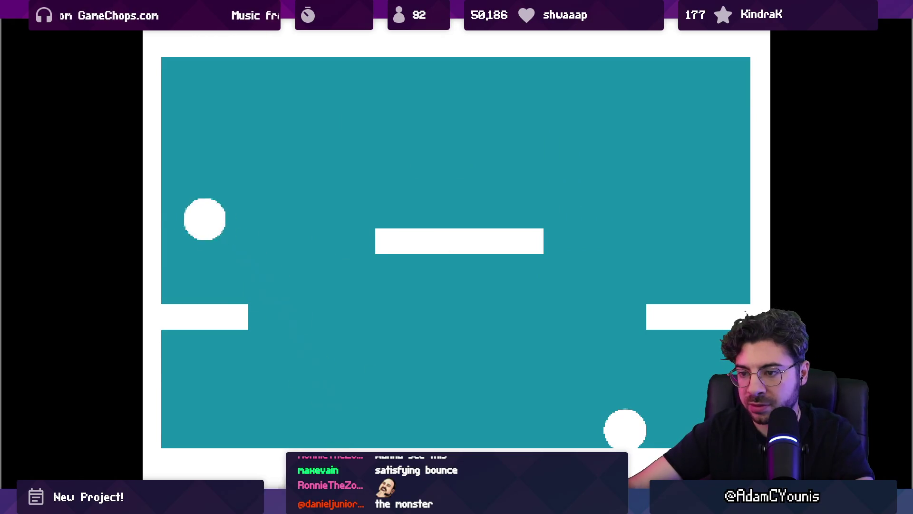
pyautogui.click(392, 303)
pyautogui.click(256, 421)
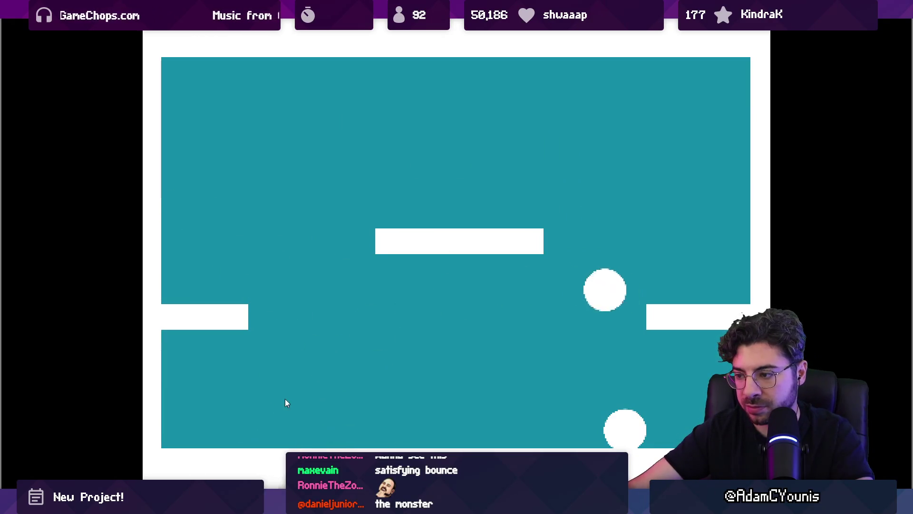
pyautogui.click(347, 351)
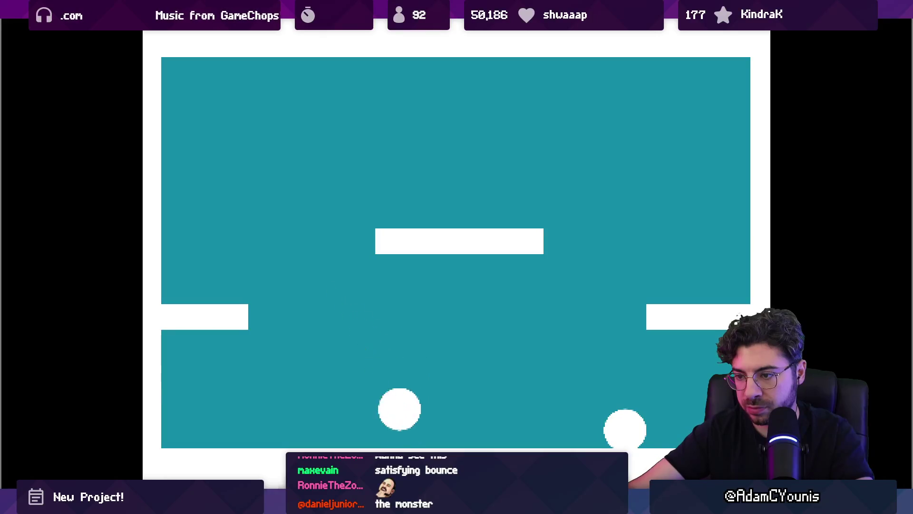
pyautogui.click(401, 271)
pyautogui.click(505, 346)
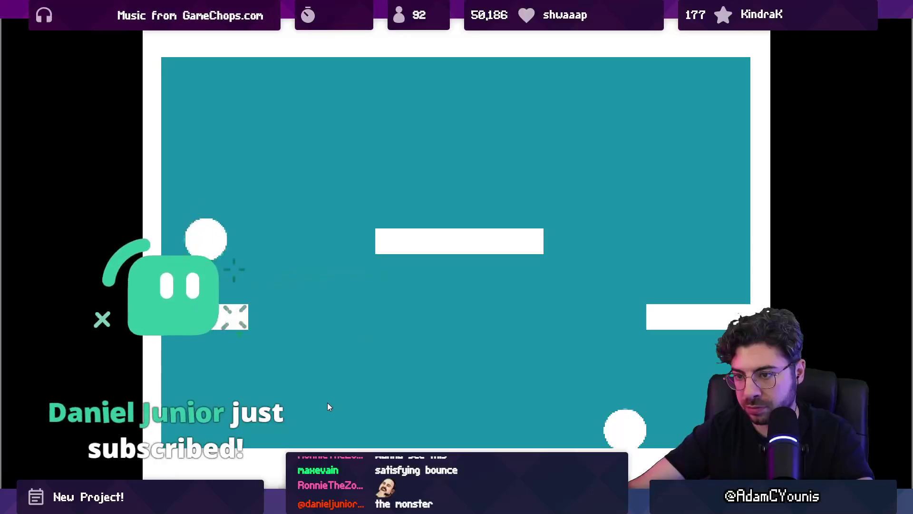
# Step: Keep flinging between ledges and middle platform, stop the game, and select Character
pyautogui.moveTo(383, 300); pyautogui.dragTo(333, 404)
pyautogui.moveTo(381, 285); pyautogui.dragTo(421, 364)
pyautogui.moveTo(489, 316)
pyautogui.mouseDown()
pyautogui.moveTo(555, 407)
pyautogui.moveTo(539, 394)
pyautogui.mouseUp()
pyautogui.moveTo(428, 265)
pyautogui.mouseDown()
pyautogui.moveTo(349, 275)
pyautogui.moveTo(429, 427)
pyautogui.mouseUp()
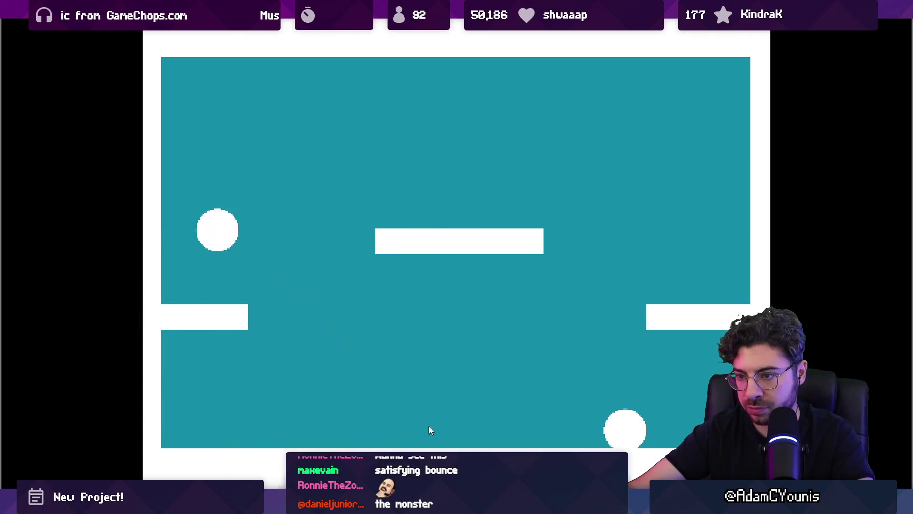
pyautogui.moveTo(406, 330); pyautogui.dragTo(409, 438)
pyautogui.moveTo(358, 363); pyautogui.dragTo(277, 457)
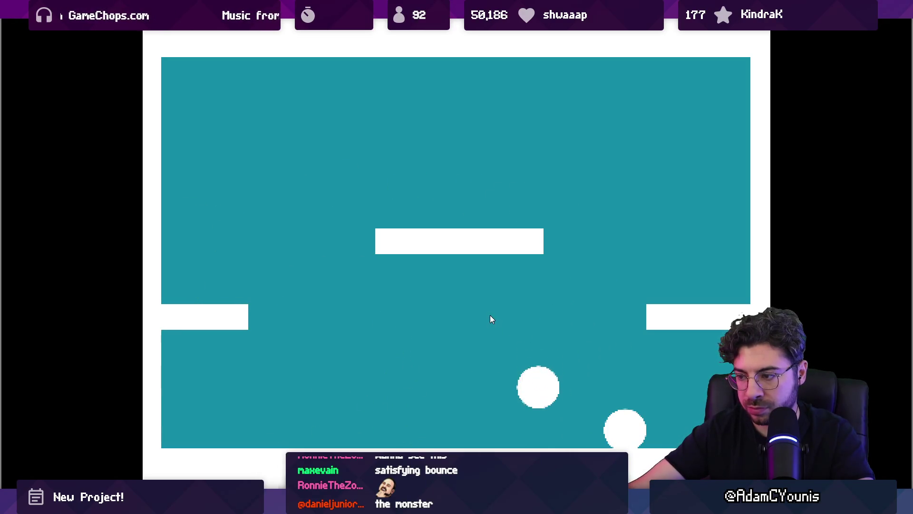
pyautogui.moveTo(491, 318); pyautogui.dragTo(428, 347)
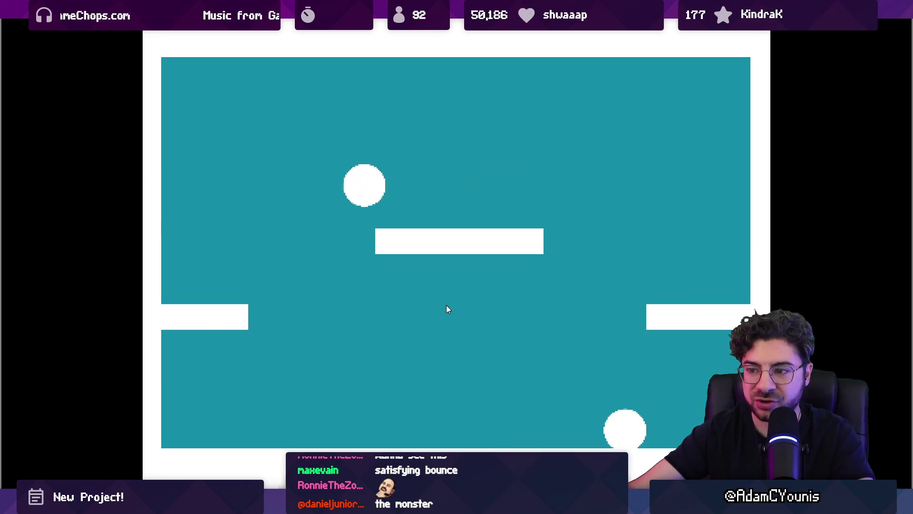
pyautogui.press('F11')
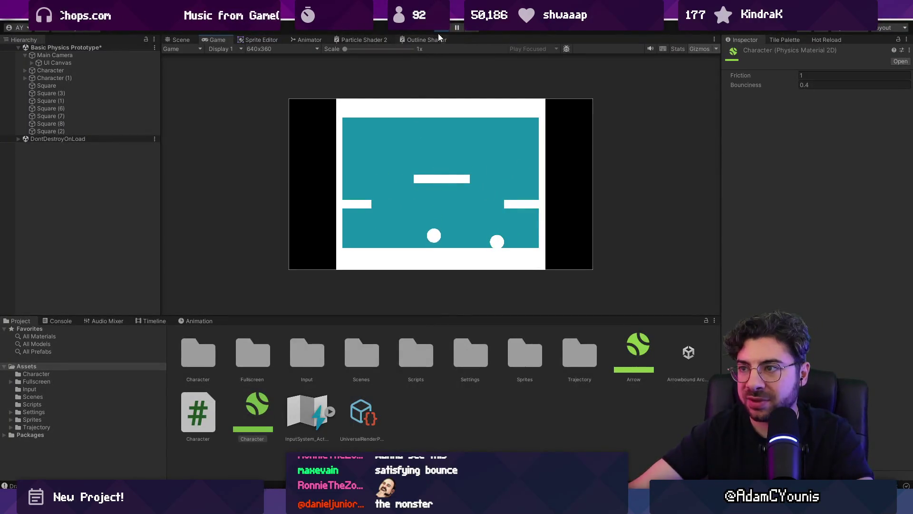
pyautogui.hotkey('ctrl', 'p')
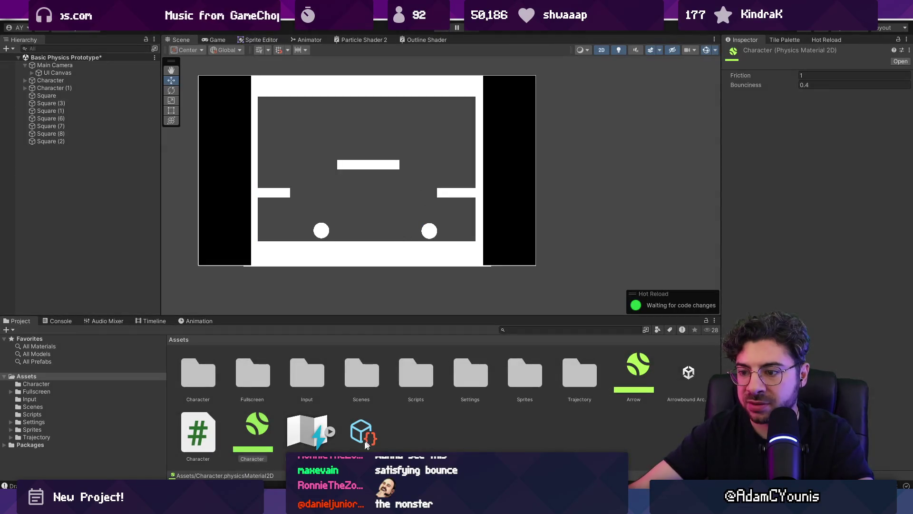
pyautogui.click(368, 164)
pyautogui.click(321, 230)
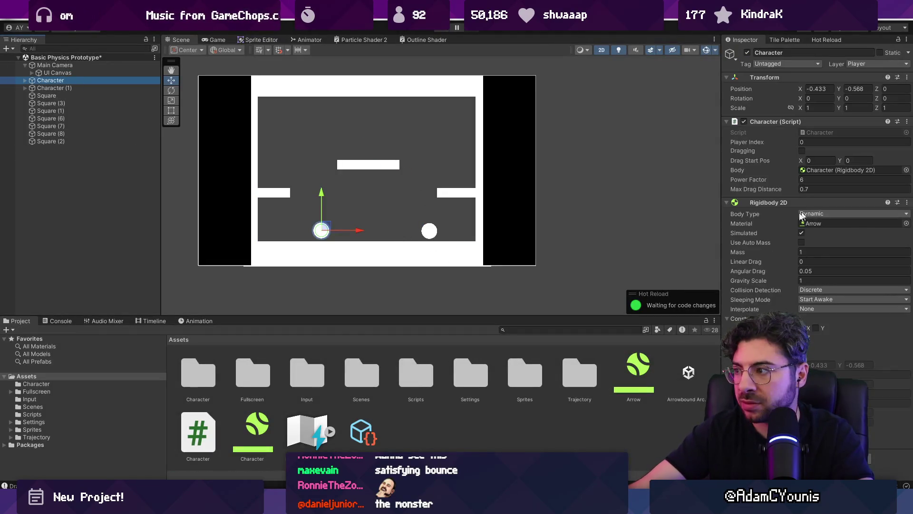
# Step: Set Linear Drag to 1 and test four flings full screen to see the ball slow
pyautogui.click(821, 262)
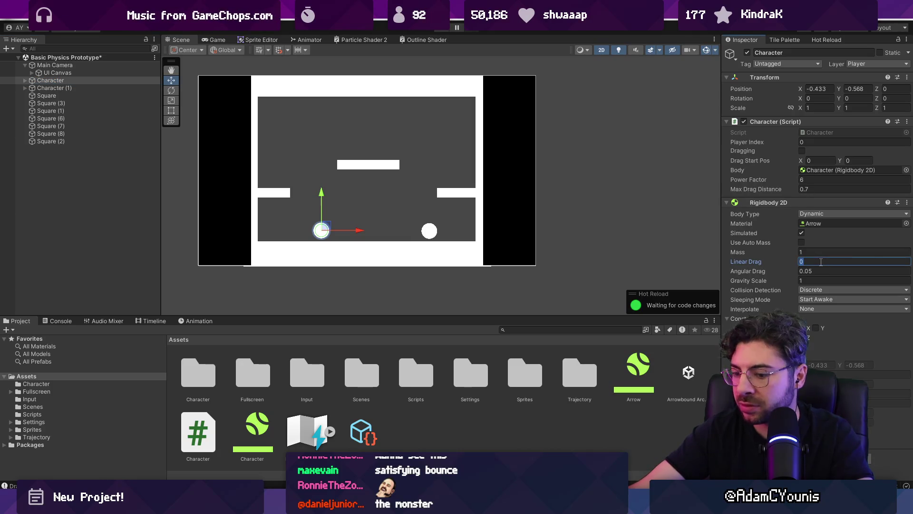
pyautogui.write('1')
pyautogui.hotkey('ctrl', 'p')
pyautogui.moveTo(421, 232); pyautogui.dragTo(427, 312)
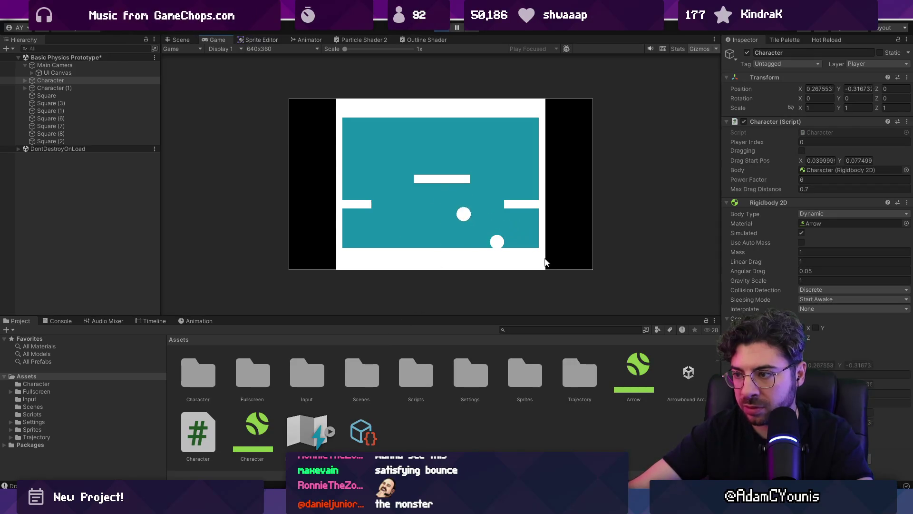
pyautogui.moveTo(469, 199); pyautogui.dragTo(347, 323)
pyautogui.moveTo(506, 185)
pyautogui.mouseDown()
pyautogui.moveTo(480, 245)
pyautogui.moveTo(470, 339)
pyautogui.moveTo(597, 398)
pyautogui.mouseUp()
pyautogui.press('F11')
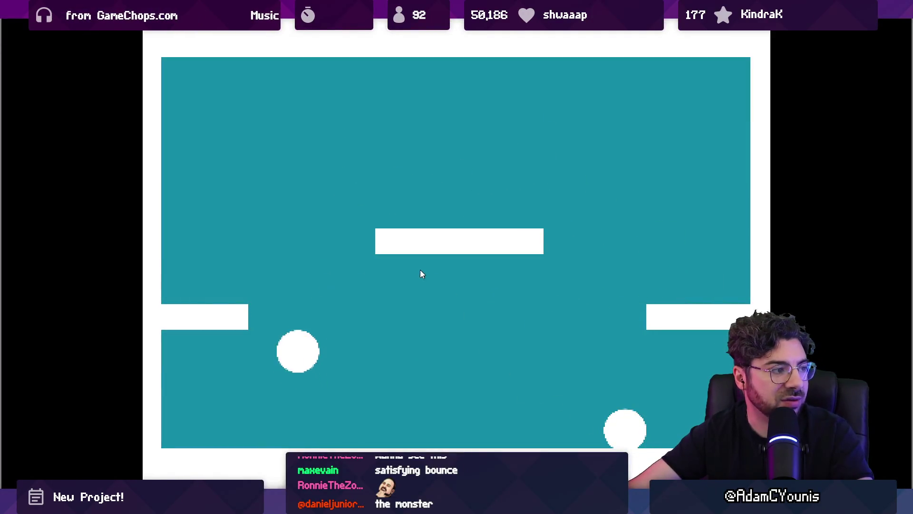
pyautogui.moveTo(474, 385); pyautogui.dragTo(356, 385)
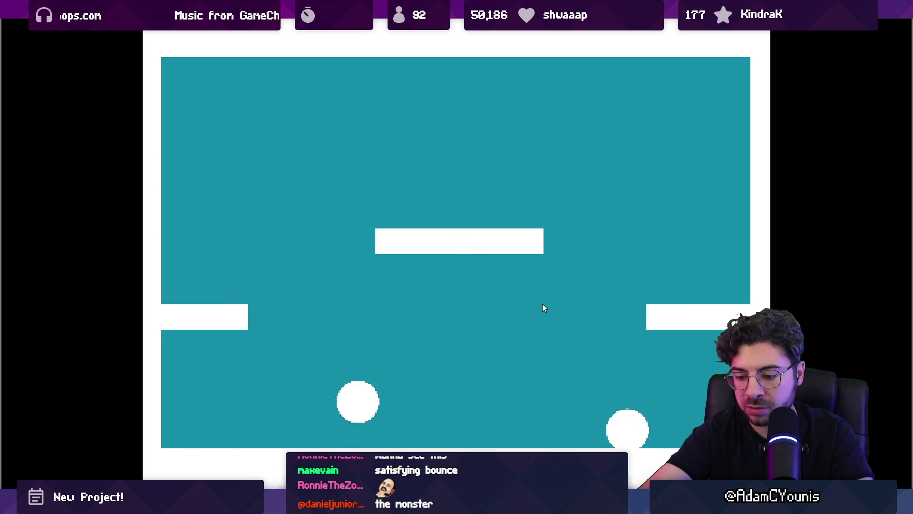
pyautogui.press('F11')
pyautogui.hotkey('ctrl', 'p')
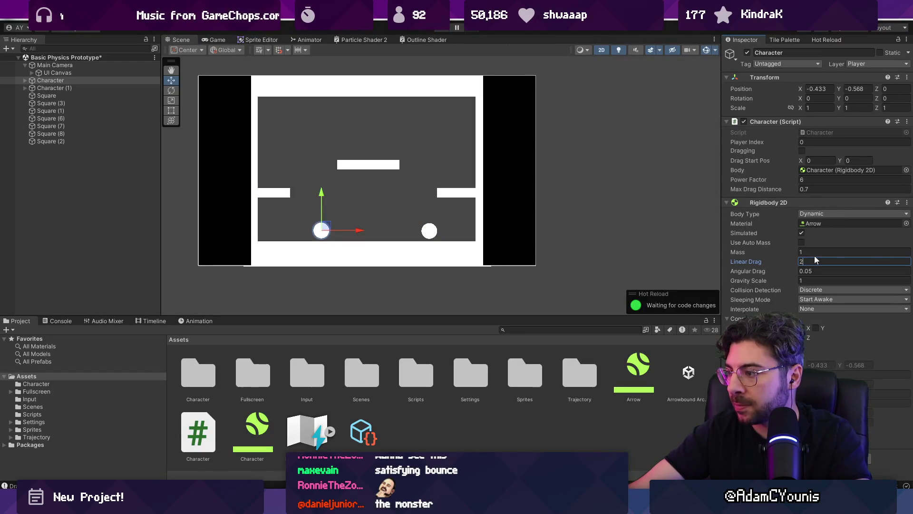
# Step: Start the game at drag 2 and fling the ball between floor, left ledge and platform
pyautogui.click(436, 29)
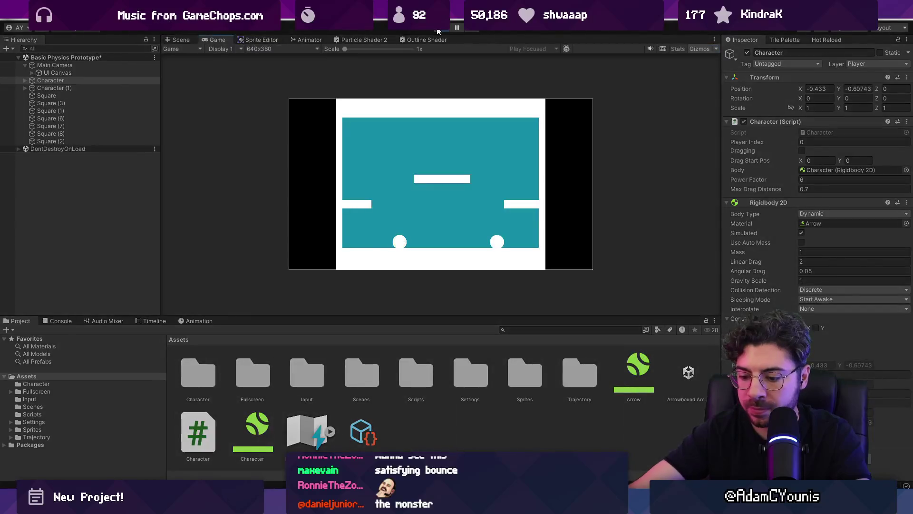
pyautogui.click(628, 243)
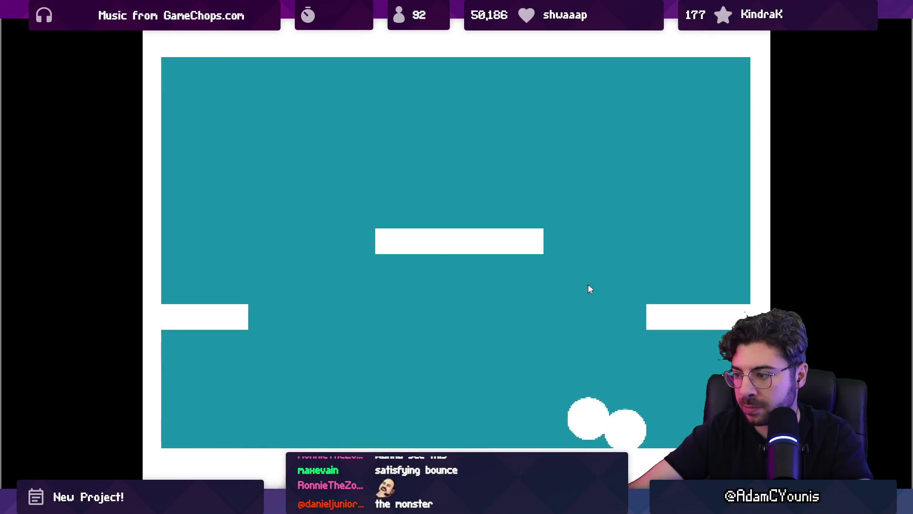
pyautogui.click(542, 255)
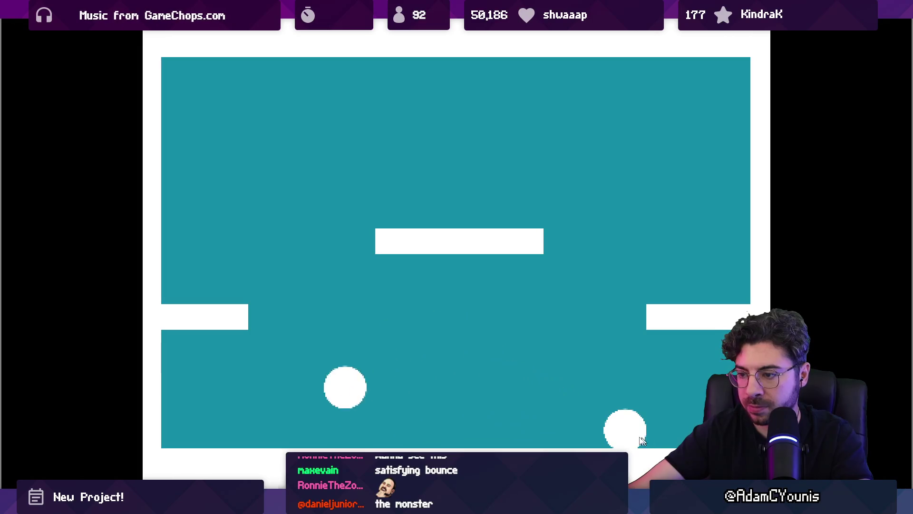
pyautogui.click(302, 244)
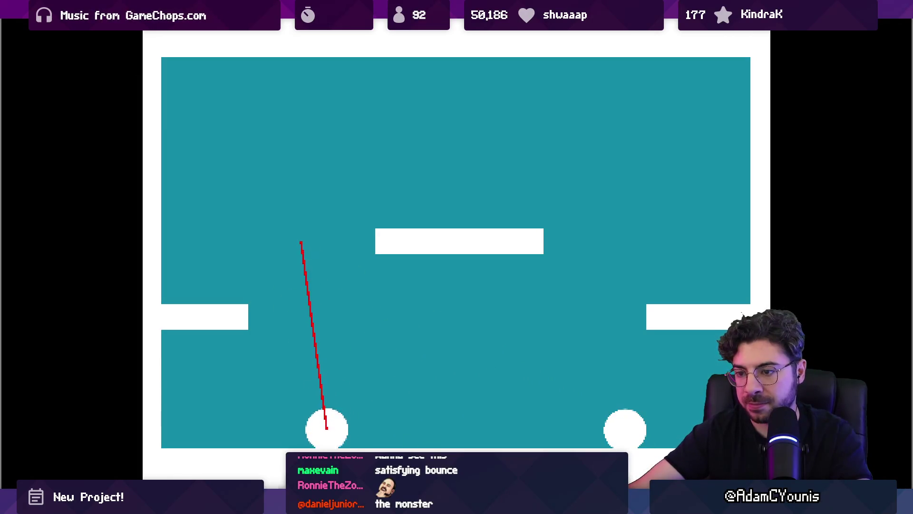
pyautogui.click(437, 240)
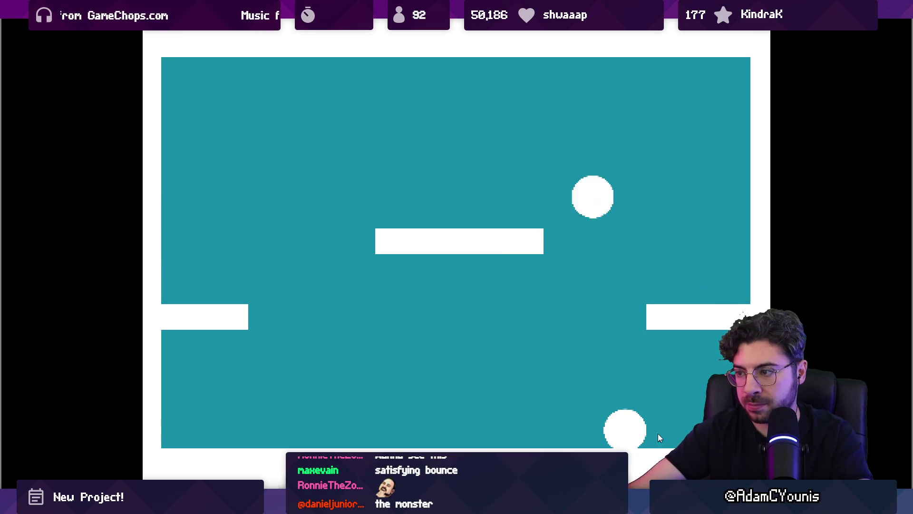
pyautogui.click(425, 271)
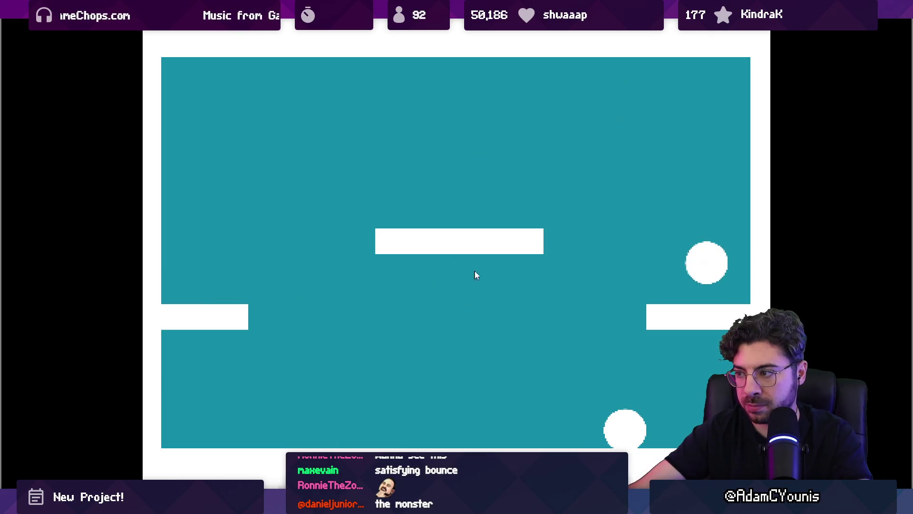
pyautogui.click(418, 276)
pyautogui.click(346, 415)
pyautogui.click(484, 378)
pyautogui.click(616, 389)
# Step: Keep flinging over and onto the middle platform and right ledge, then stop the game
pyautogui.click(573, 369)
pyautogui.click(638, 243)
pyautogui.click(574, 355)
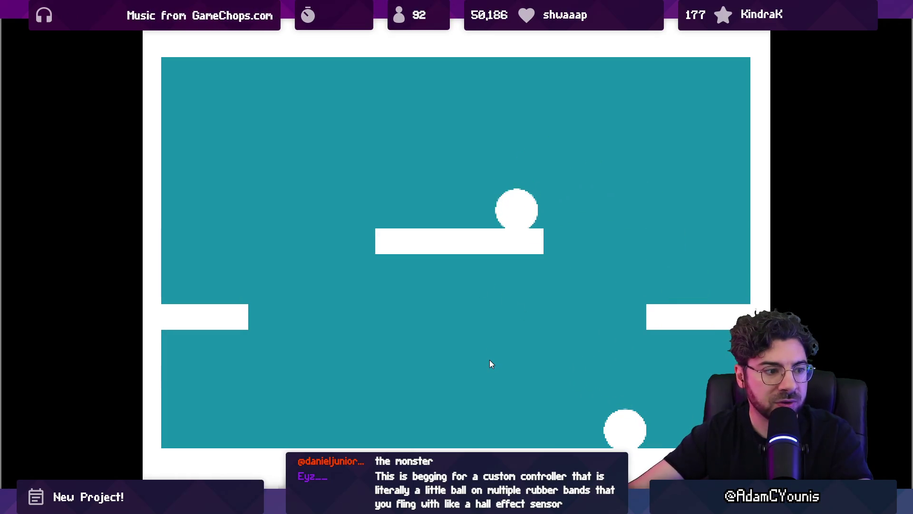
pyautogui.click(434, 256)
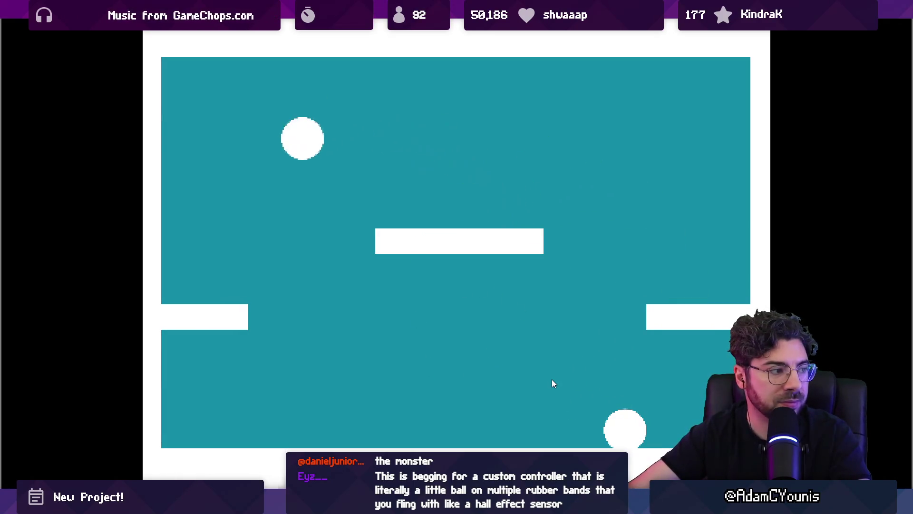
pyautogui.click(504, 266)
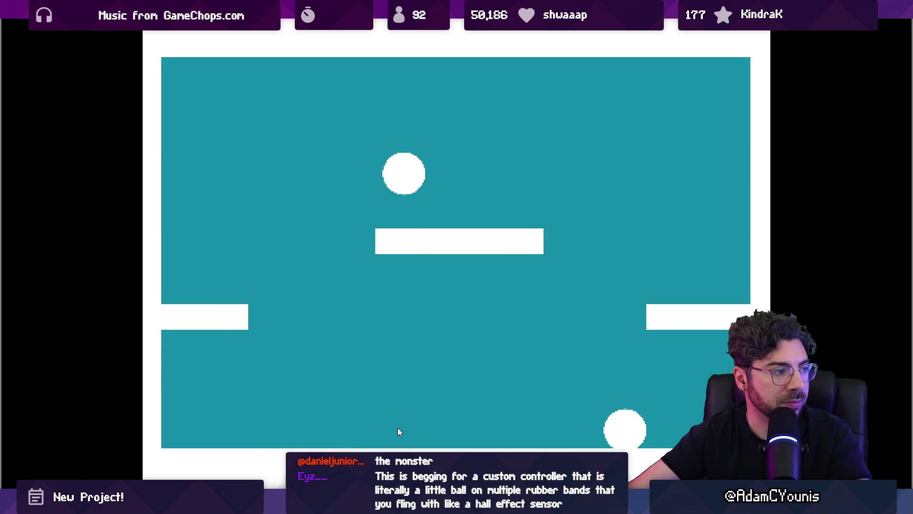
pyautogui.click(531, 282)
pyautogui.click(573, 271)
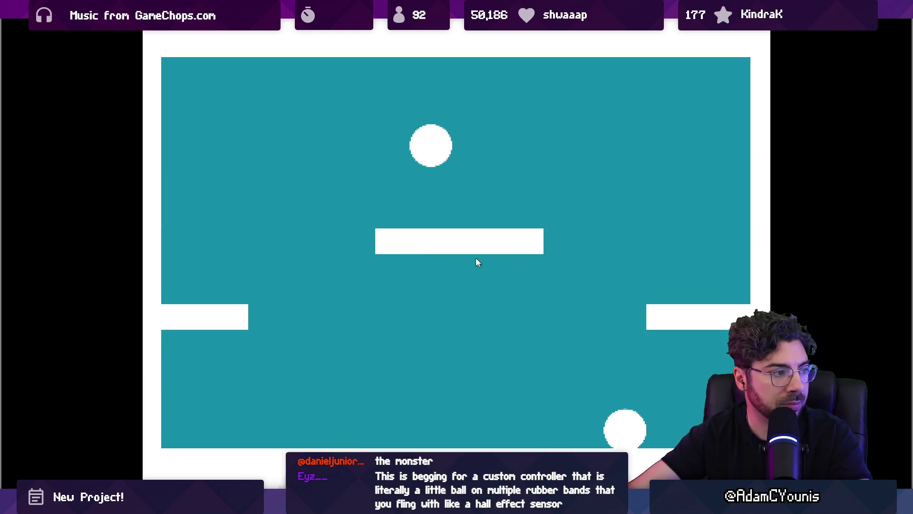
pyautogui.click(457, 276)
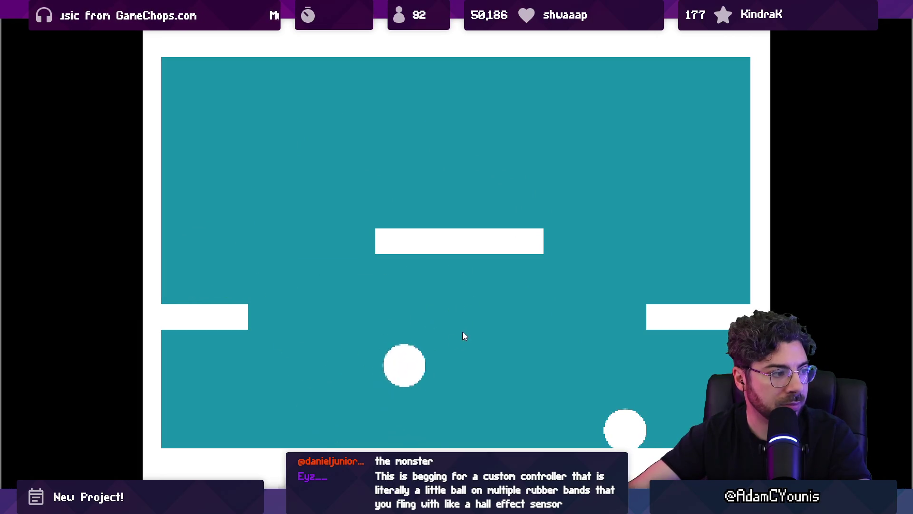
pyautogui.click(593, 318)
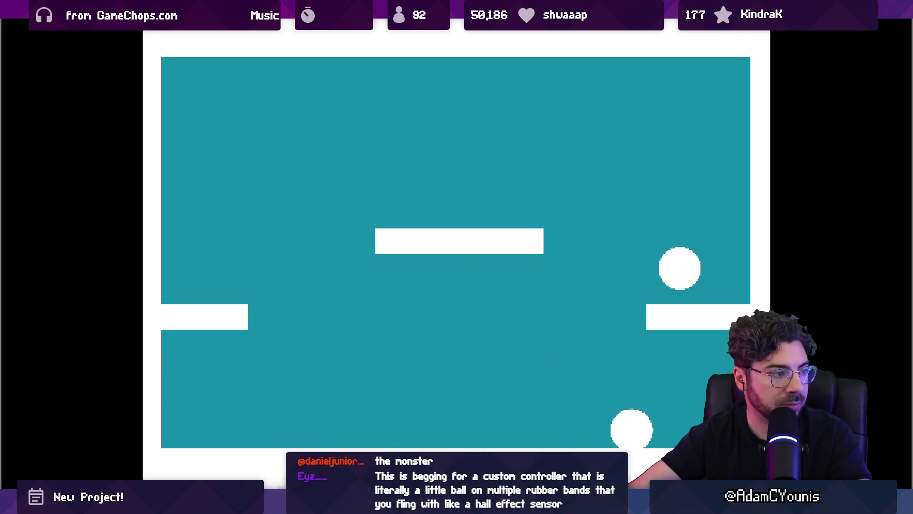
pyautogui.press('Escape')
pyautogui.hotkey('ctrl', 'p')
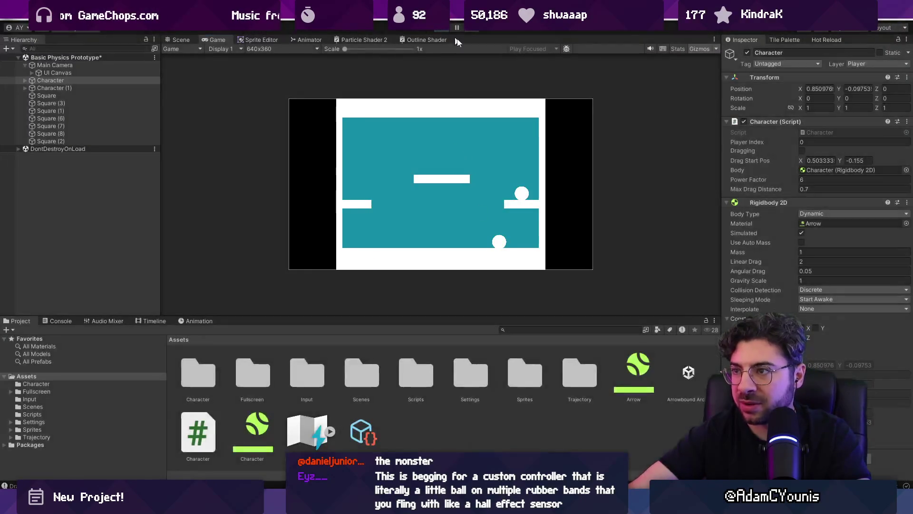
# Step: Find the OnDrawGizmos method in Character.cs by searching 'ondr', delete it, and return to Unity
pyautogui.hotkey('ctrl', 'f')
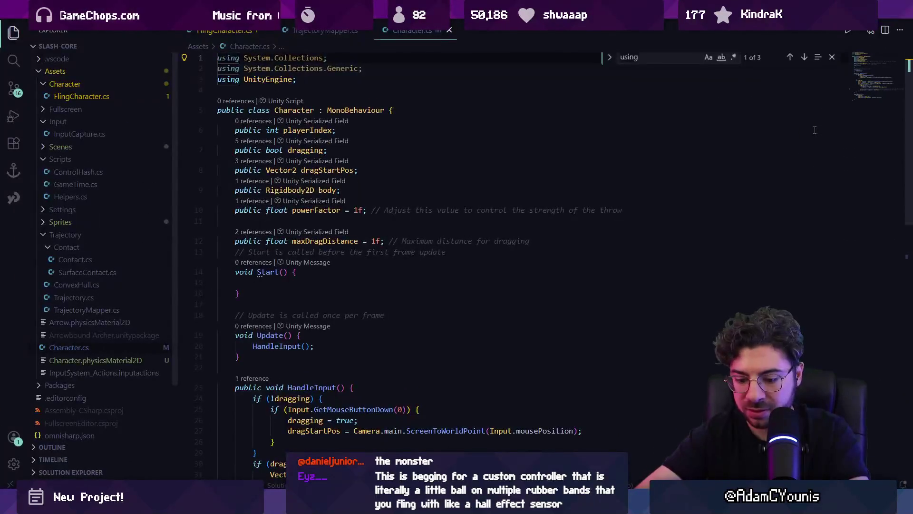
pyautogui.write('ondr')
pyautogui.press('Escape')
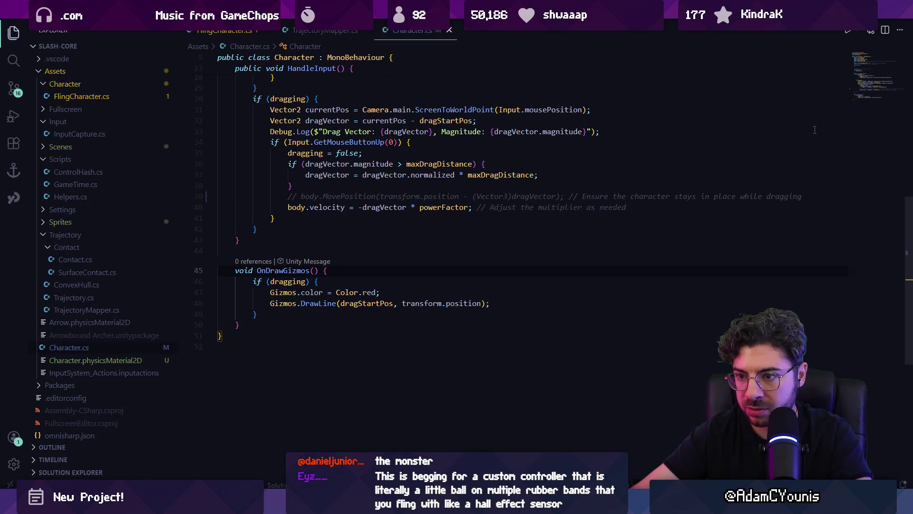
pyautogui.press('Home')
pyautogui.hotkey('shift', 'Down')
pyautogui.hotkey('shift', 'Down')
pyautogui.hotkey('shift', 'Down')
pyautogui.hotkey('shift', 'End')
pyautogui.press('BackSpace')
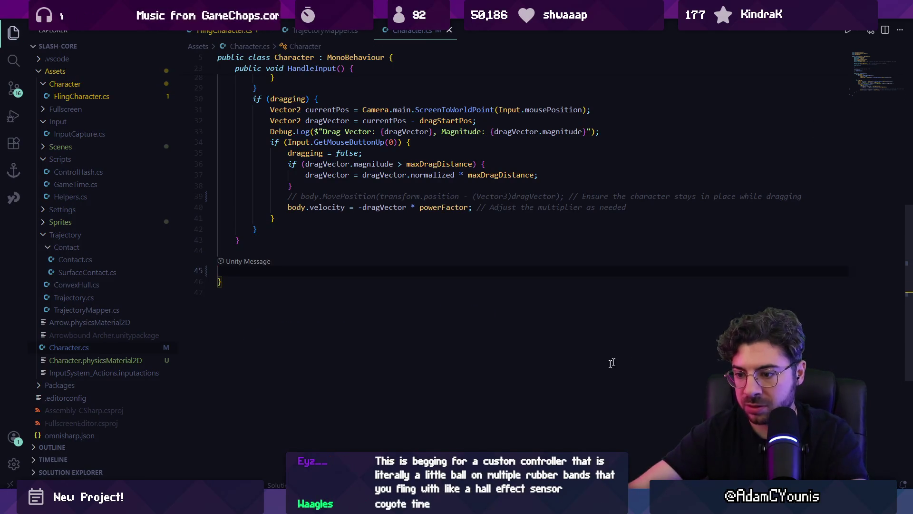
pyautogui.hotkey('alt', 'Tab')
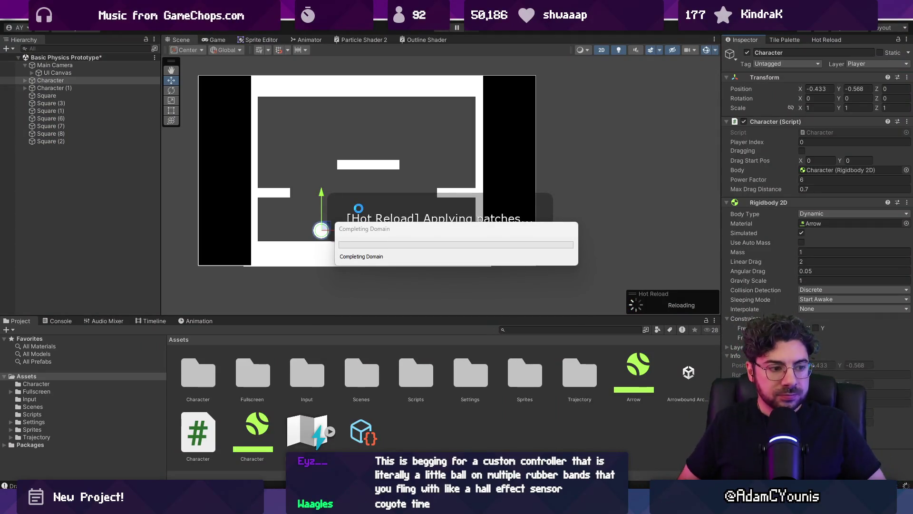
# Step: Test six flings across the ledges and centre platform without the drag line, then stop
pyautogui.hotkey('ctrl', 'p')
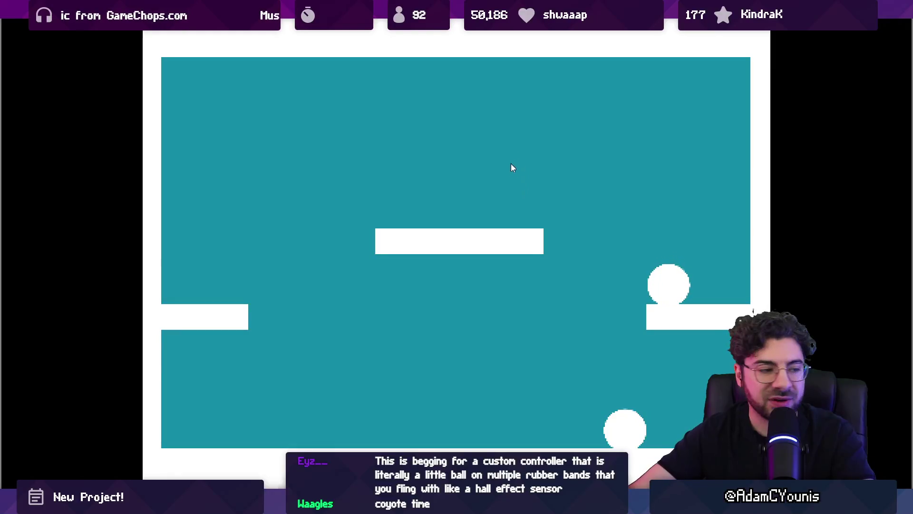
pyautogui.moveTo(532, 247)
pyautogui.mouseDown()
pyautogui.moveTo(572, 252)
pyautogui.moveTo(585, 290)
pyautogui.mouseUp()
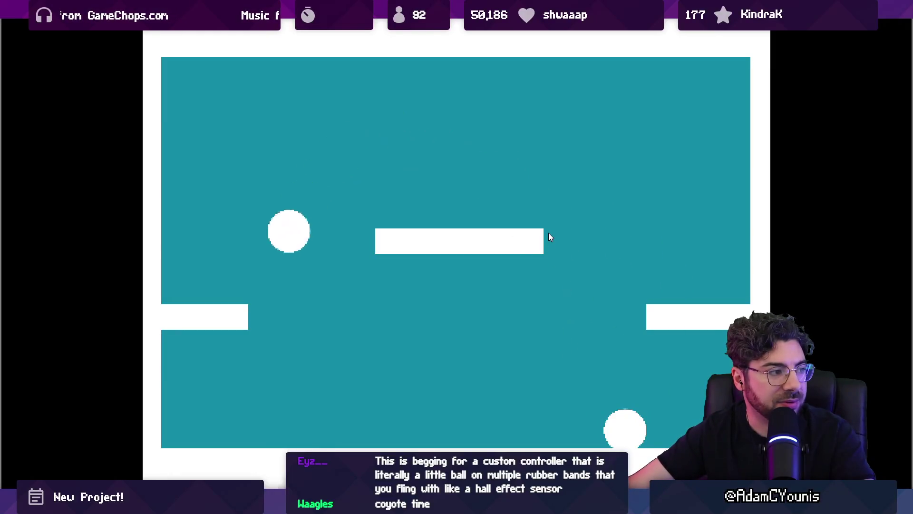
pyautogui.moveTo(498, 167); pyautogui.dragTo(311, 261)
pyautogui.moveTo(399, 340); pyautogui.dragTo(302, 418)
pyautogui.moveTo(447, 139)
pyautogui.mouseDown()
pyautogui.moveTo(245, 330)
pyautogui.moveTo(476, 133)
pyautogui.moveTo(587, 314)
pyautogui.moveTo(415, 376)
pyautogui.mouseUp()
pyautogui.moveTo(505, 179); pyautogui.dragTo(653, 294)
pyautogui.moveTo(569, 288)
pyautogui.mouseDown()
pyautogui.moveTo(445, 255)
pyautogui.moveTo(432, 308)
pyautogui.moveTo(493, 249)
pyautogui.mouseUp()
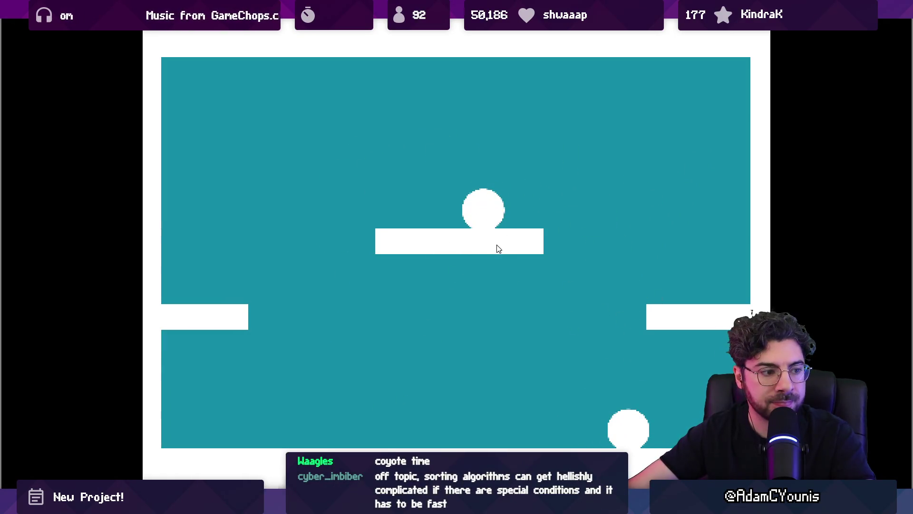
pyautogui.hotkey('shift', 'space')
pyautogui.hotkey('ctrl', 'p')
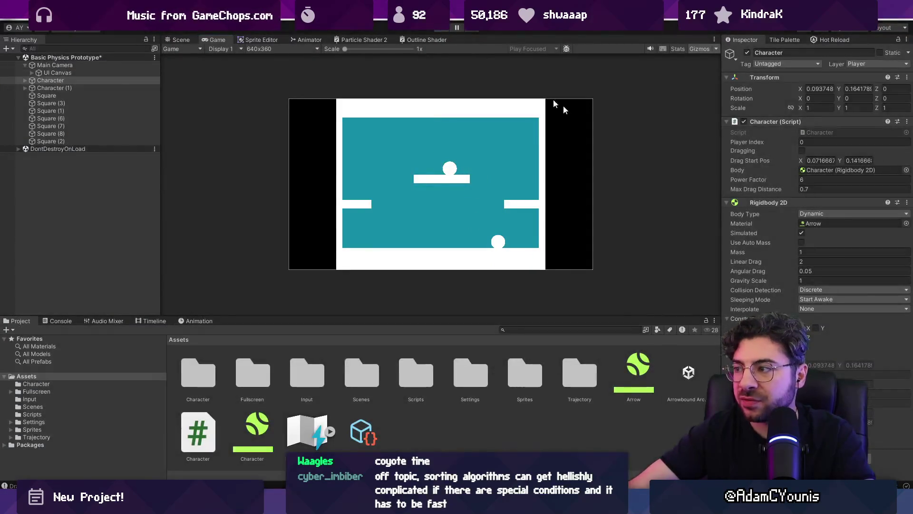
# Step: Set Power Factor to 5 and playtest one fling in the enlarged game view
pyautogui.hotkey('ctrl', 'o')
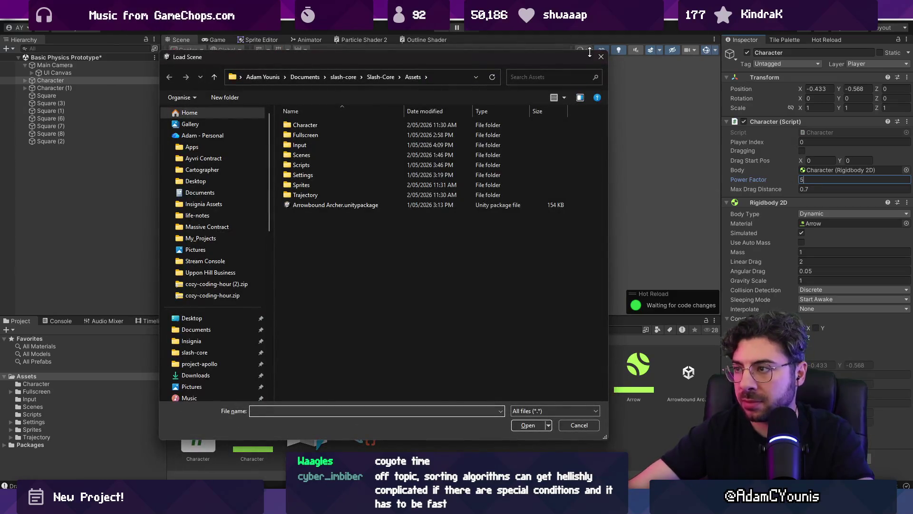
pyautogui.press('Escape')
pyautogui.click(444, 30)
pyautogui.hotkey('ctrl', 's')
pyautogui.click(443, 30)
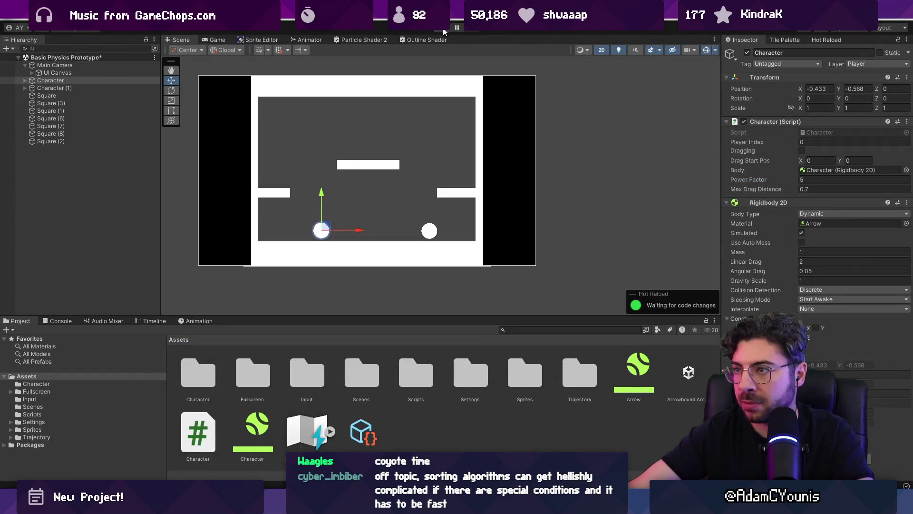
pyautogui.click(444, 30)
pyautogui.hotkey('ctrl', 's')
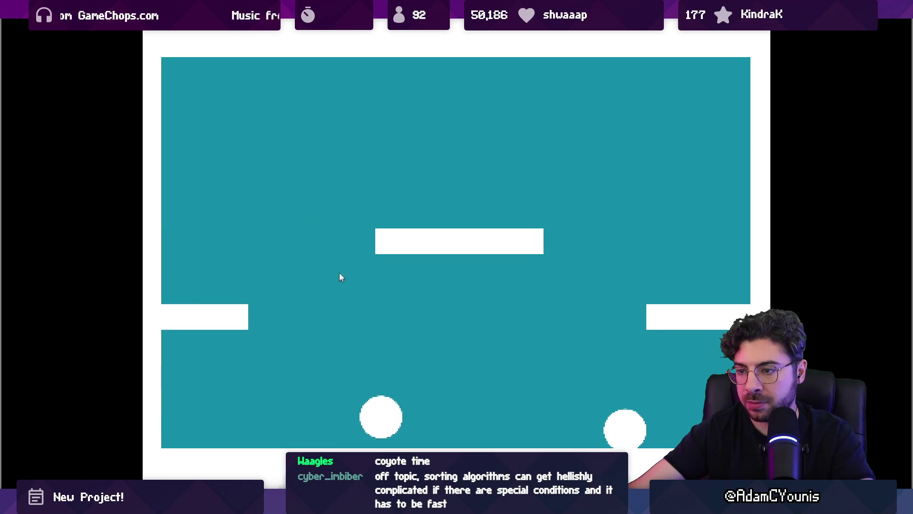
pyautogui.moveTo(289, 236); pyautogui.dragTo(389, 375)
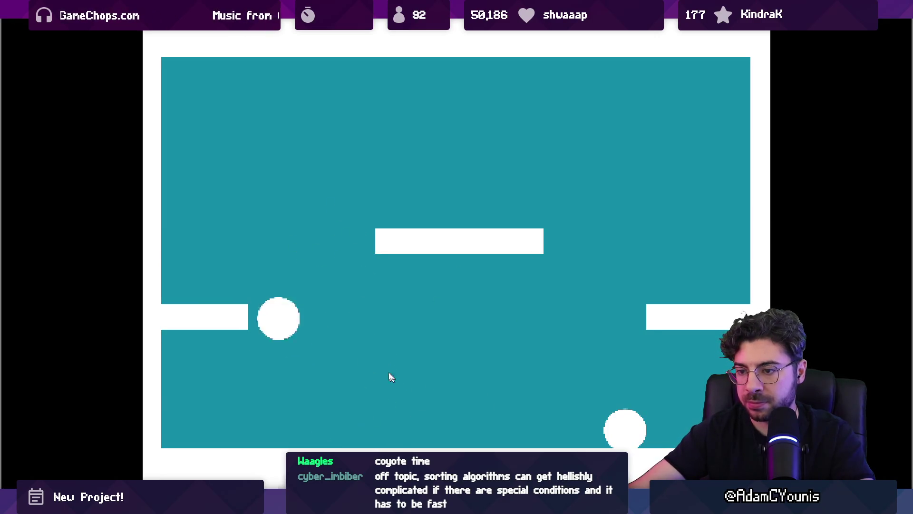
pyautogui.hotkey('shift', 'space')
pyautogui.click(445, 28)
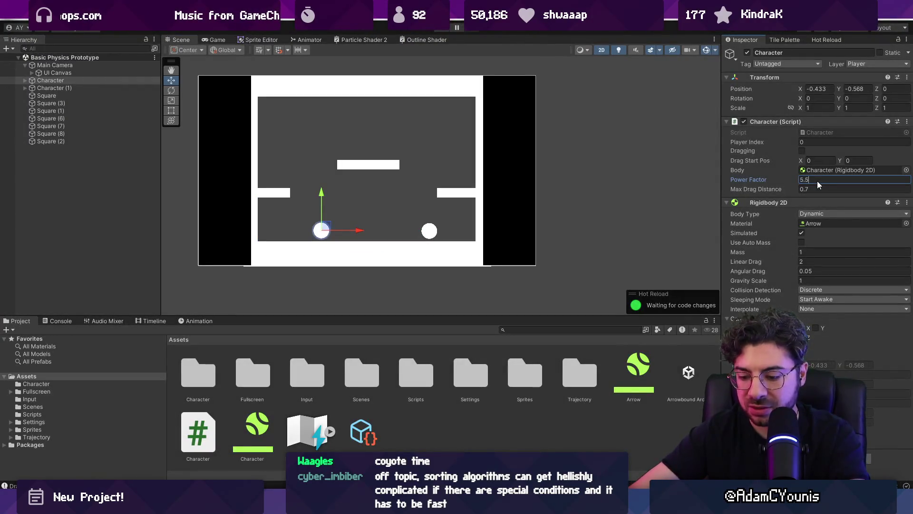
# Step: Playtest Power Factor 5.5, hopping the ball between floor, ledges and centre platform
pyautogui.hotkey('ctrl', 'p')
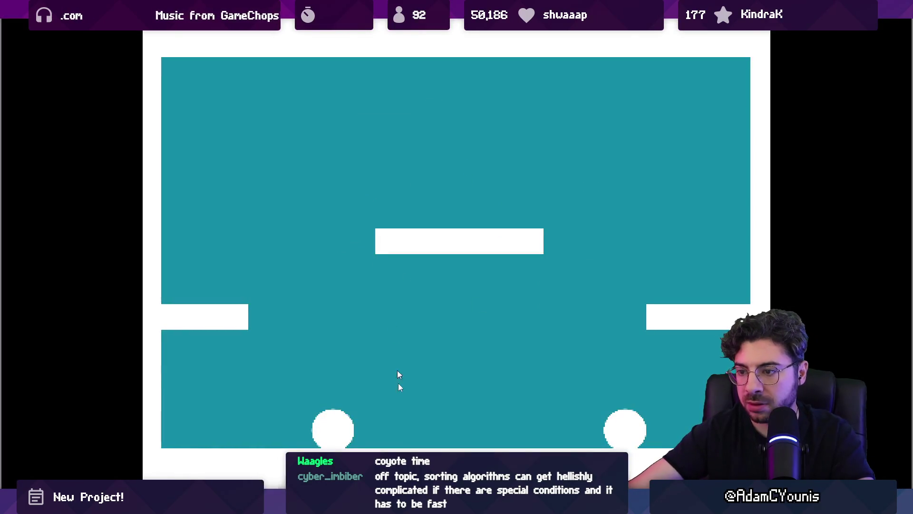
pyautogui.press('space')
pyautogui.press('Right')
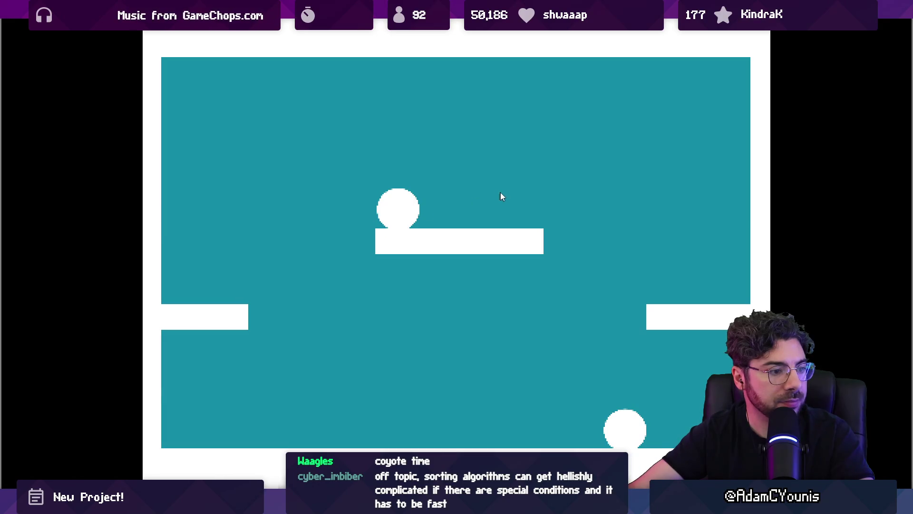
pyautogui.press('space')
pyautogui.press('Right')
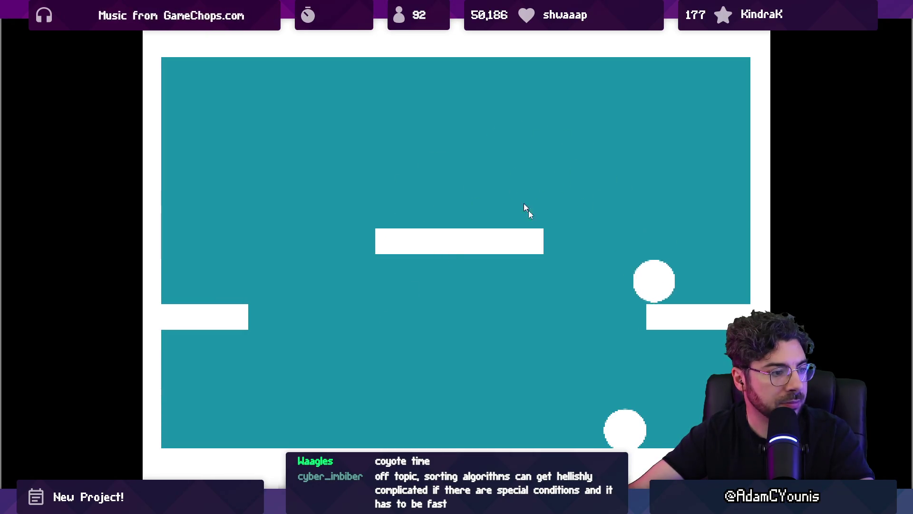
pyautogui.press('space')
pyautogui.press('Left')
pyautogui.press('Left')
pyautogui.press('space')
pyautogui.press('Right')
pyautogui.press('Left')
pyautogui.press('space')
pyautogui.press('Right')
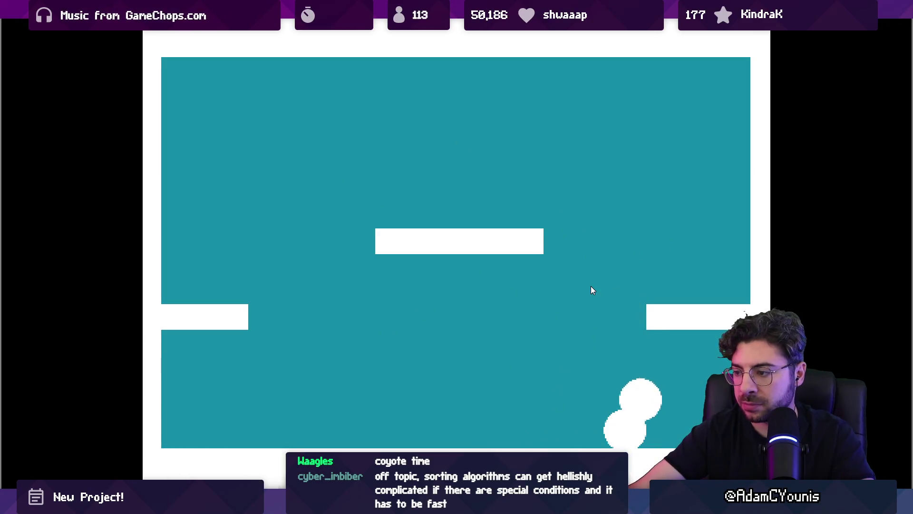
pyautogui.press('space')
pyautogui.press('space')
pyautogui.press('Left')
pyautogui.press('Right')
pyautogui.press('space')
pyautogui.press('Left')
pyautogui.press('Right')
pyautogui.press('Left')
pyautogui.press('space')
pyautogui.press('Right')
pyautogui.press('space')
pyautogui.press('Left')
pyautogui.press('space')
pyautogui.press('Right')
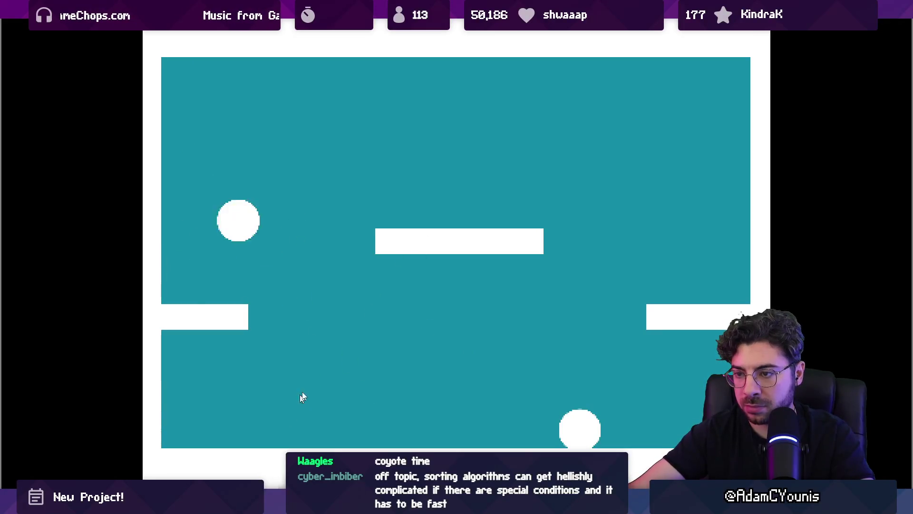
pyautogui.press('Left')
pyautogui.press('Right')
pyautogui.press('space')
pyautogui.press('Left')
pyautogui.press('Right')
pyautogui.press('Left')
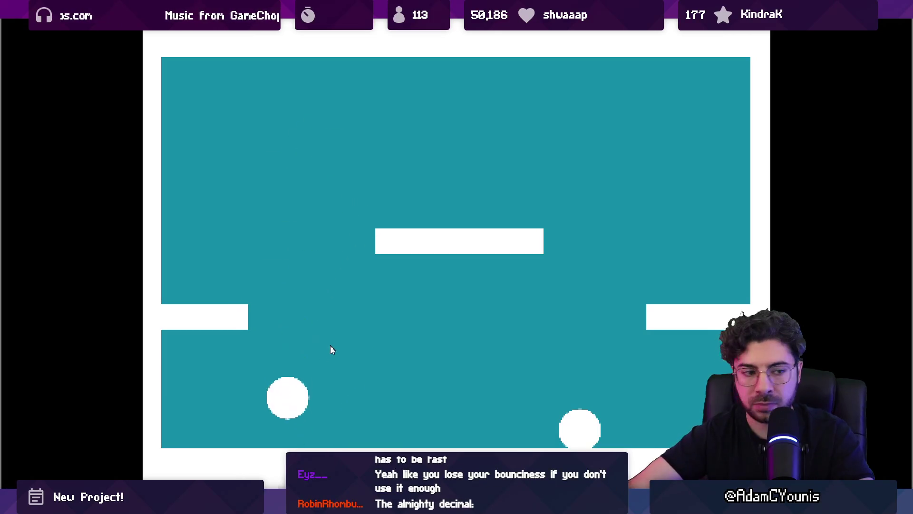
pyautogui.press('space')
pyautogui.press('Left')
pyautogui.press('Right')
pyautogui.press('space')
pyautogui.press('Left')
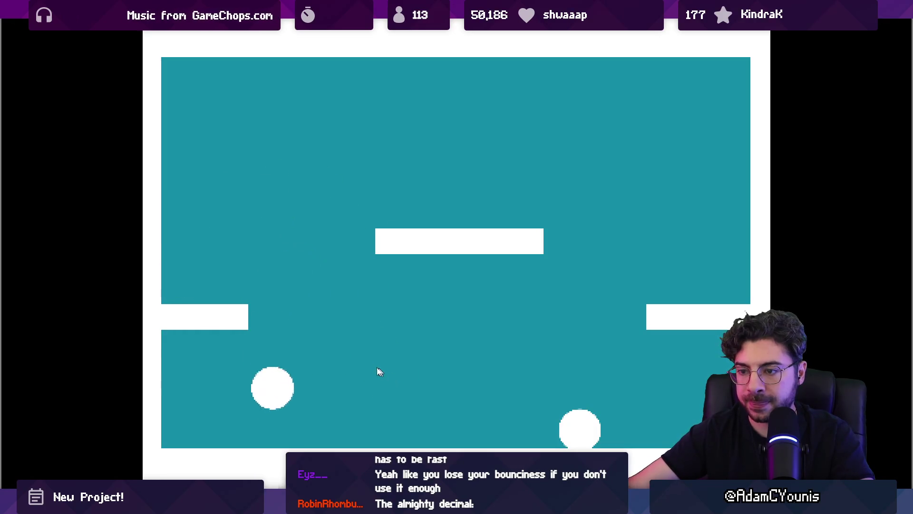
pyautogui.press('space')
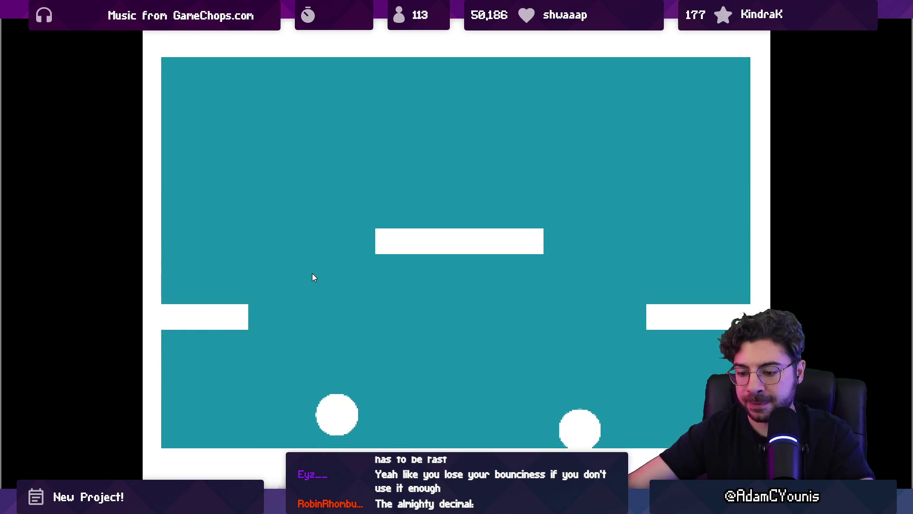
pyautogui.press('F11')
pyautogui.hotkey('ctrl', 'p')
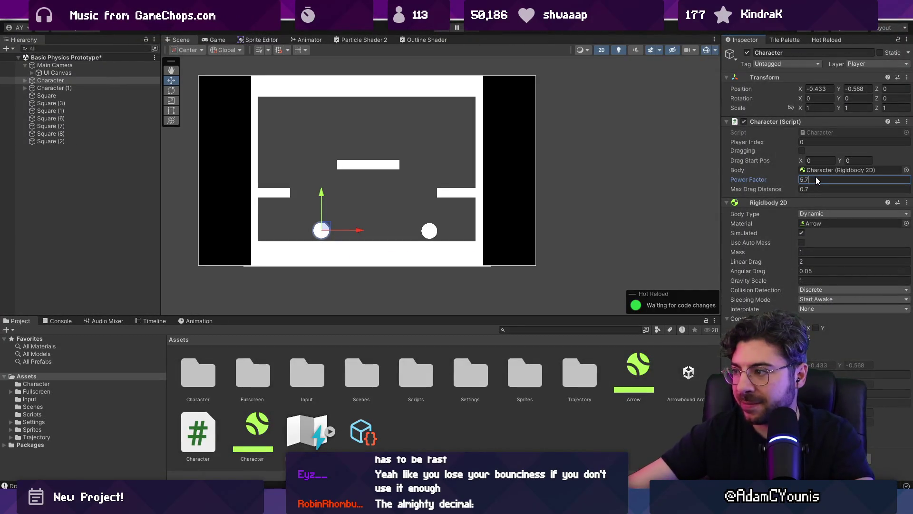
# Step: Set Power Factor 5.7 and Max Drag Distance 0.6, then test two flings
pyautogui.press('Tab')
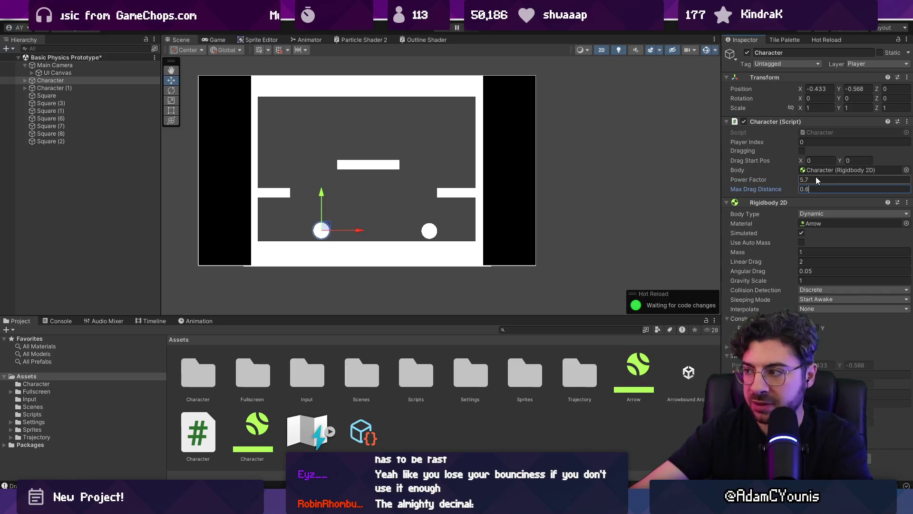
pyautogui.hotkey('ctrl', 'p')
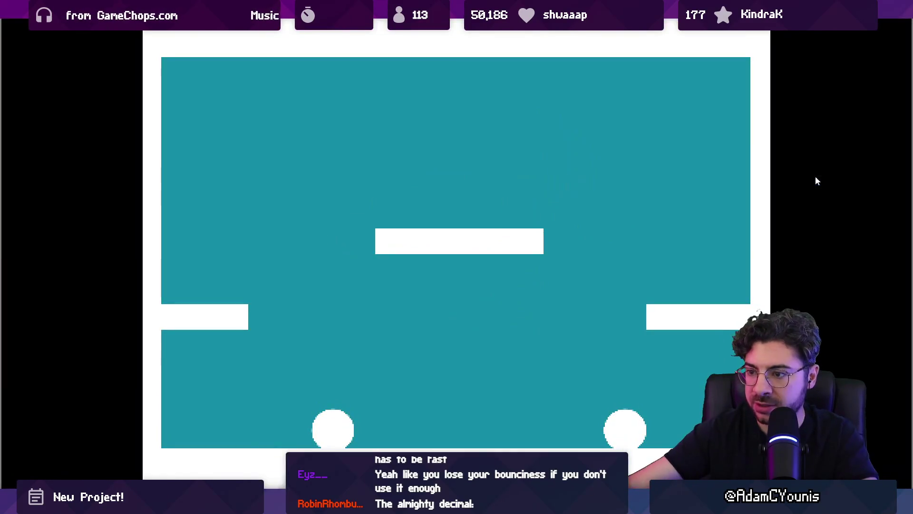
pyautogui.moveTo(314, 335); pyautogui.dragTo(372, 364)
pyautogui.moveTo(279, 262); pyautogui.dragTo(293, 315)
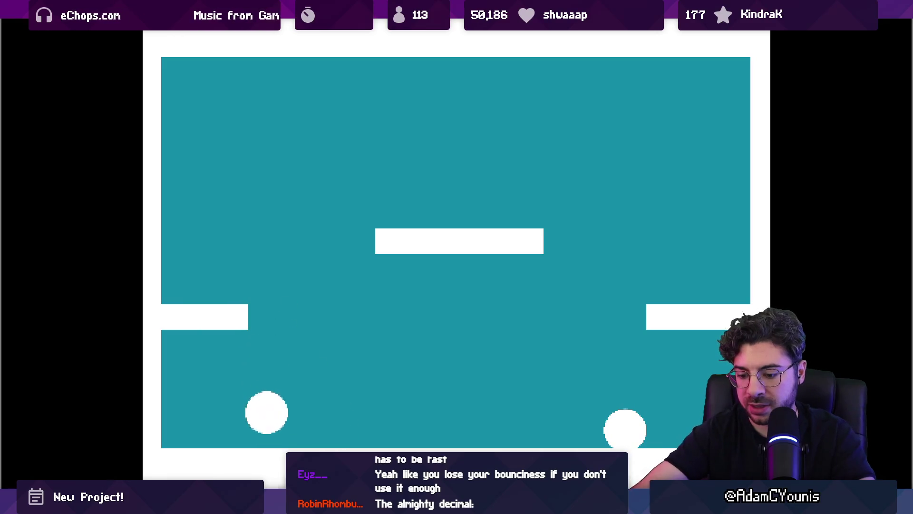
pyautogui.hotkey('ctrl', 'p')
pyautogui.hotkey('ctrl', 'p')
# Step: Change Power Factor to 6 and run a quick playtest
pyautogui.click(816, 179)
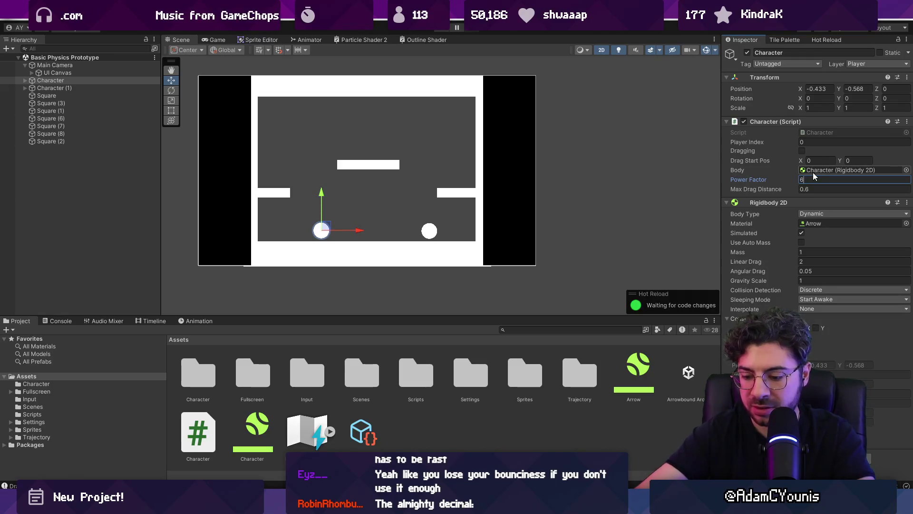
pyautogui.hotkey('ctrl', 'p')
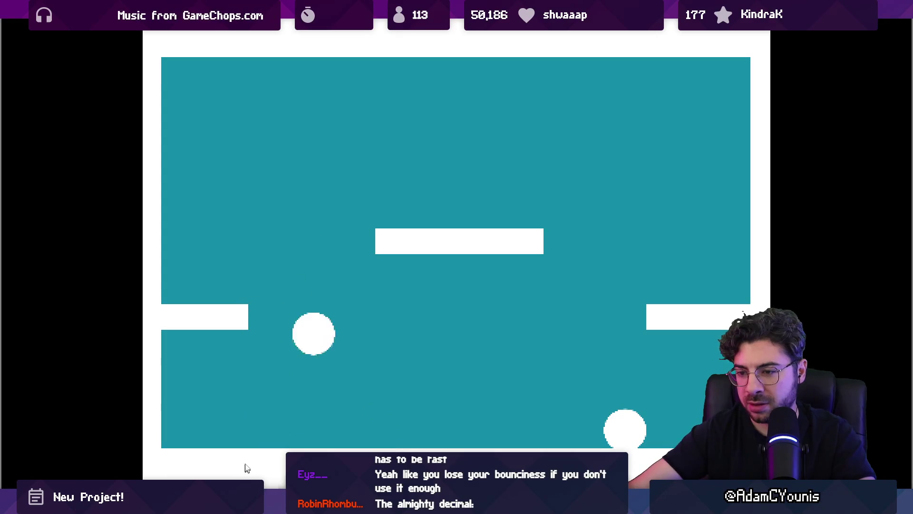
pyautogui.press('Escape')
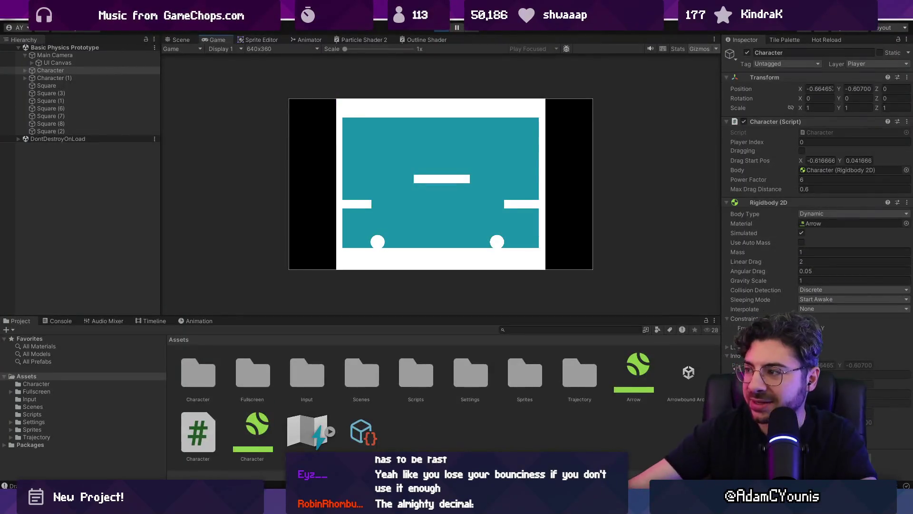
pyautogui.click(442, 29)
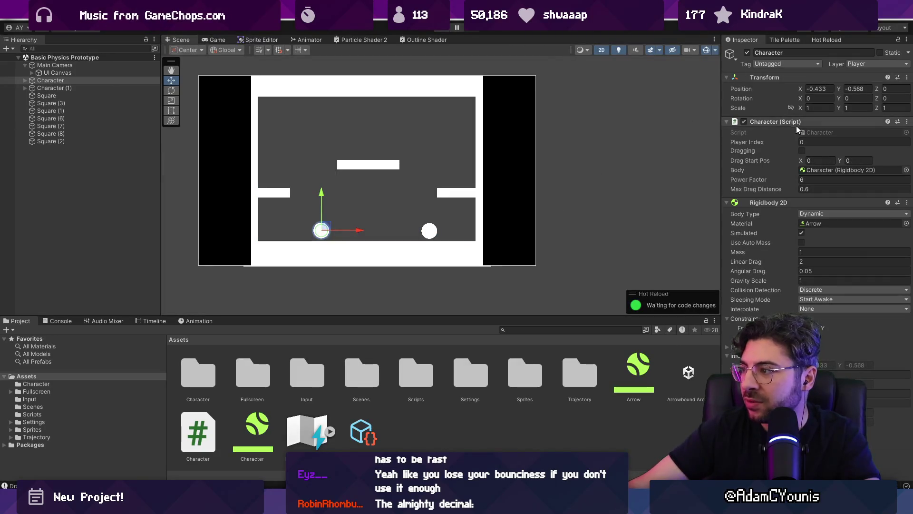
# Step: Open Character.cs and look at the maxDragDistance field declaration
pyautogui.doubleClick(805, 132)
pyautogui.scroll(-2, 464, 198)
pyautogui.click(329, 166)
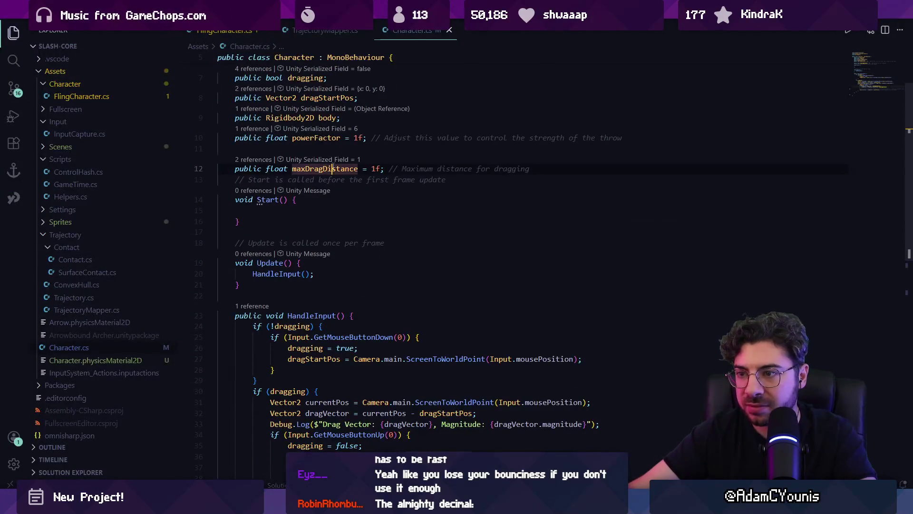
# Step: Examine the magnitude check and normalized maxDragDistance clamp on lines 36–37
pyautogui.scroll(-5, 383, 249)
pyautogui.click(354, 313)
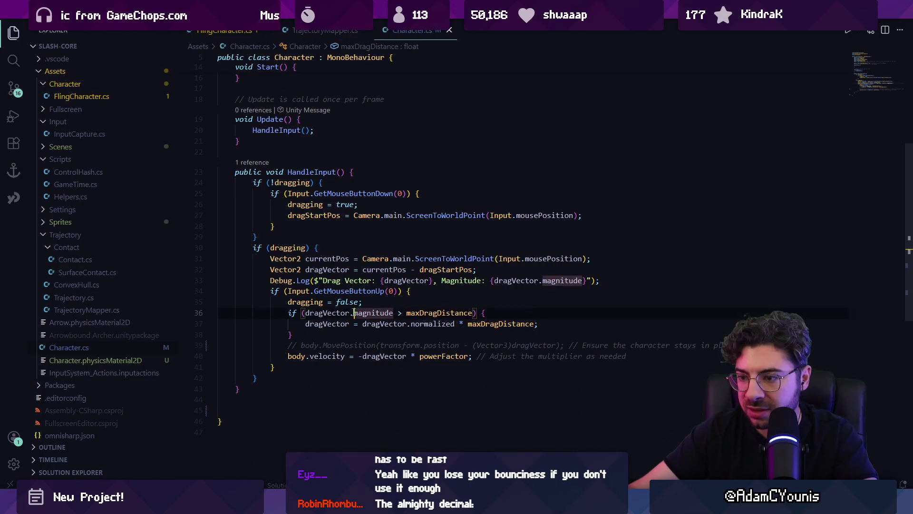
pyautogui.click(495, 324)
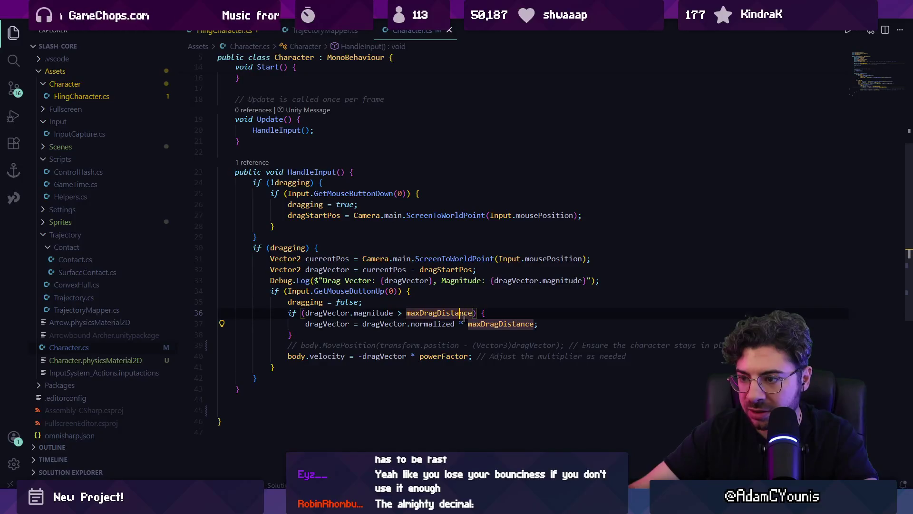
pyautogui.click(437, 324)
pyautogui.click(476, 324)
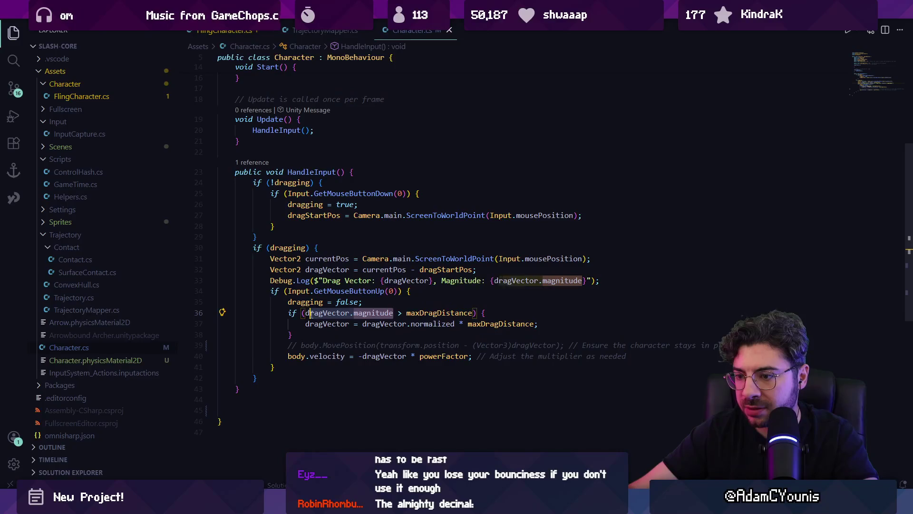
pyautogui.click(469, 324)
# Step: Try a dragVector.magnitude/maxDragDistance ratio in the line 37 clamp, then remove it and save
pyautogui.write('dragVector.magnitude/')
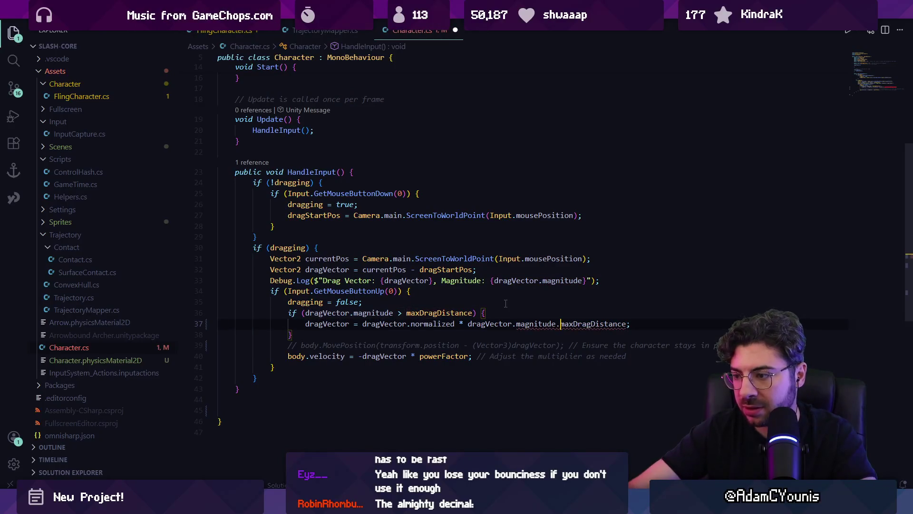
pyautogui.hotkey('ctrl', 'shift', 'Right')
pyautogui.hotkey('ctrl', 'shift', 'Right')
pyautogui.hotkey('ctrl', 'shift', 'Right')
pyautogui.write('(')
pyautogui.press('Right')
pyautogui.press('Right')
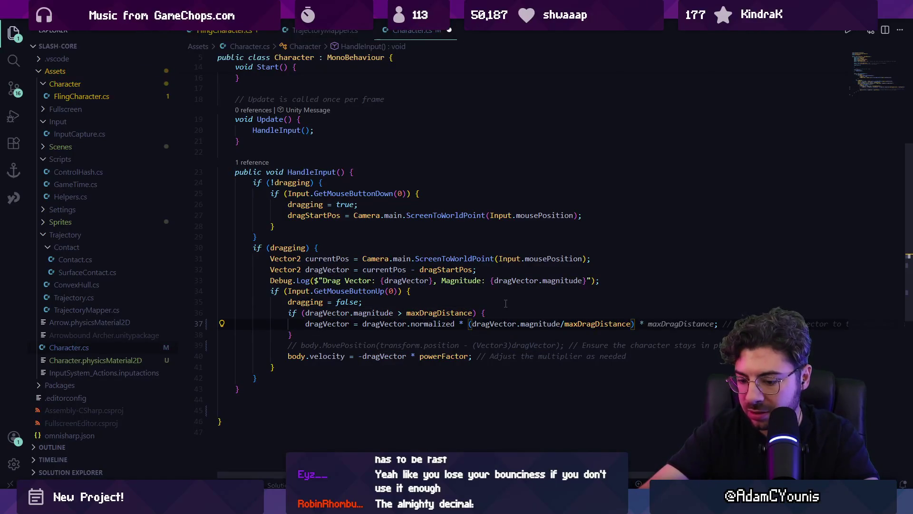
pyautogui.hotkey('shift', 'End')
pyautogui.write(';')
pyautogui.hotkey('ctrl', 'z')
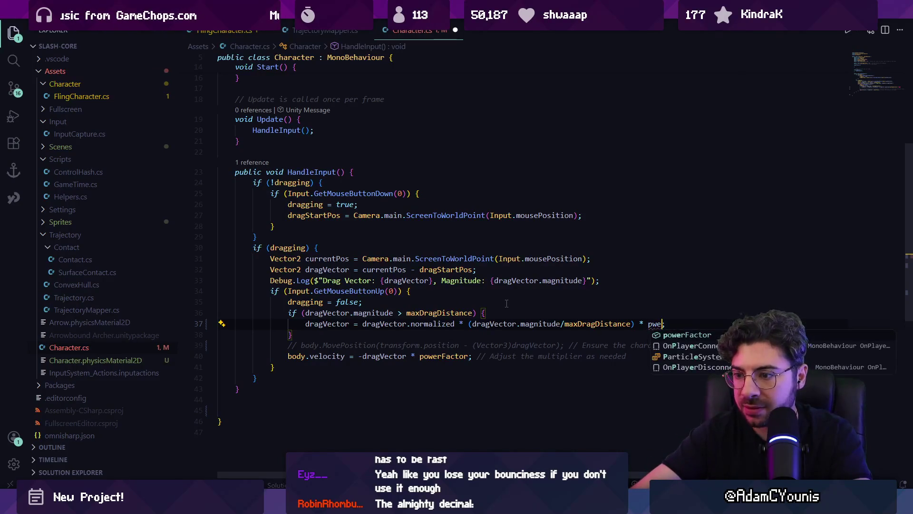
pyautogui.press('BackSpace')
pyautogui.press('BackSpace')
pyautogui.write('o')
pyautogui.hotkey('ctrl', 'shift', 'Left')
pyautogui.hotkey('ctrl', 'shift', 'Left')
pyautogui.hotkey('ctrl', 'shift', 'Left')
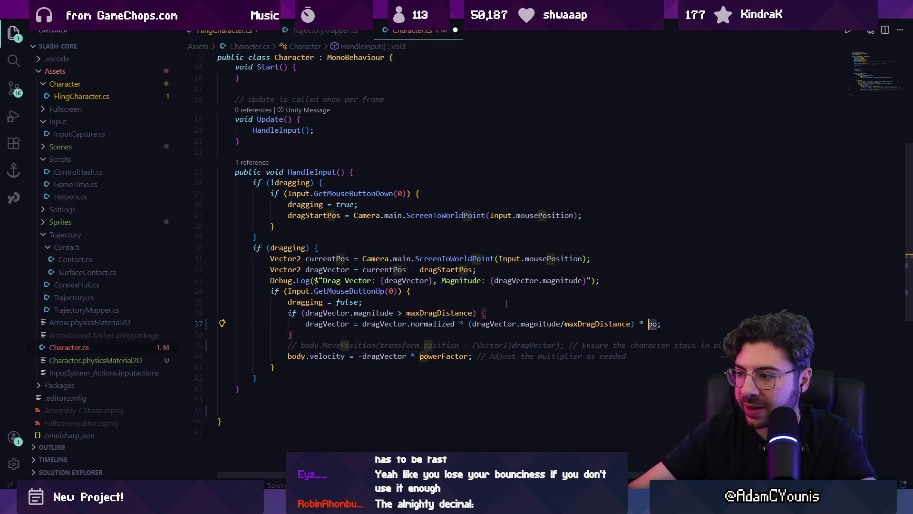
pyautogui.press('BackSpace')
pyautogui.hotkey('ctrl', 's')
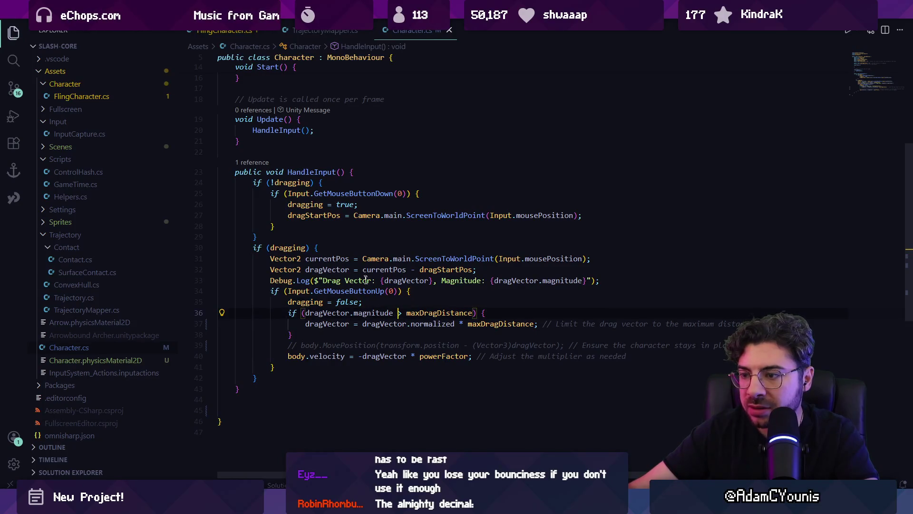
# Step: Review currentPos, dragVector and powerFactor in the clamp and velocity lines
pyautogui.click(375, 269)
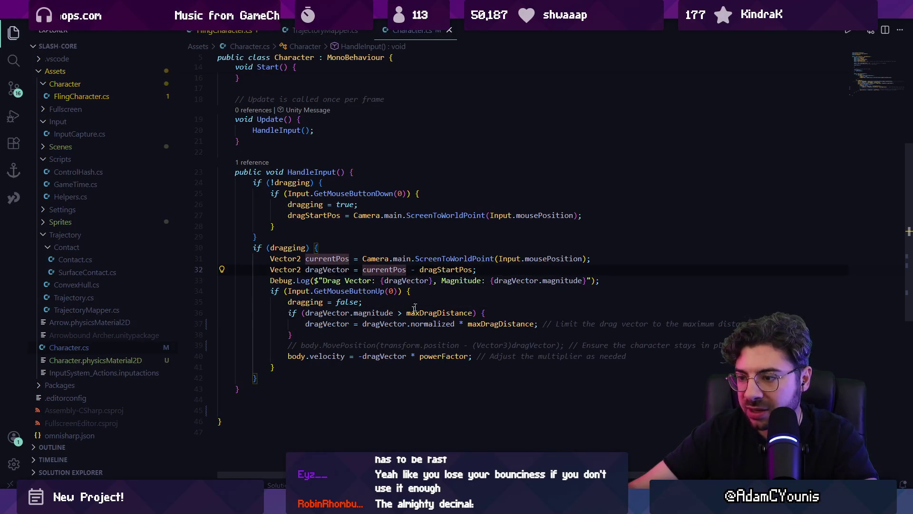
pyautogui.click(479, 324)
pyautogui.press('Left')
pyautogui.press('Left')
pyautogui.press('Left')
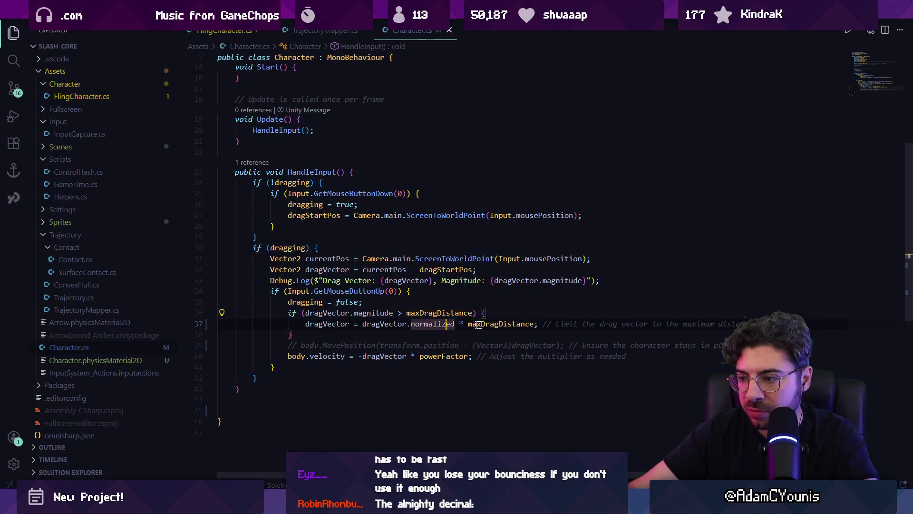
pyautogui.click(478, 325)
pyautogui.click(378, 357)
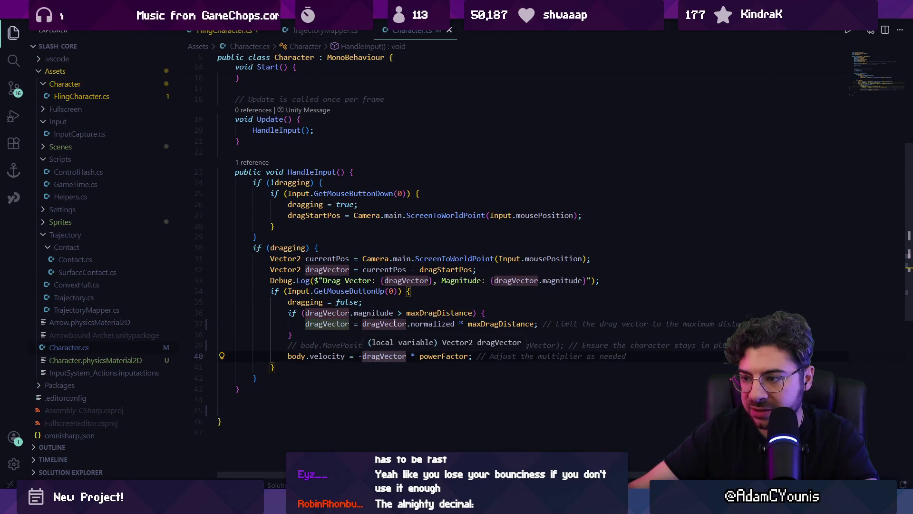
pyautogui.click(500, 324)
pyautogui.click(428, 356)
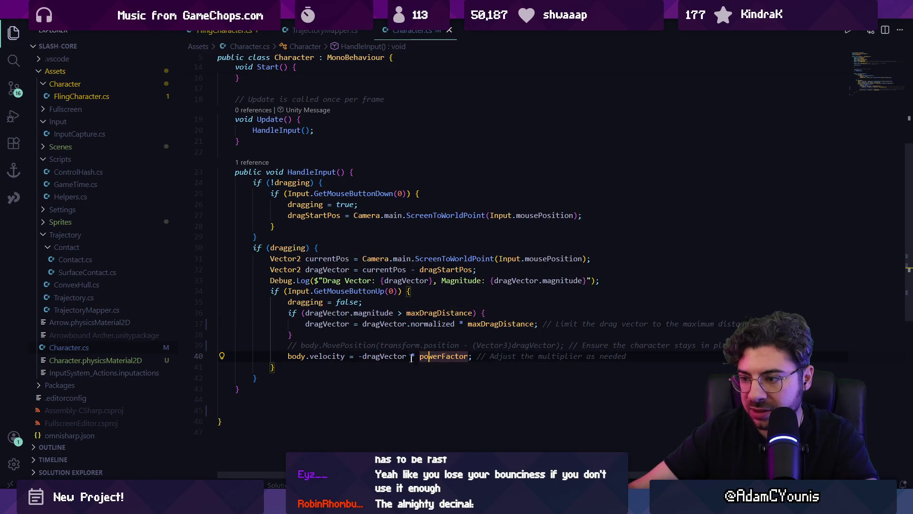
# Step: Change line 40 to -(dragVector / maxDragDistance) * powerFactor, save, and return to Unity
pyautogui.click(407, 356)
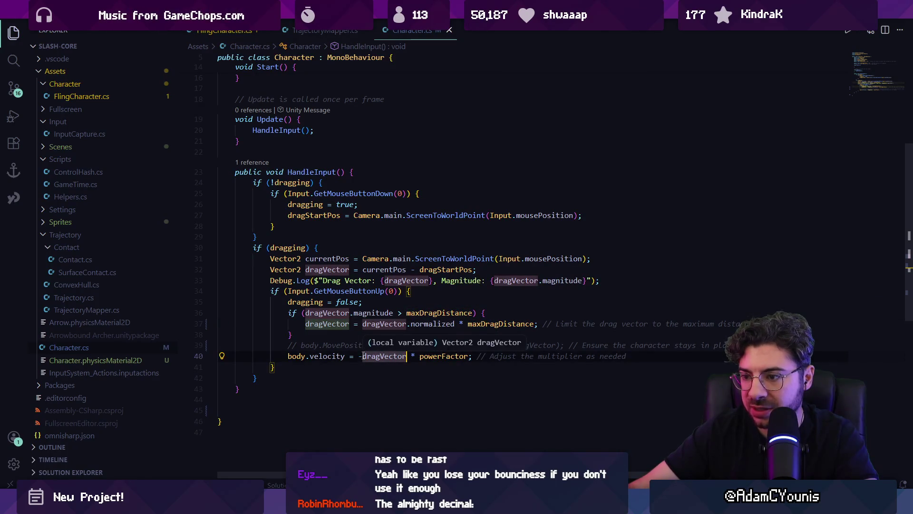
pyautogui.click(408, 357)
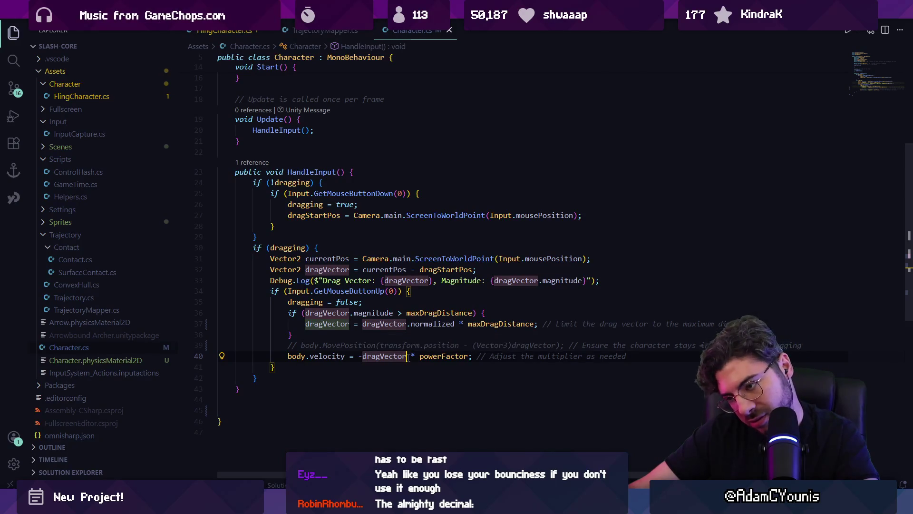
pyautogui.write('/.')
pyautogui.write('max')
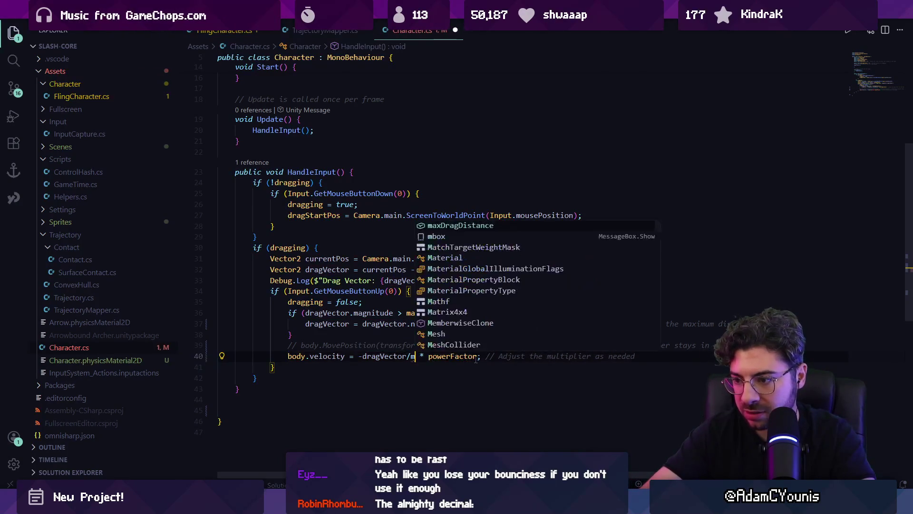
pyautogui.press('Tab')
pyautogui.hotkey('ctrl', 'Left')
pyautogui.hotkey('ctrl', 'Left')
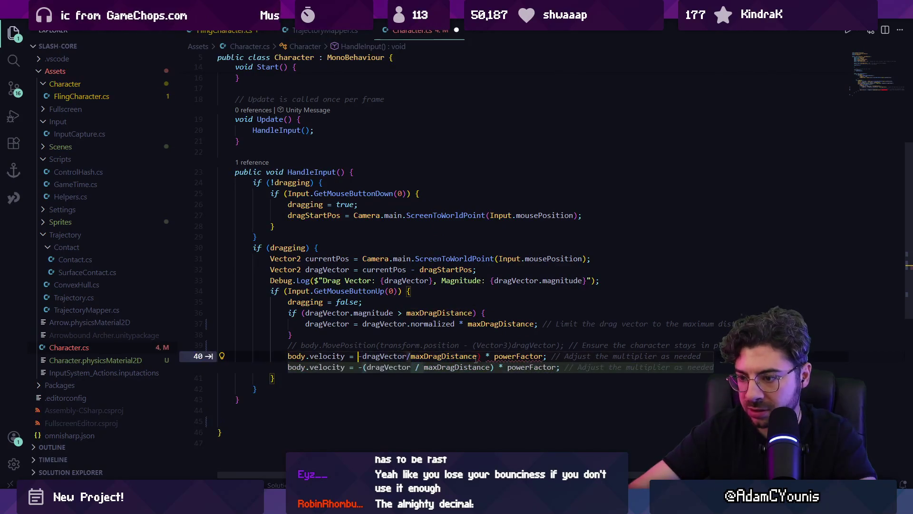
pyautogui.press('Tab')
pyautogui.hotkey('ctrl', 's')
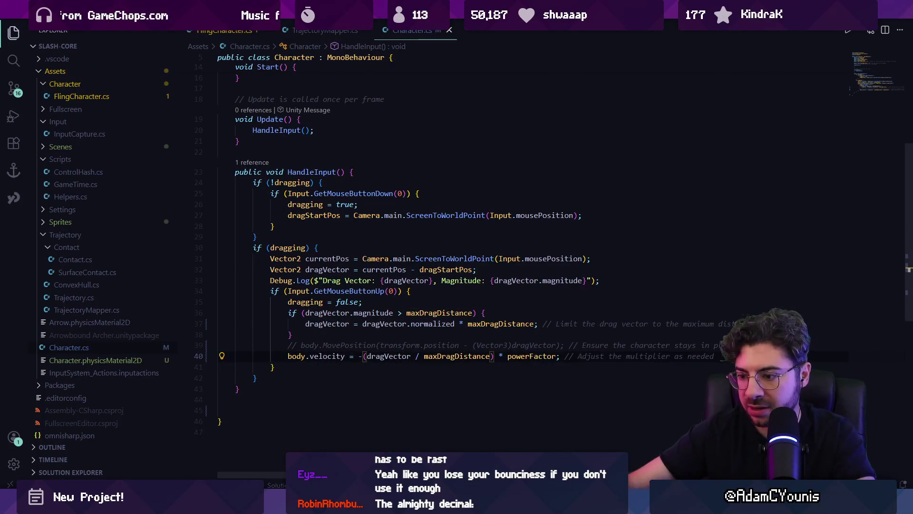
pyautogui.hotkey('alt', 'Tab')
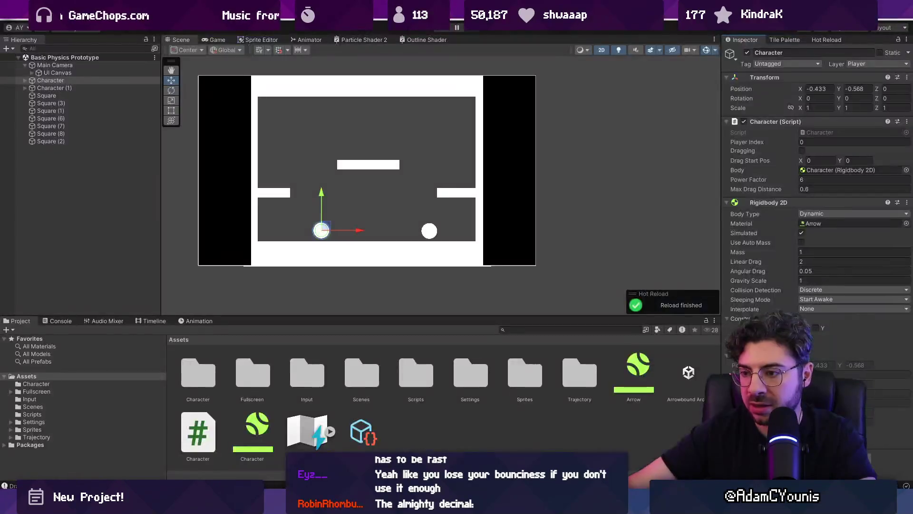
# Step: Playtest the normalized fling at Power Factor 6 with a few maximized flings
pyautogui.click(440, 30)
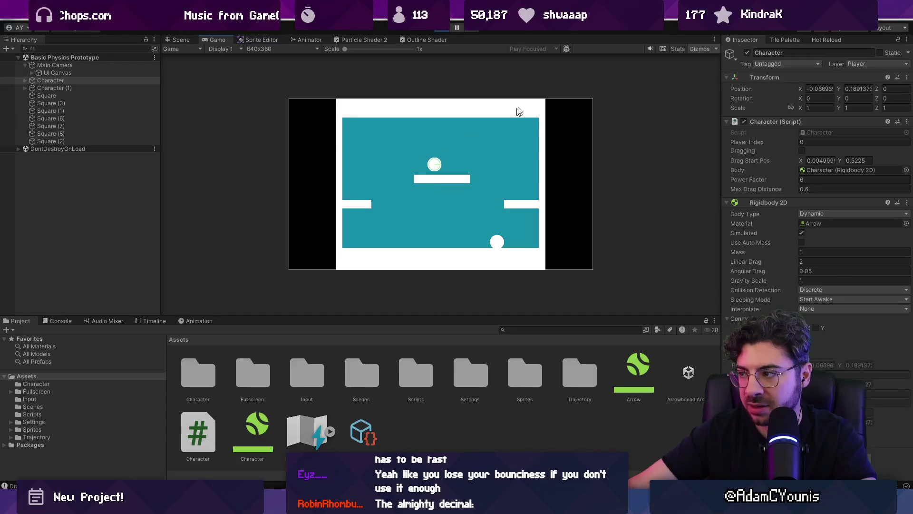
pyautogui.click(438, 31)
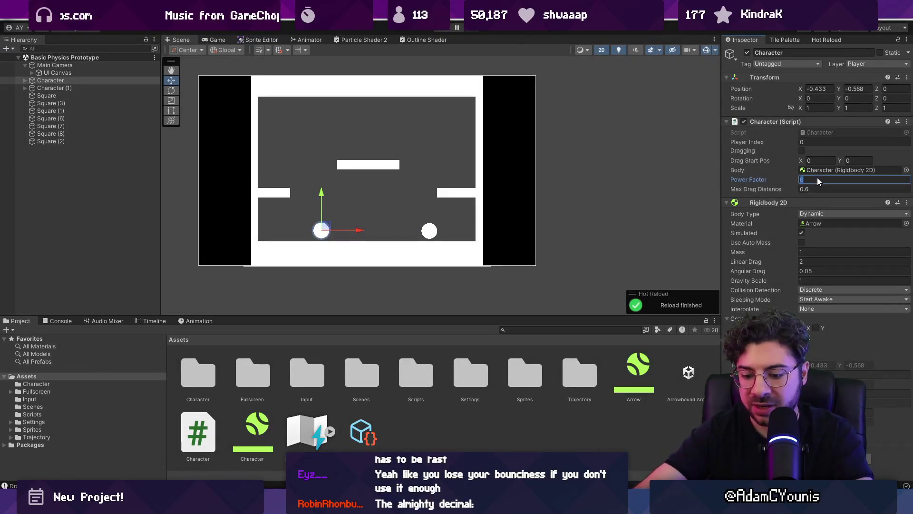
pyautogui.hotkey('ctrl', 'p')
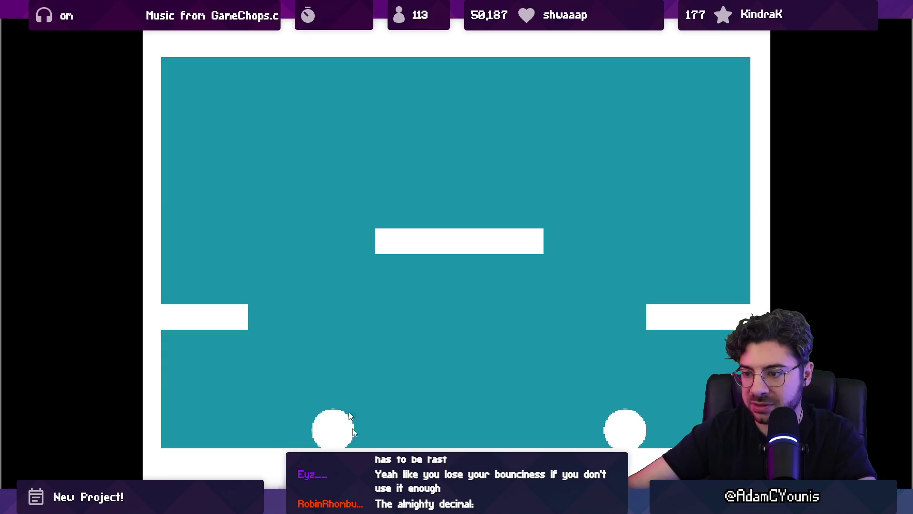
pyautogui.press('space')
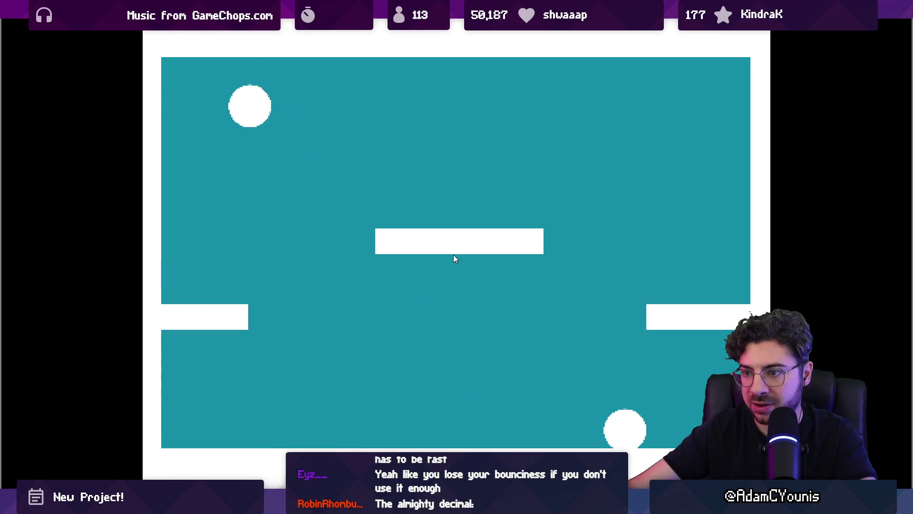
pyautogui.press('space')
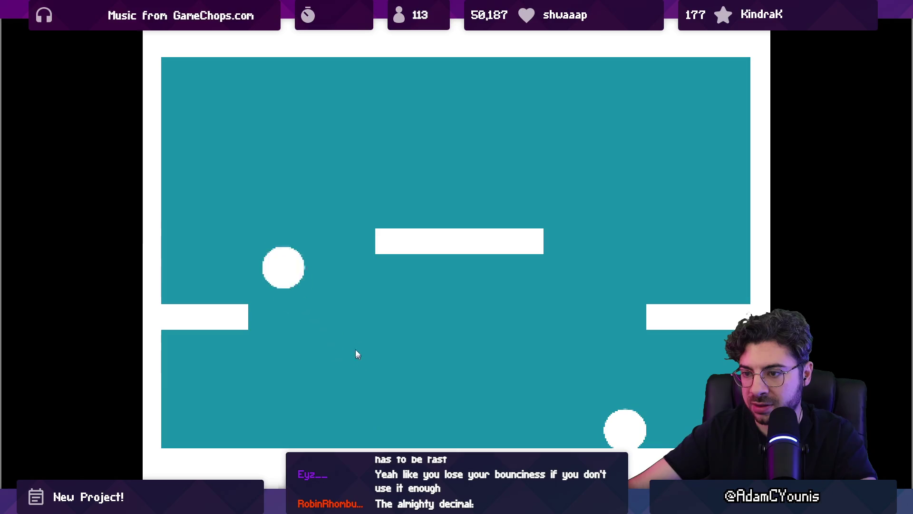
pyautogui.press('space')
pyautogui.press('space')
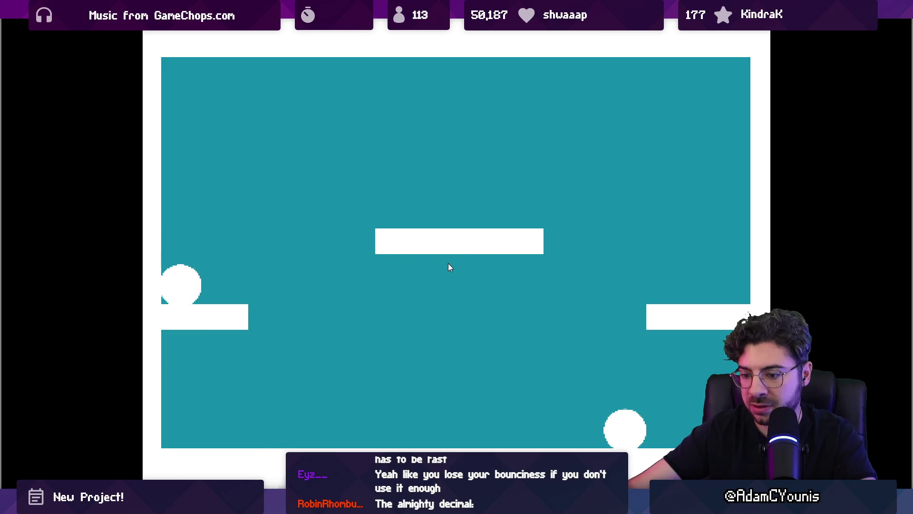
pyautogui.press('F11')
pyautogui.click(447, 29)
# Step: Lower Power Factor to about 4 and test flings onto and off the left ledge
pyautogui.click(809, 181)
pyautogui.write('4.6')
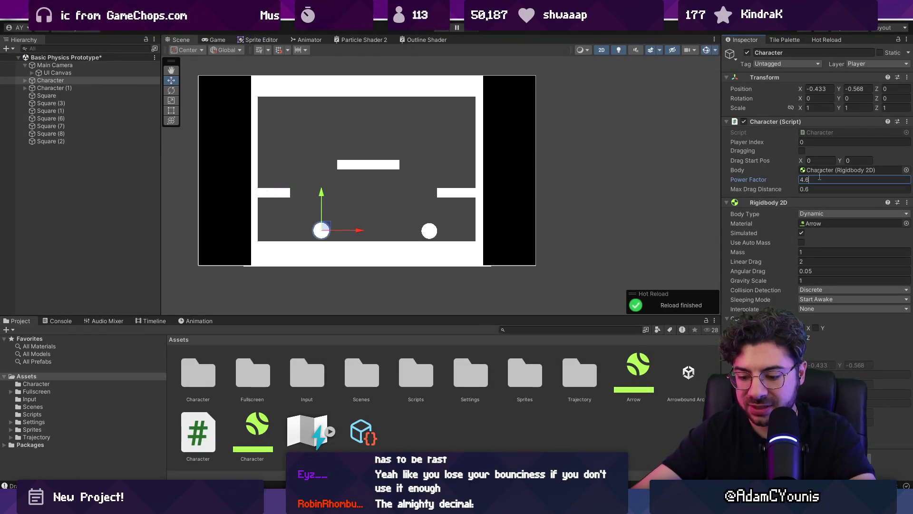
pyautogui.hotkey('ctrl', 'p')
pyautogui.press('F11')
pyautogui.moveTo(338, 227); pyautogui.dragTo(395, 424)
pyautogui.moveTo(417, 217)
pyautogui.mouseDown()
pyautogui.moveTo(399, 267)
pyautogui.moveTo(343, 251)
pyautogui.moveTo(336, 367)
pyautogui.moveTo(460, 368)
pyautogui.moveTo(416, 308)
pyautogui.moveTo(405, 347)
pyautogui.moveTo(543, 439)
pyautogui.moveTo(451, 383)
pyautogui.mouseUp()
pyautogui.press('F11')
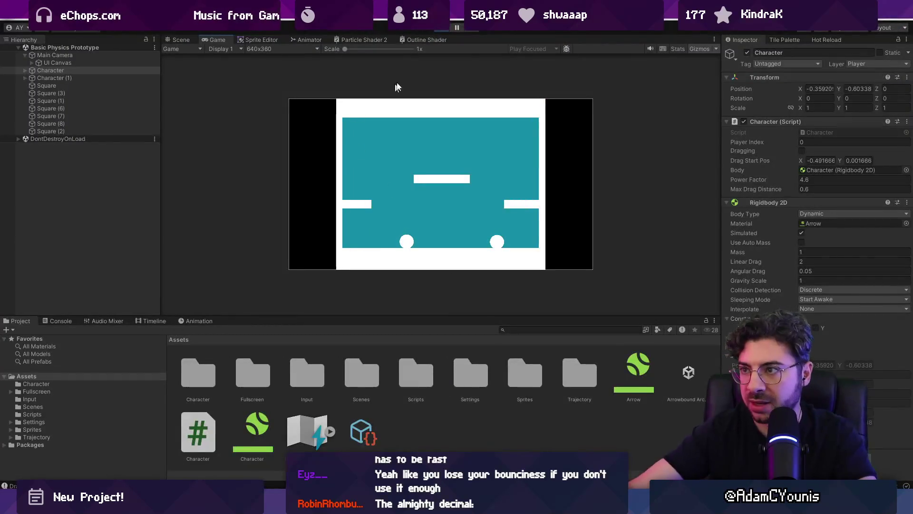
pyautogui.click(449, 27)
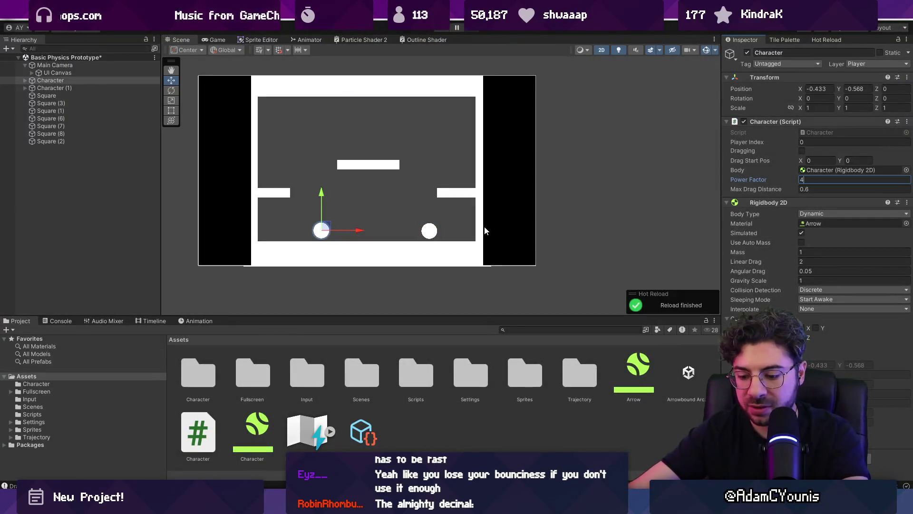
# Step: Run another maximized playtest, flinging the left ball up-left, then restart the game
pyautogui.hotkey('ctrl', 'p')
pyautogui.press('F11')
pyautogui.moveTo(167, 280); pyautogui.dragTo(287, 365)
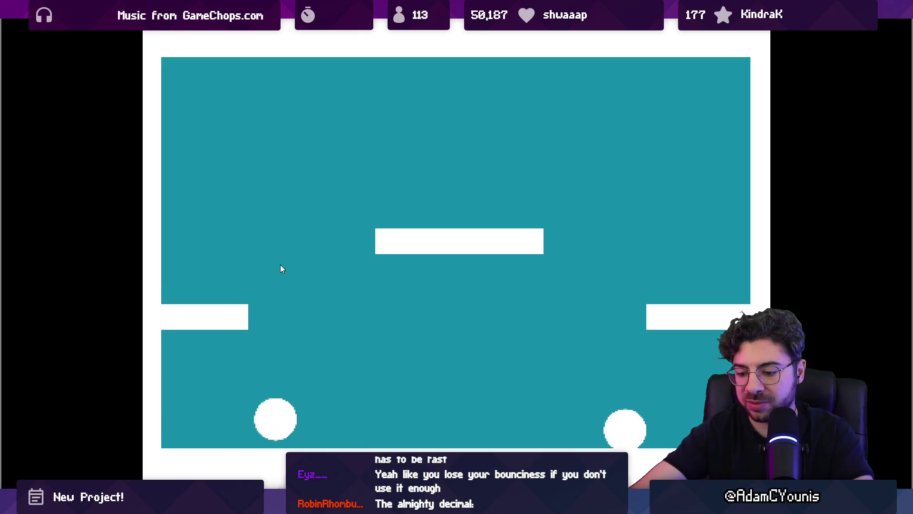
pyautogui.press('F11')
pyautogui.click(443, 28)
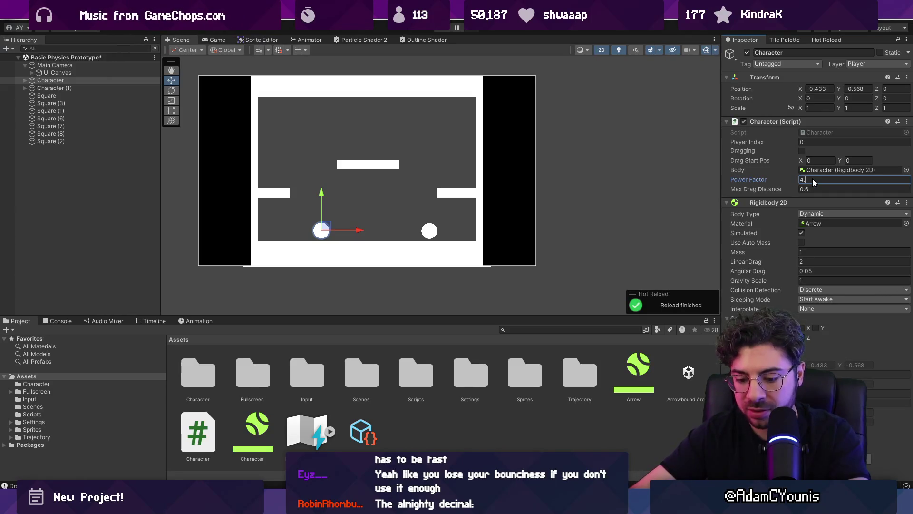
pyautogui.hotkey('ctrl', 'p')
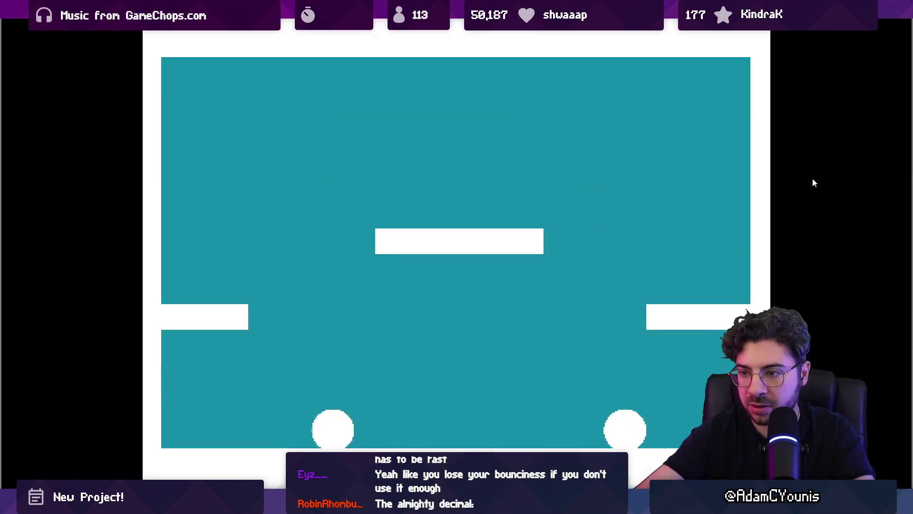
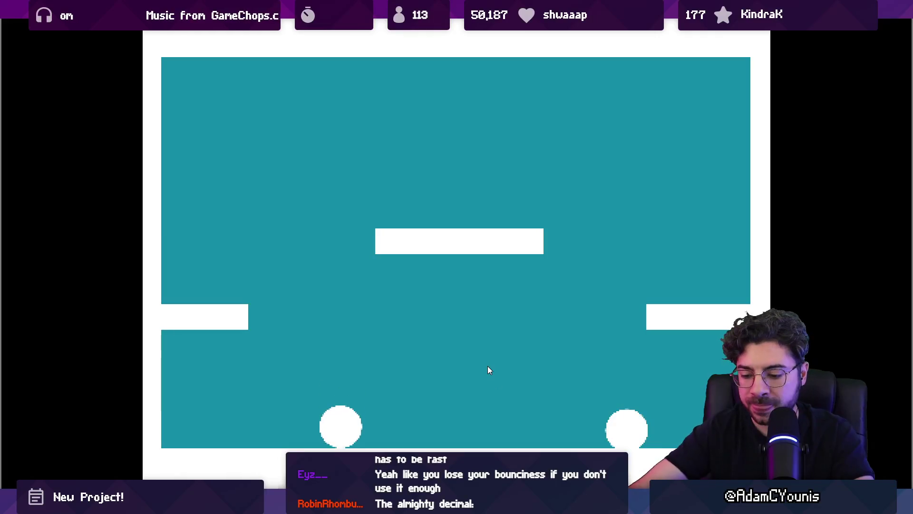
# Step: Stop the running game and enter 41 in the Character's Inspector settings
pyautogui.hotkey('shift', 'space')
pyautogui.click(440, 28)
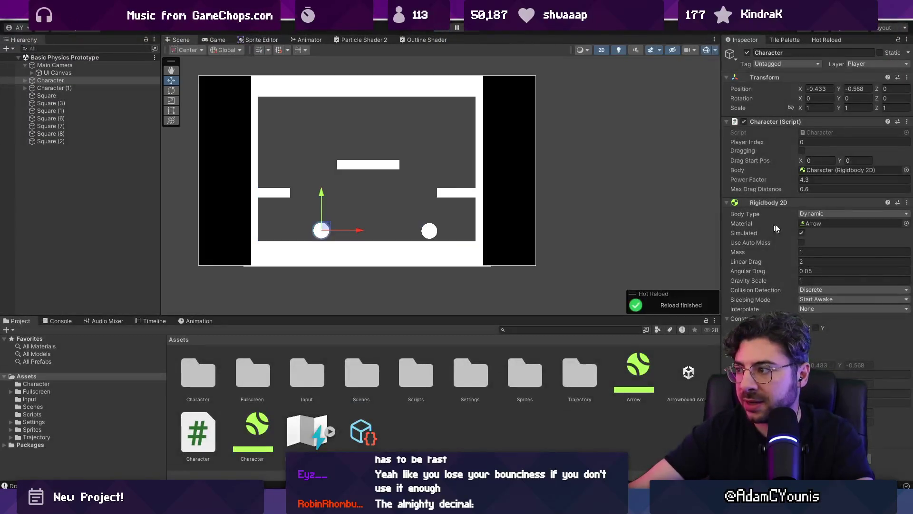
pyautogui.write('4')
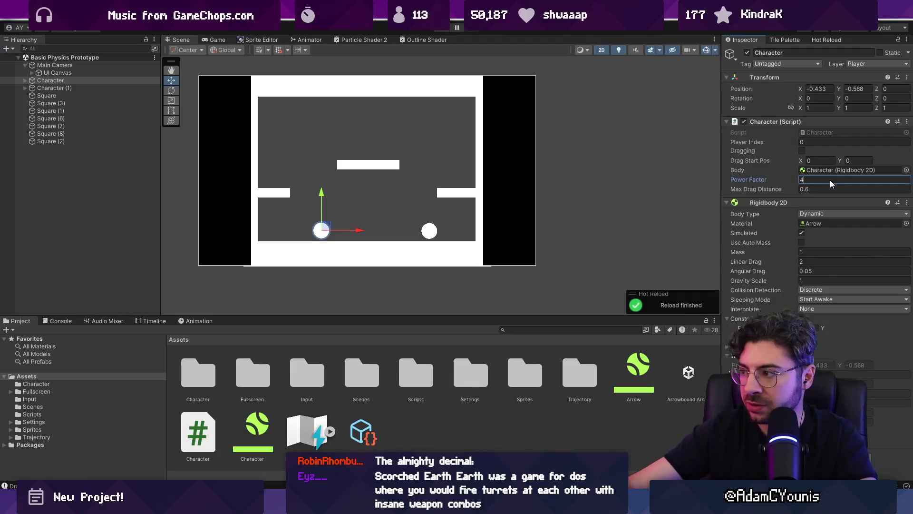
pyautogui.write('1.7')
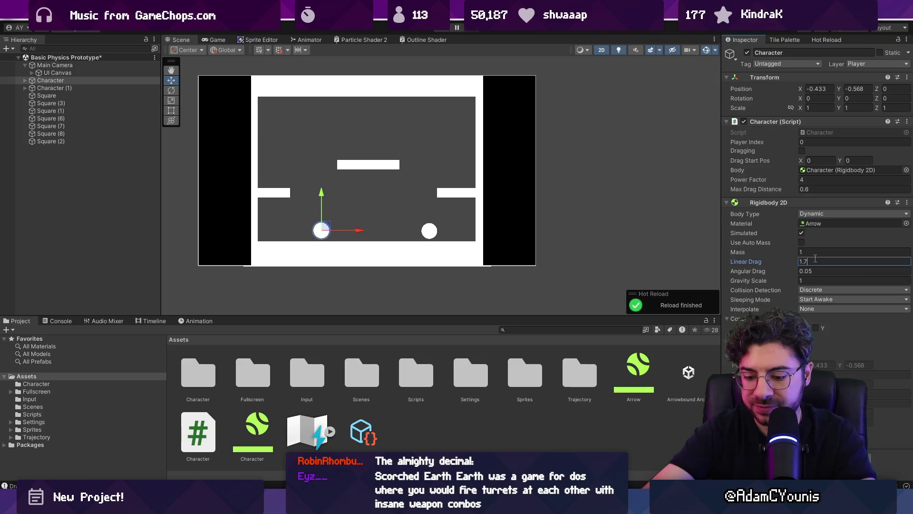
# Step: Play the game and fling the ball three times to test the settings
pyautogui.hotkey('ctrl', 'p')
pyautogui.moveTo(380, 231); pyautogui.dragTo(385, 206)
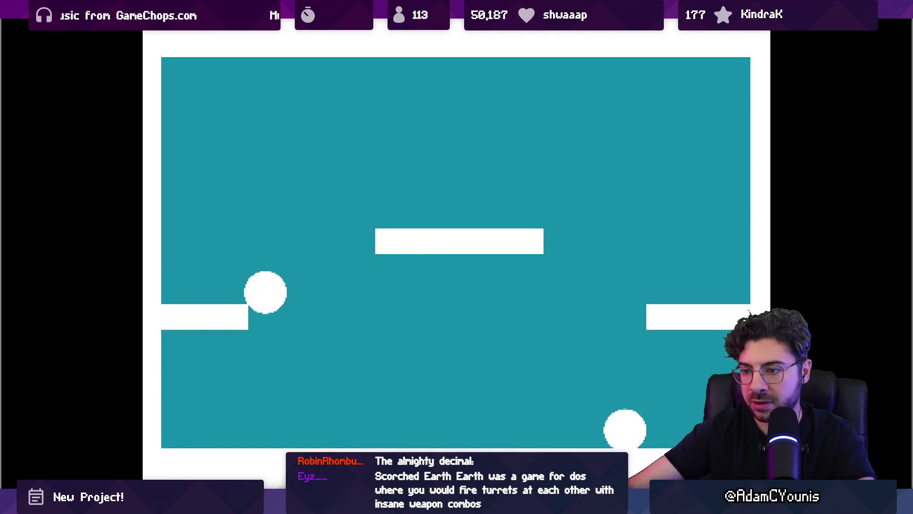
pyautogui.moveTo(428, 394); pyautogui.dragTo(416, 367)
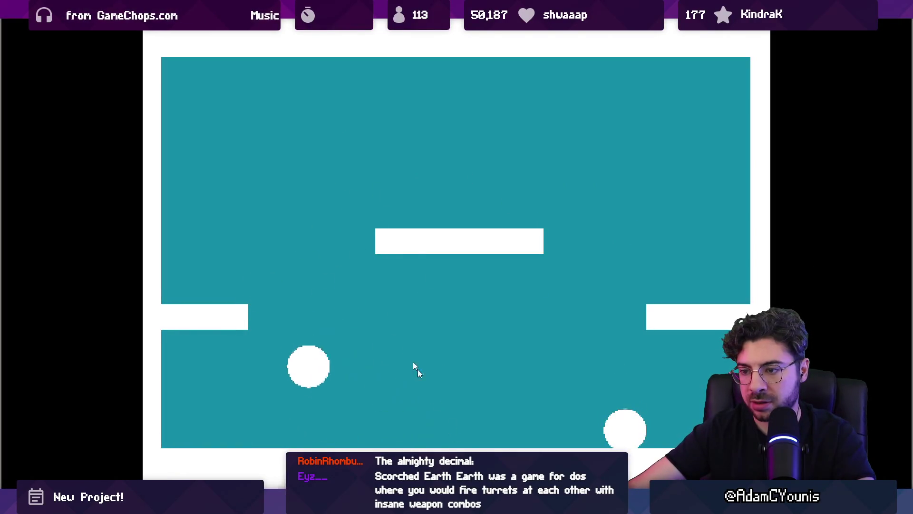
pyautogui.moveTo(416, 304); pyautogui.dragTo(398, 288)
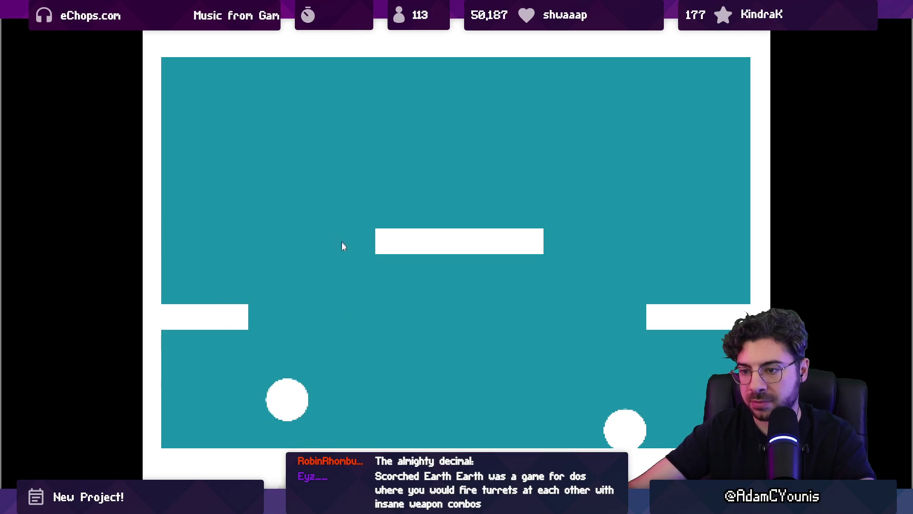
# Step: Stop the game, set Power Factor to 4.2, and play again
pyautogui.hotkey('ctrl', 'p')
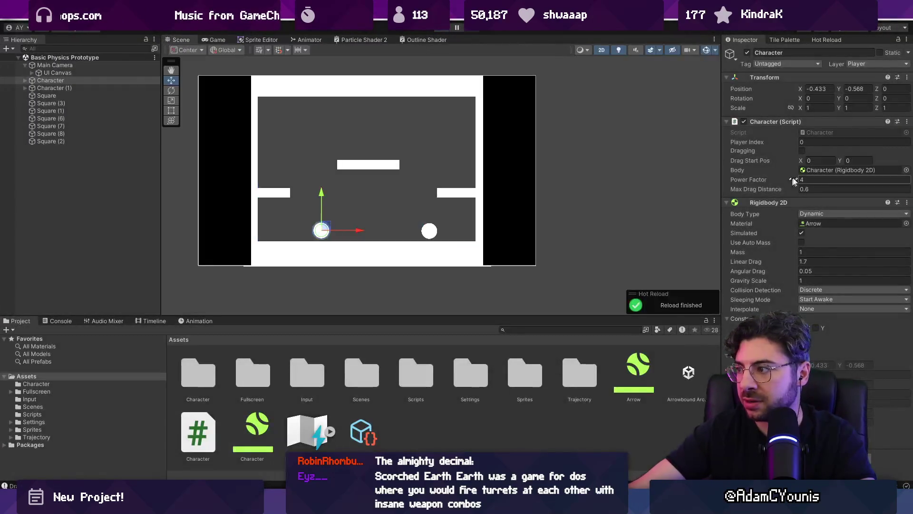
pyautogui.write('4.2')
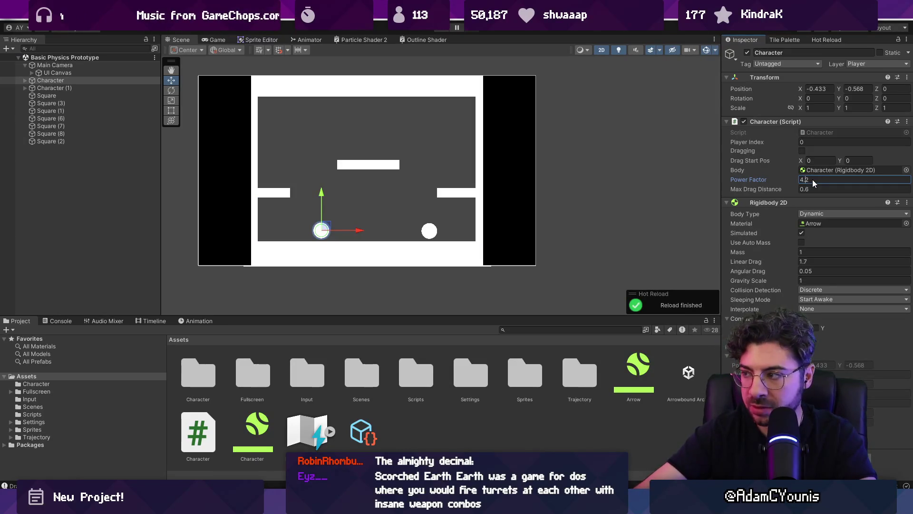
pyautogui.hotkey('ctrl', 'p')
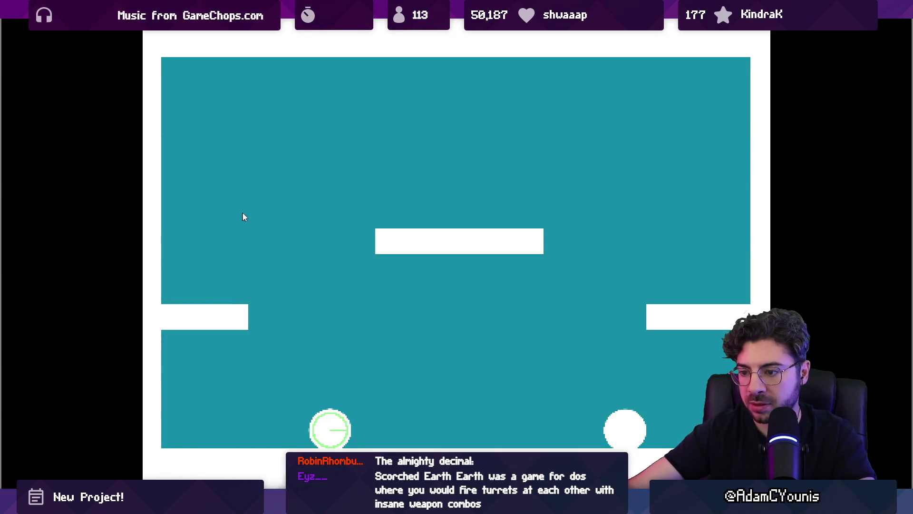
# Step: Fling the ball across the middle platform and right ledge to test the new power
pyautogui.click(243, 217)
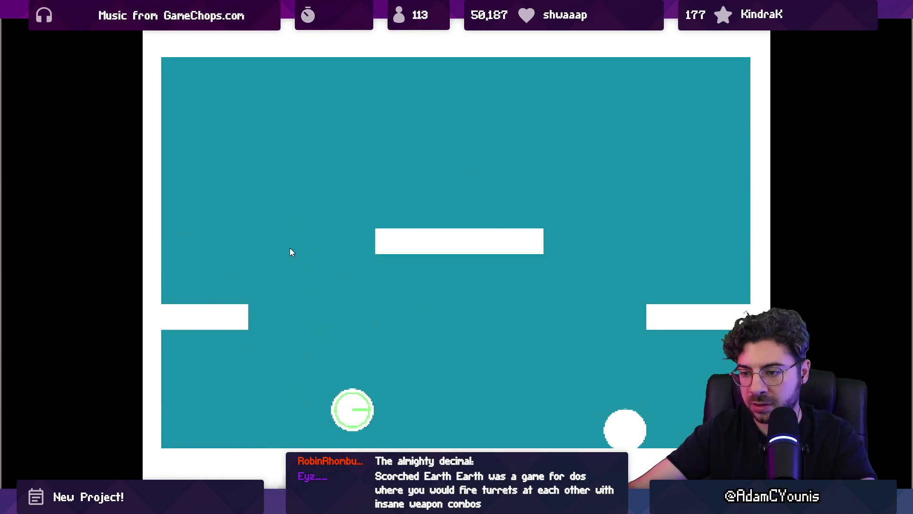
pyautogui.click(278, 450)
pyautogui.click(411, 300)
pyautogui.click(282, 434)
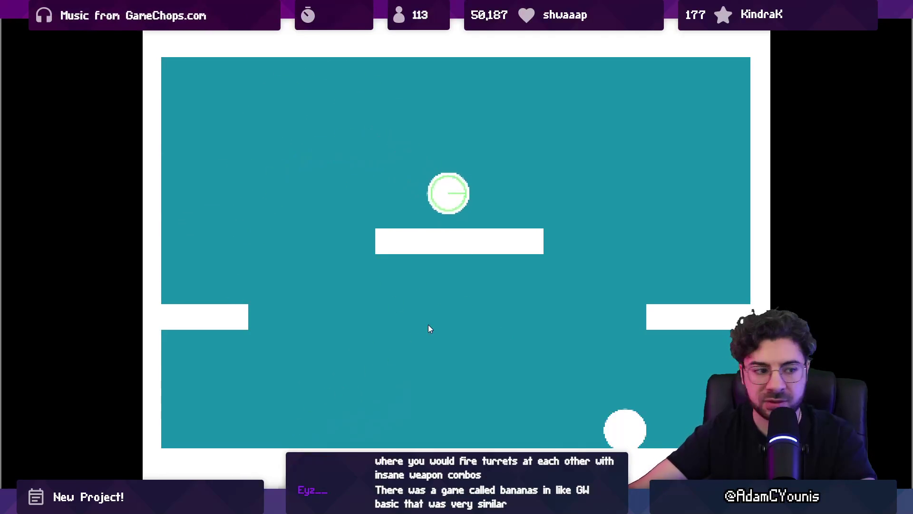
pyautogui.click(414, 321)
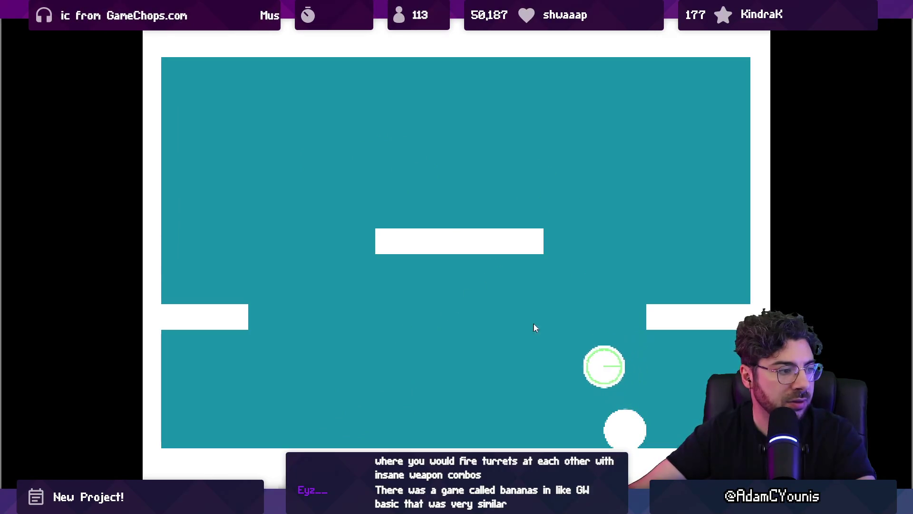
pyautogui.click(597, 333)
pyautogui.click(652, 352)
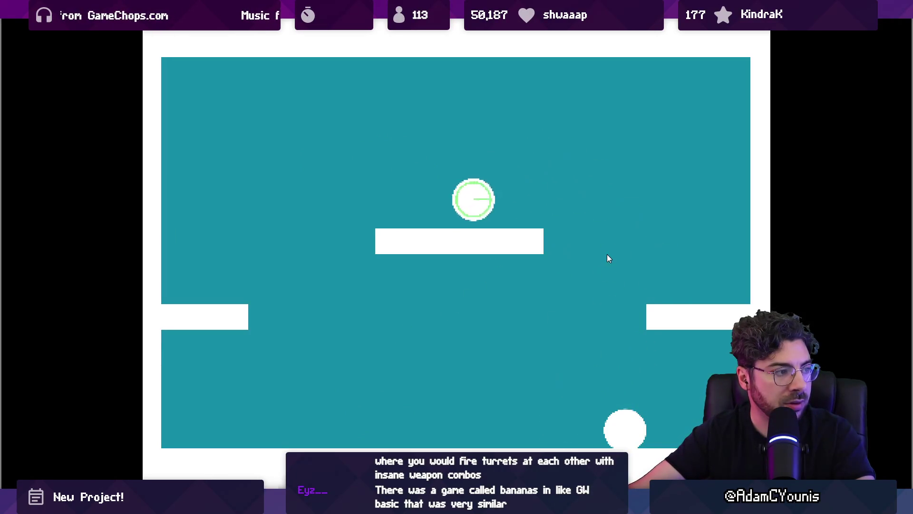
pyautogui.click(528, 318)
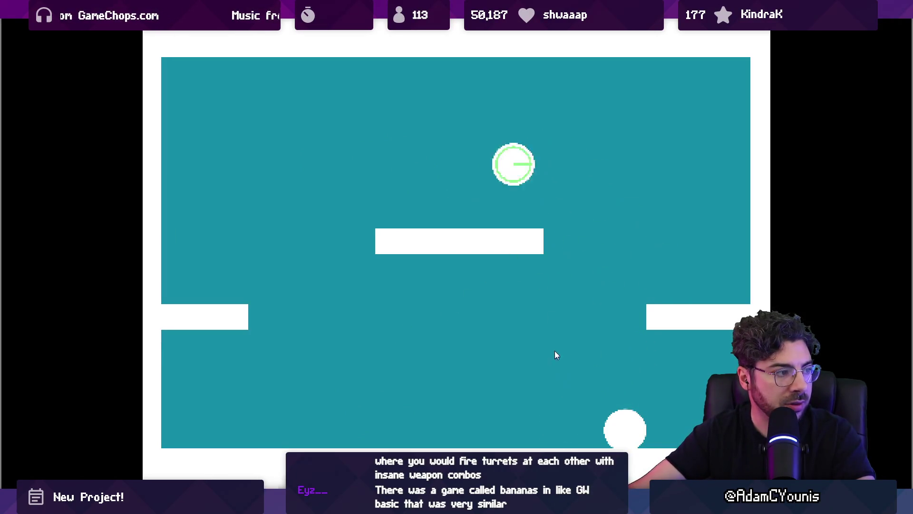
pyautogui.click(624, 211)
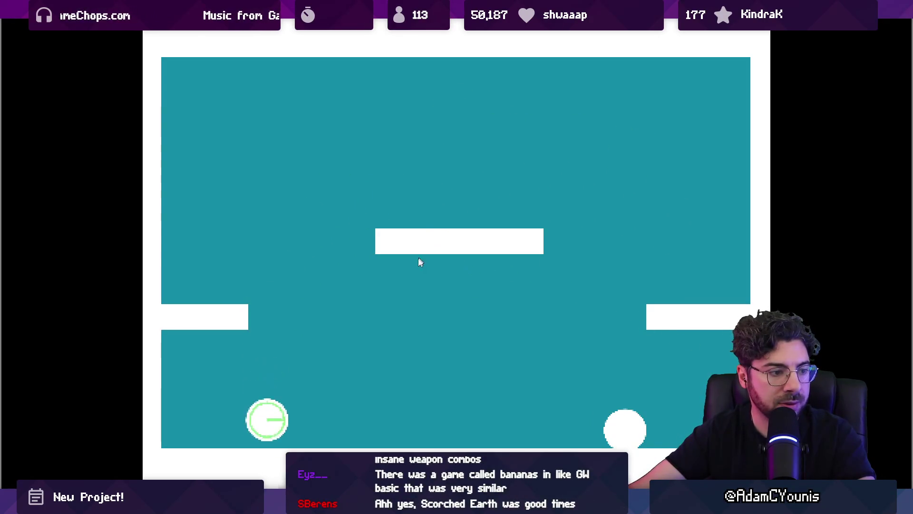
# Step: Fling the ball repeatedly from the floor, then leave full screen and stop the game
pyautogui.click(424, 300)
pyautogui.click(452, 260)
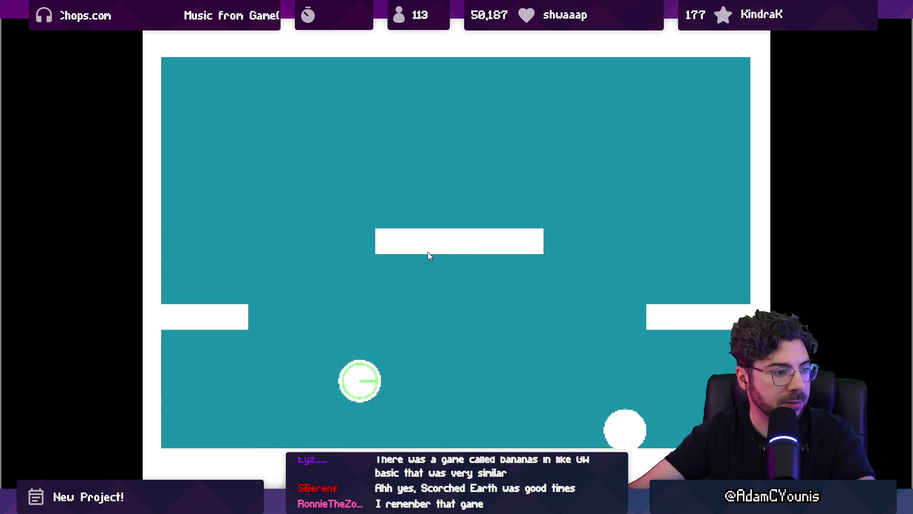
pyautogui.click(457, 299)
pyautogui.click(362, 291)
pyautogui.click(331, 277)
pyautogui.click(365, 383)
pyautogui.click(445, 412)
pyautogui.hotkey('shift', 'space')
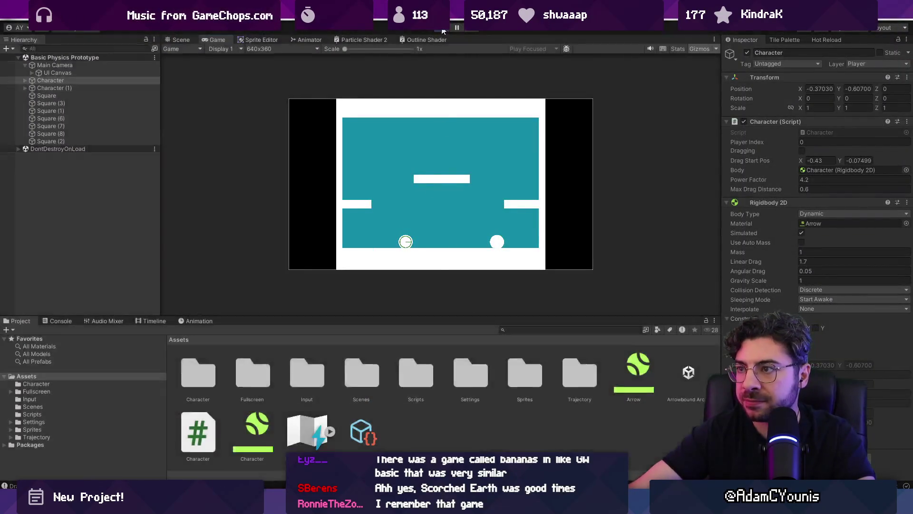
pyautogui.click(442, 29)
# Step: Open Character.cs and add an if (dragging) block after the input handling call
pyautogui.doubleClick(812, 135)
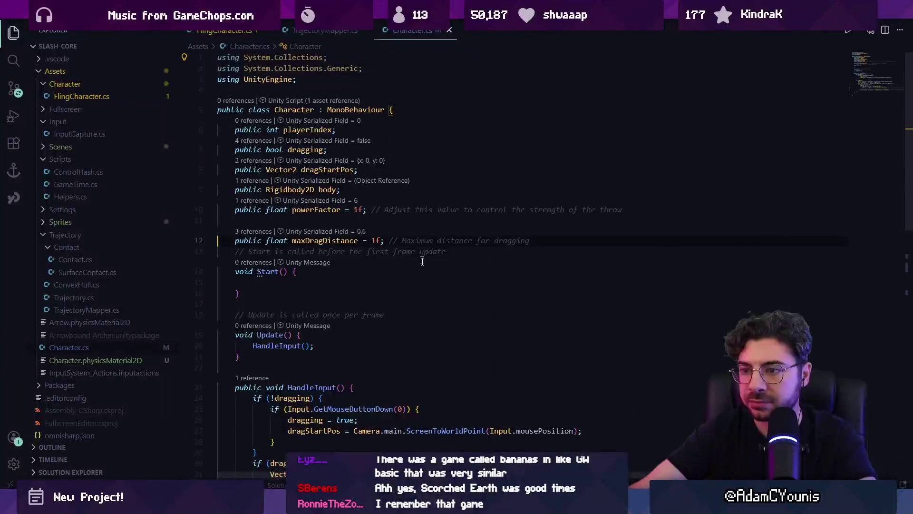
pyautogui.press('Return')
pyautogui.press('Return')
pyautogui.write('if')
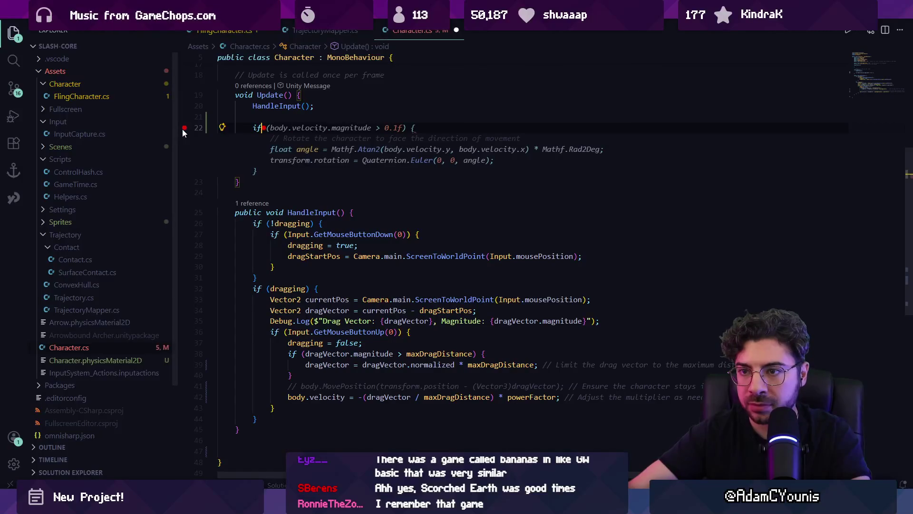
pyautogui.write('(dragging')
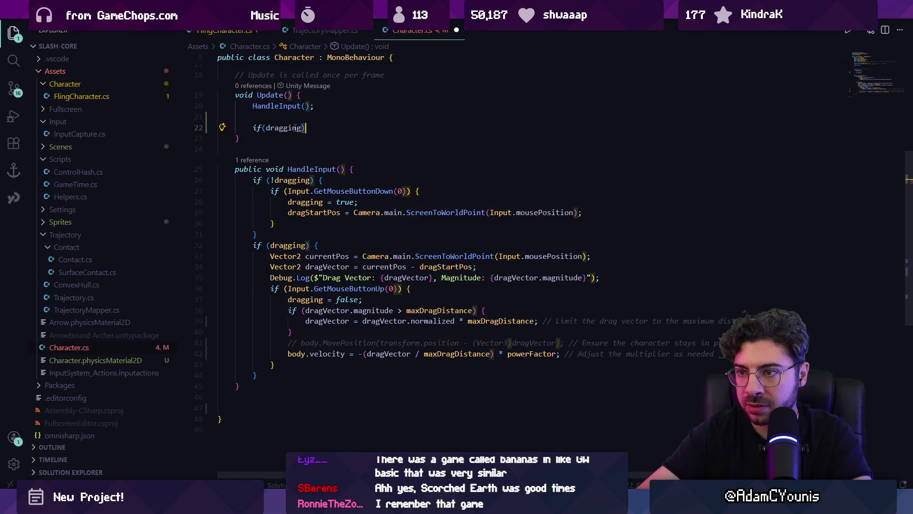
pyautogui.write('Packages')
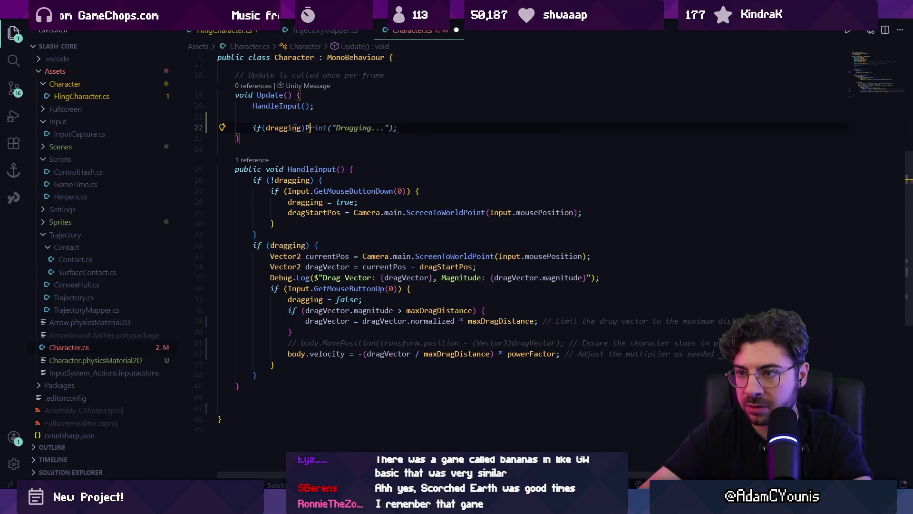
pyautogui.write('{')
pyautogui.press('Return')
# Step: Write a normalized body.velocity statement inside the dragging block using IntelliSense
pyautogui.scroll(4, 293, 126)
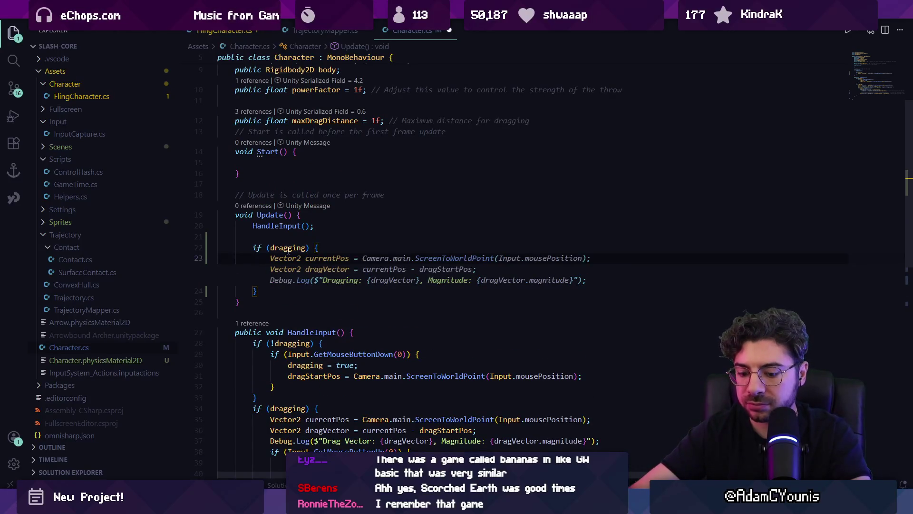
pyautogui.write('body.velocity.')
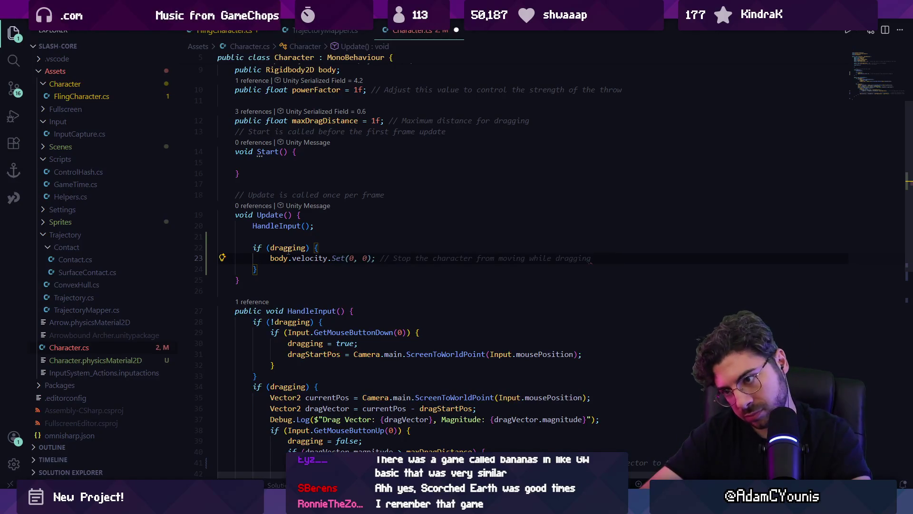
pyautogui.write('m')
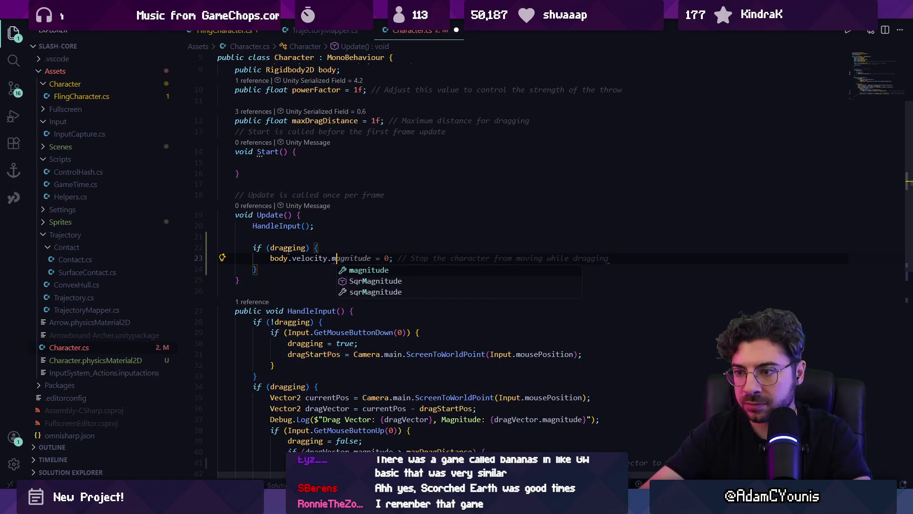
pyautogui.press('Escape')
pyautogui.hotkey('ctrl', 'space')
pyautogui.press('Down')
pyautogui.press('Tab')
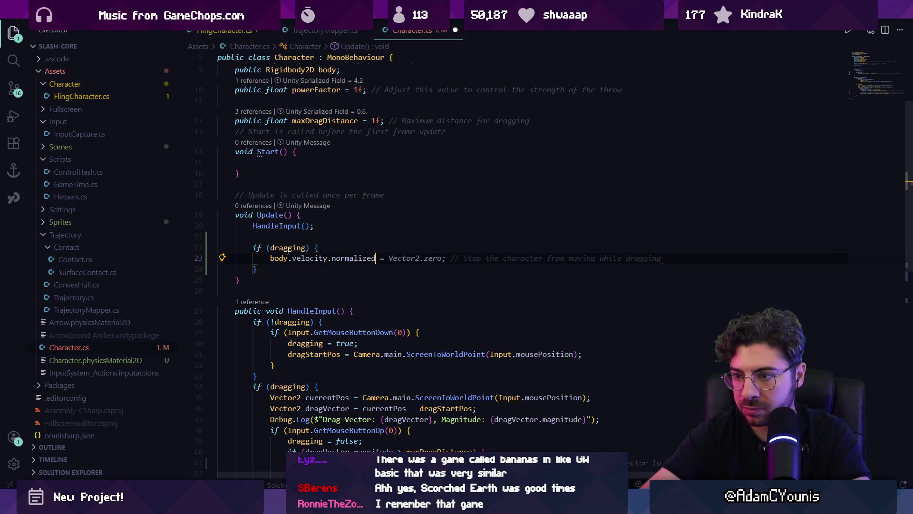
pyautogui.write('Vector2 dis =')
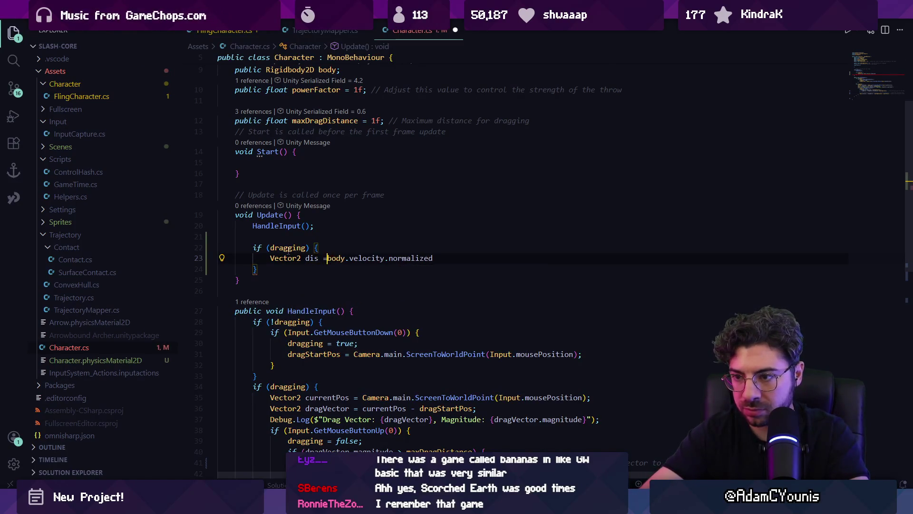
pyautogui.write(';')
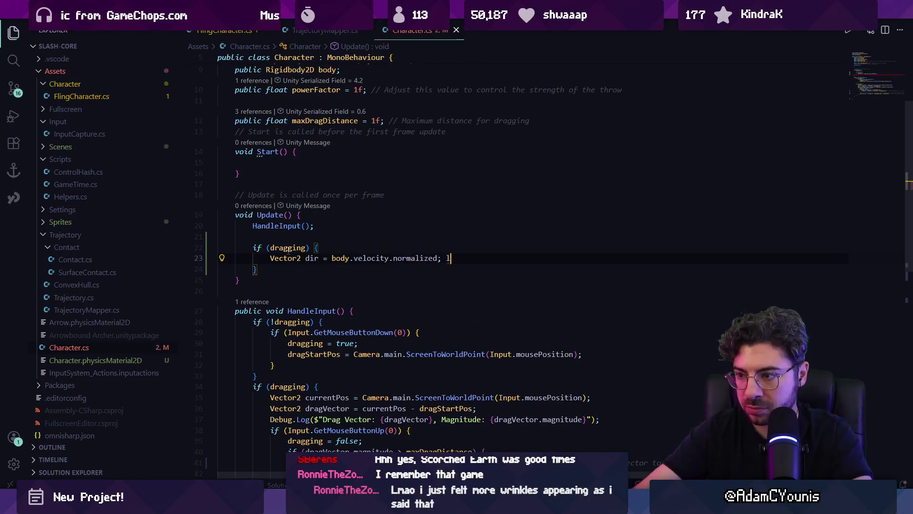
pyautogui.press('Return')
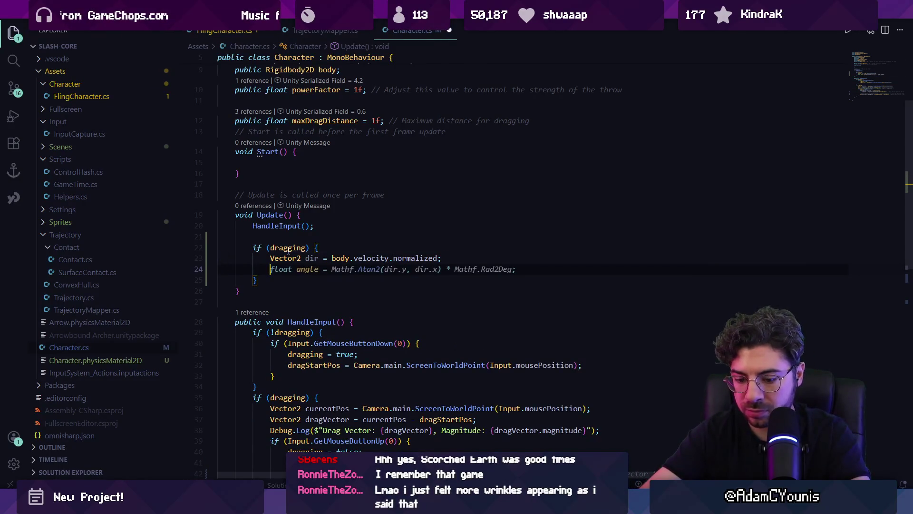
# Step: Set body.velocity to Vector2.Min(dir * 0.1f, body.velocity) on line 24
pyautogui.write('body.ve')
pyautogui.press('Tab')
pyautogui.write('= d')
pyautogui.write('ir*')
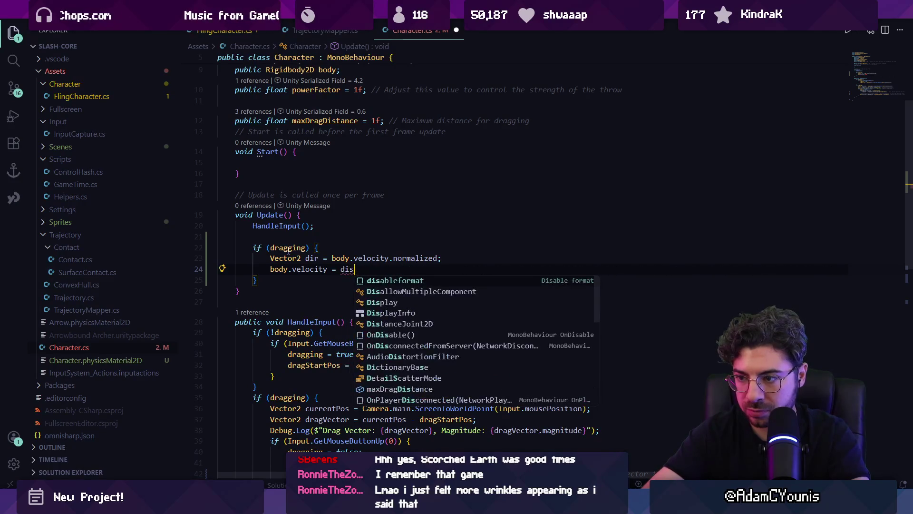
pyautogui.write('0.')
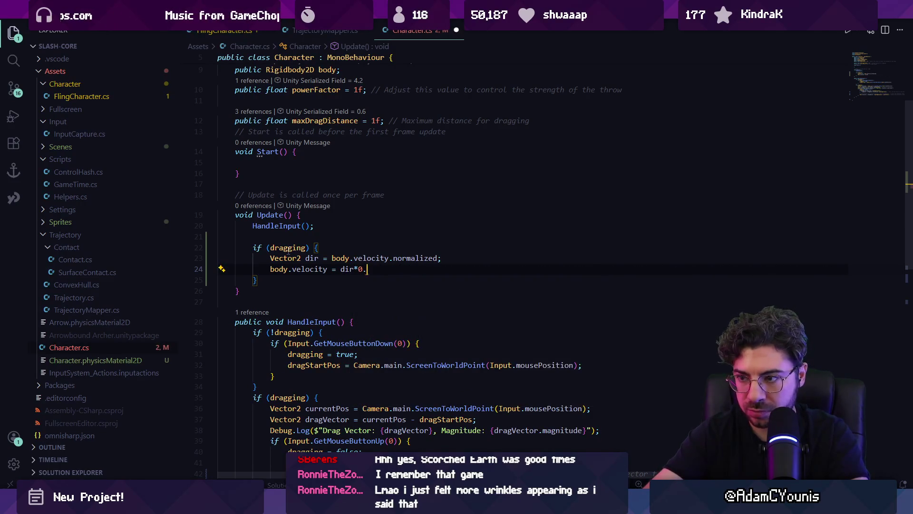
pyautogui.write('1f;')
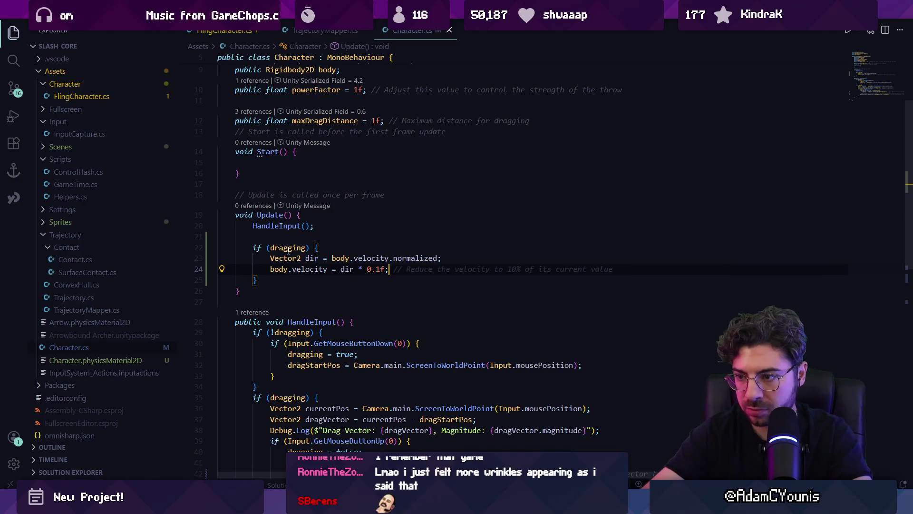
pyautogui.click(340, 269)
pyautogui.write('Vector2.dir * 0.1f;')
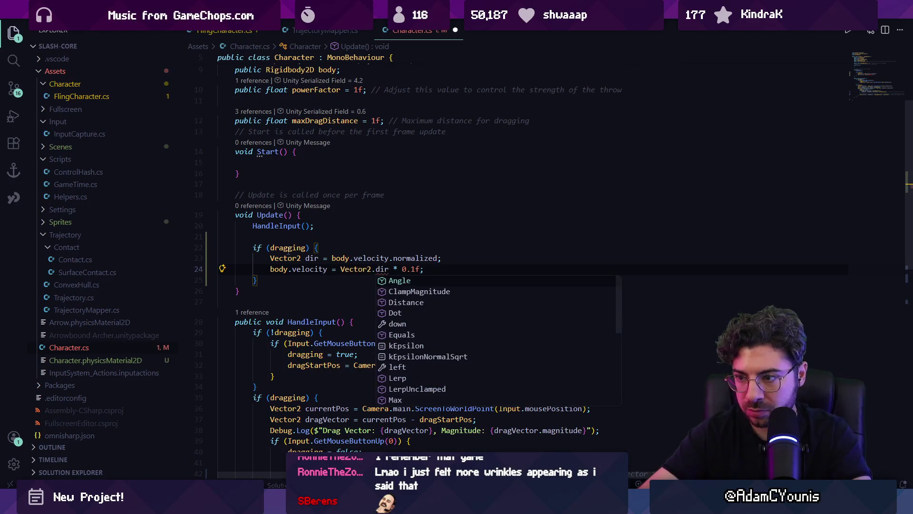
pyautogui.hotkey('ctrl', 'shift', 'Left')
pyautogui.write('min')
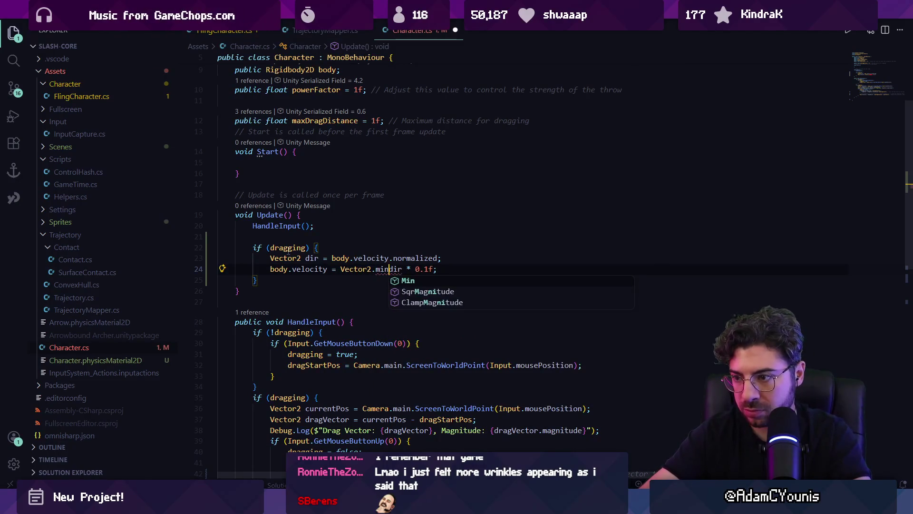
pyautogui.write('(')
pyautogui.press('End')
pyautogui.press('Left')
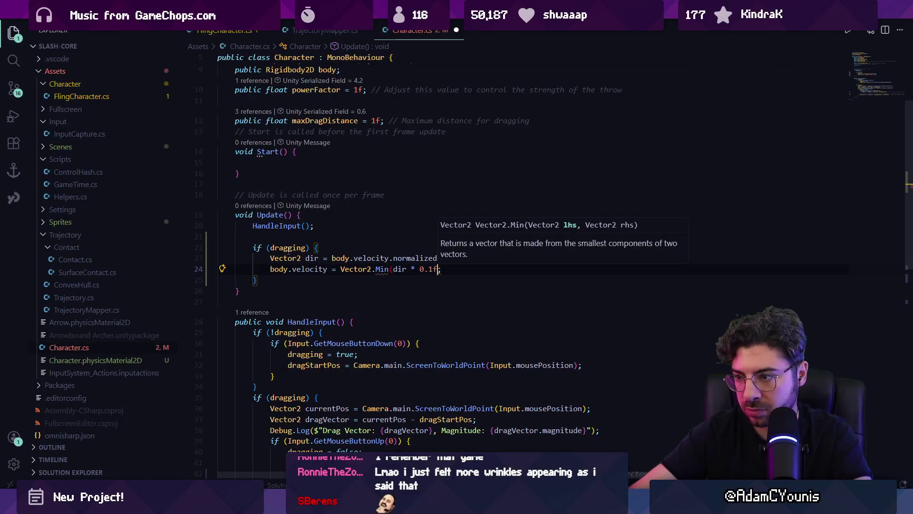
pyautogui.write(', body.velocity)')
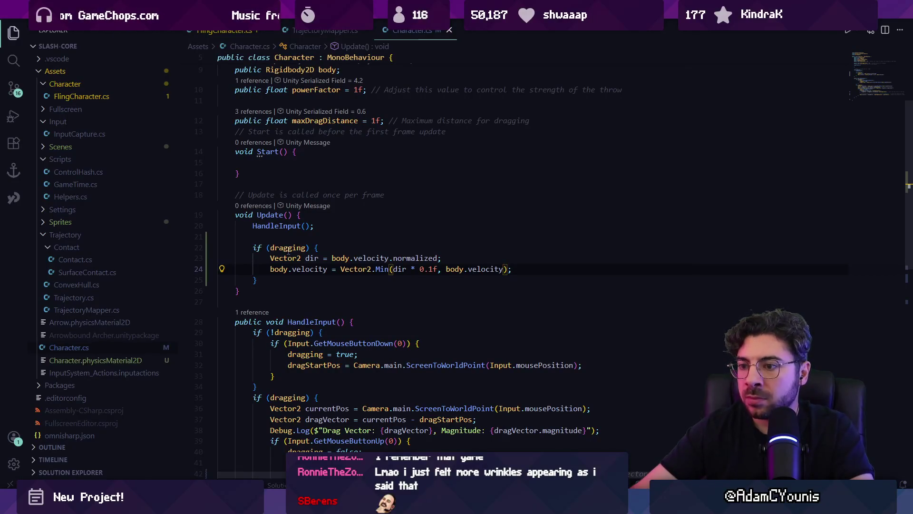
pyautogui.press('End')
pyautogui.press('Return')
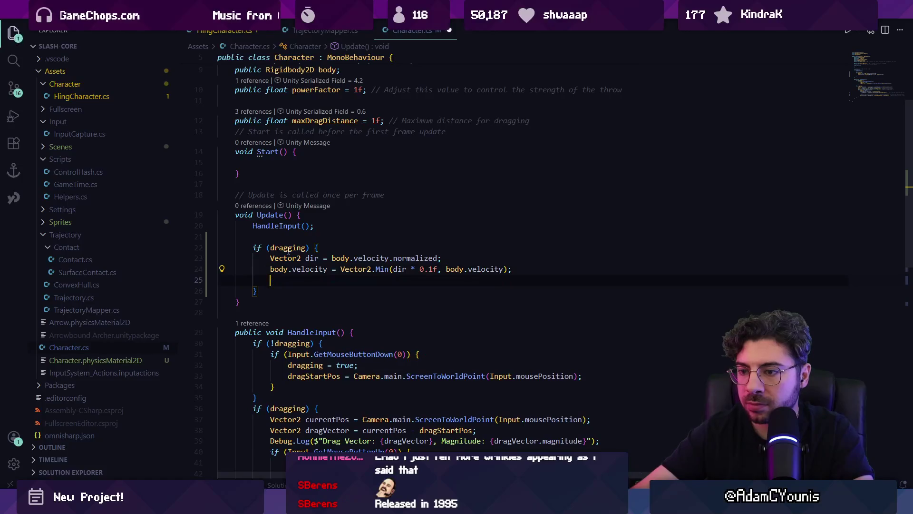
# Step: Add 'body.gravityScale = dragging ? 0.1f : 1;' after the if block, then start the game in Unity
pyautogui.press('Return')
pyautogui.write('gravityScale')
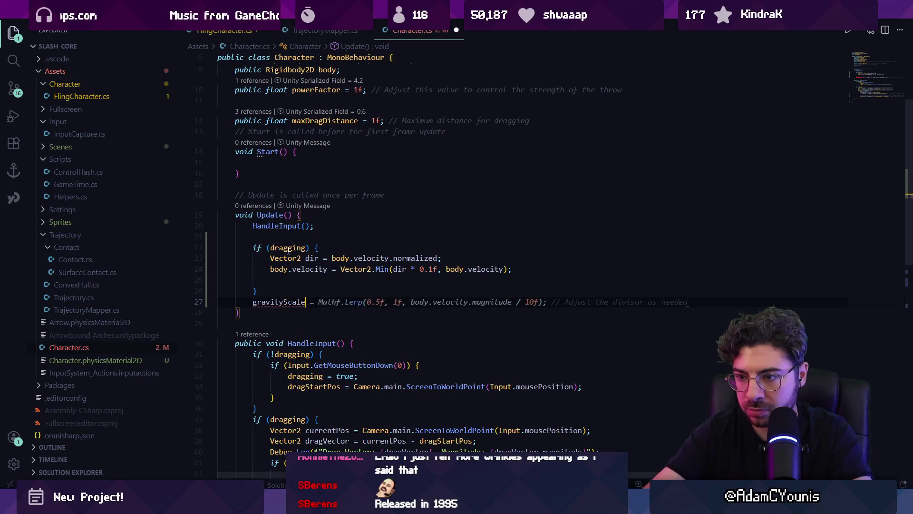
pyautogui.hotkey('ctrl', 'shift', 'Left')
pyautogui.write('body.v')
pyautogui.press('BackSpace')
pyautogui.write('gravityScale')
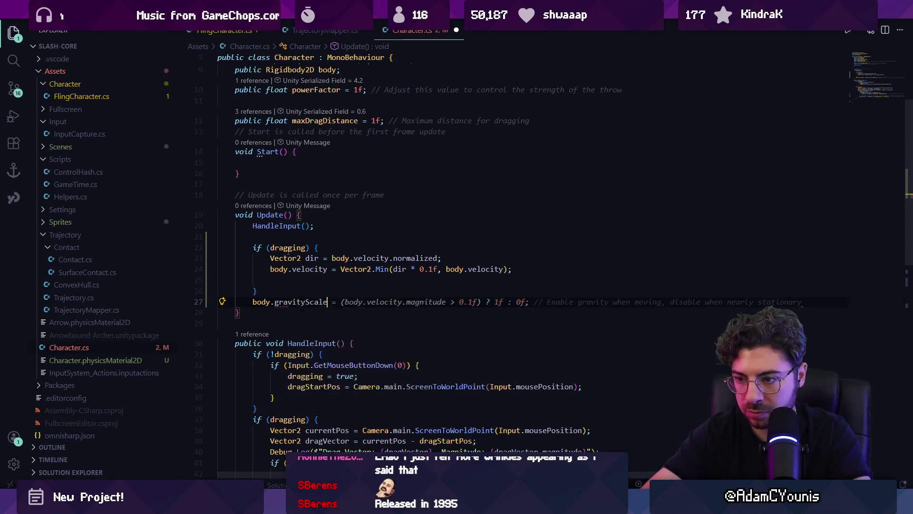
pyautogui.write(' = f')
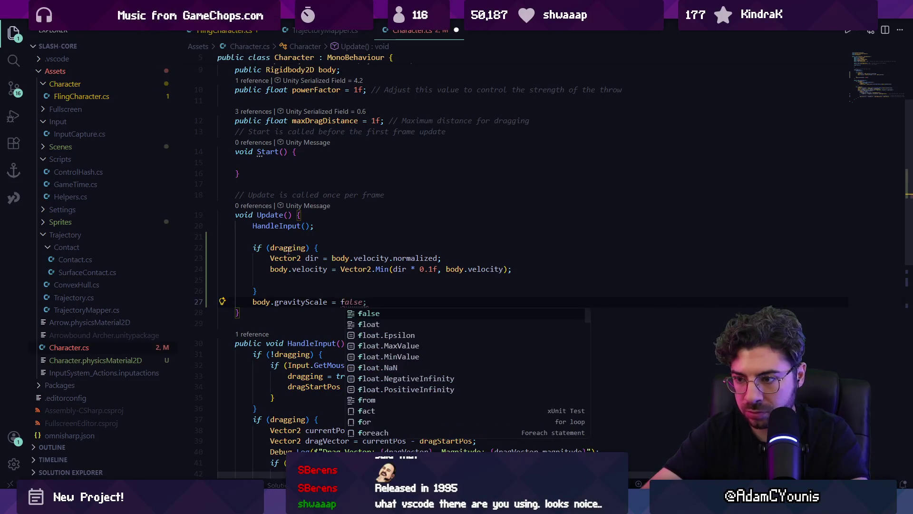
pyautogui.press('BackSpace')
pyautogui.write('dragging ? 0.1f : 1')
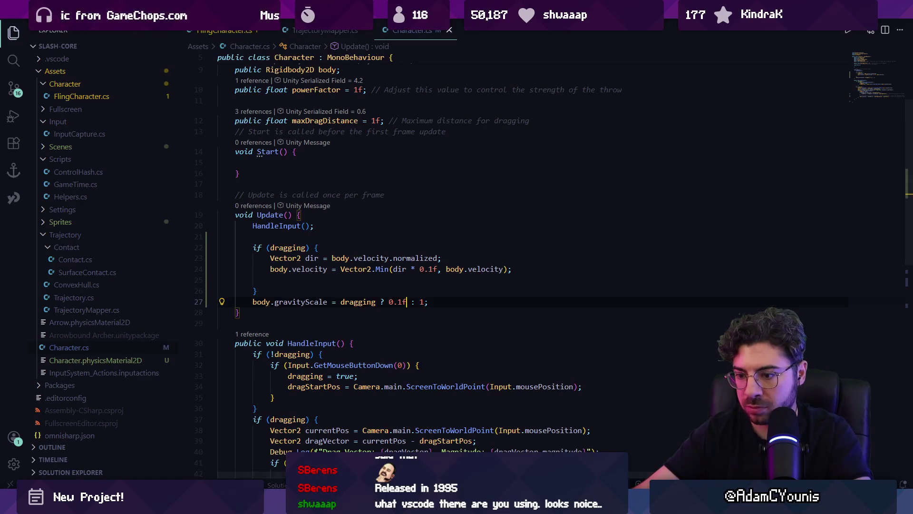
pyautogui.hotkey('alt', 'Tab')
pyautogui.click(438, 30)
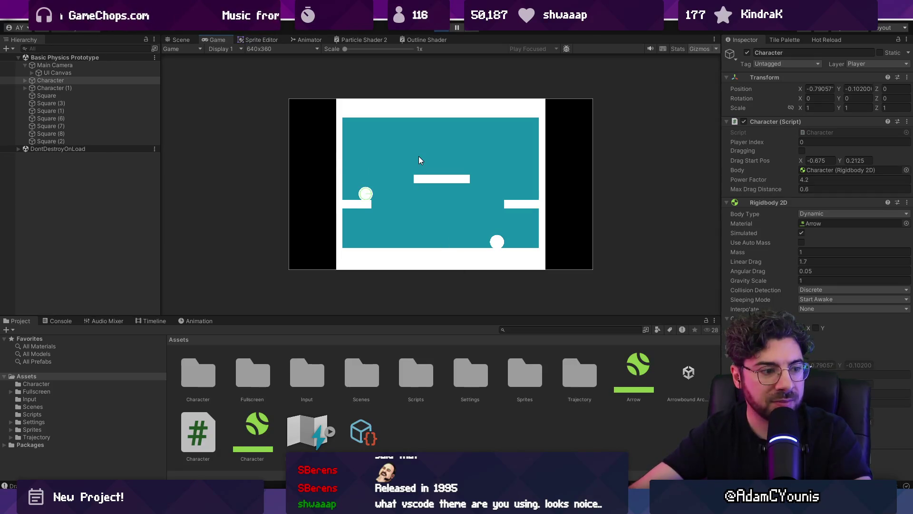
# Step: Maximize the Game view, slingshot the ball toward the top-left, and return to Character.cs
pyautogui.press('F11')
pyautogui.moveTo(419, 156)
pyautogui.mouseDown()
pyautogui.moveTo(331, 296)
pyautogui.moveTo(338, 300)
pyautogui.mouseUp()
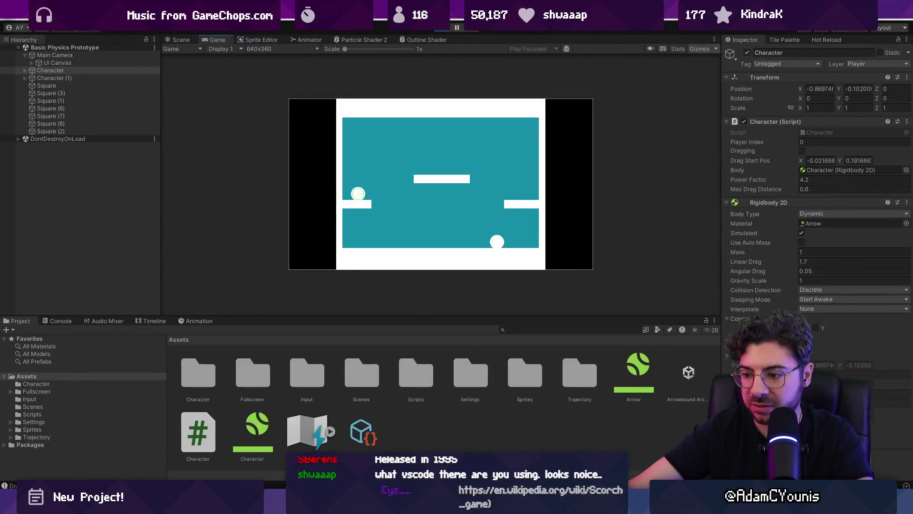
pyautogui.hotkey('alt', 'Tab')
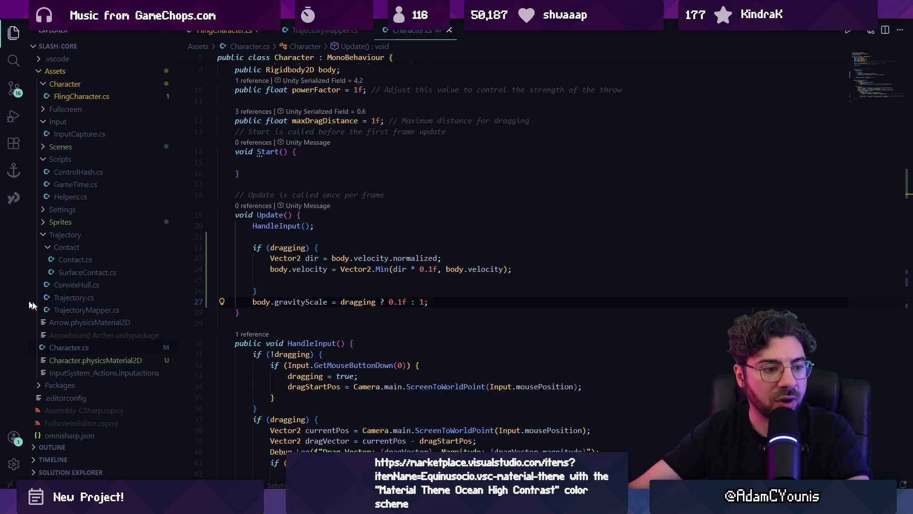
# Step: Review the 0.1f multiplier, where dragging is used, and the drag release condition
pyautogui.click(422, 269)
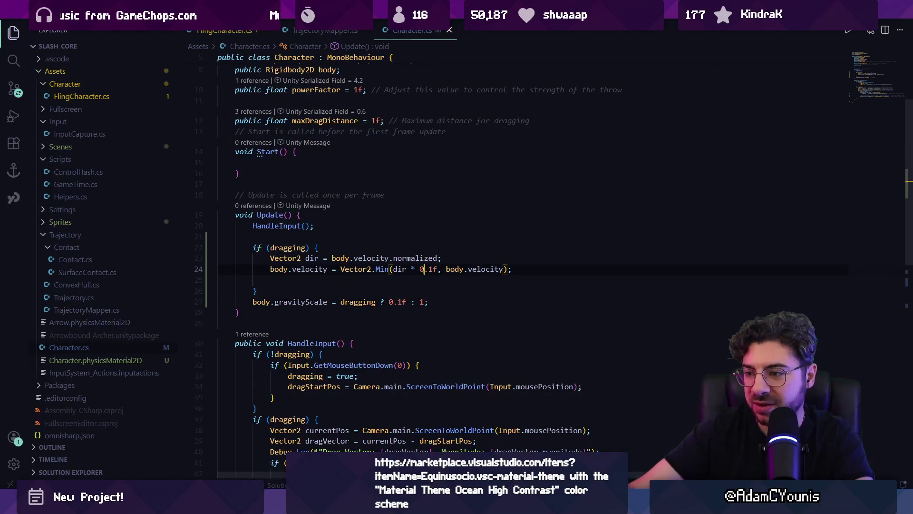
pyautogui.click(356, 302)
pyautogui.scroll(-3, 357, 302)
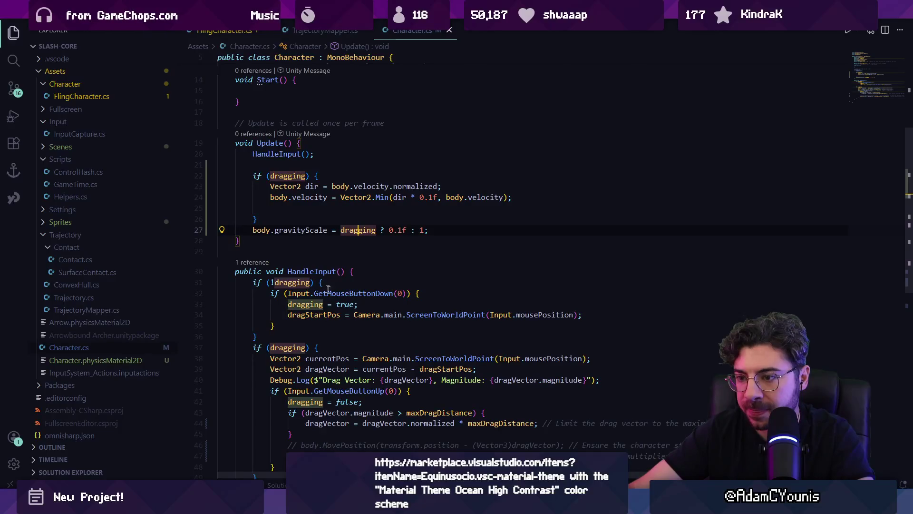
pyautogui.scroll(-2, 476, 257)
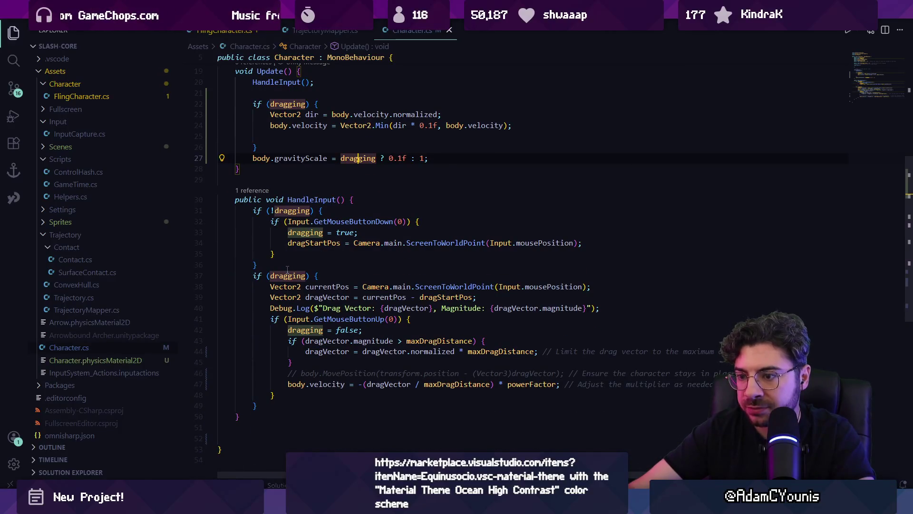
pyautogui.click(337, 319)
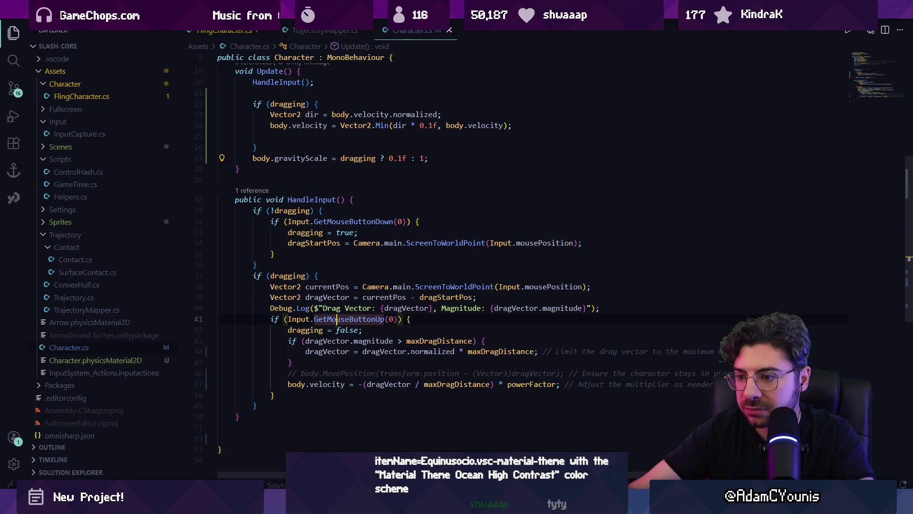
pyautogui.scroll(4, 341, 204)
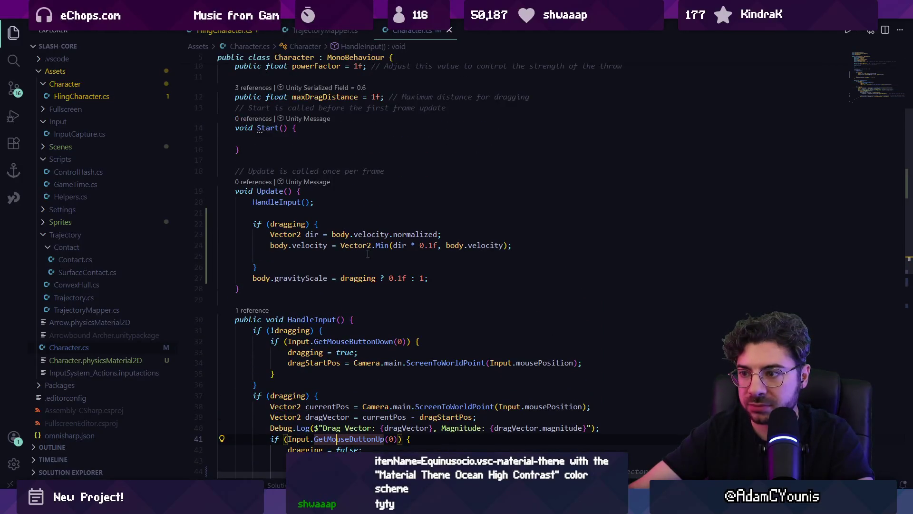
# Step: Move the gravityScale line into the if (dragging) block and reindent it
pyautogui.click(463, 280)
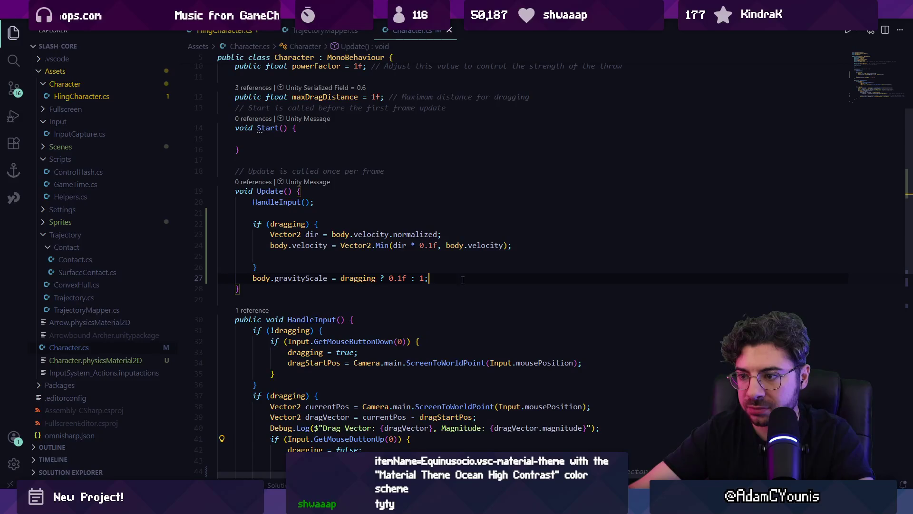
pyautogui.press('Return')
pyautogui.write('bodty')
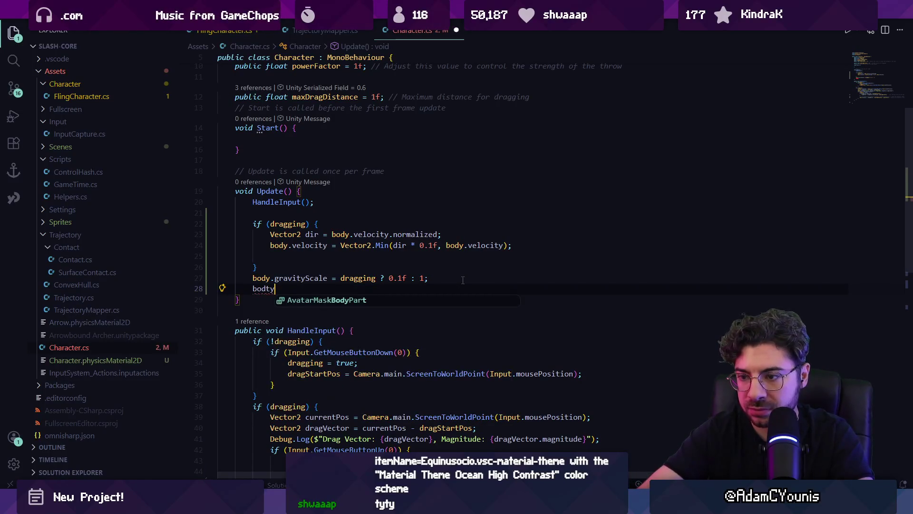
pyautogui.press('BackSpace')
pyautogui.write('y')
pyautogui.press('BackSpace')
pyautogui.press('BackSpace')
pyautogui.press('BackSpace')
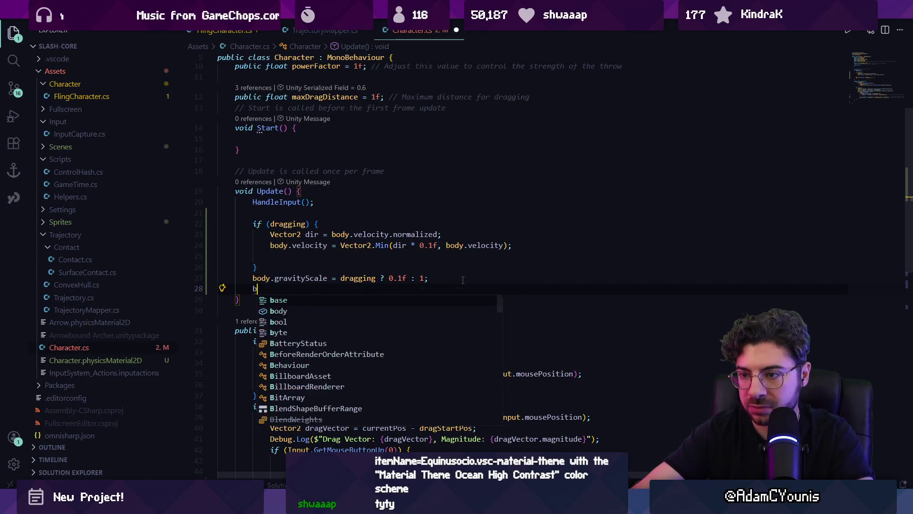
pyautogui.press('Up')
pyautogui.press('Up')
pyautogui.hotkey('alt', 'Down')
pyautogui.hotkey('shift', 'alt', 'f')
# Step: Add an else branch with gravityScale = 1 and make the dragging line a plain 0.1f
pyautogui.write('else {')
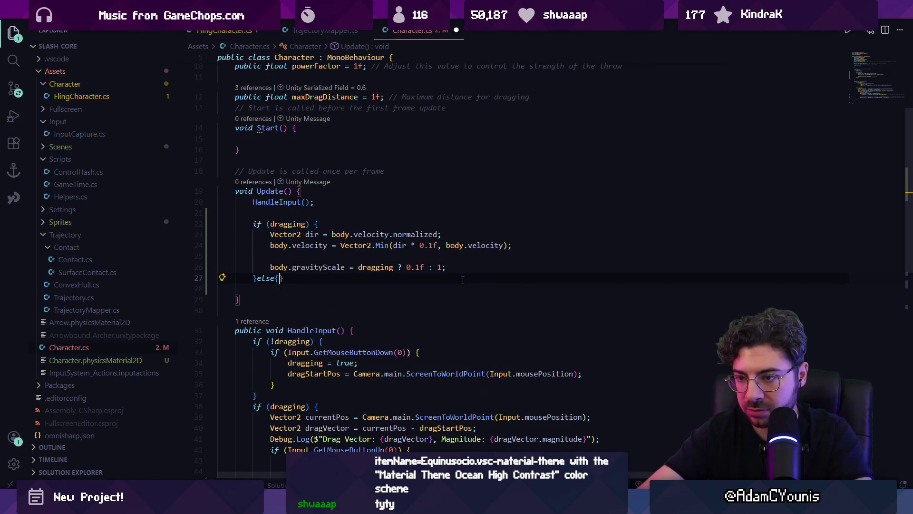
pyautogui.press('Return')
pyautogui.press('Escape')
pyautogui.press('Tab')
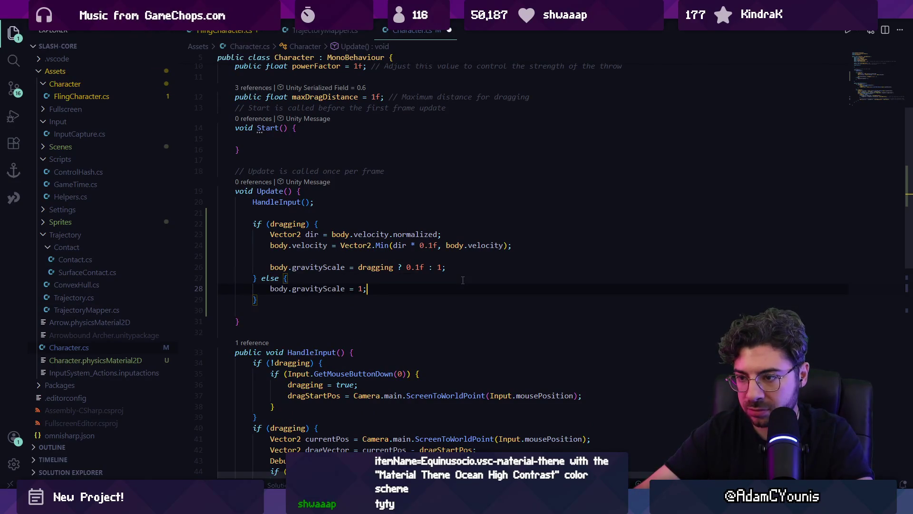
pyautogui.press('Up')
pyautogui.hotkey('ctrl', 'Right')
pyautogui.hotkey('ctrl', 'Right')
pyautogui.hotkey('ctrl', 'Right')
pyautogui.press('Delete')
pyautogui.hotkey('ctrl', 'Right')
pyautogui.hotkey('ctrl', 'Right')
pyautogui.hotkey('ctrl', 'shift', 'Right')
pyautogui.hotkey('ctrl', 'shift', 'Right')
pyautogui.press('Delete')
pyautogui.press('Down')
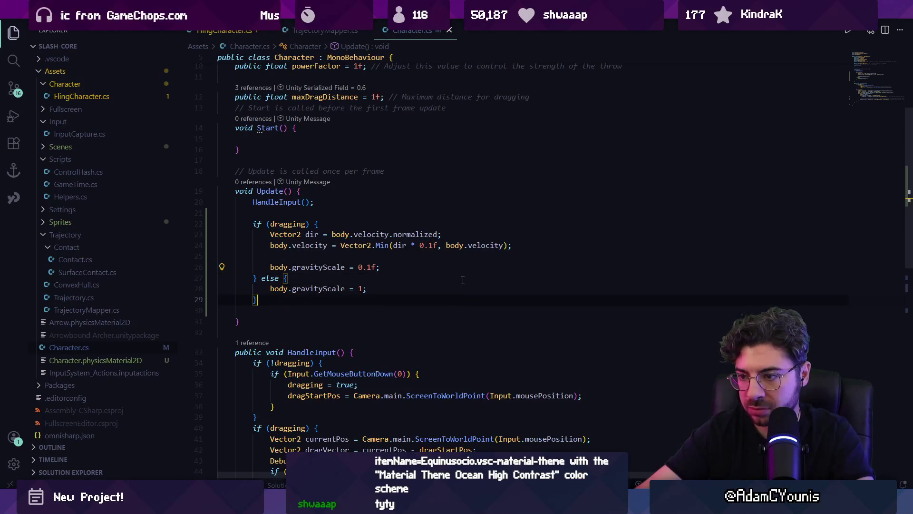
# Step: Start a body.drag statement in the else branch
pyautogui.press('Return')
pyautogui.write('body.linear')
pyautogui.press('Tab')
pyautogui.hotkey('ctrl', 'shift', 'Left')
pyautogui.hotkey('ctrl', 'shift', 'Left')
pyautogui.hotkey('ctrl', 'shift', 'Left')
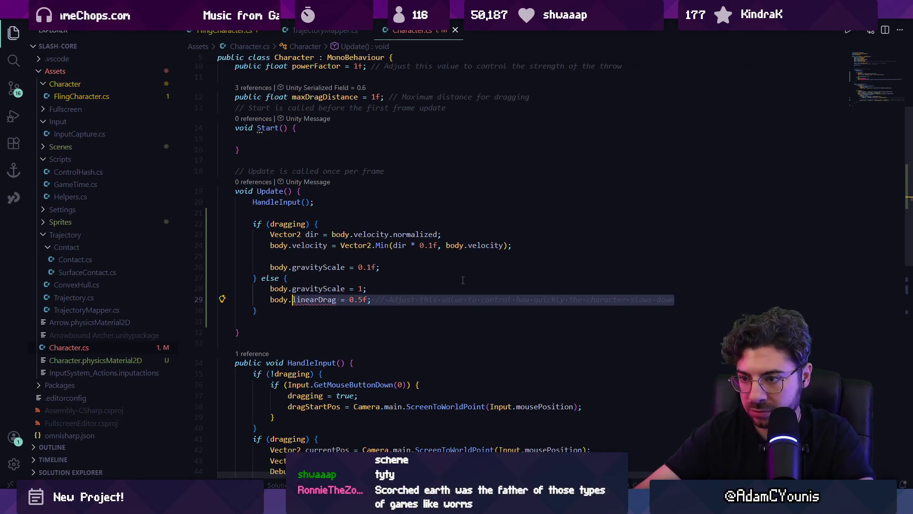
pyautogui.write('drag')
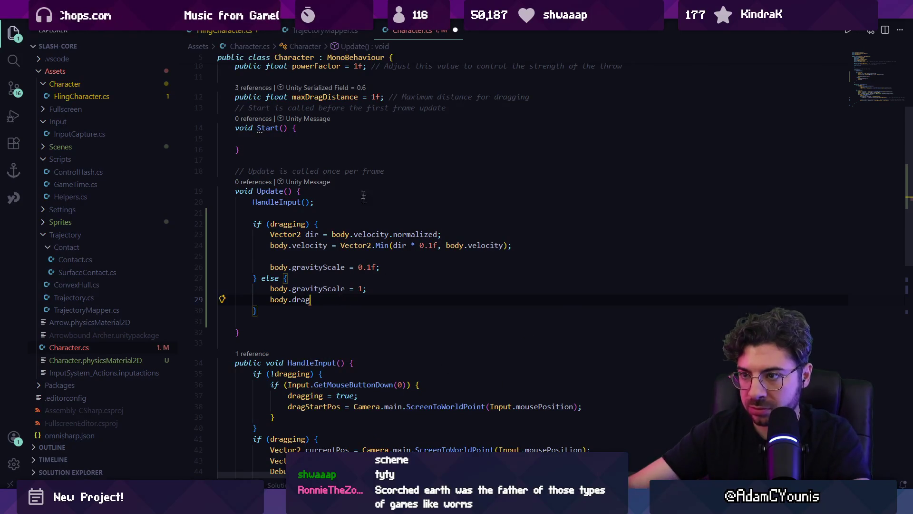
pyautogui.scroll(3, 364, 196)
pyautogui.click(541, 240)
# Step: Declare a float baseLinearDrag field below maxDragDistance
pyautogui.press('Return')
pyautogui.press('Return')
pyautogui.write('p')
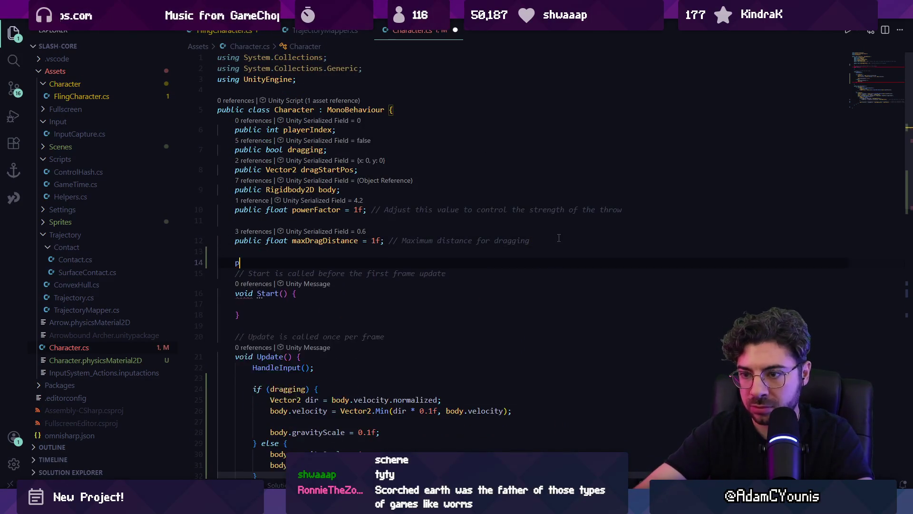
pyautogui.press('Escape')
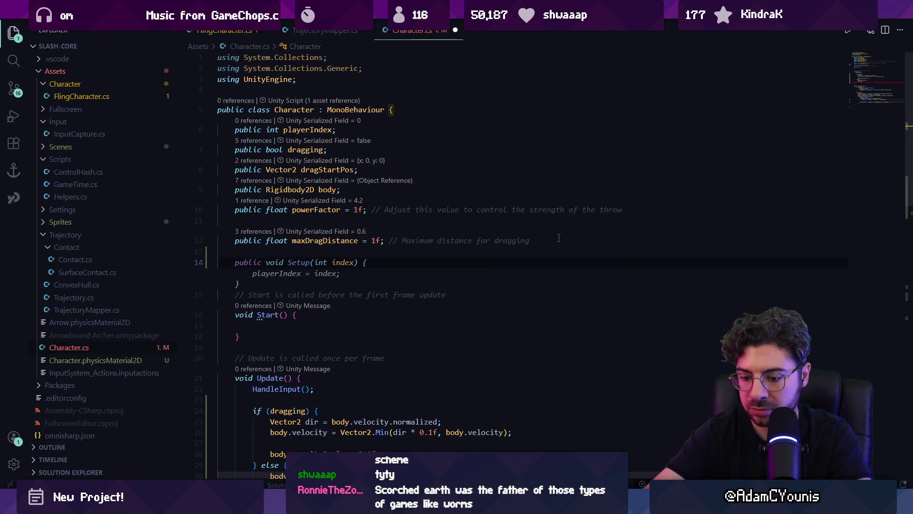
pyautogui.press('BackSpace')
pyautogui.write('float baseDra')
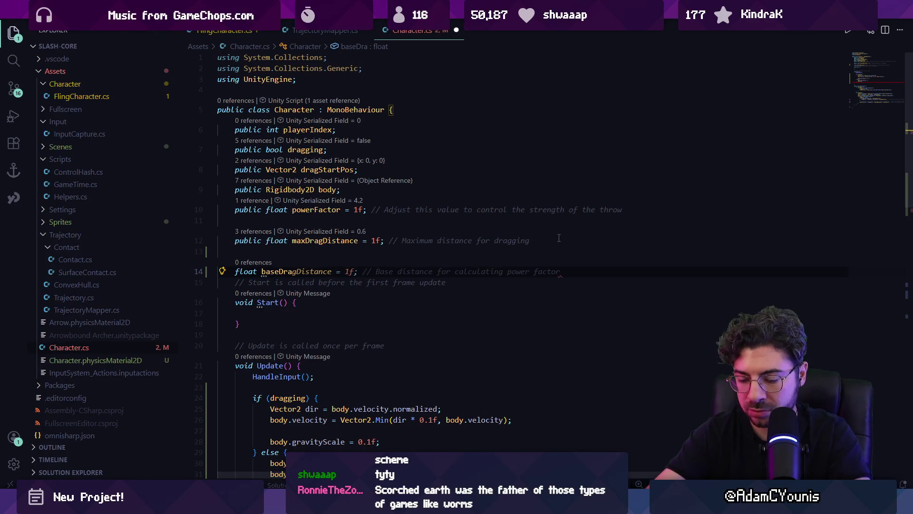
pyautogui.press('BackSpace')
pyautogui.press('BackSpace')
pyautogui.press('BackSpace')
pyautogui.write('LinearDrag;')
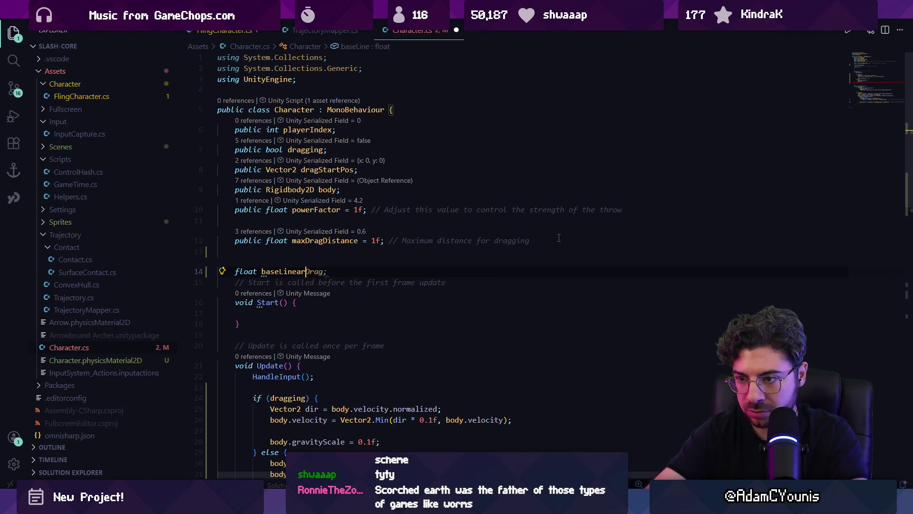
pyautogui.press('Escape')
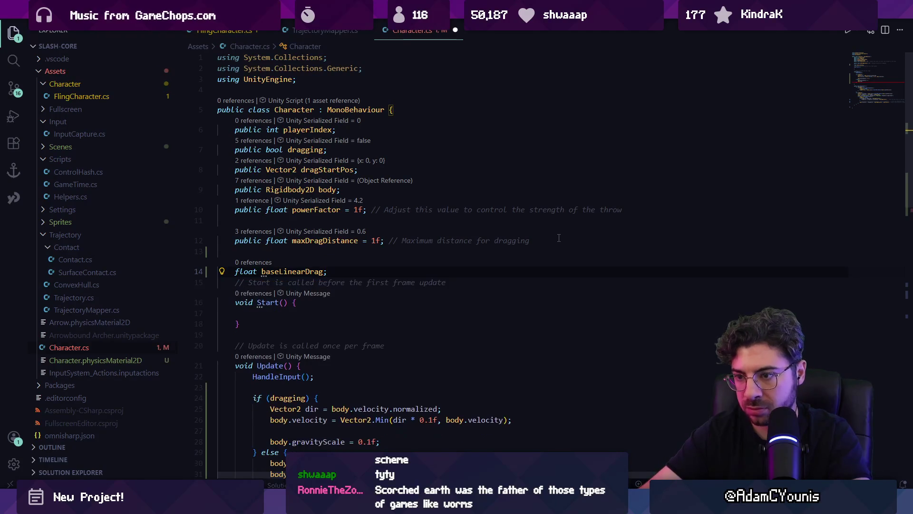
# Step: Store body.drag in baseLinearDrag in Start; use drag 0 while dragging, baseLinearDrag otherwise
pyautogui.press('Up')
pyautogui.press('Tab')
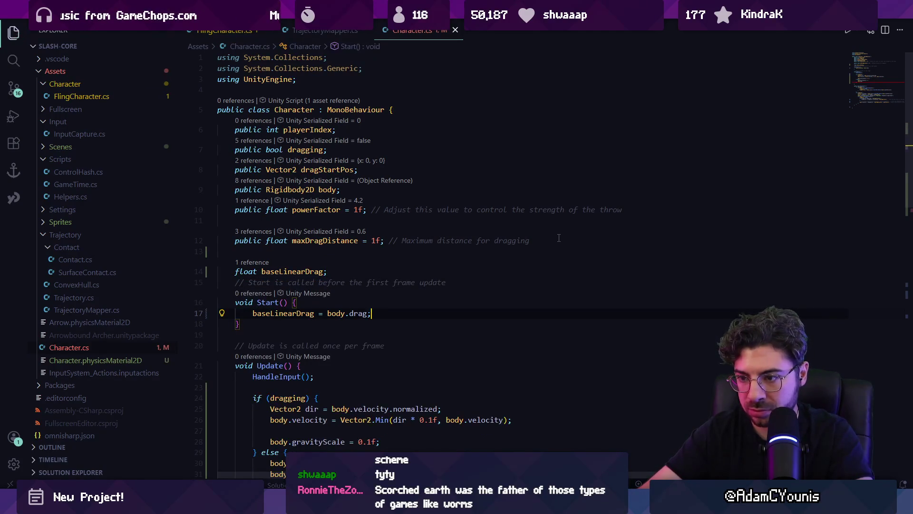
pyautogui.press('Return')
pyautogui.scroll(-2, 451, 242)
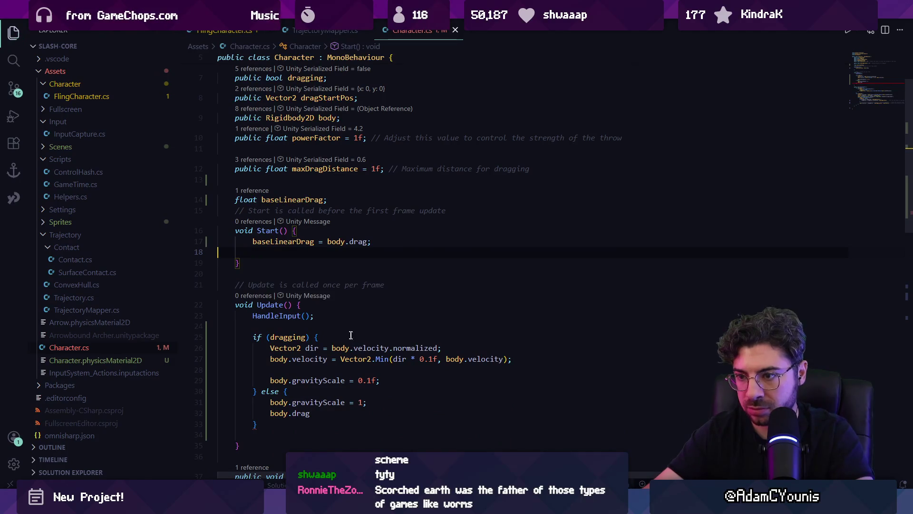
pyautogui.click(330, 401)
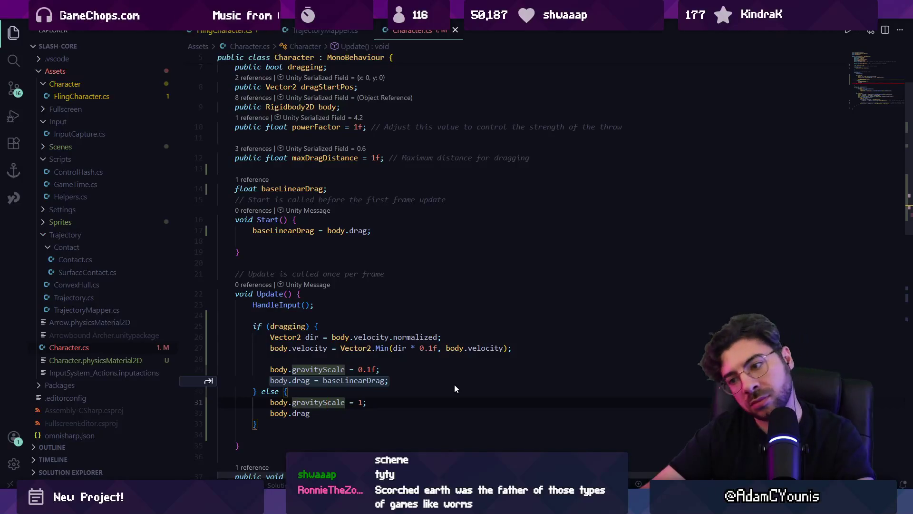
pyautogui.press('Tab')
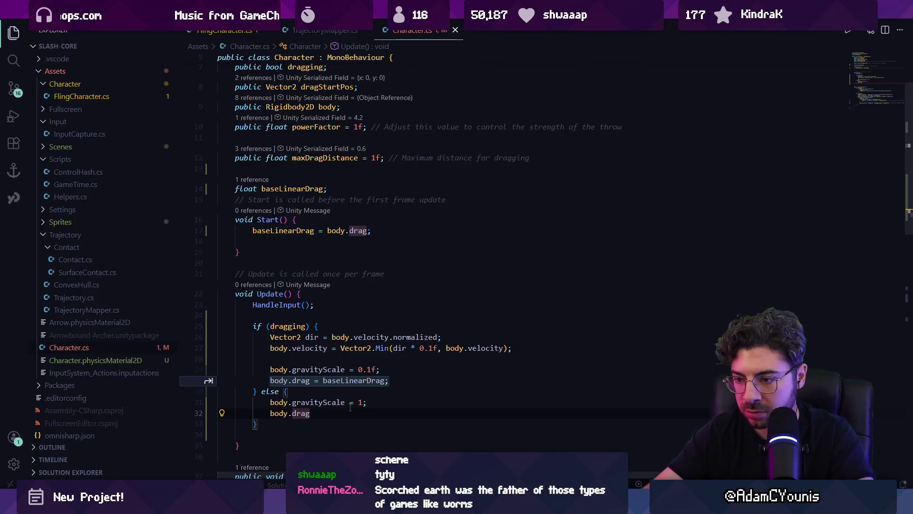
pyautogui.click(381, 381)
pyautogui.press('Return')
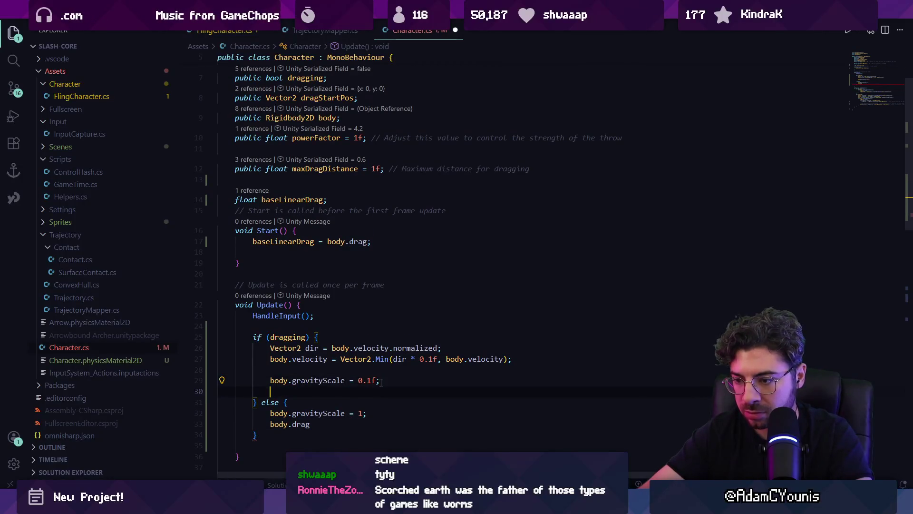
pyautogui.write('body.drag = 10f;')
pyautogui.write('body.drag = 0;')
pyautogui.click(336, 424)
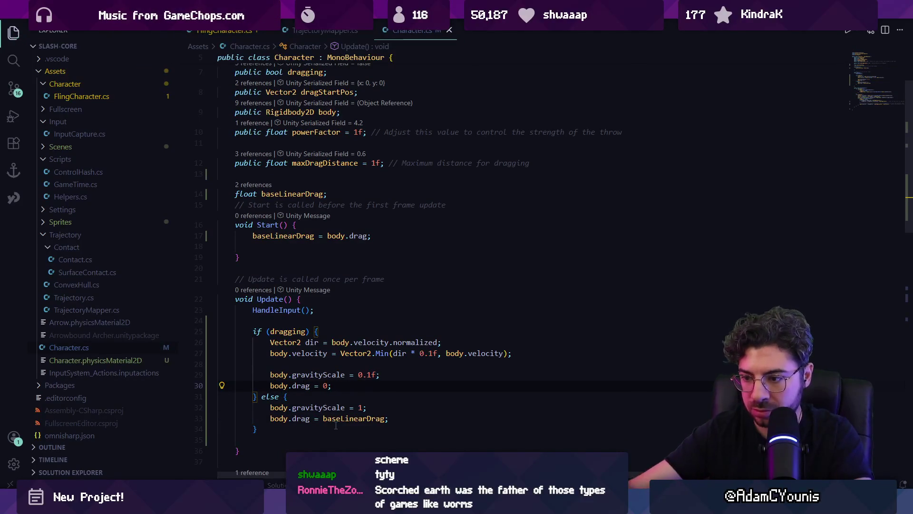
pyautogui.hotkey('alt', 'Tab')
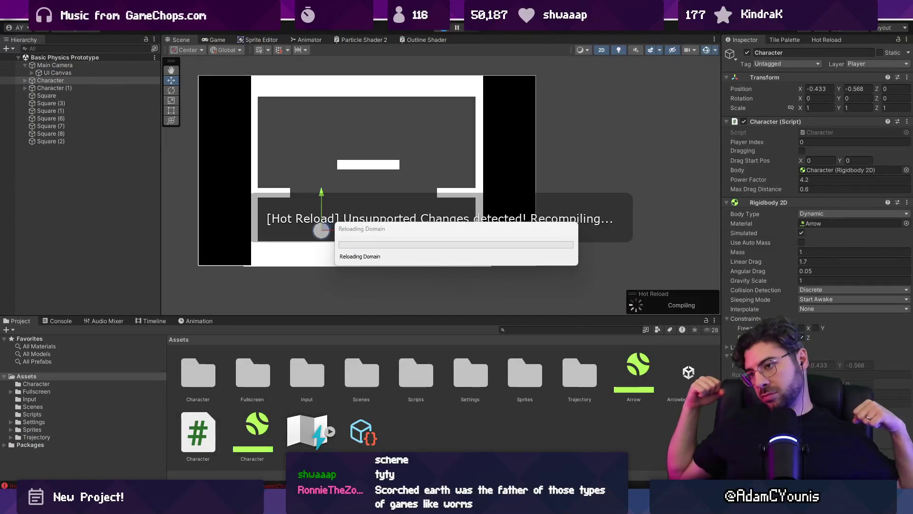
# Step: Play the scene, fling the ball three times with zero drag, stop, and return to Character.cs
pyautogui.click(446, 30)
pyautogui.moveTo(428, 170)
pyautogui.mouseDown()
pyautogui.moveTo(377, 170)
pyautogui.moveTo(508, 281)
pyautogui.moveTo(386, 161)
pyautogui.mouseUp()
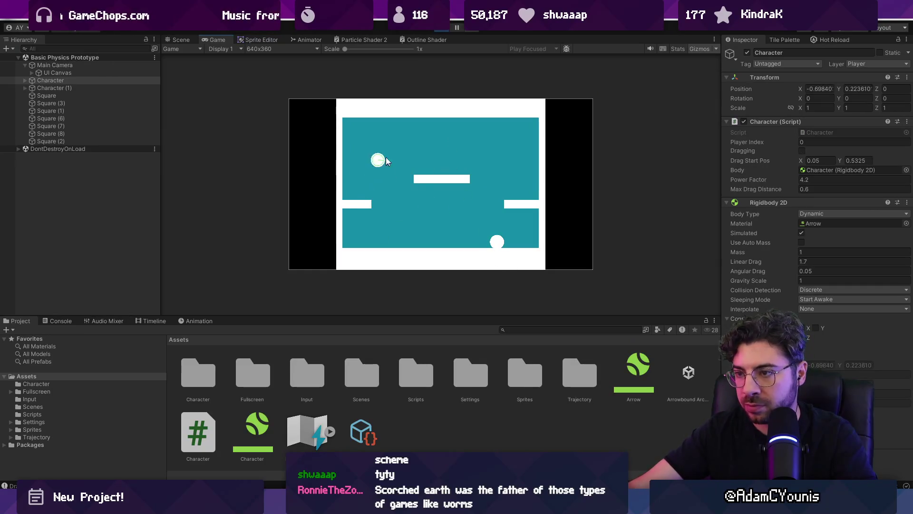
pyautogui.moveTo(524, 278); pyautogui.dragTo(523, 278)
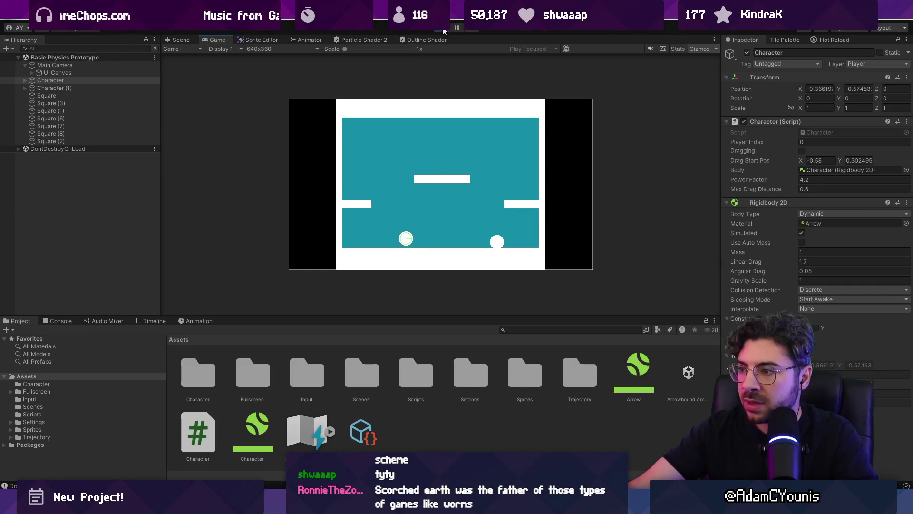
pyautogui.moveTo(371, 269); pyautogui.dragTo(372, 270)
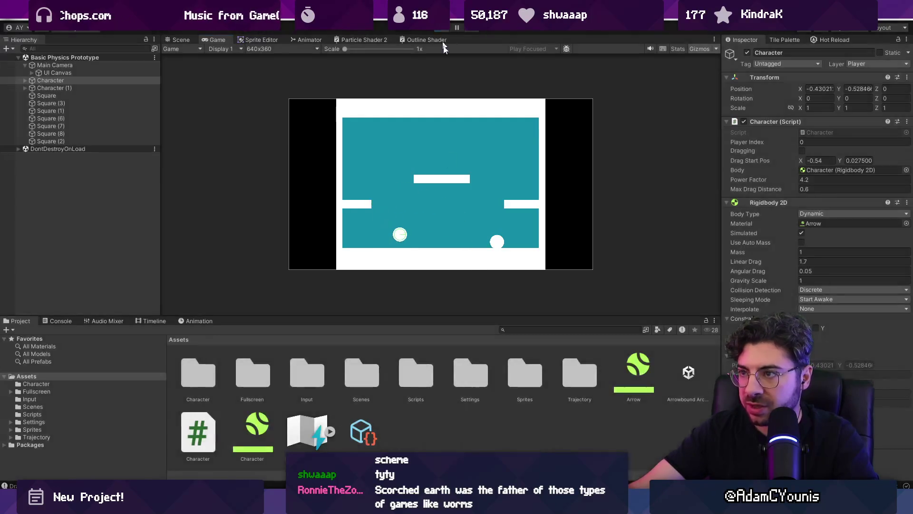
pyautogui.hotkey('ctrl', 'p')
pyautogui.hotkey('alt', 'Tab')
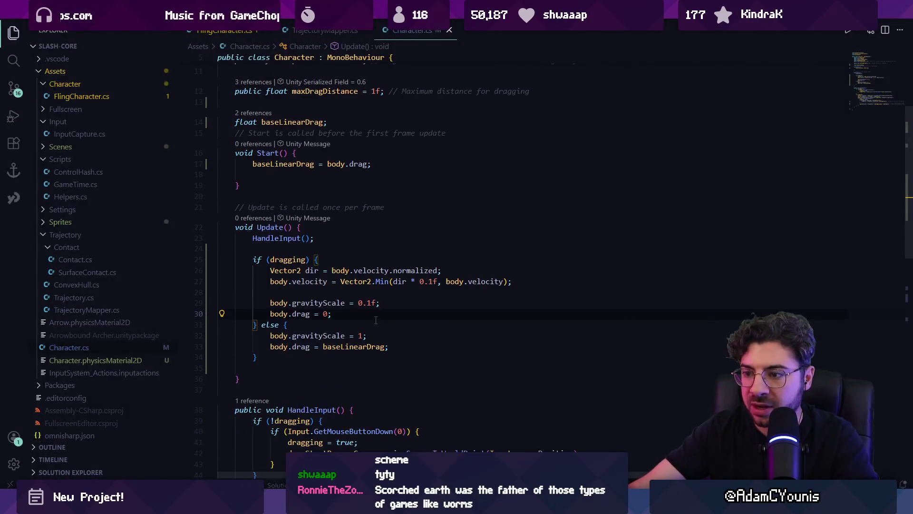
# Step: Replace the slowdown lines with a '//cap velocity at' comment and accept Copilot's magnitude-clamp check
pyautogui.hotkey('ctrl', 'Left')
pyautogui.hotkey('ctrl', 'Left')
pyautogui.hotkey('ctrl', 'Left')
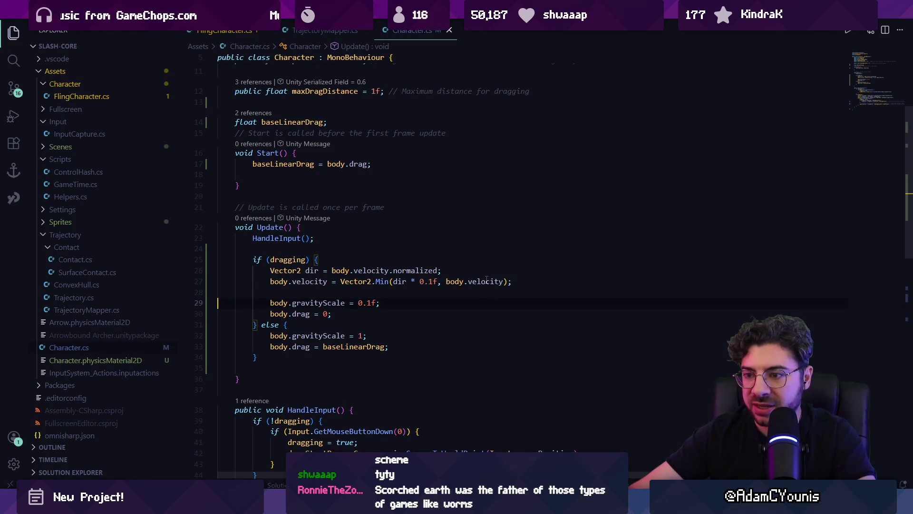
pyautogui.hotkey('shift', 'Up')
pyautogui.hotkey('shift', 'Up')
pyautogui.hotkey('shift', 'Up')
pyautogui.press('BackSpace')
pyautogui.write('//co')
pyautogui.press('BackSpace')
pyautogui.press('BackSpace')
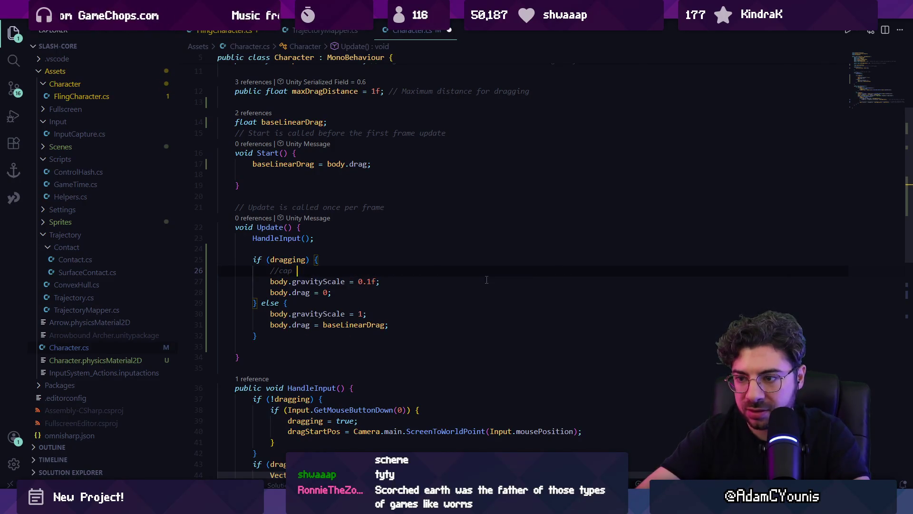
pyautogui.press('BackSpace')
pyautogui.write('at 0.5f;')
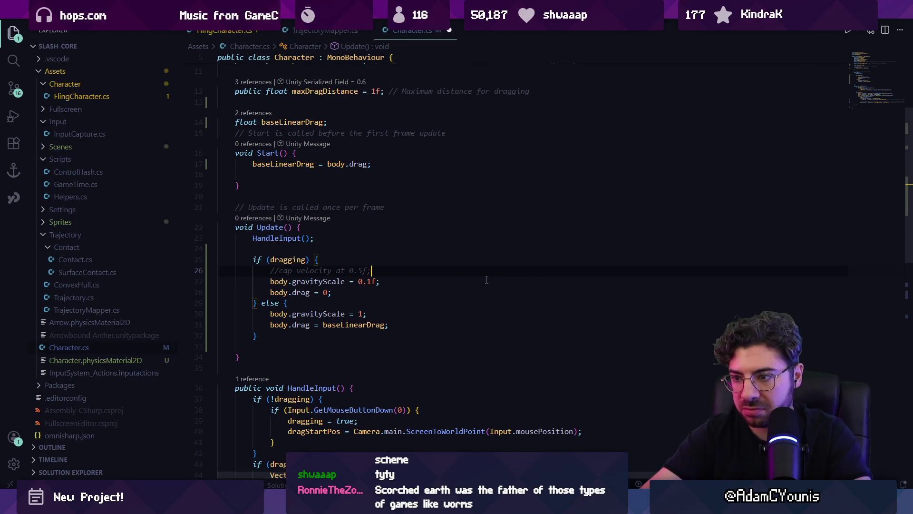
pyautogui.press('Return')
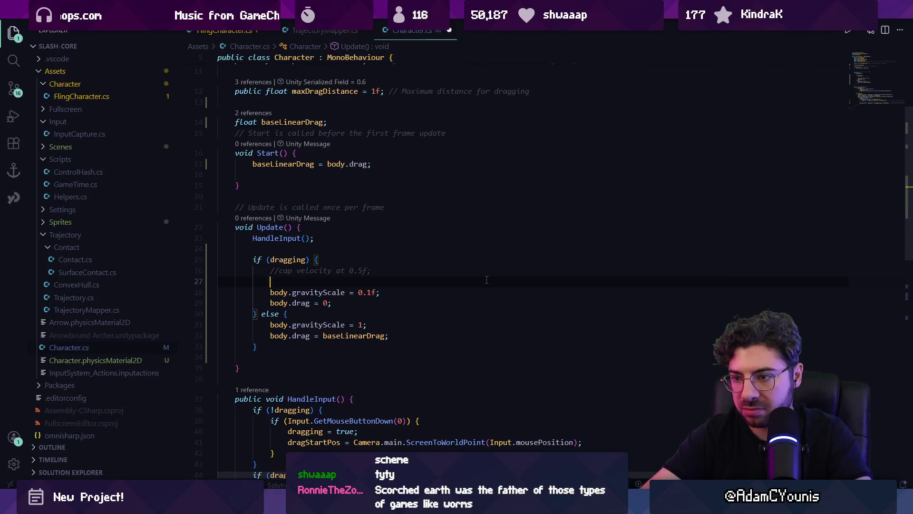
pyautogui.press('Tab')
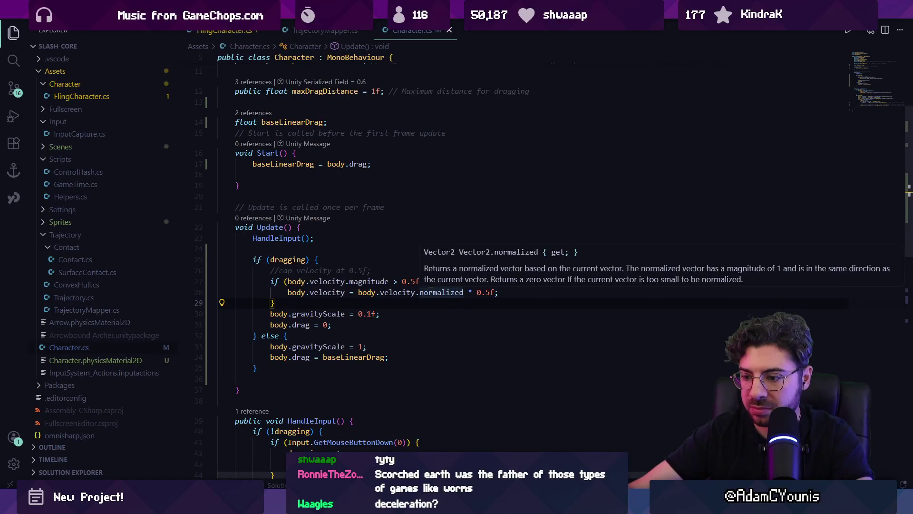
# Step: Playtest the cap in Unity by flinging the ball up and left once
pyautogui.hotkey('alt', 'Tab')
pyautogui.click(442, 30)
pyautogui.moveTo(387, 177)
pyautogui.mouseDown()
pyautogui.moveTo(406, 204)
pyautogui.moveTo(389, 218)
pyautogui.mouseUp()
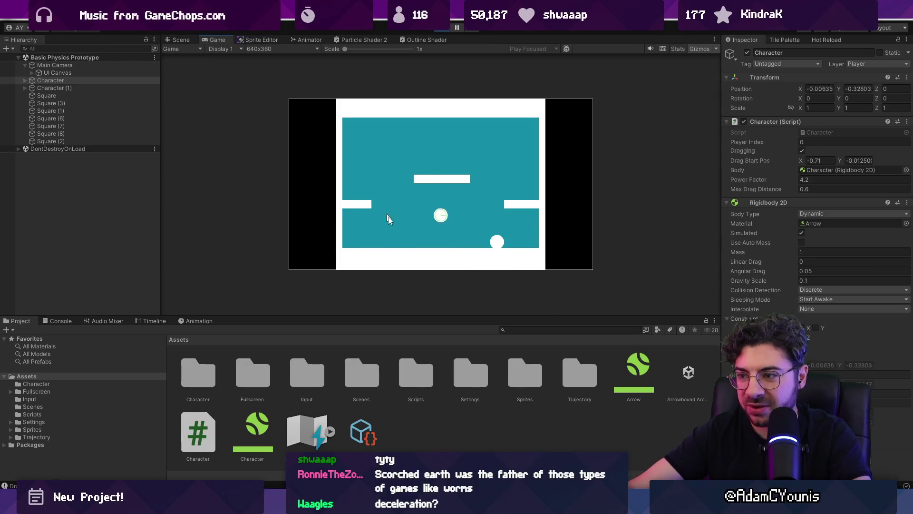
pyautogui.moveTo(458, 314); pyautogui.dragTo(482, 332)
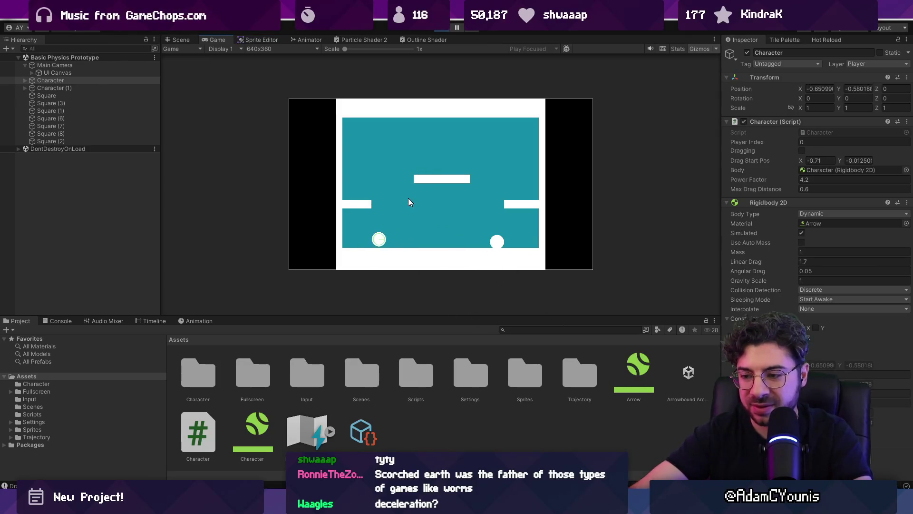
pyautogui.click(442, 30)
# Step: Lower the velocity cap from 0.5f to 0.2f and let Unity reload it
pyautogui.hotkey('alt', 'Tab')
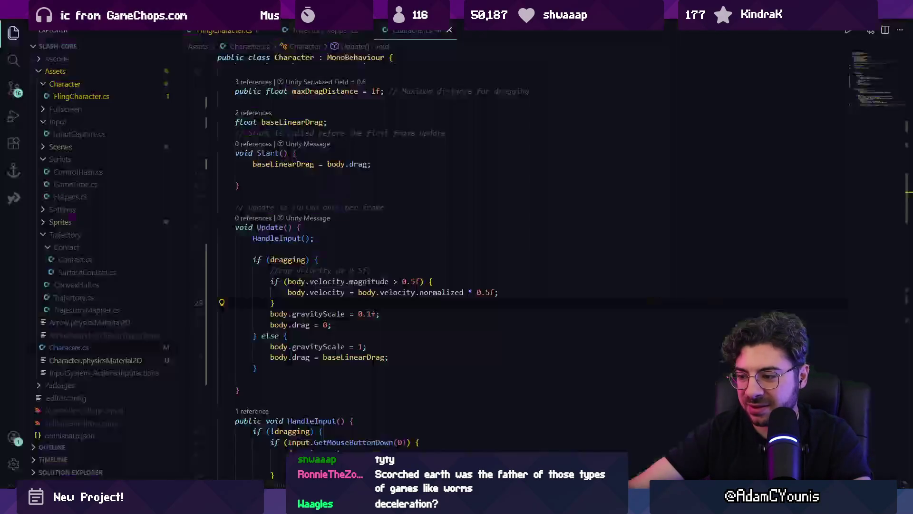
pyautogui.doubleClick(484, 292)
pyautogui.write('2')
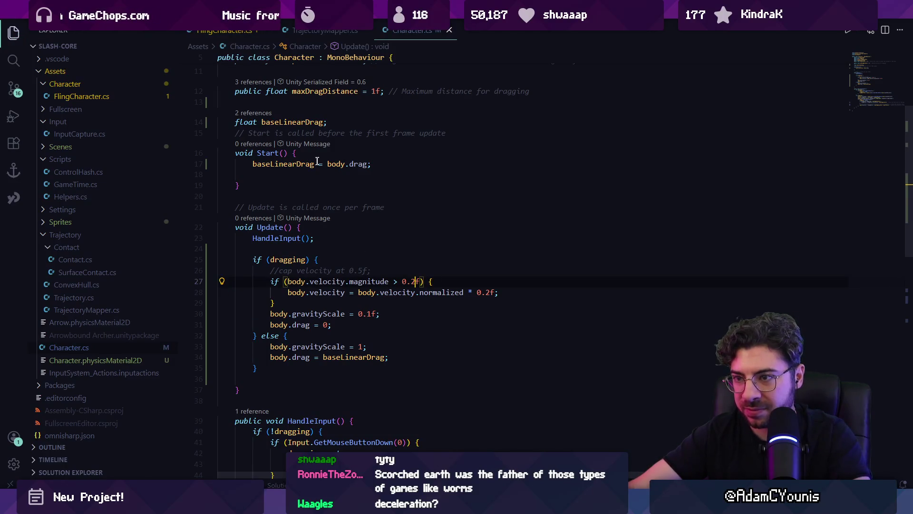
pyautogui.hotkey('alt', 'Tab')
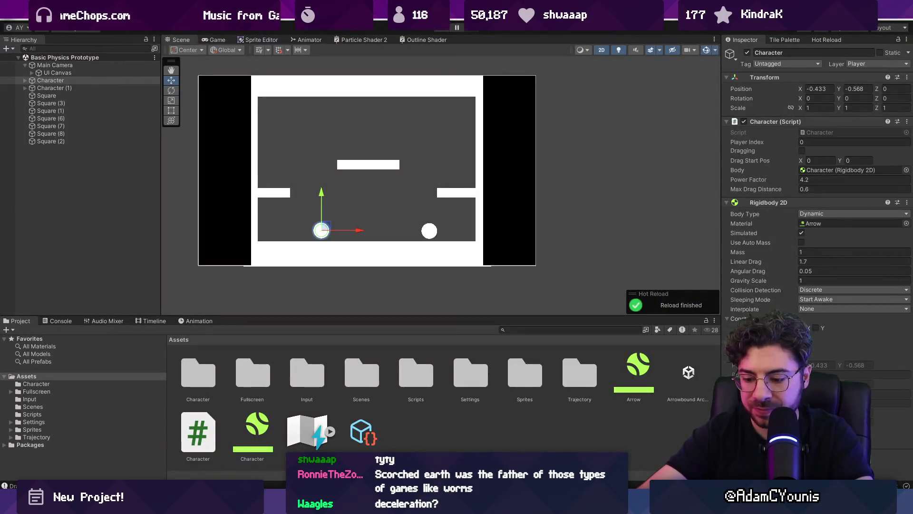
# Step: Fling the capped ball eleven times across floor and ledges in maximized Play mode, then return to Character.cs
pyautogui.hotkey('ctrl', 'p')
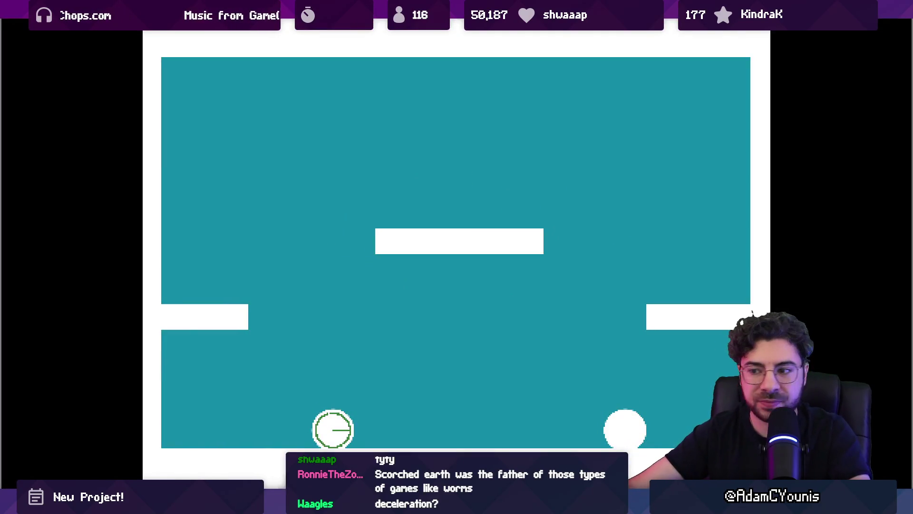
pyautogui.click(393, 345)
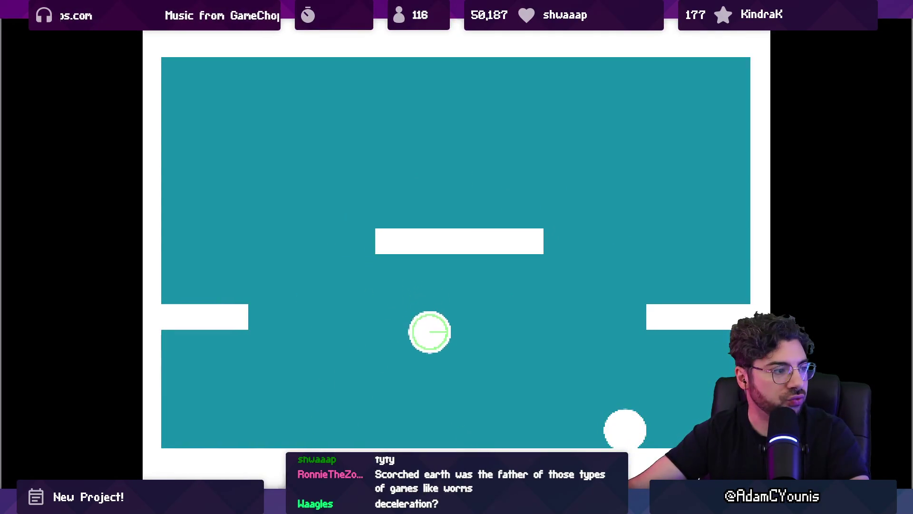
pyautogui.click(371, 271)
pyautogui.click(557, 361)
pyautogui.click(360, 423)
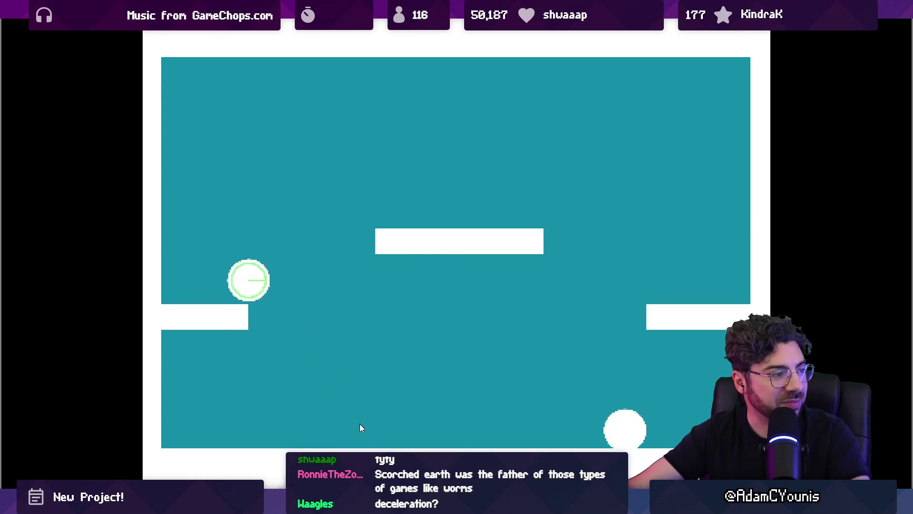
pyautogui.click(361, 249)
pyautogui.click(438, 268)
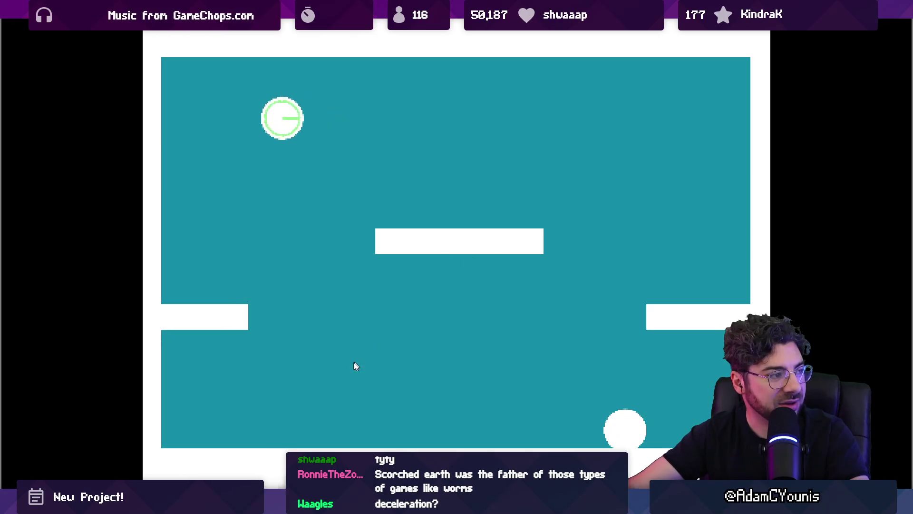
pyautogui.click(224, 411)
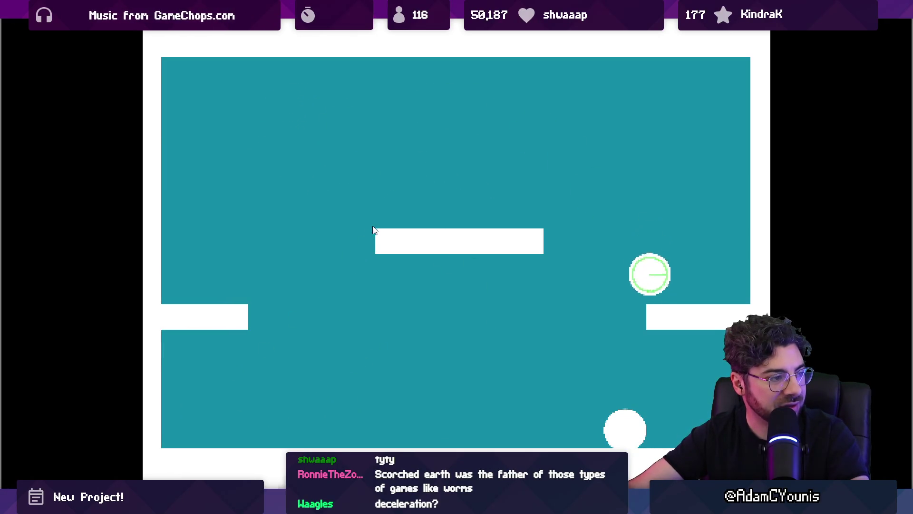
pyautogui.click(435, 291)
pyautogui.click(329, 288)
pyautogui.click(536, 364)
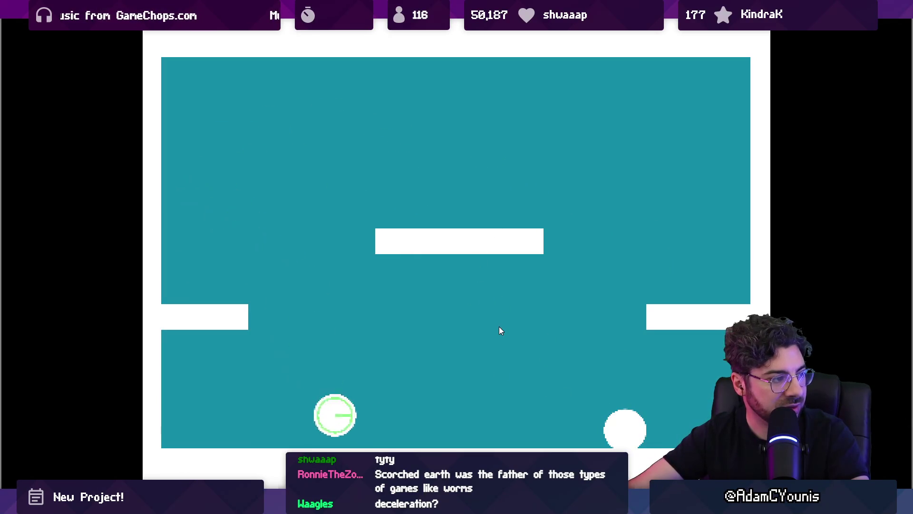
pyautogui.click(535, 310)
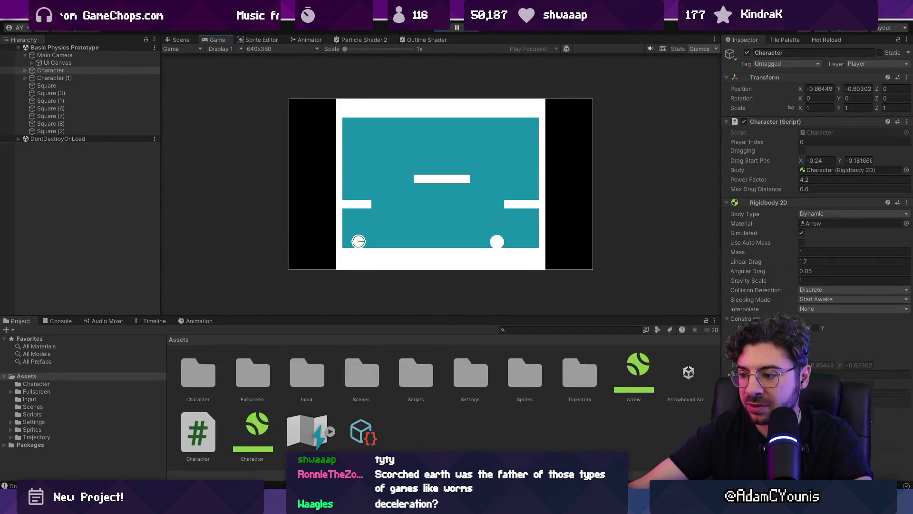
pyautogui.hotkey('alt', 'Tab')
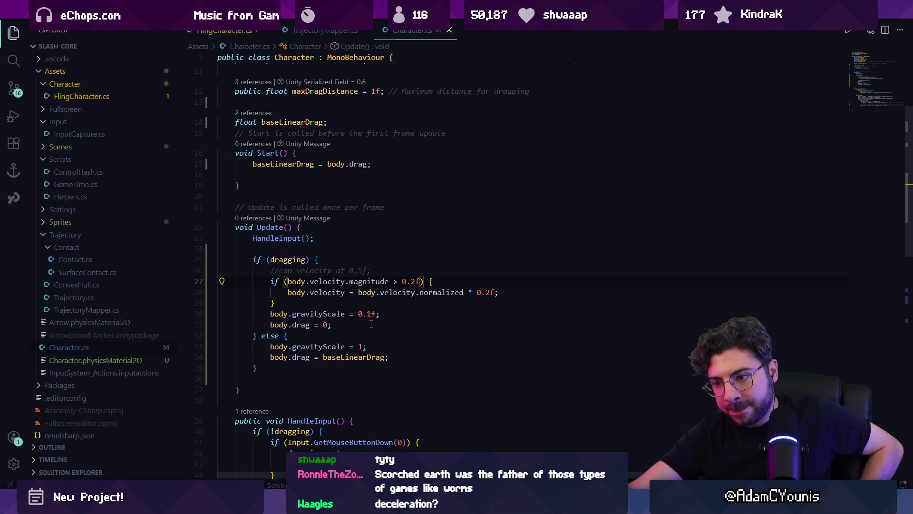
# Step: Jump to the decompiled Rigidbody2D definition of body.drag, then return to Unity
pyautogui.keyDown('ctrl'); pyautogui.click(303, 324); pyautogui.keyUp('ctrl')
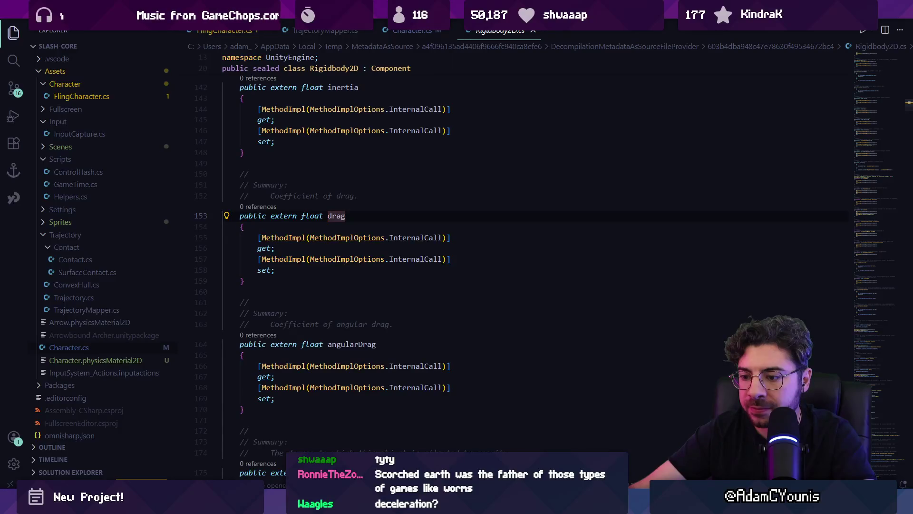
pyautogui.hotkey('alt', 'Tab')
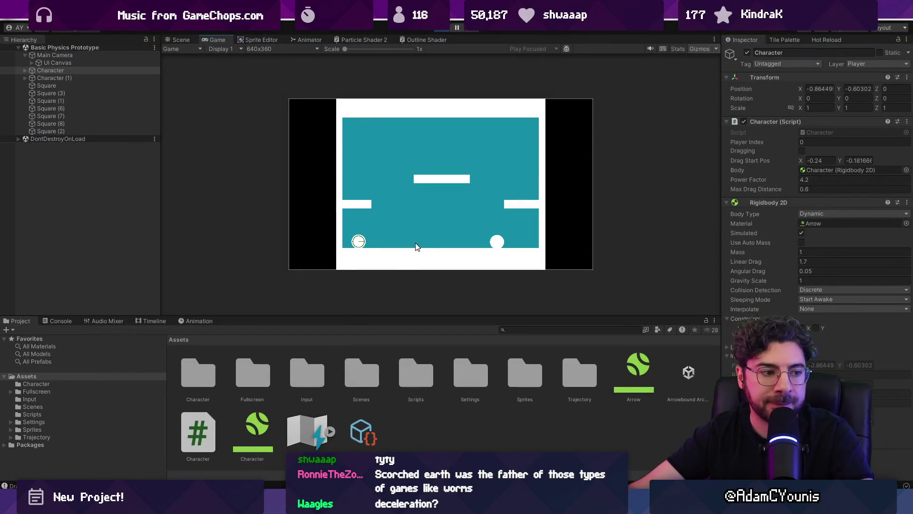
# Step: Run the game full-screen and fling the ball around the floor, walls and central platform
pyautogui.press('F11')
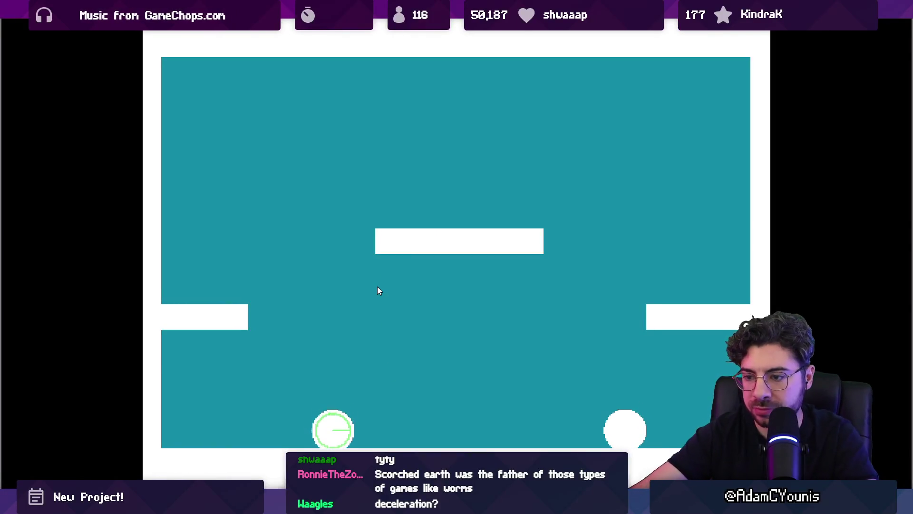
pyautogui.press('space')
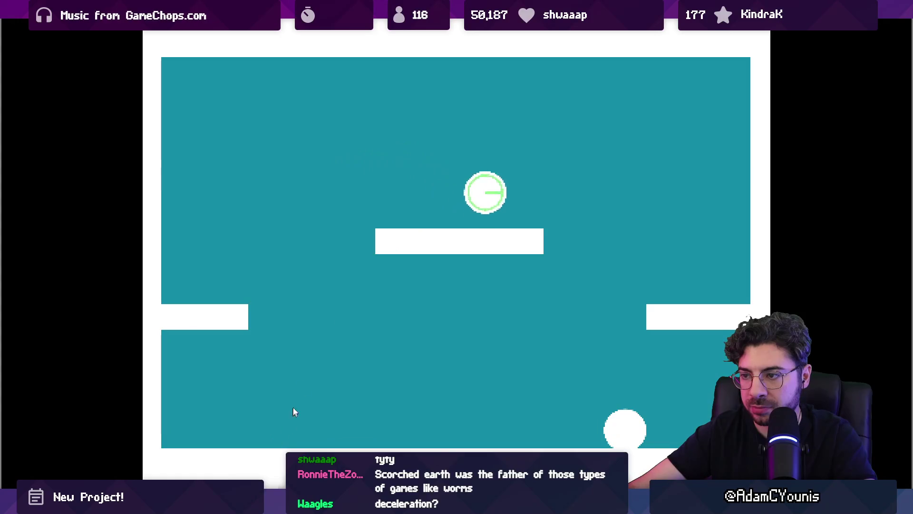
pyautogui.click(594, 276)
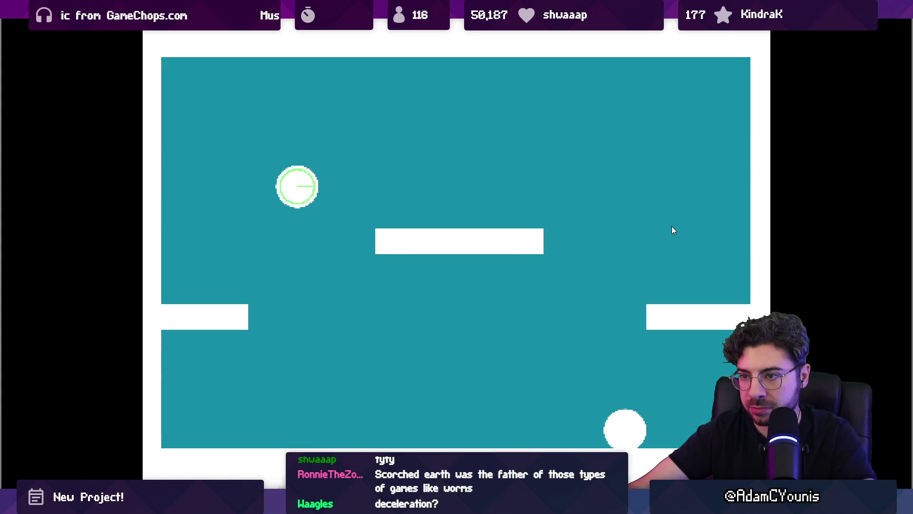
pyautogui.click(672, 226)
pyautogui.click(130, 248)
pyautogui.click(333, 310)
pyautogui.click(692, 396)
pyautogui.click(285, 466)
pyautogui.click(377, 346)
pyautogui.click(351, 418)
pyautogui.click(476, 239)
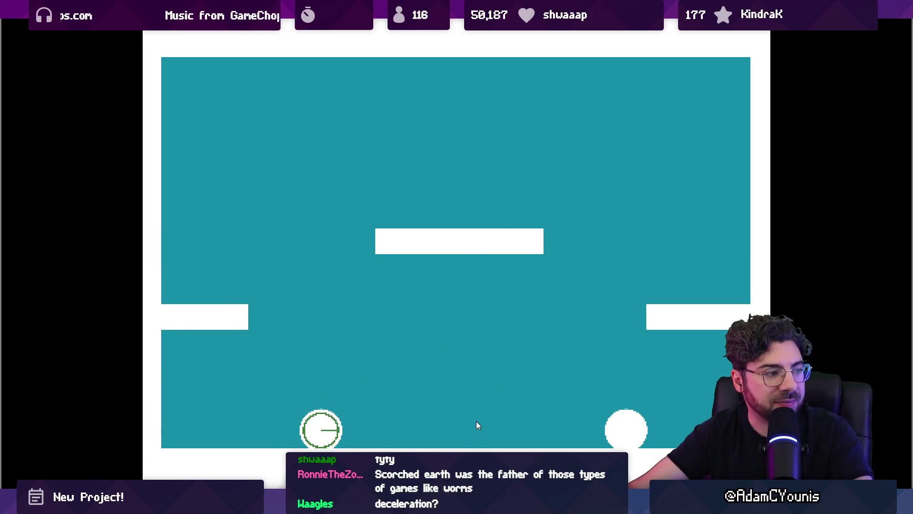
pyautogui.click(191, 340)
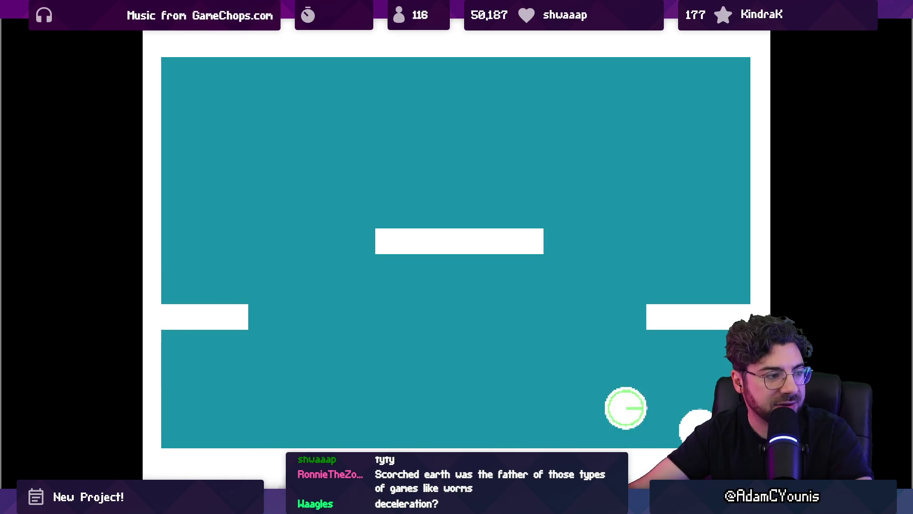
pyautogui.click(471, 388)
pyautogui.click(450, 377)
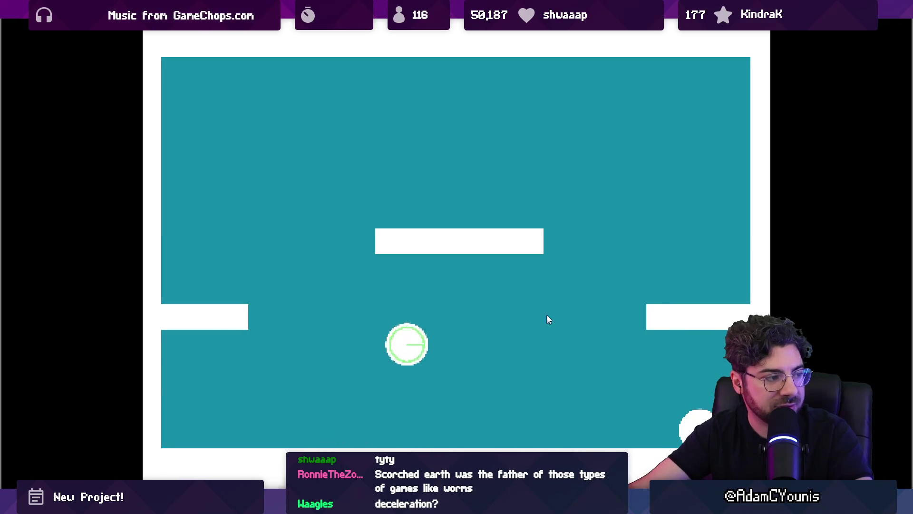
pyautogui.click(136, 313)
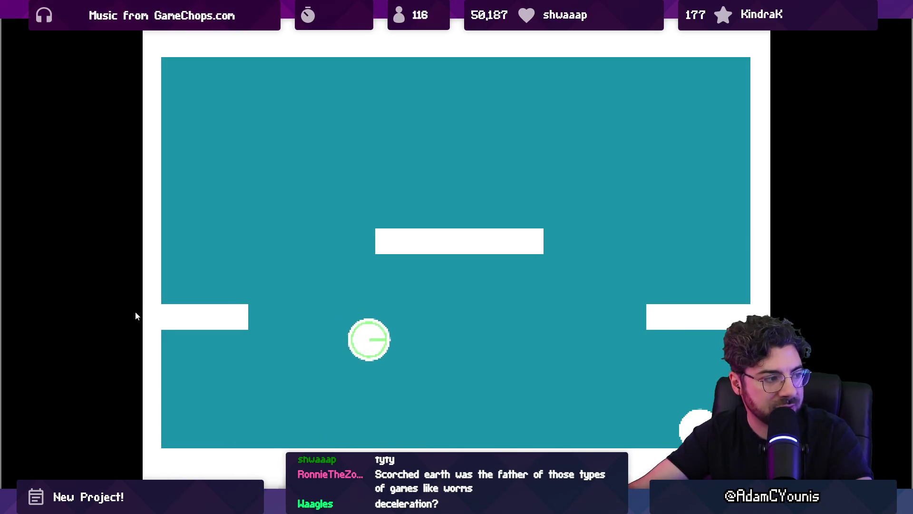
pyautogui.click(487, 313)
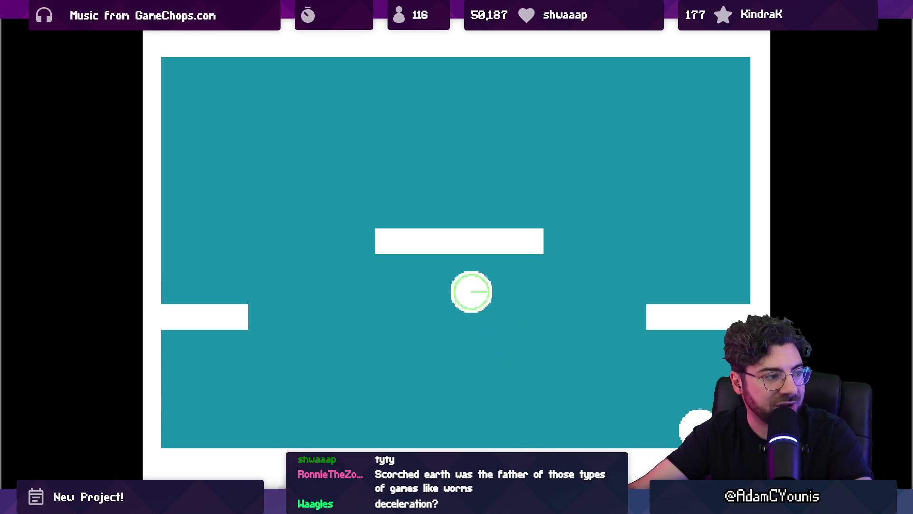
# Step: Fling the ball between the right and left platforms, then stop playtesting
pyautogui.click(528, 289)
pyautogui.click(588, 281)
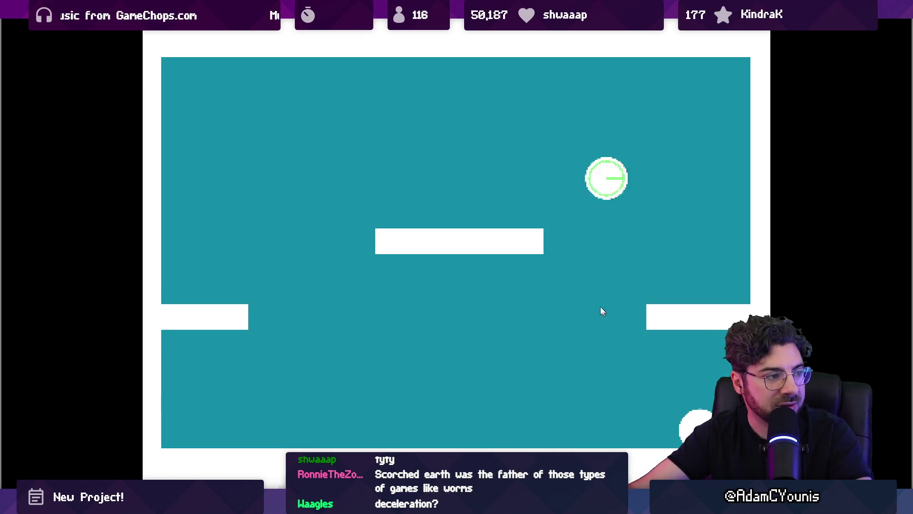
pyautogui.click(395, 164)
pyautogui.click(601, 227)
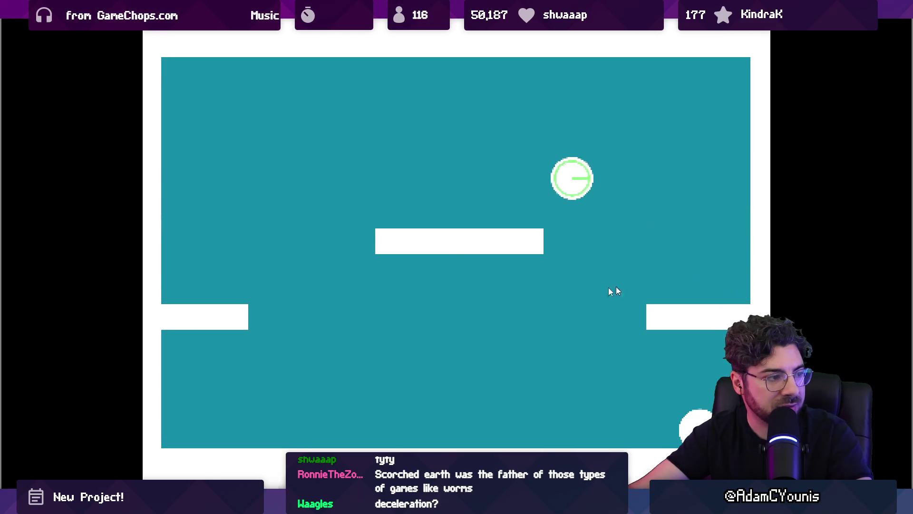
pyautogui.click(419, 224)
pyautogui.click(588, 291)
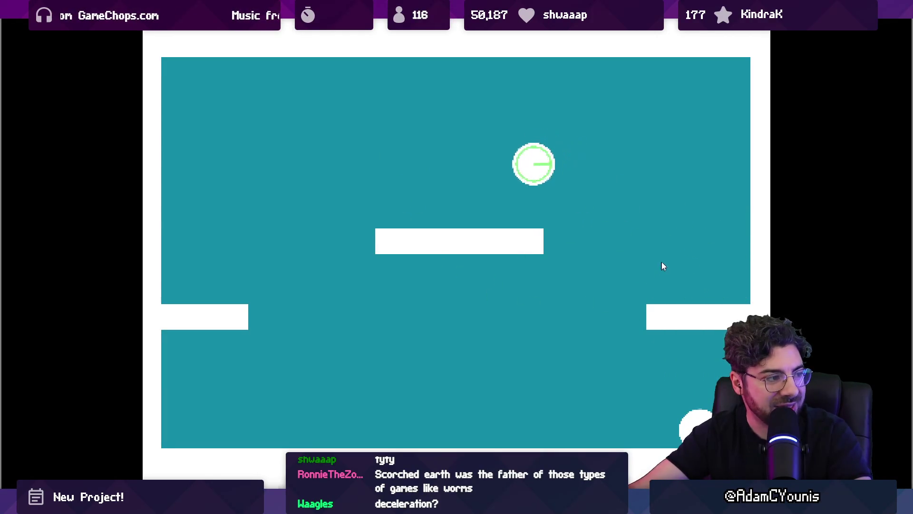
pyautogui.click(486, 311)
pyautogui.click(428, 320)
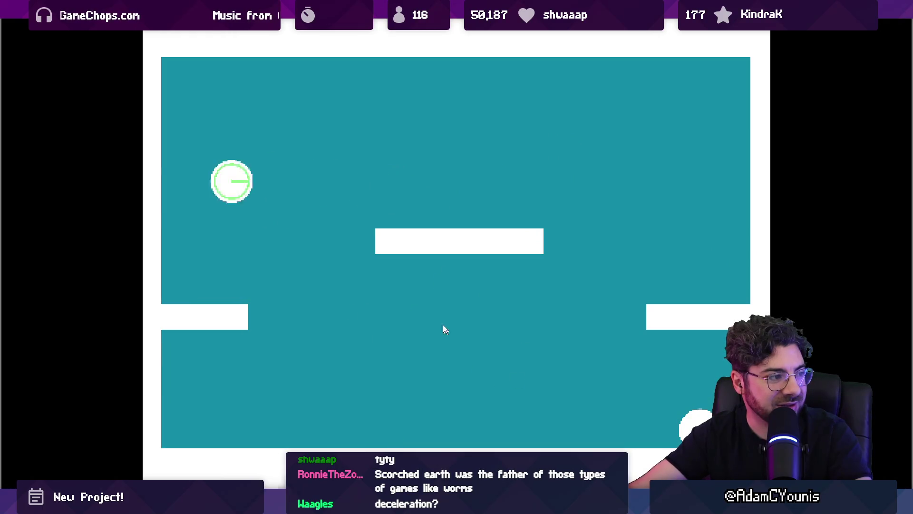
pyautogui.click(367, 266)
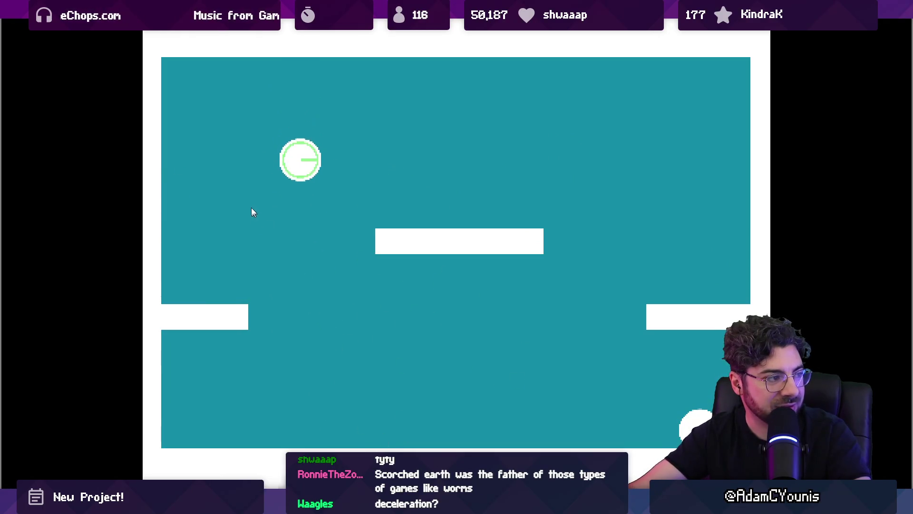
pyautogui.click(120, 264)
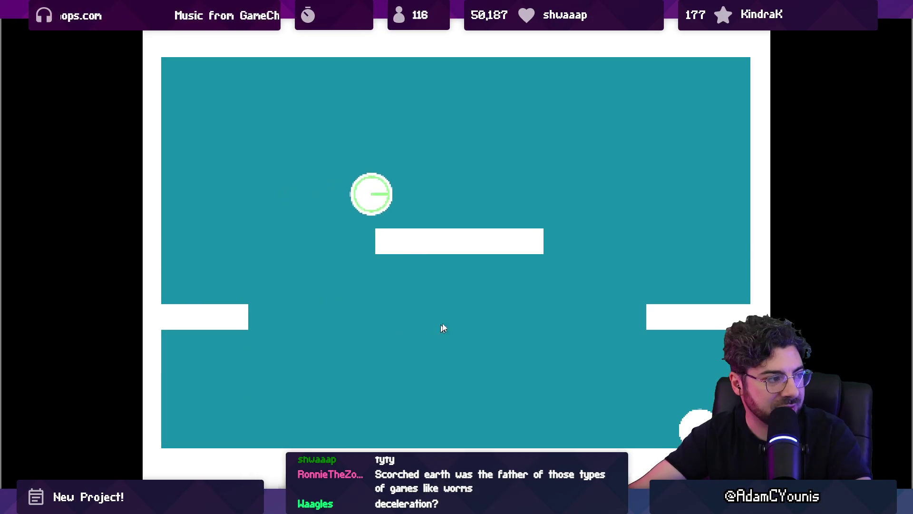
pyautogui.moveTo(401, 276); pyautogui.dragTo(263, 414)
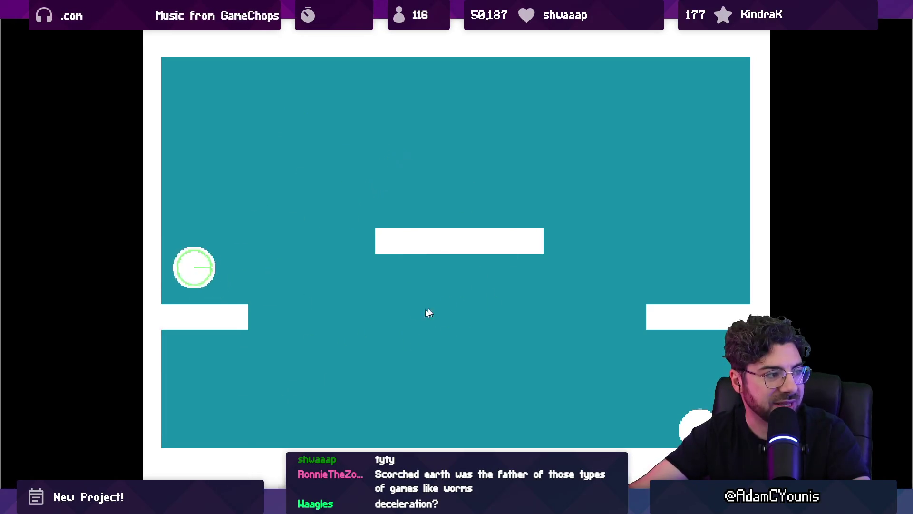
pyautogui.click(275, 387)
pyautogui.click(339, 352)
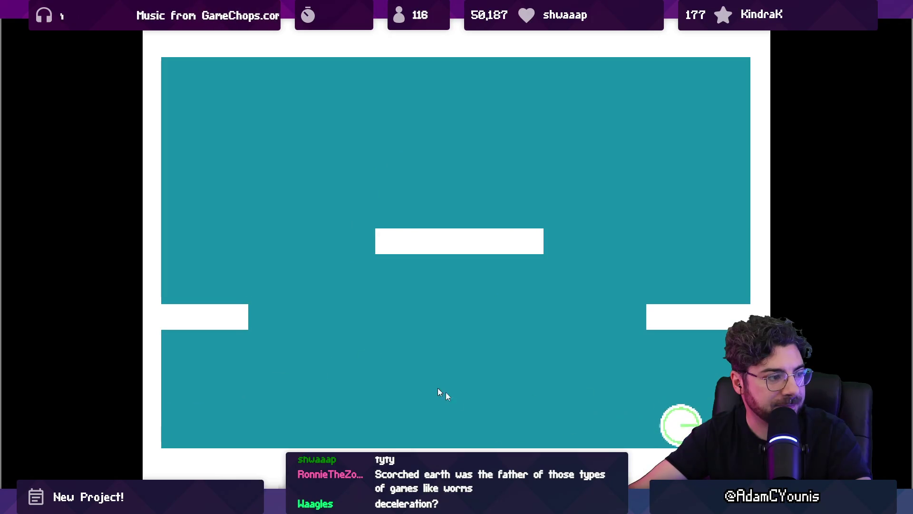
pyautogui.click(459, 361)
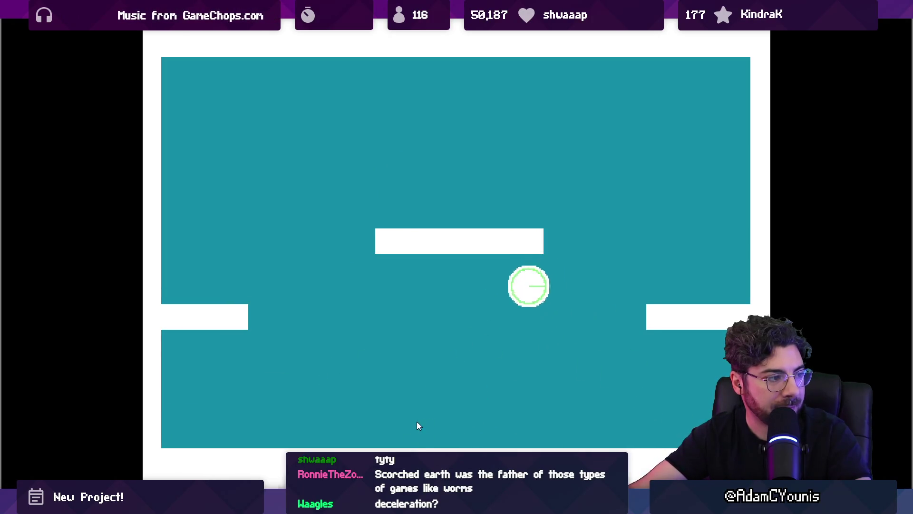
pyautogui.click(440, 381)
pyautogui.click(609, 379)
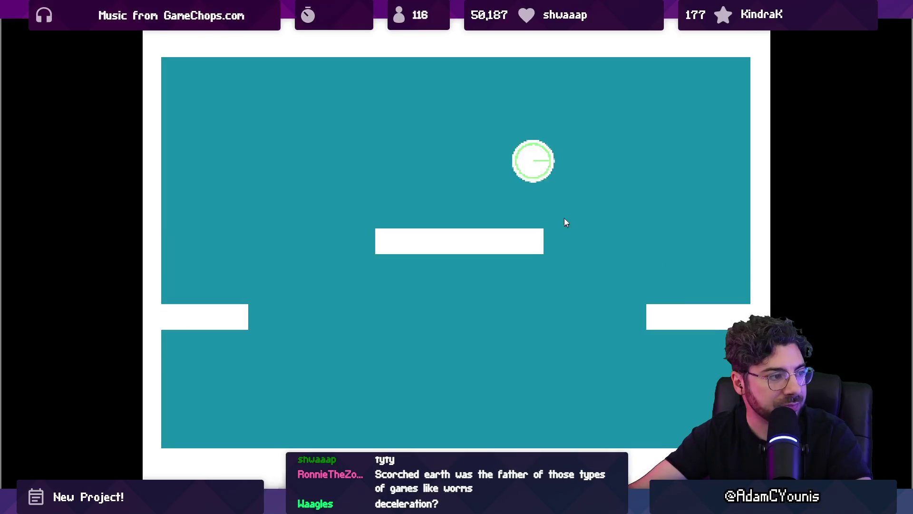
pyautogui.click(409, 205)
pyautogui.click(651, 407)
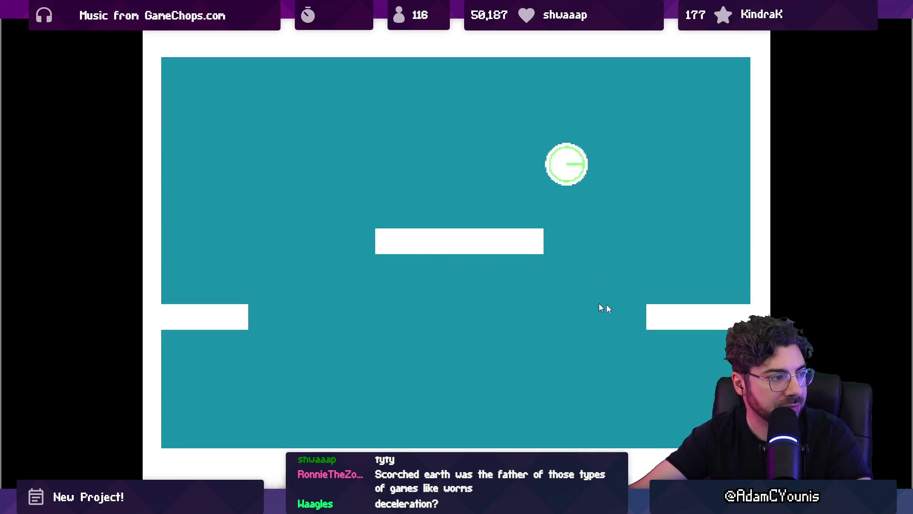
pyautogui.hotkey('ctrl', 'p')
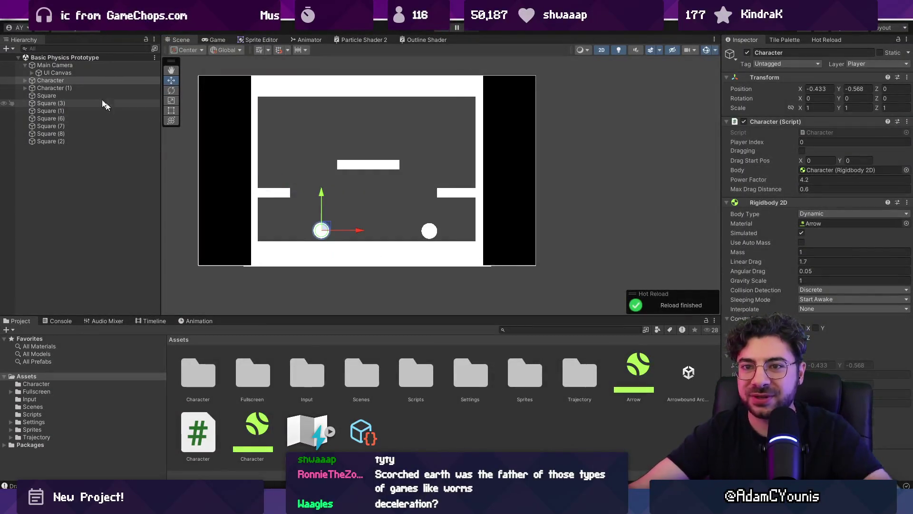
# Step: Create an empty child named Sword under Character, dismissing Add Component without adding anything
pyautogui.rightClick(79, 81)
pyautogui.click(111, 227)
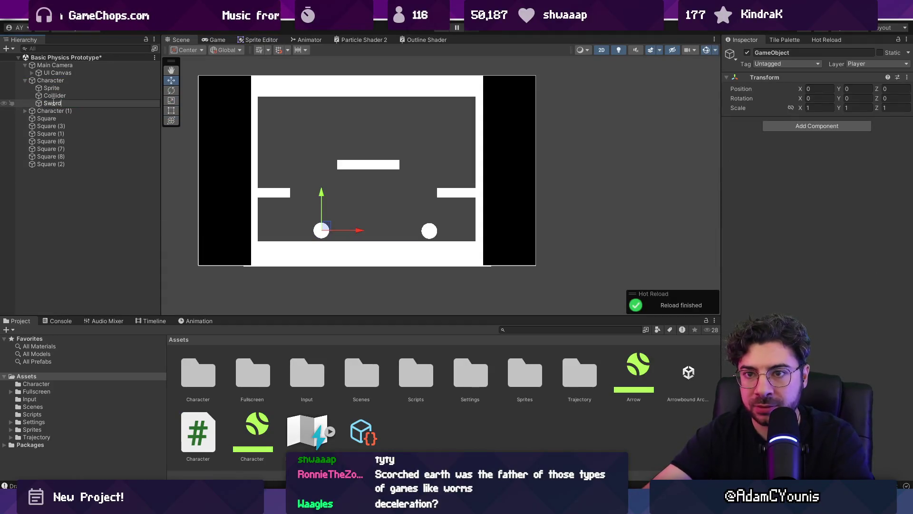
pyautogui.press('Return')
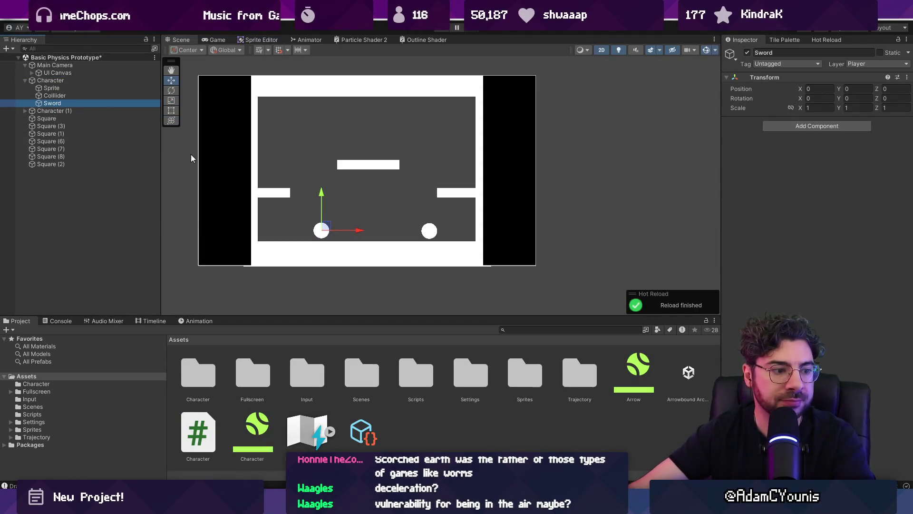
pyautogui.click(808, 128)
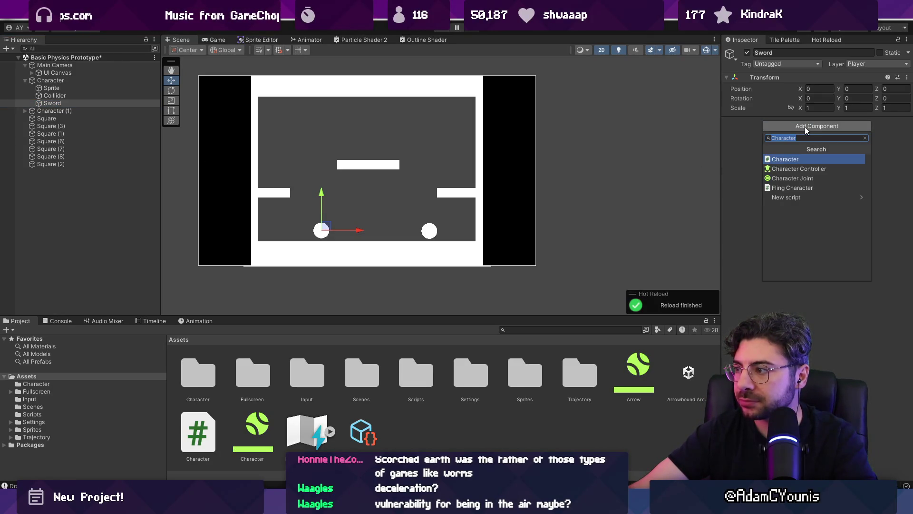
pyautogui.press('Escape')
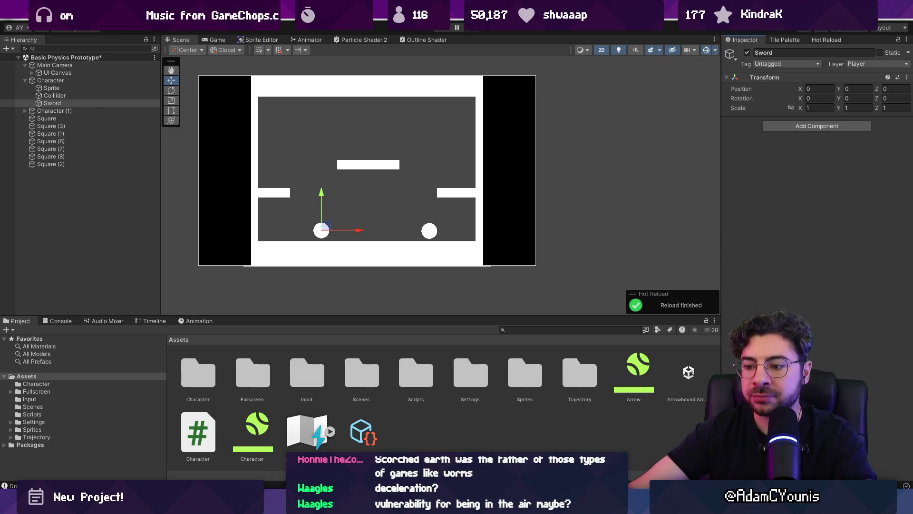
pyautogui.moveTo(552, 507)
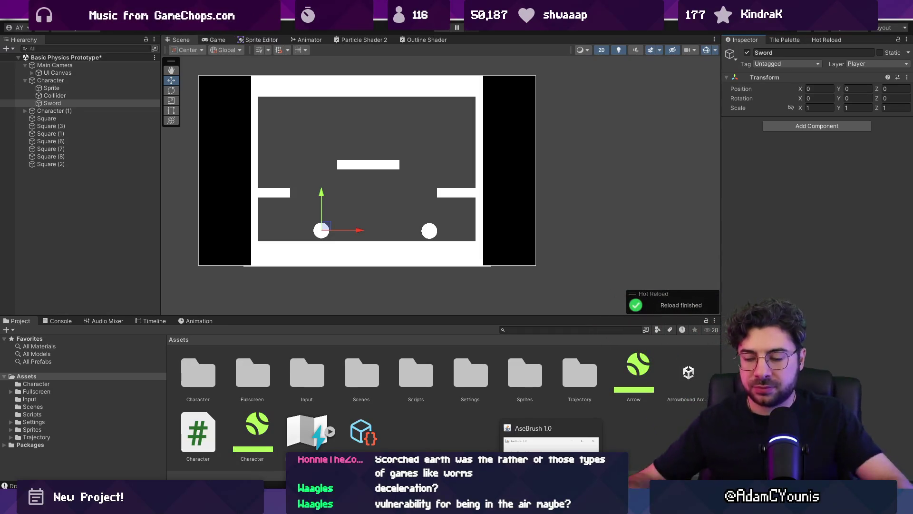
# Step: Create a new blank 34×180 sprite in Aseprite
pyautogui.click(552, 435)
pyautogui.click(10, 23)
pyautogui.click(14, 34)
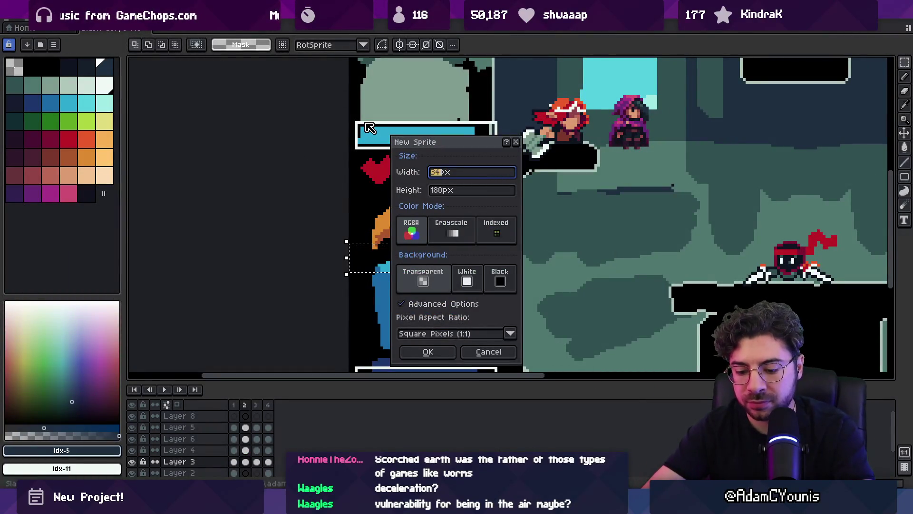
pyautogui.press('Return')
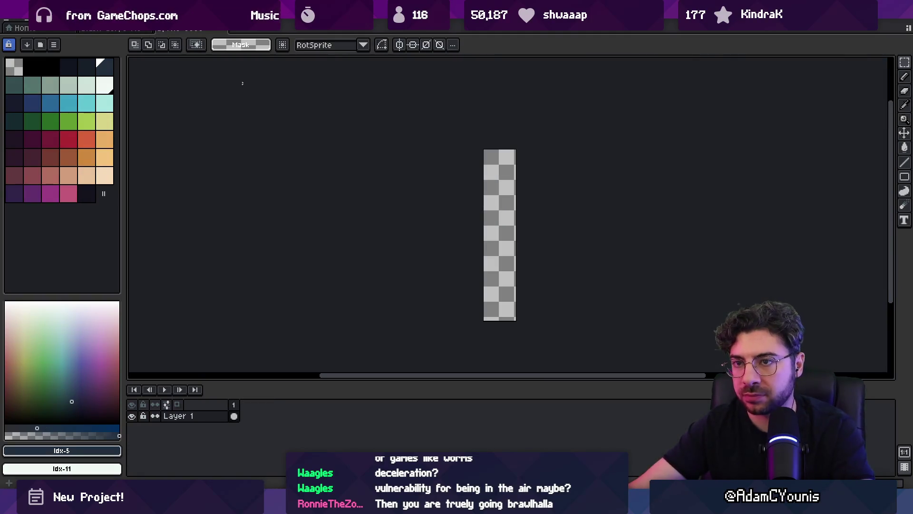
# Step: Change the canvas size to 50 px wide by 10 px high
pyautogui.click(48, 23)
pyautogui.click(114, 80)
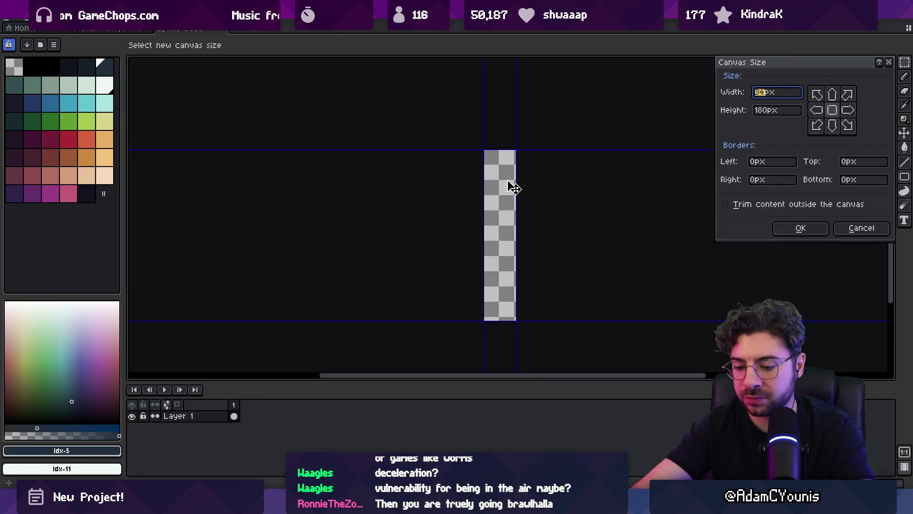
pyautogui.write('50')
pyautogui.press('Tab')
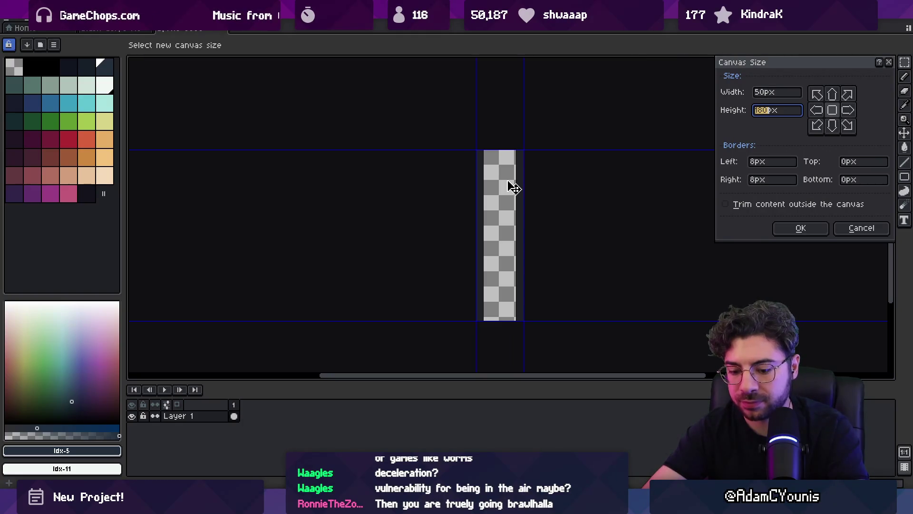
pyautogui.write('3')
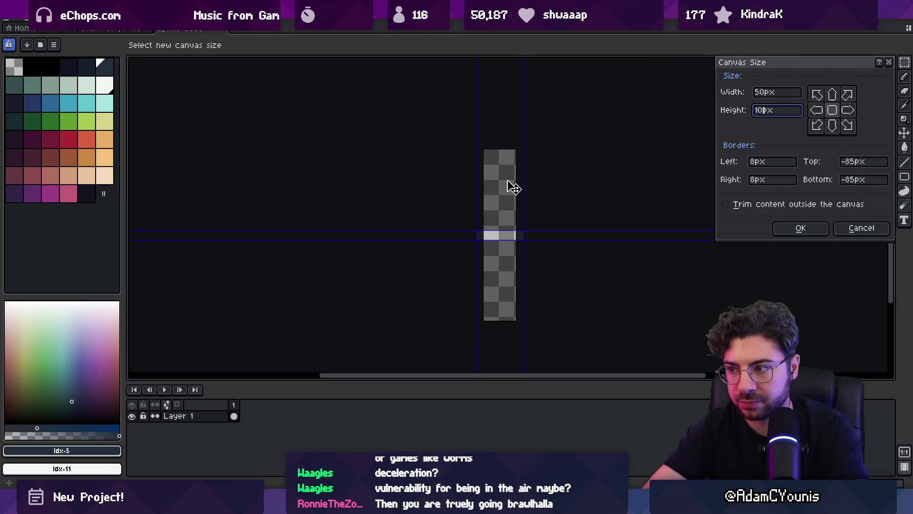
pyautogui.press('Return')
# Step: Pick white as the brush drawing colour
pyautogui.scroll(3, 479, 302)
pyautogui.press('b')
pyautogui.click(105, 85)
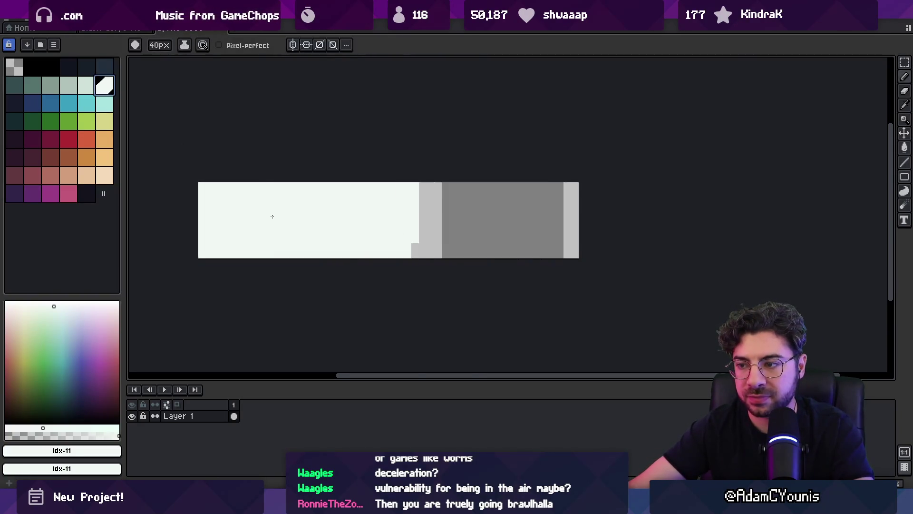
# Step: Paint a 4-pixel white blade and crossguard, then erase its top rows and lower strip
pyautogui.press('-')
pyautogui.press('-')
pyautogui.press('-')
pyautogui.moveTo(255, 221)
pyautogui.mouseDown()
pyautogui.moveTo(297, 220)
pyautogui.moveTo(305, 243)
pyautogui.moveTo(409, 213)
pyautogui.moveTo(492, 229)
pyautogui.moveTo(431, 229)
pyautogui.mouseUp()
pyautogui.press('e')
pyautogui.moveTo(324, 201); pyautogui.dragTo(583, 209)
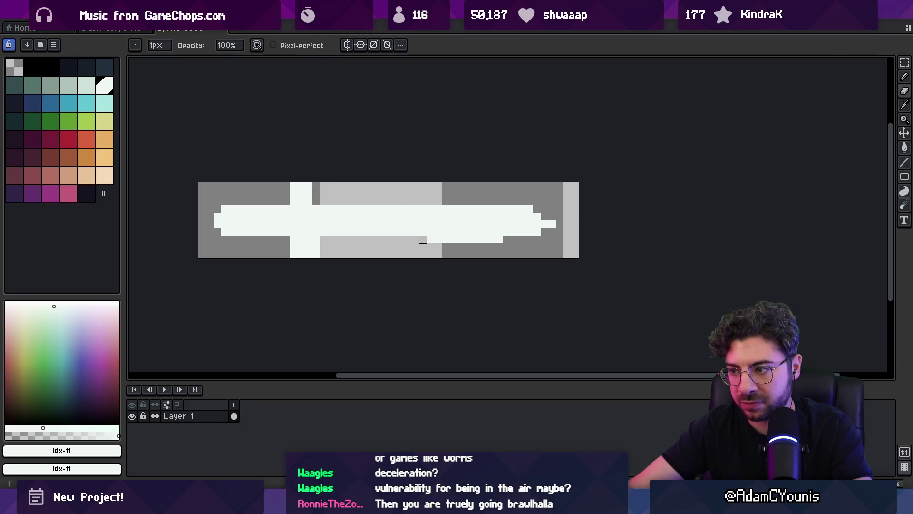
pyautogui.moveTo(423, 239); pyautogui.dragTo(529, 239)
# Step: Select the blade, shift it left and stretch it to double width
pyautogui.press('m')
pyautogui.moveTo(384, 184); pyautogui.dragTo(573, 257)
pyautogui.moveTo(469, 214); pyautogui.dragTo(396, 218)
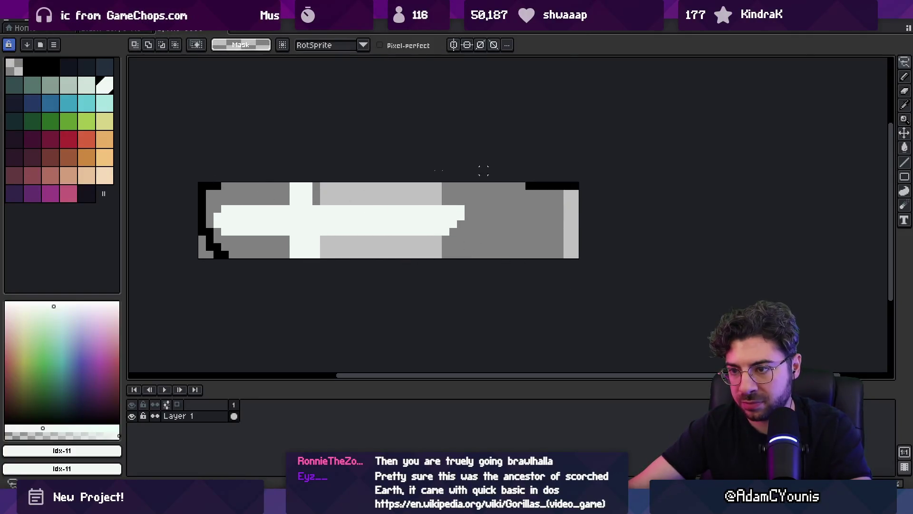
pyautogui.moveTo(505, 220); pyautogui.dragTo(717, 220)
pyautogui.moveTo(469, 234); pyautogui.dragTo(439, 229)
pyautogui.click(361, 170)
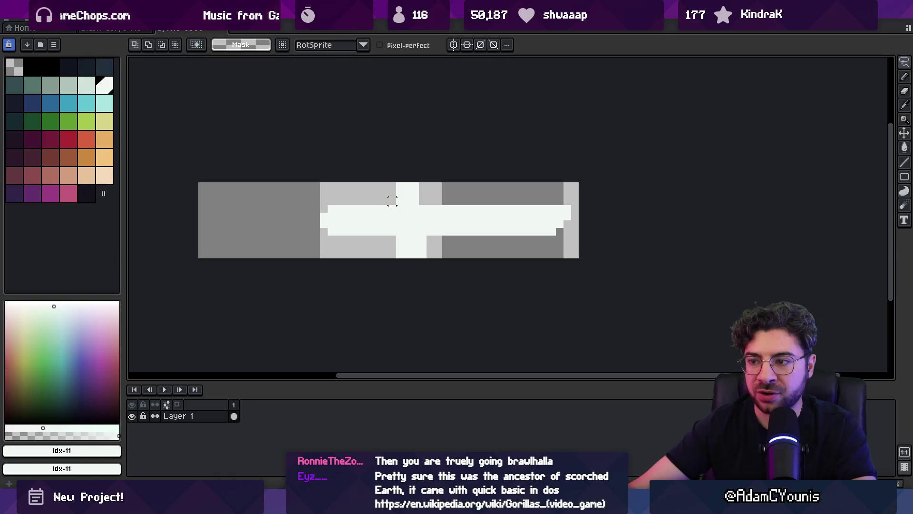
# Step: Paint a block at the hilt's left end and a thin strip along the blade's top edge
pyautogui.press('b')
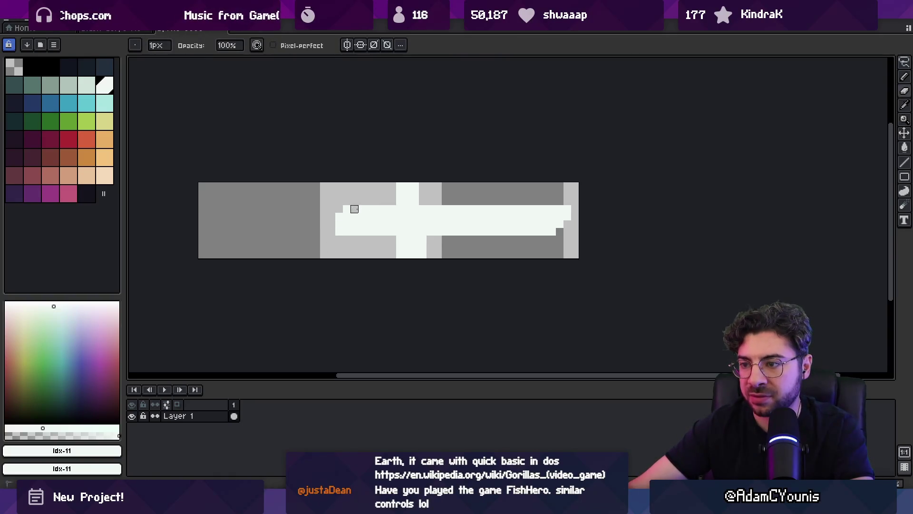
pyautogui.press('+')
pyautogui.press('+')
pyautogui.press('+')
pyautogui.click(339, 224)
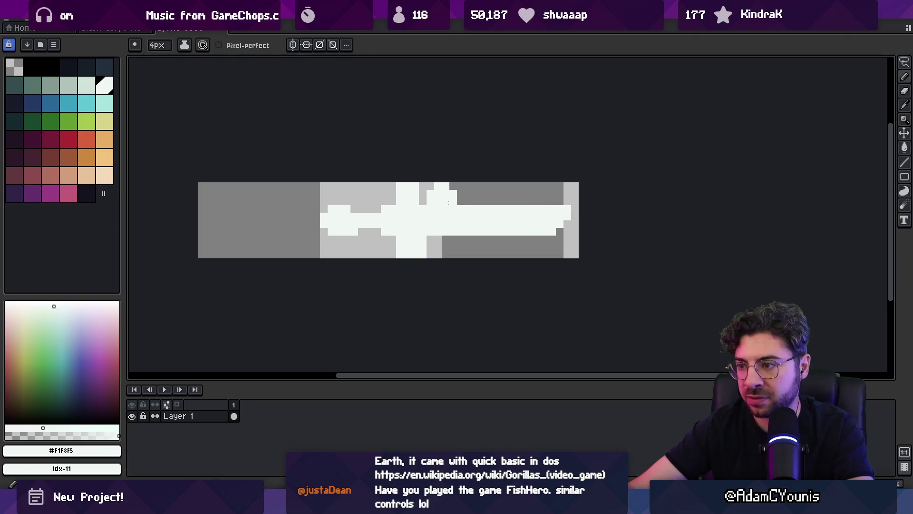
pyautogui.moveTo(448, 203); pyautogui.dragTo(530, 201)
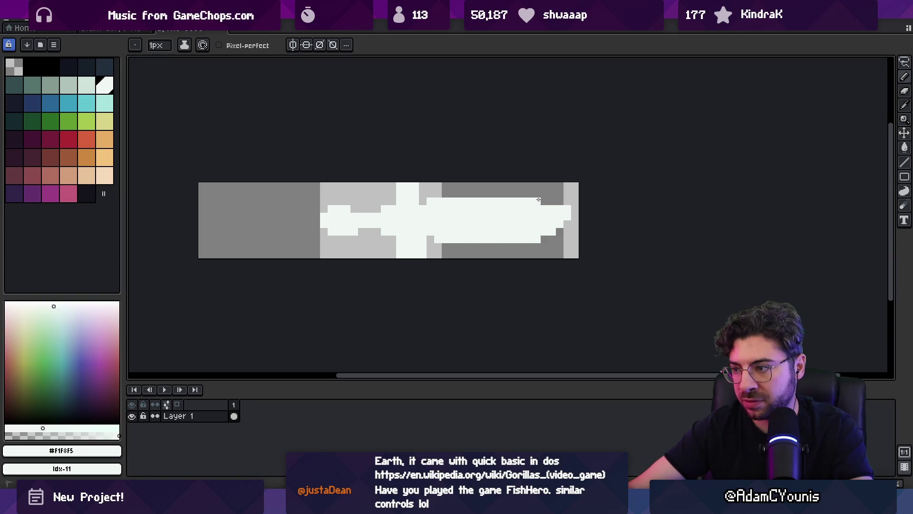
pyautogui.press('e')
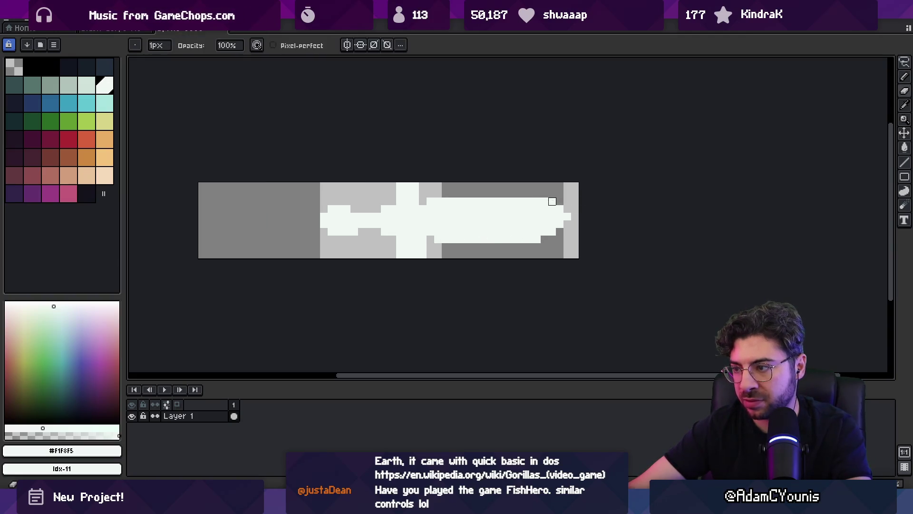
pyautogui.press('b')
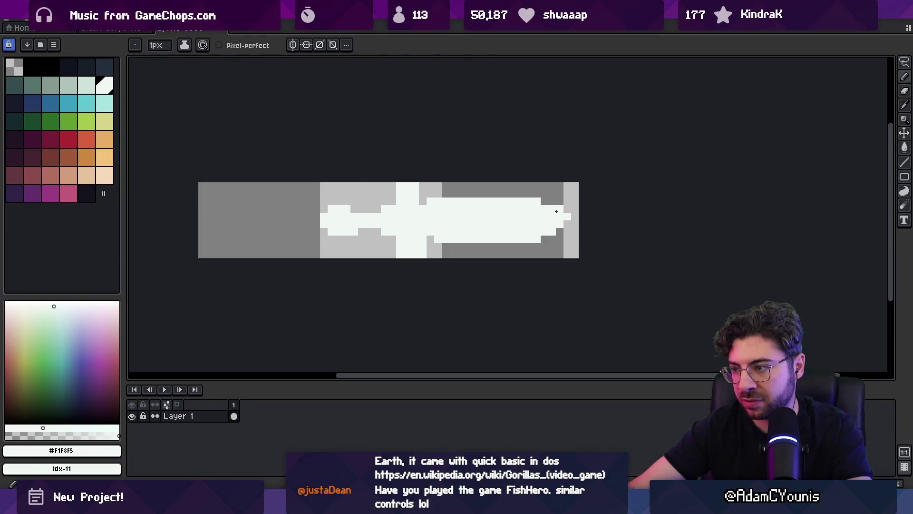
pyautogui.scroll(-5, 524, 228)
pyautogui.scroll(3, 457, 230)
pyautogui.scroll(1, 405, 227)
# Step: Clean up stray white pixels near the crossguard
pyautogui.press('q')
pyautogui.moveTo(442, 200)
pyautogui.mouseDown()
pyautogui.moveTo(409, 254)
pyautogui.moveTo(443, 200)
pyautogui.mouseUp()
pyautogui.press('b')
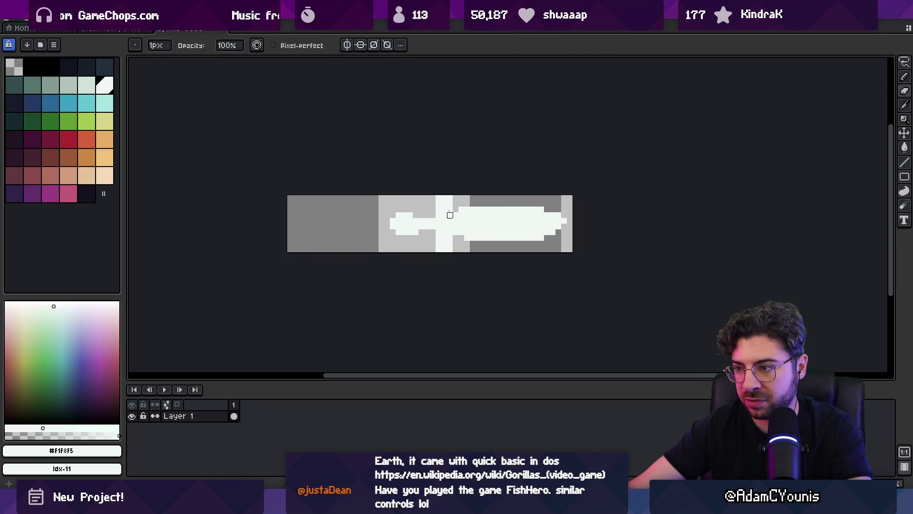
pyautogui.rightClick(450, 204)
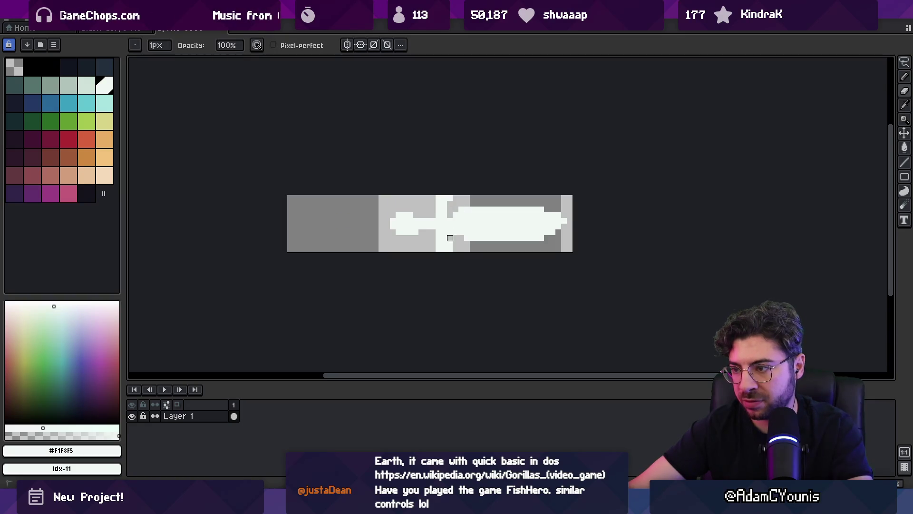
pyautogui.press('e')
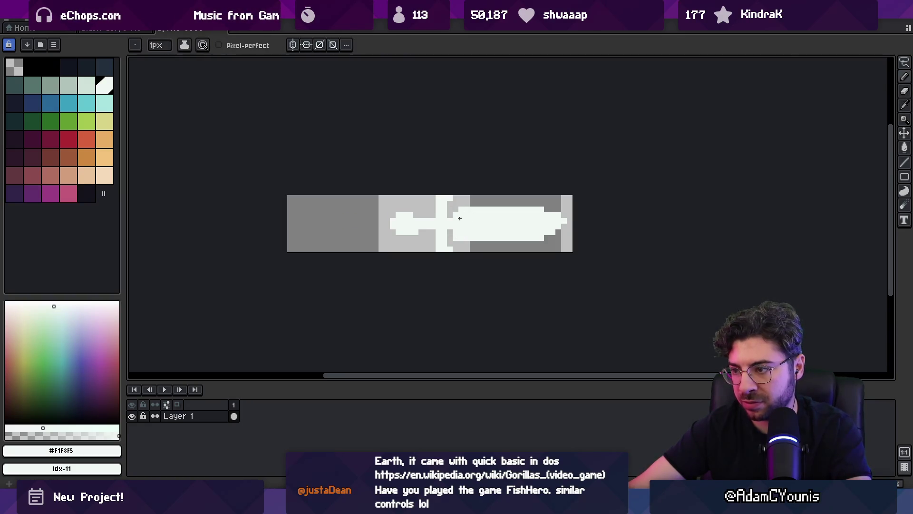
pyautogui.scroll(-2, 464, 212)
pyautogui.scroll(3, 438, 233)
pyautogui.press('b')
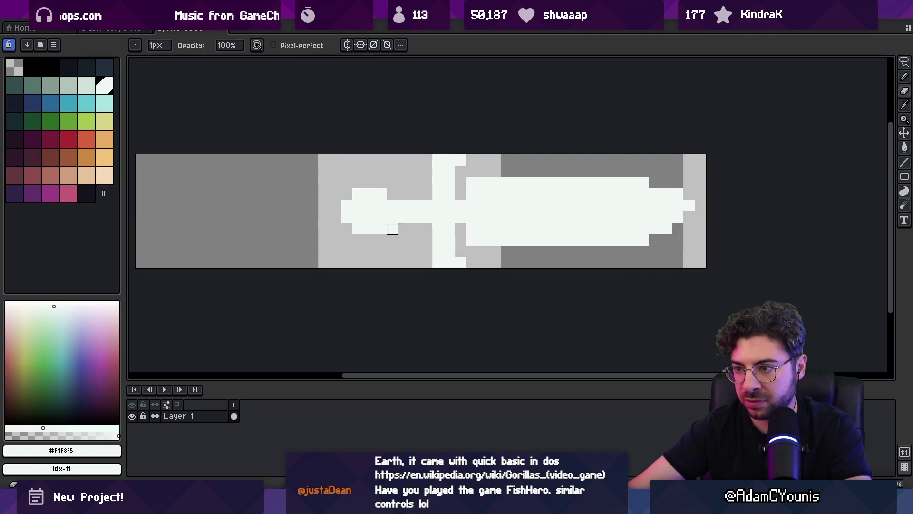
pyautogui.scroll(-2, 408, 247)
pyautogui.scroll(-2, 408, 246)
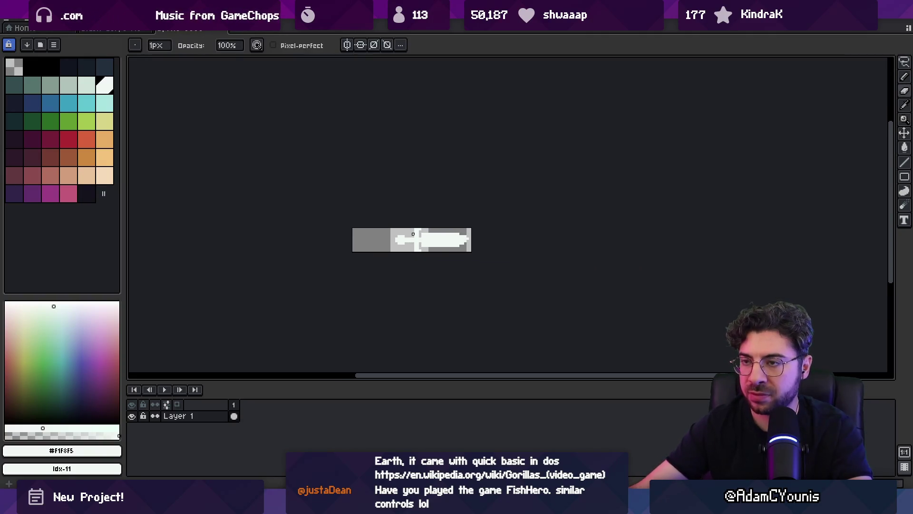
pyautogui.scroll(3, 444, 245)
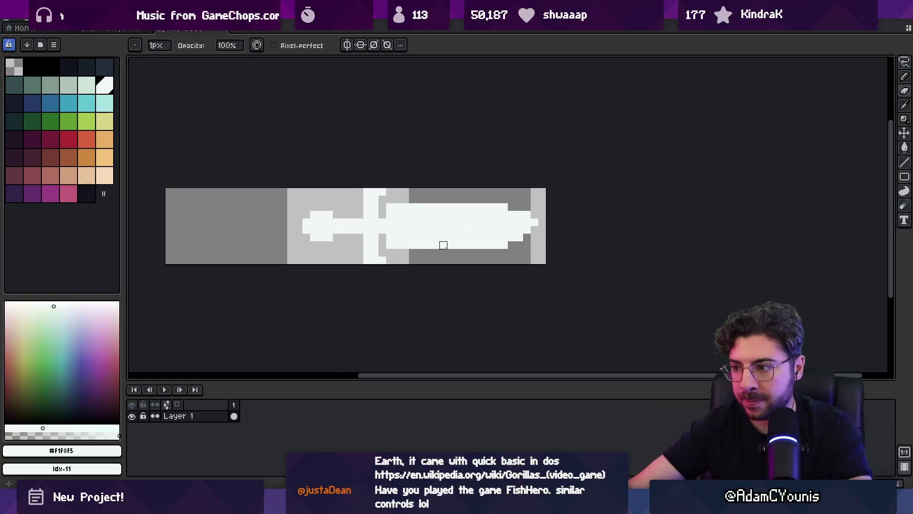
# Step: Crop the canvas to a rectangular selection around the sword
pyautogui.press('m')
pyautogui.moveTo(306, 191)
pyautogui.mouseDown()
pyautogui.moveTo(542, 247)
pyautogui.moveTo(542, 266)
pyautogui.mouseUp()
pyautogui.click(55, 20)
pyautogui.click(89, 104)
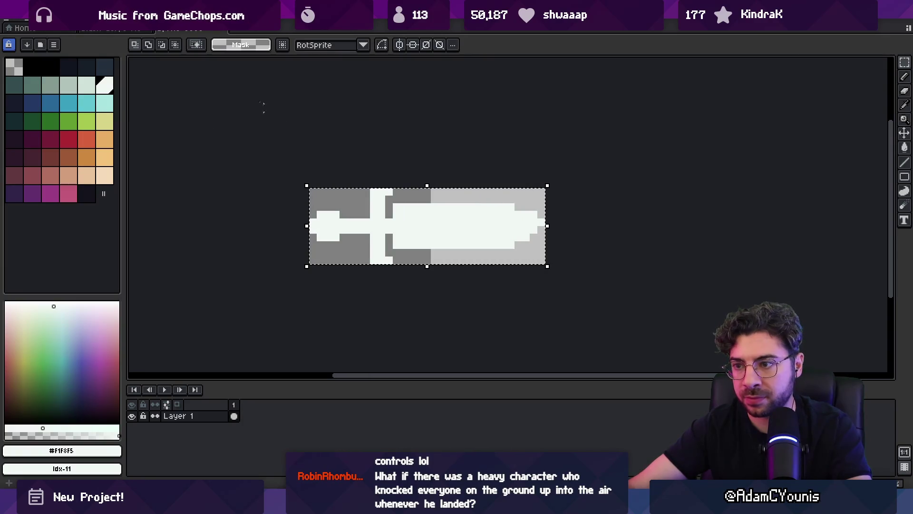
# Step: Expand the sword canvas to 32 by 16 pixels and save the file
pyautogui.click(55, 22)
pyautogui.click(85, 69)
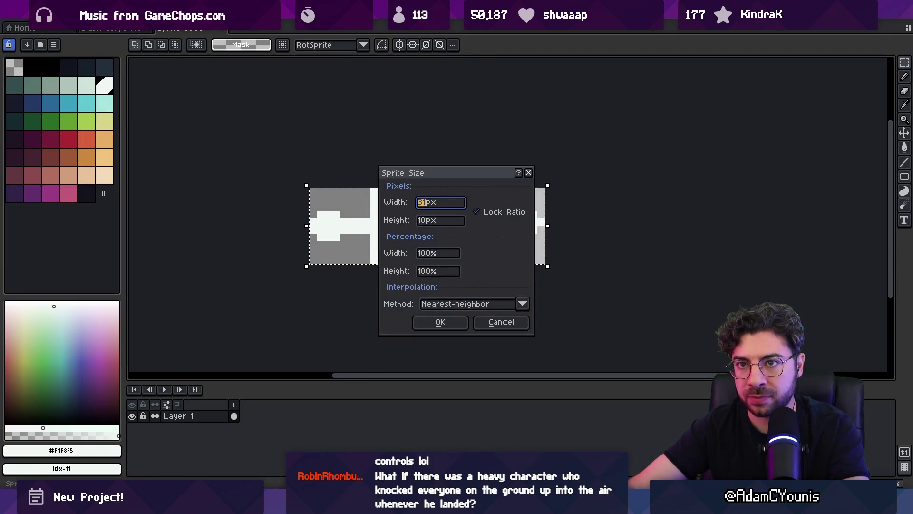
pyautogui.press('Escape')
pyautogui.click(55, 20)
pyautogui.click(86, 78)
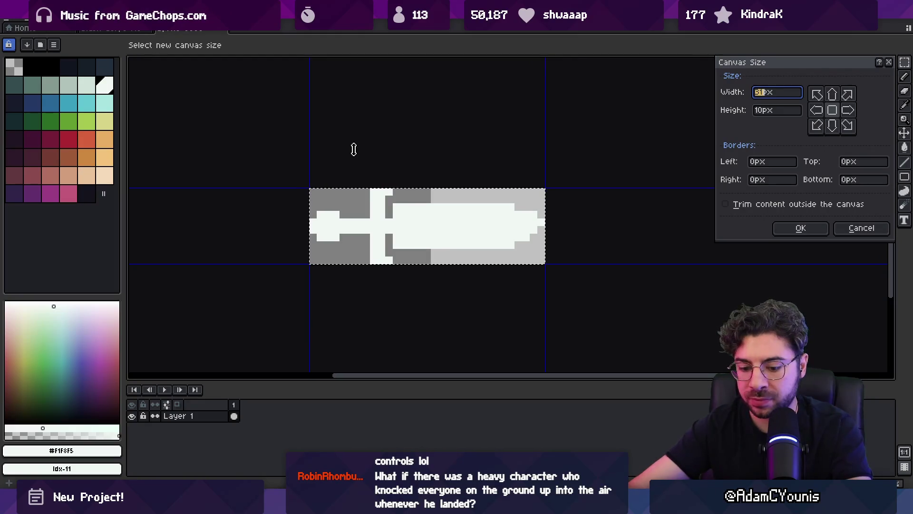
pyautogui.write('32')
pyautogui.press('Tab')
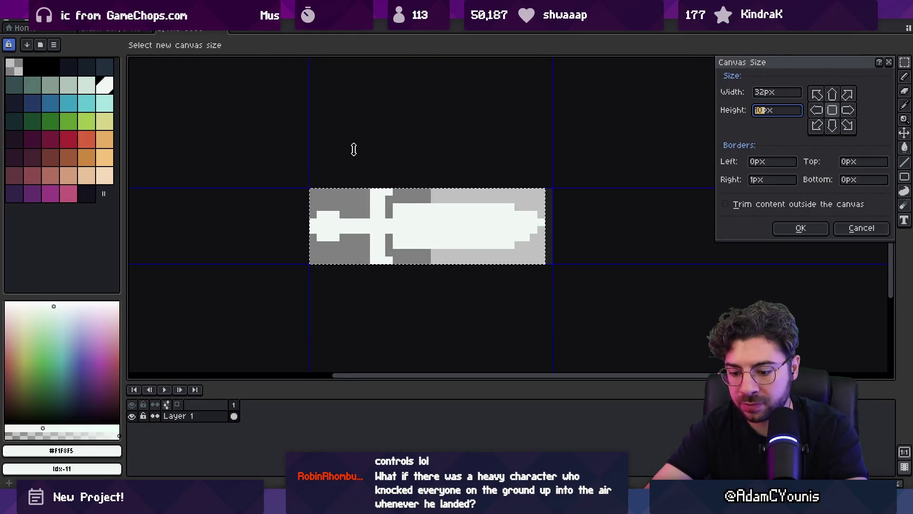
pyautogui.write('16')
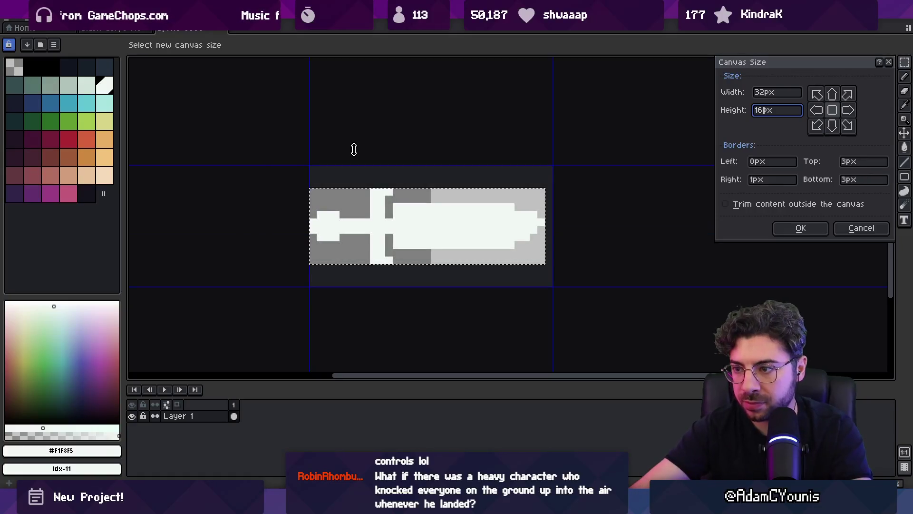
pyautogui.press('Return')
pyautogui.hotkey('ctrl', 's')
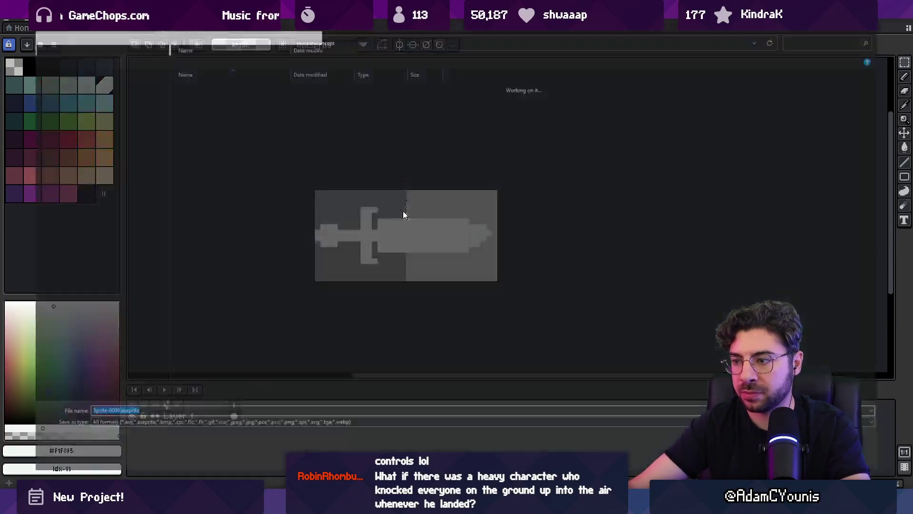
pyautogui.press('Return')
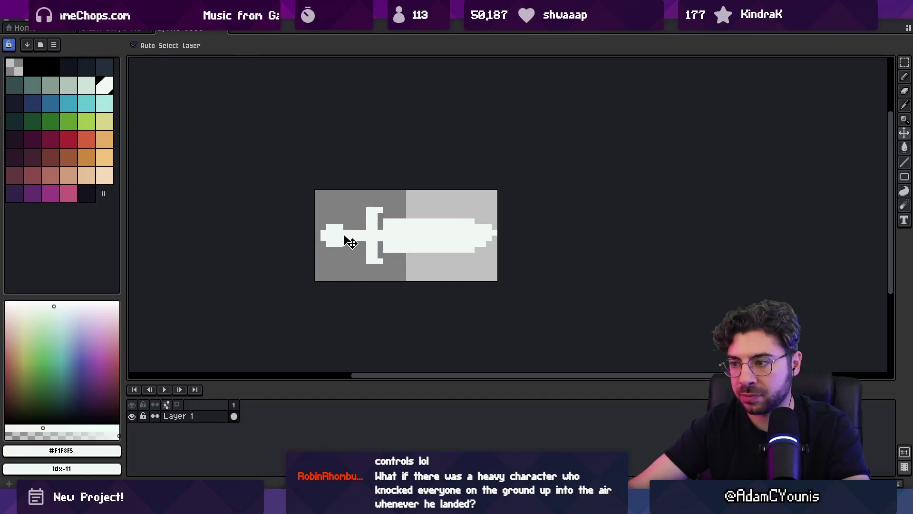
# Step: Restore the round pommel and shift the blade and crossguard slightly left
pyautogui.press('q')
pyautogui.hotkey('ctrl', 'z')
pyautogui.moveTo(363, 210); pyautogui.dragTo(357, 210)
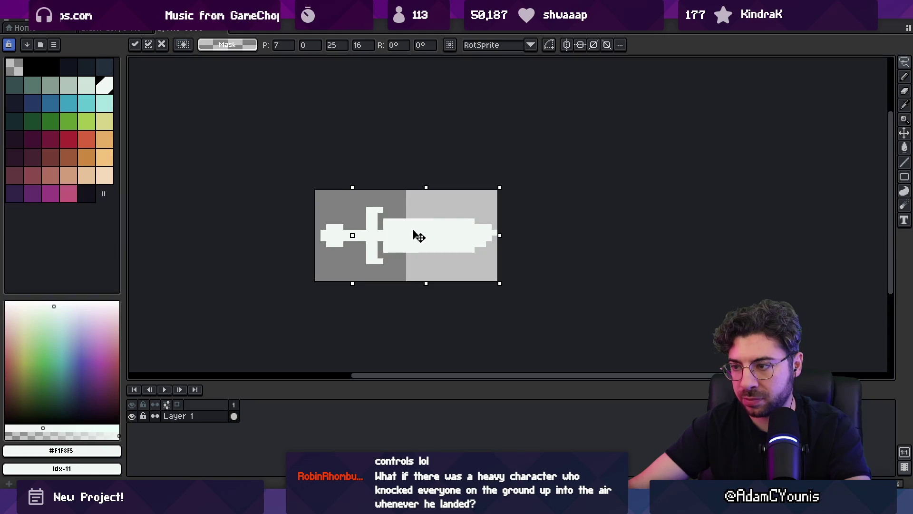
pyautogui.press('Return')
pyautogui.press('b')
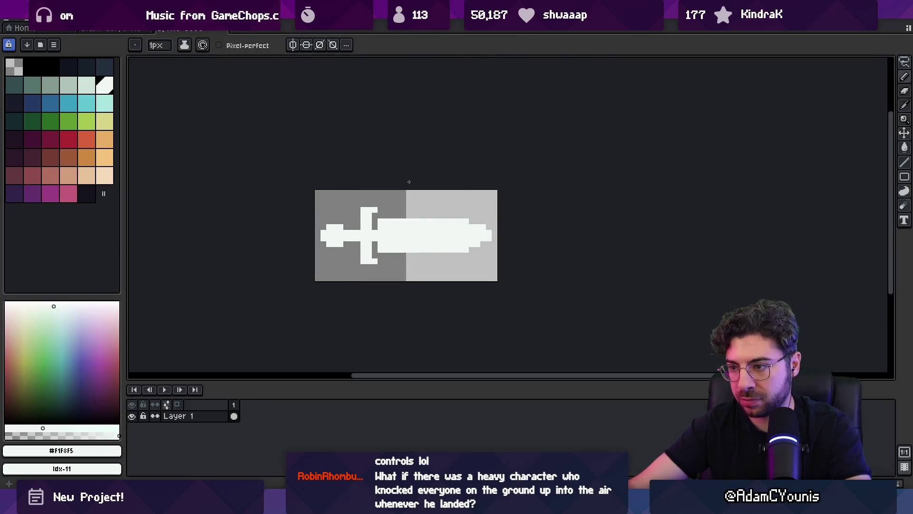
pyautogui.scroll(-4, 482, 243)
pyautogui.scroll(5, 441, 199)
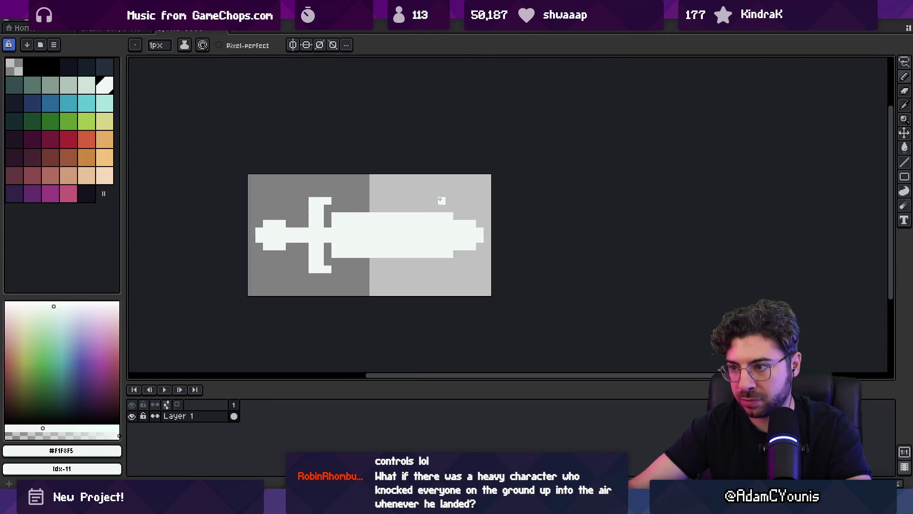
# Step: Tidy the pommel by lasso-selecting and shifting it, then erasing some of its pixels
pyautogui.press('e')
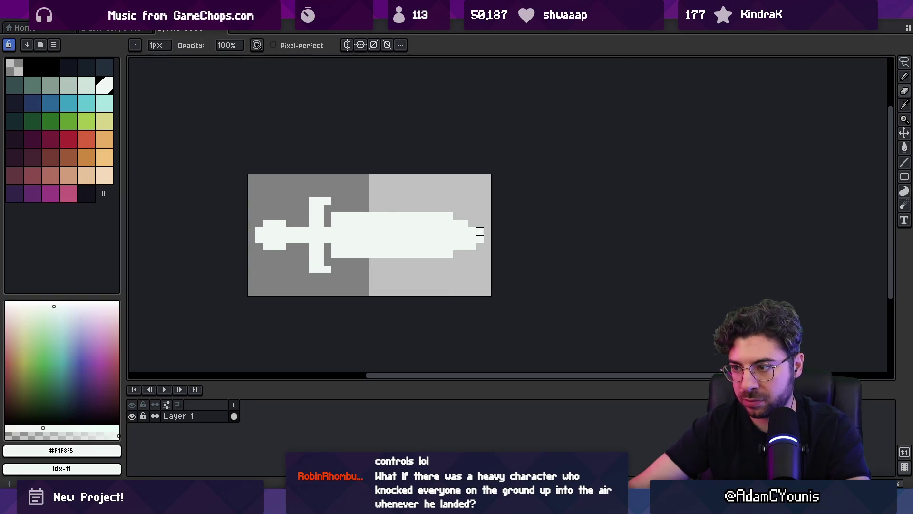
pyautogui.hotkey('ctrl', 'a')
pyautogui.hotkey('ctrl', 'd')
pyautogui.press('q')
pyautogui.moveTo(285, 205); pyautogui.dragTo(285, 236)
pyautogui.hotkey('ctrl', 'd')
pyautogui.press('e')
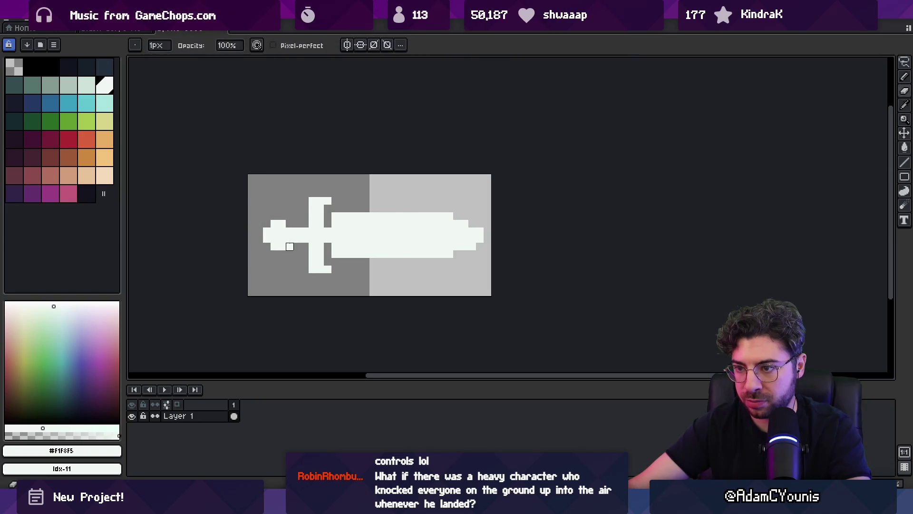
pyautogui.click(293, 249)
pyautogui.scroll(-3, 357, 221)
pyautogui.scroll(2, 372, 217)
# Step: In the save dialog, open the Sprites folder and create a new Weapons folder there
pyautogui.hotkey('ctrl', 's')
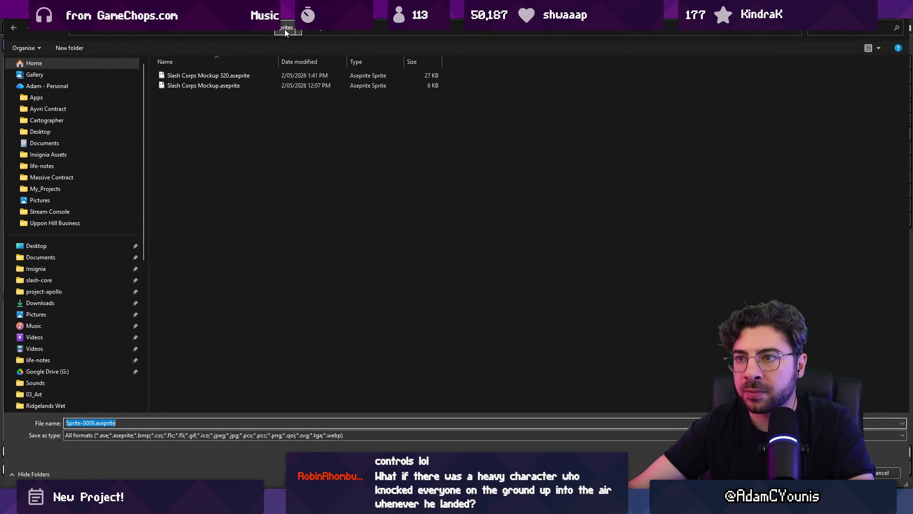
pyautogui.click(285, 29)
pyautogui.rightClick(232, 104)
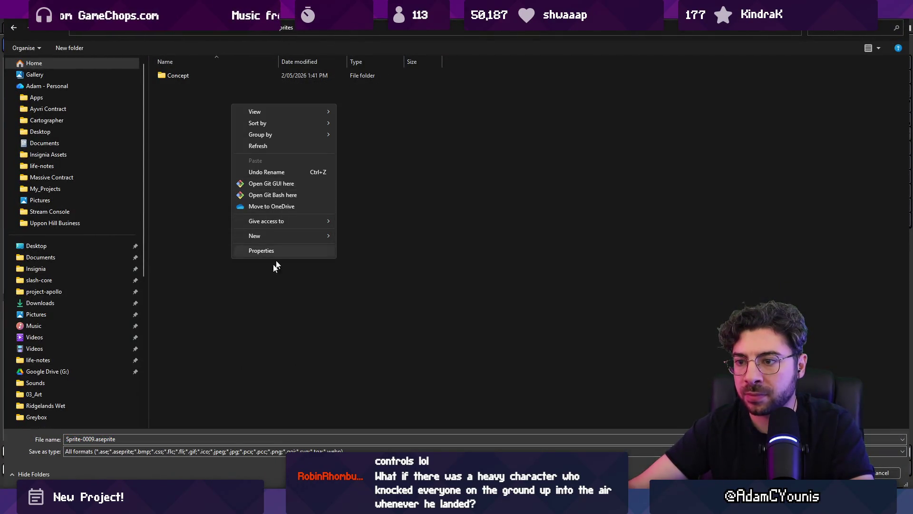
pyautogui.press('Escape')
pyautogui.doubleClick(88, 439)
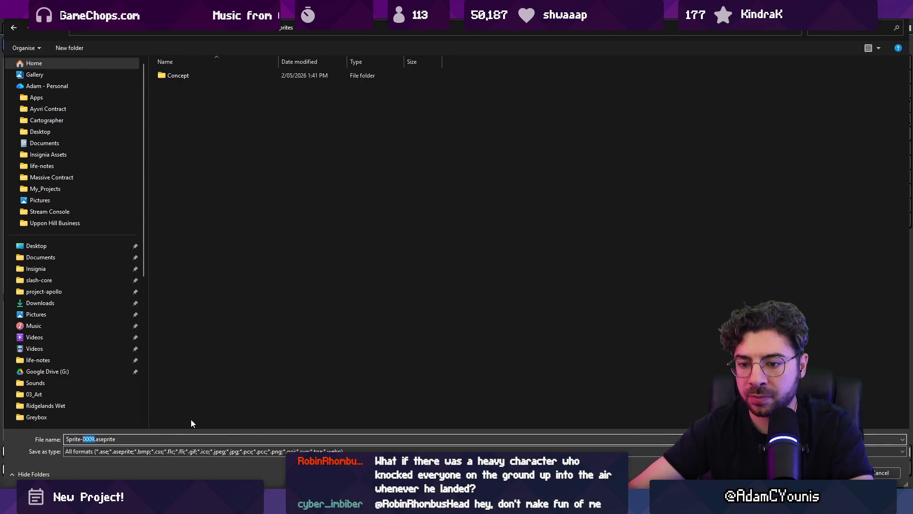
pyautogui.rightClick(262, 242)
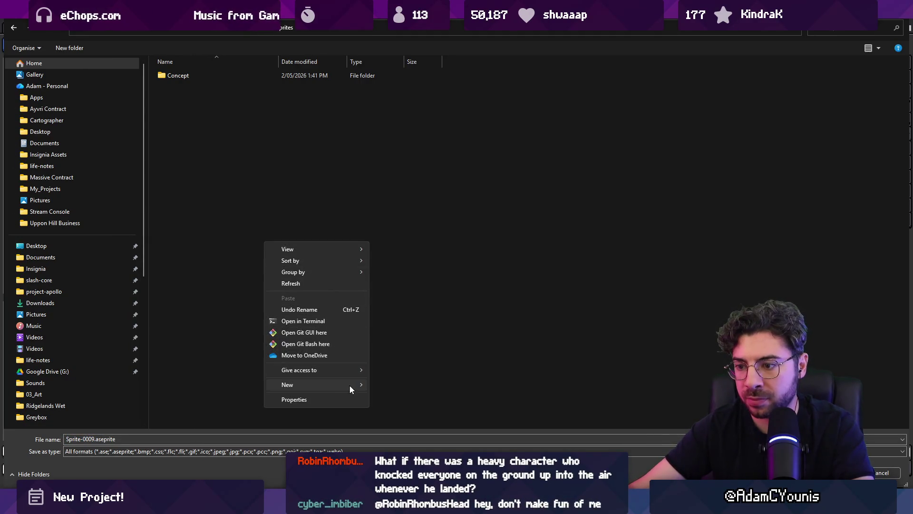
pyautogui.moveTo(350, 385)
pyautogui.click(394, 208)
pyautogui.write('Weapons')
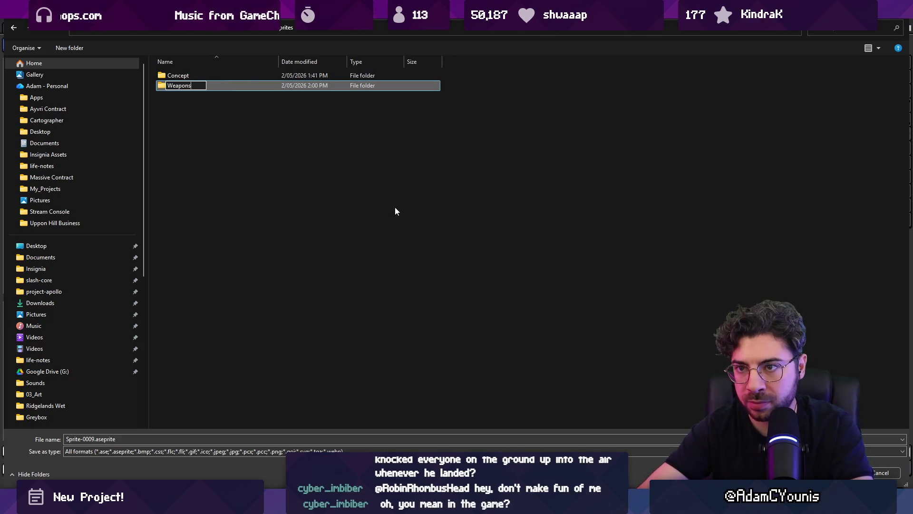
pyautogui.press('Return')
# Step: Save the drawing as Sword and export it as Sword.png
pyautogui.press('Tab')
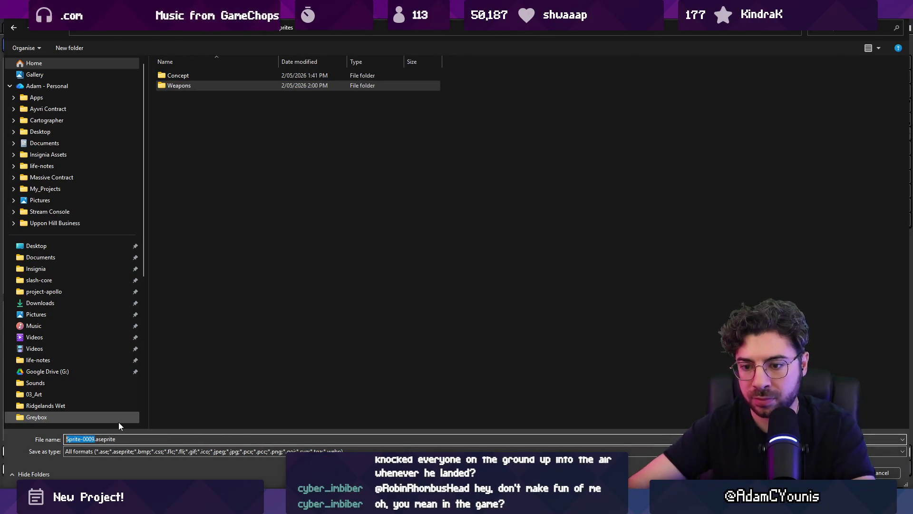
pyautogui.write('Sword')
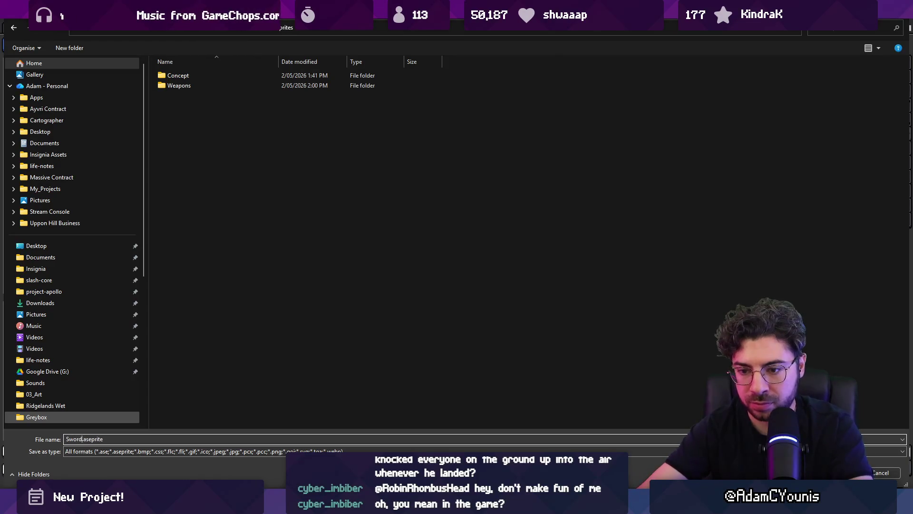
pyautogui.press('Return')
pyautogui.hotkey('ctrl', 'alt', 'shift', 's')
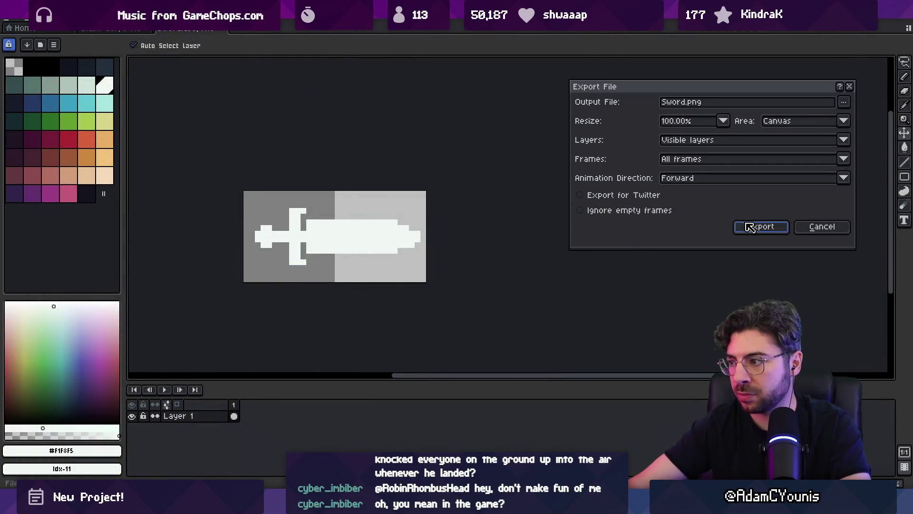
pyautogui.click(750, 227)
pyautogui.hotkey('alt', 'Tab')
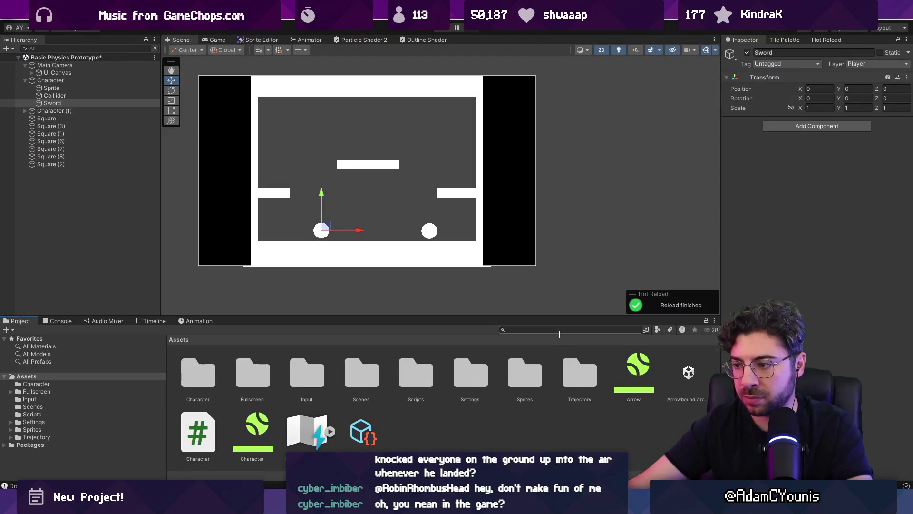
# Step: Find the Sword aseprite asset and set its pivot alignment to Left, keeping Canvas pivot space
pyautogui.write('sword')
pyautogui.click(196, 373)
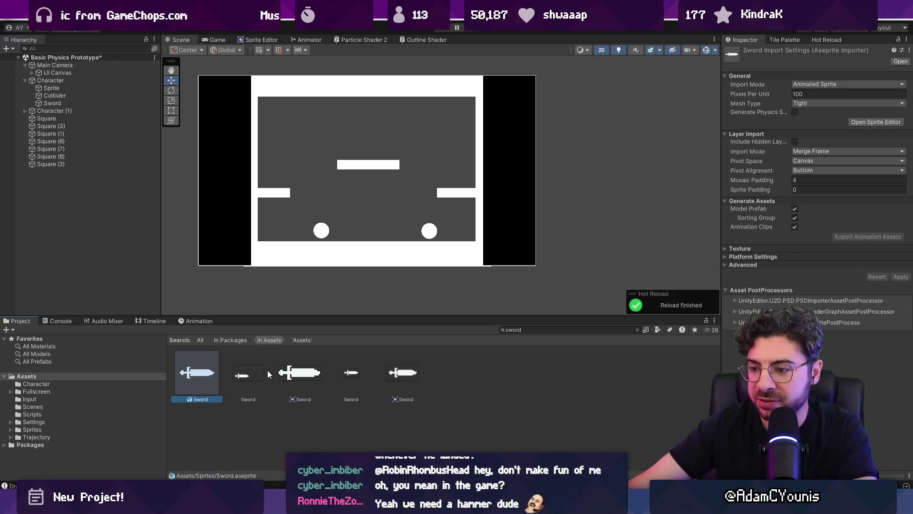
pyautogui.click(216, 24)
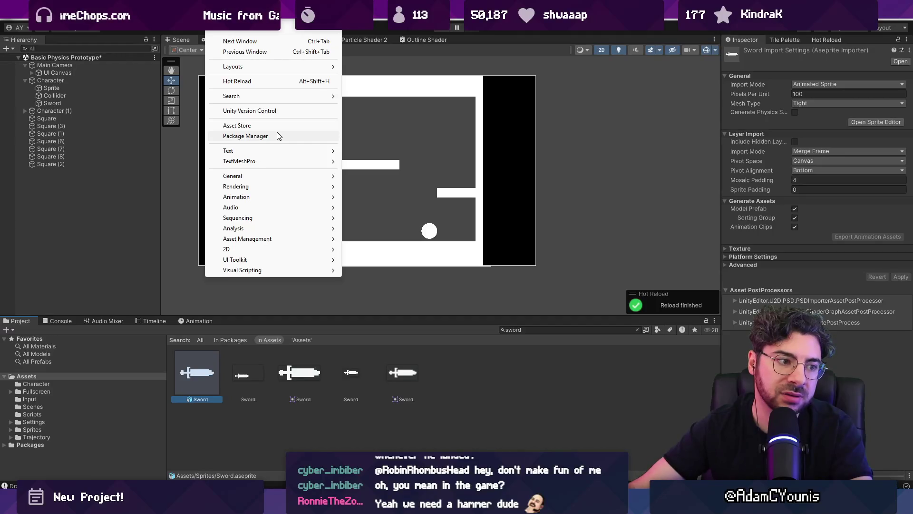
pyautogui.click(271, 299)
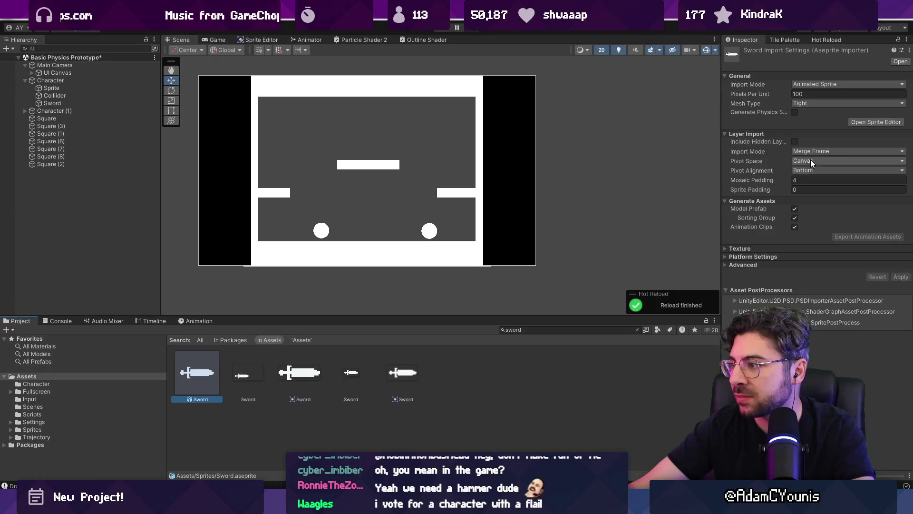
pyautogui.click(811, 163)
pyautogui.click(811, 171)
pyautogui.click(811, 170)
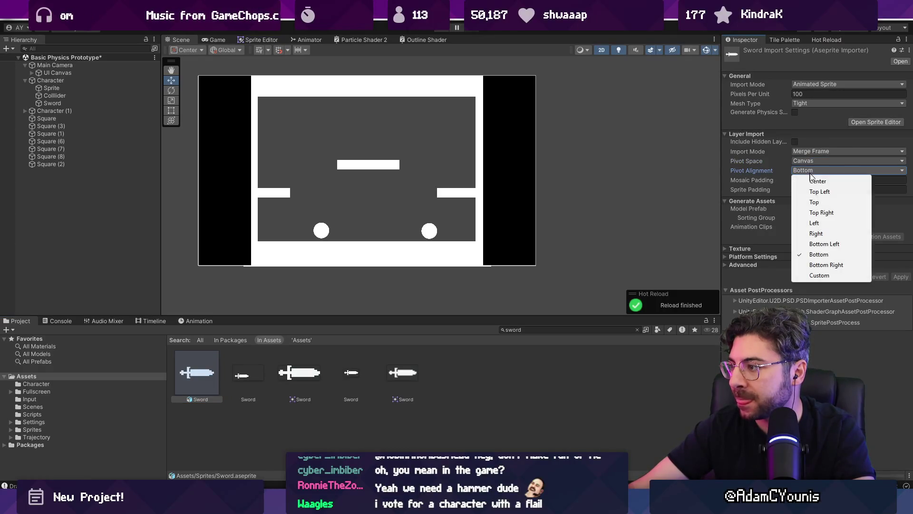
pyautogui.click(828, 223)
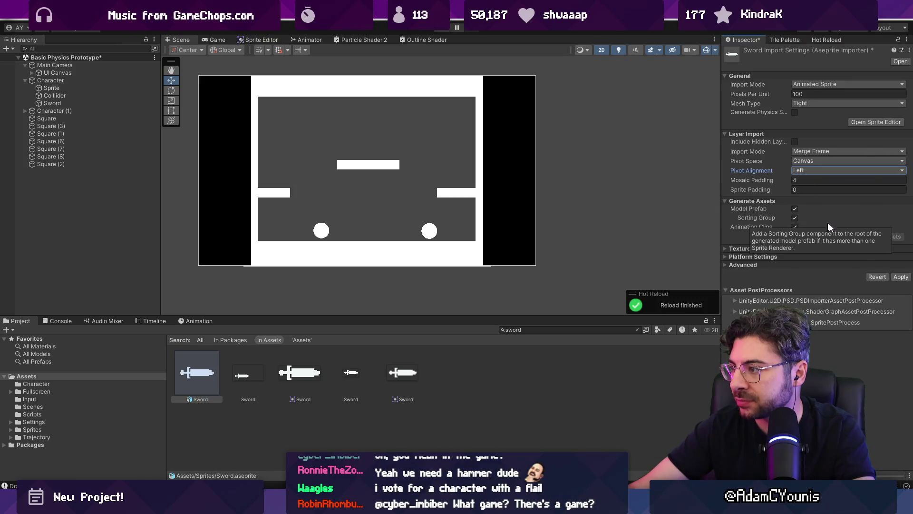
# Step: Drag the Sword sprite into the Scene view as a new Sword object
pyautogui.click(360, 375)
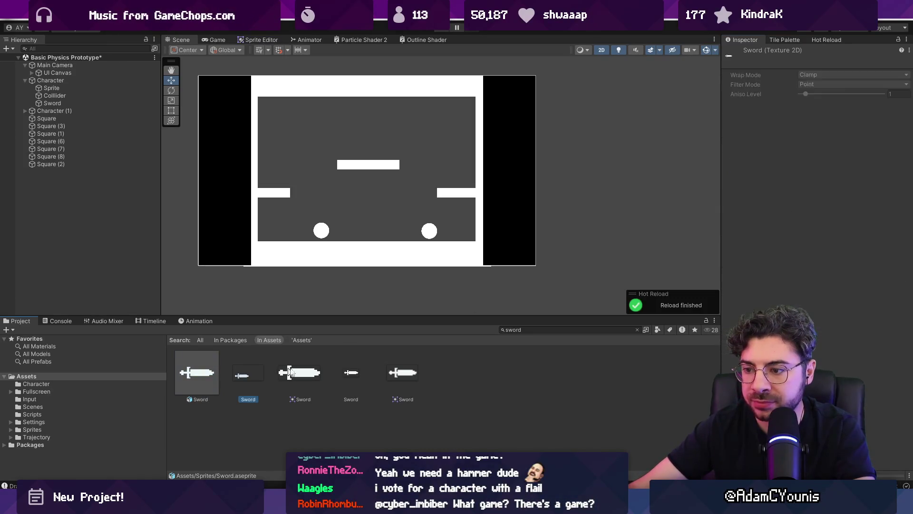
pyautogui.moveTo(576, 204); pyautogui.dragTo(246, 387)
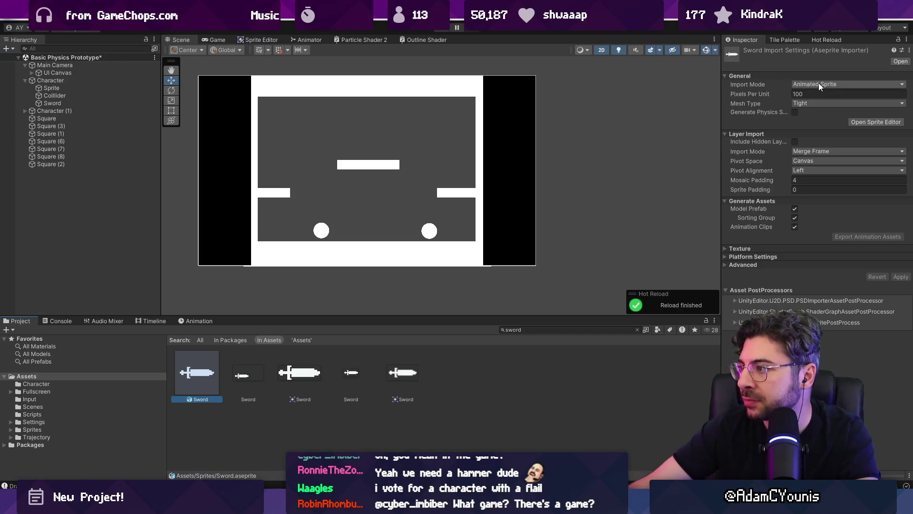
pyautogui.click(749, 251)
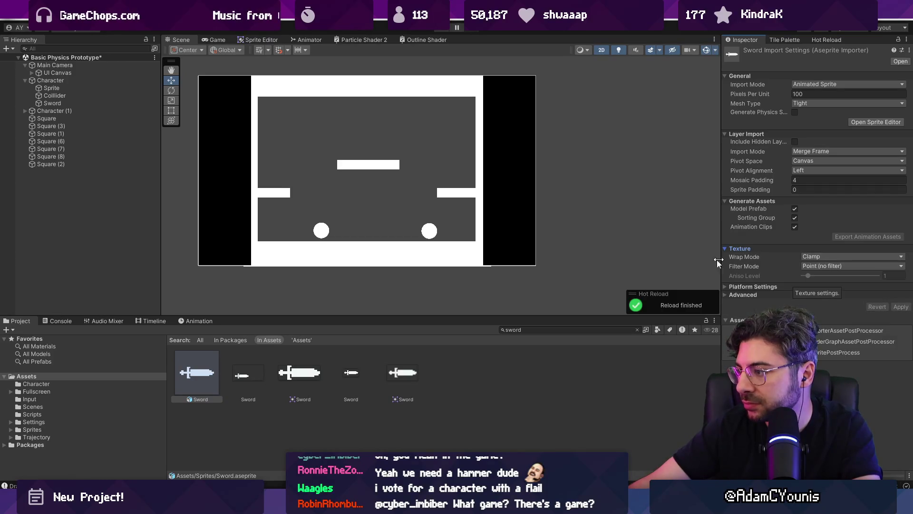
pyautogui.scroll(5, 343, 230)
pyautogui.moveTo(197, 372)
pyautogui.mouseDown()
pyautogui.moveTo(483, 183)
pyautogui.moveTo(398, 214)
pyautogui.moveTo(357, 285)
pyautogui.mouseUp()
pyautogui.moveTo(264, 371)
pyautogui.mouseDown()
pyautogui.moveTo(350, 199)
pyautogui.moveTo(356, 217)
pyautogui.moveTo(299, 329)
pyautogui.moveTo(362, 229)
pyautogui.moveTo(399, 199)
pyautogui.mouseUp()
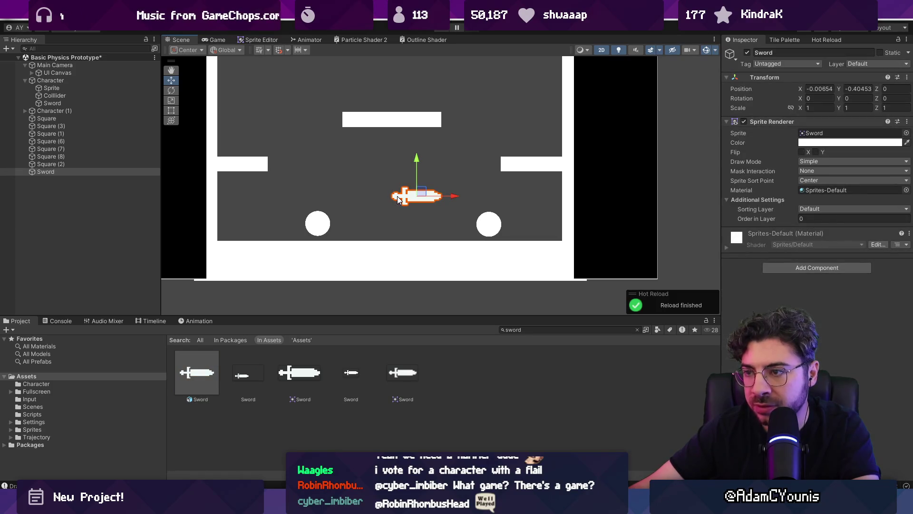
# Step: Place a second Sword sprite just below the first, keeping it unrotated
pyautogui.click(821, 133)
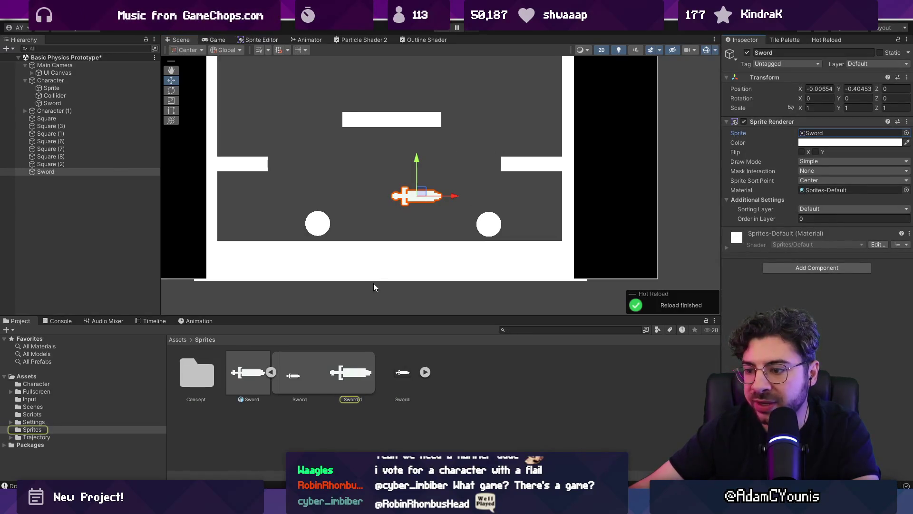
pyautogui.click(350, 376)
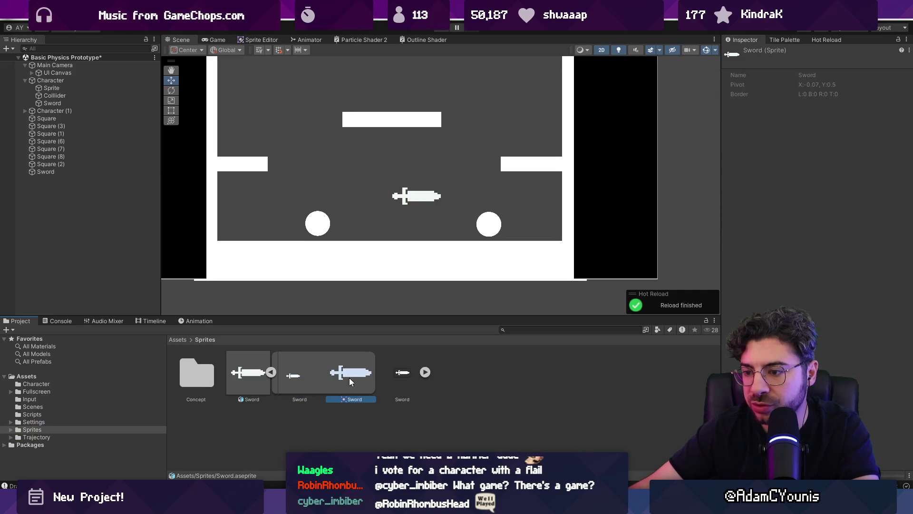
pyautogui.moveTo(349, 378)
pyautogui.mouseDown()
pyautogui.moveTo(301, 375)
pyautogui.moveTo(362, 205)
pyautogui.moveTo(390, 223)
pyautogui.mouseUp()
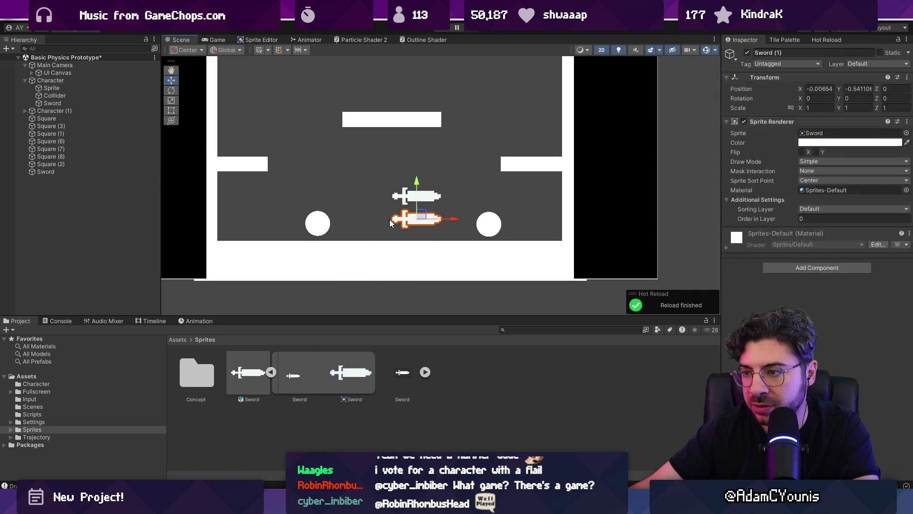
pyautogui.scroll(2, 404, 219)
pyautogui.press('t')
pyautogui.moveTo(466, 206); pyautogui.dragTo(452, 185)
pyautogui.hotkey('ctrl', 'z')
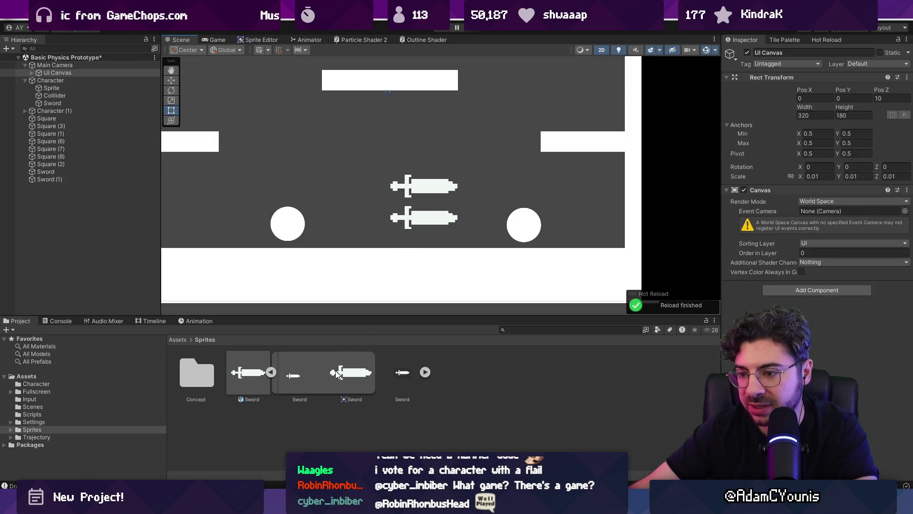
# Step: Delete the exported Sword.png and move the Sword asset into Sprites/Weapons
pyautogui.click(425, 372)
pyautogui.click(425, 372)
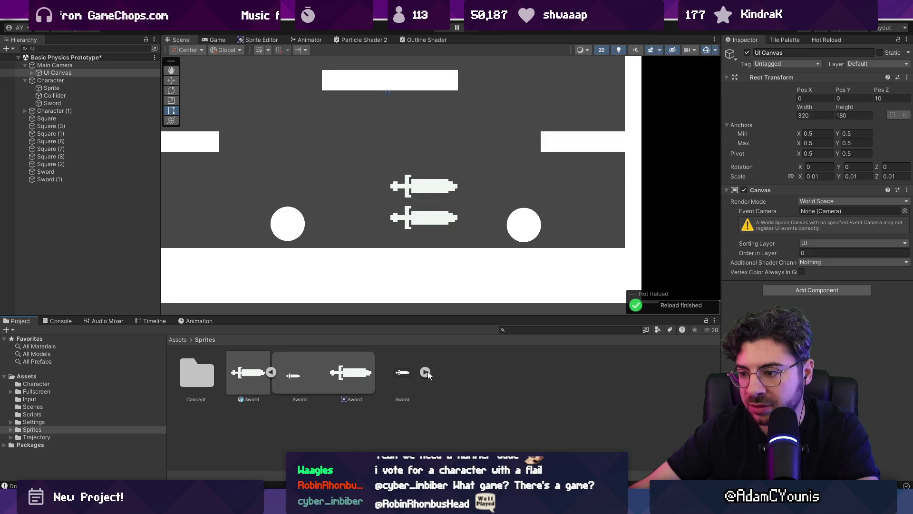
pyautogui.click(410, 373)
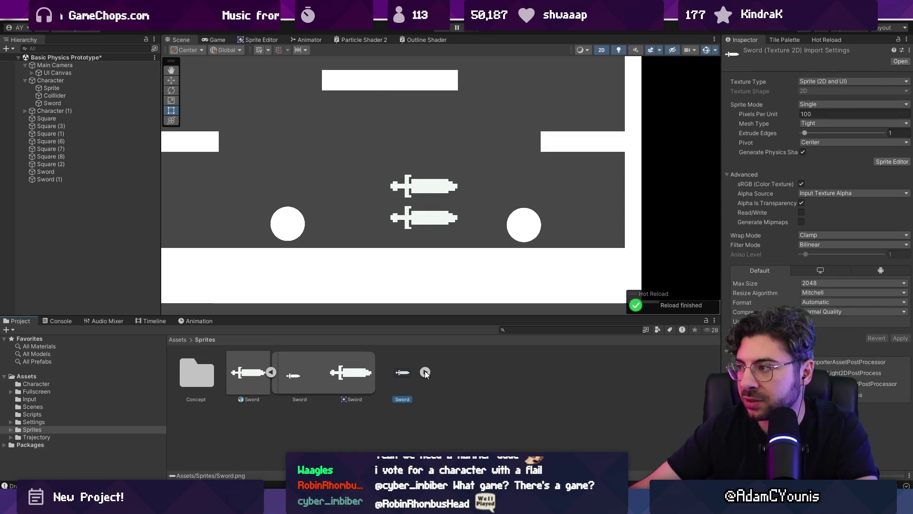
pyautogui.press('Delete')
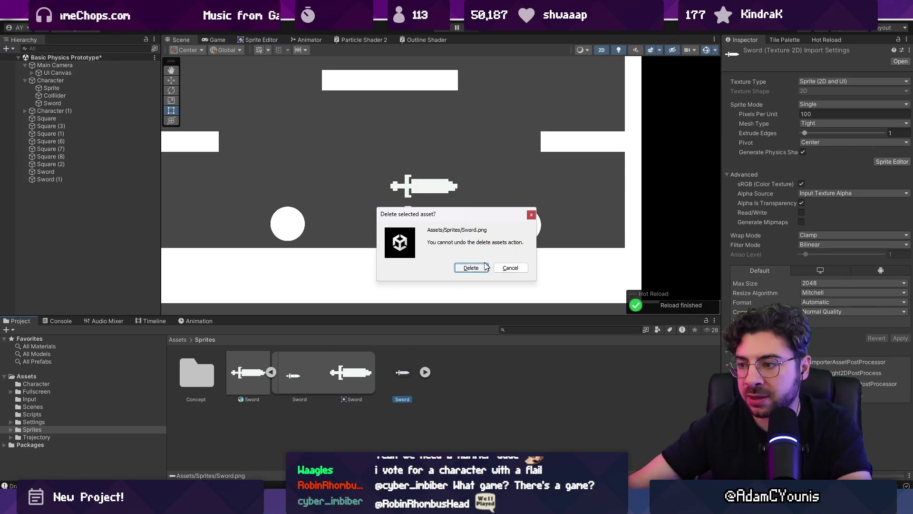
pyautogui.press('Return')
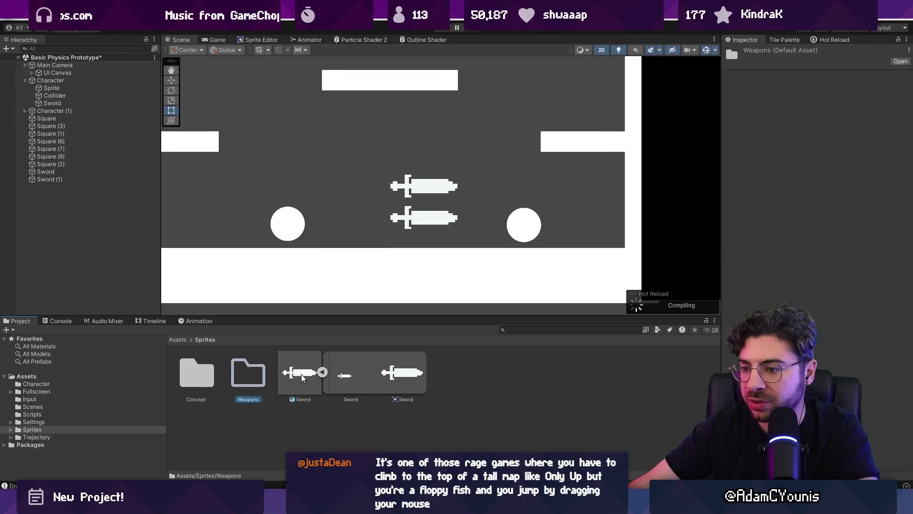
pyautogui.moveTo(301, 374); pyautogui.dragTo(259, 370)
pyautogui.doubleClick(258, 375)
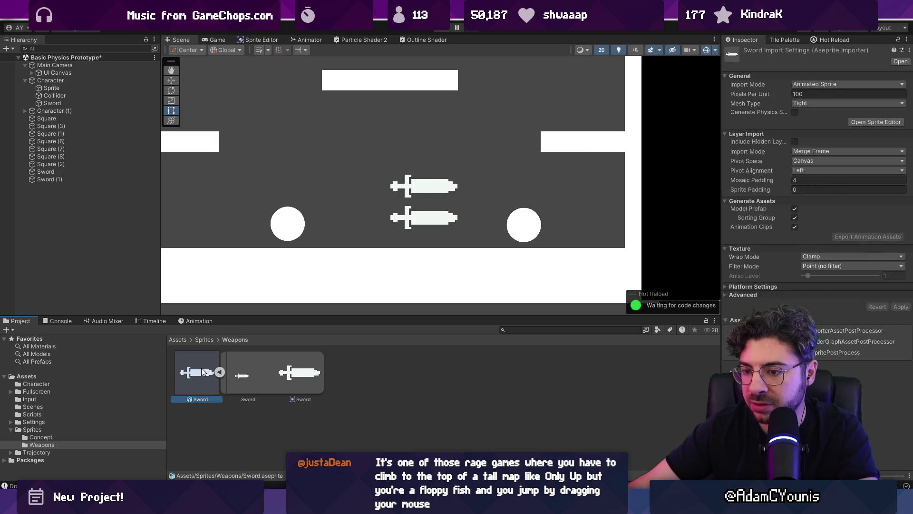